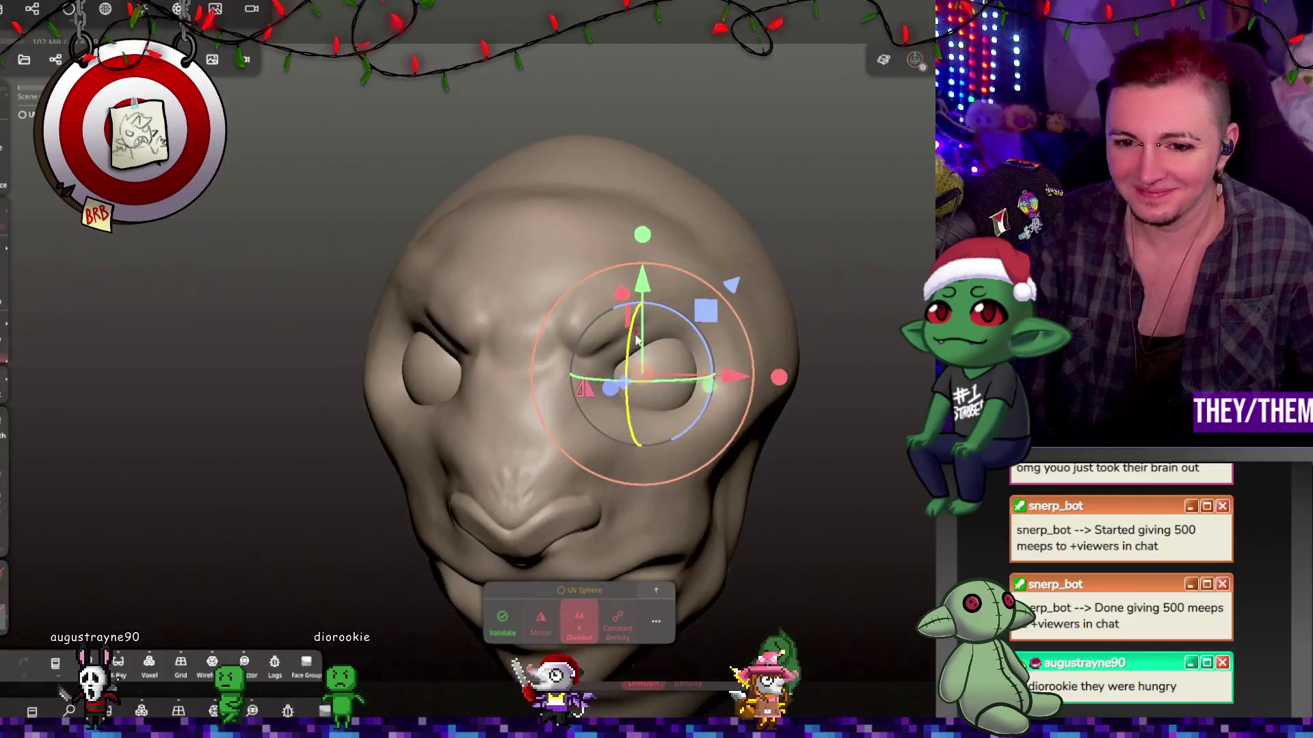
# Position the eye sphere and validate it, baking it into the head.
pyautogui.moveTo(726, 313); pyautogui.dragTo(583, 376, button='right')
pyautogui.moveTo(624, 398); pyautogui.dragTo(618, 399)
pyautogui.moveTo(683, 390); pyautogui.dragTo(852, 388, button='right')
pyautogui.click(502, 619)
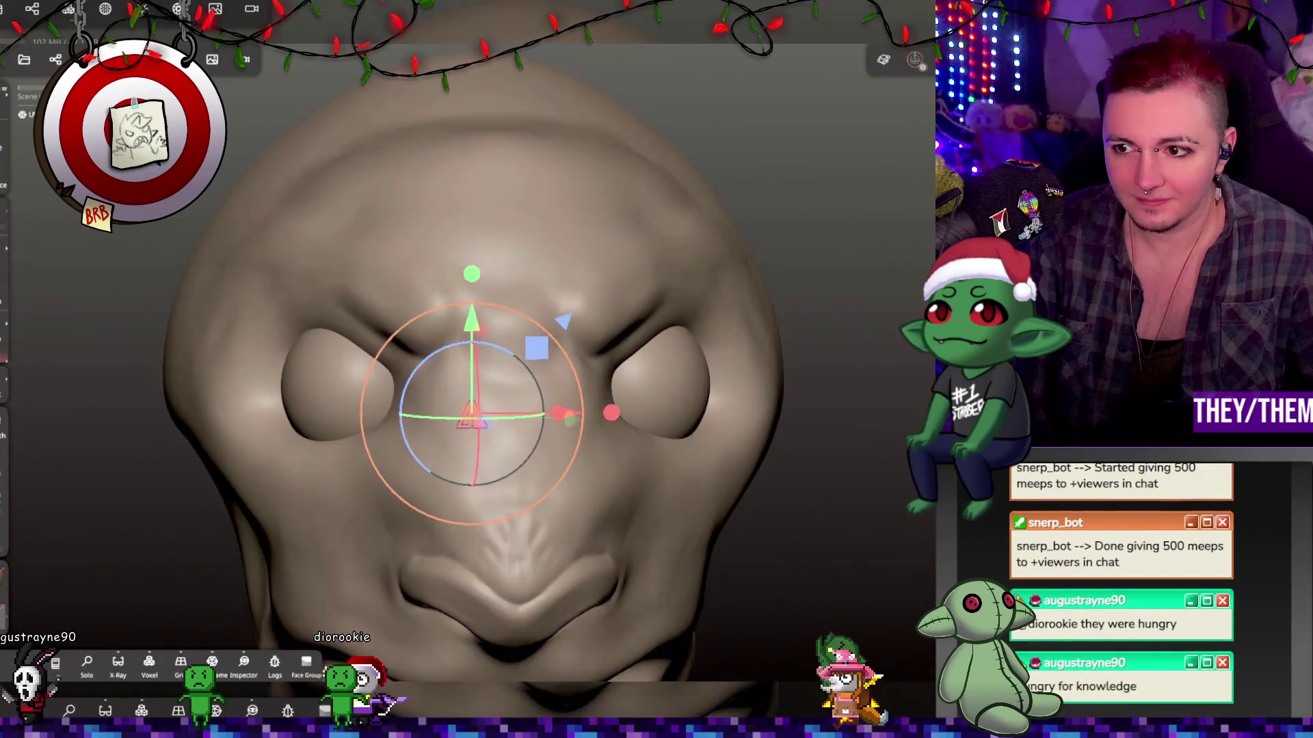
# With the Crease brush, deepen the creases over both brows and between the eyes.
pyautogui.press('c')
pyautogui.moveTo(361, 300); pyautogui.dragTo(410, 345)
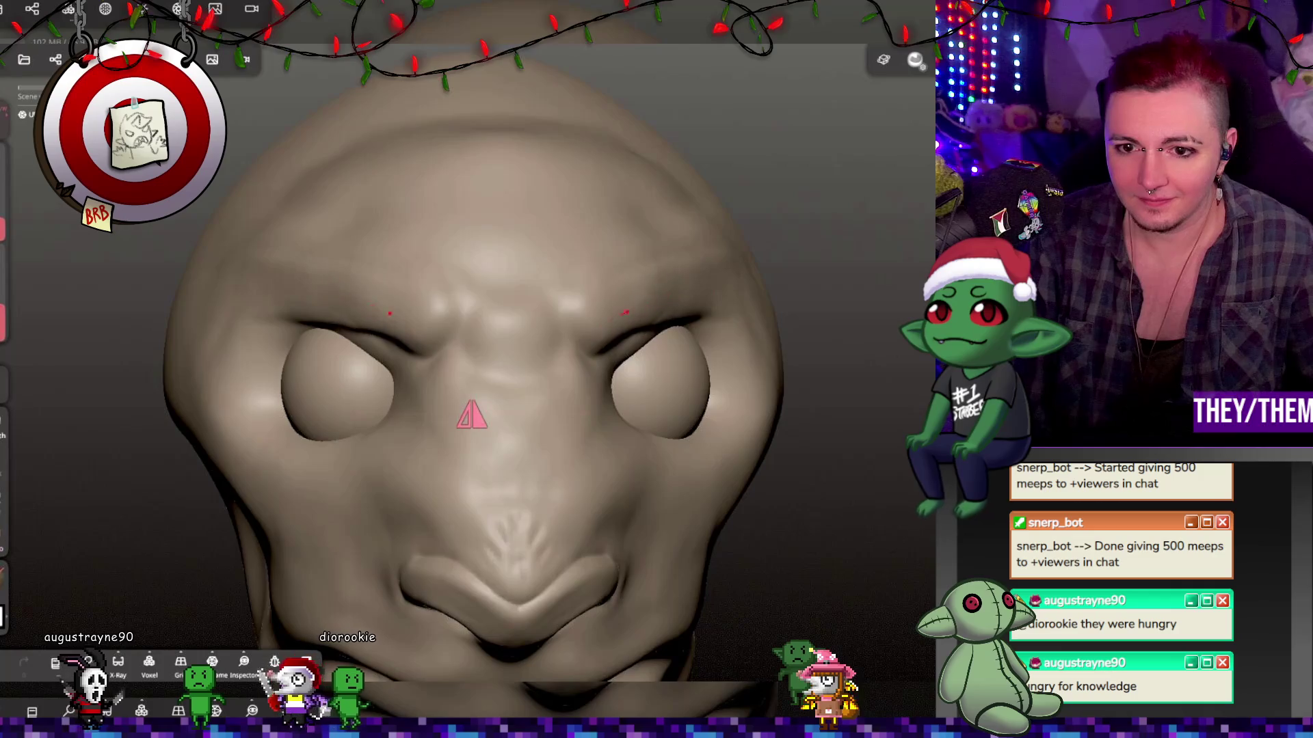
pyautogui.moveTo(294, 322); pyautogui.dragTo(410, 353)
pyautogui.moveTo(340, 323); pyautogui.dragTo(369, 358)
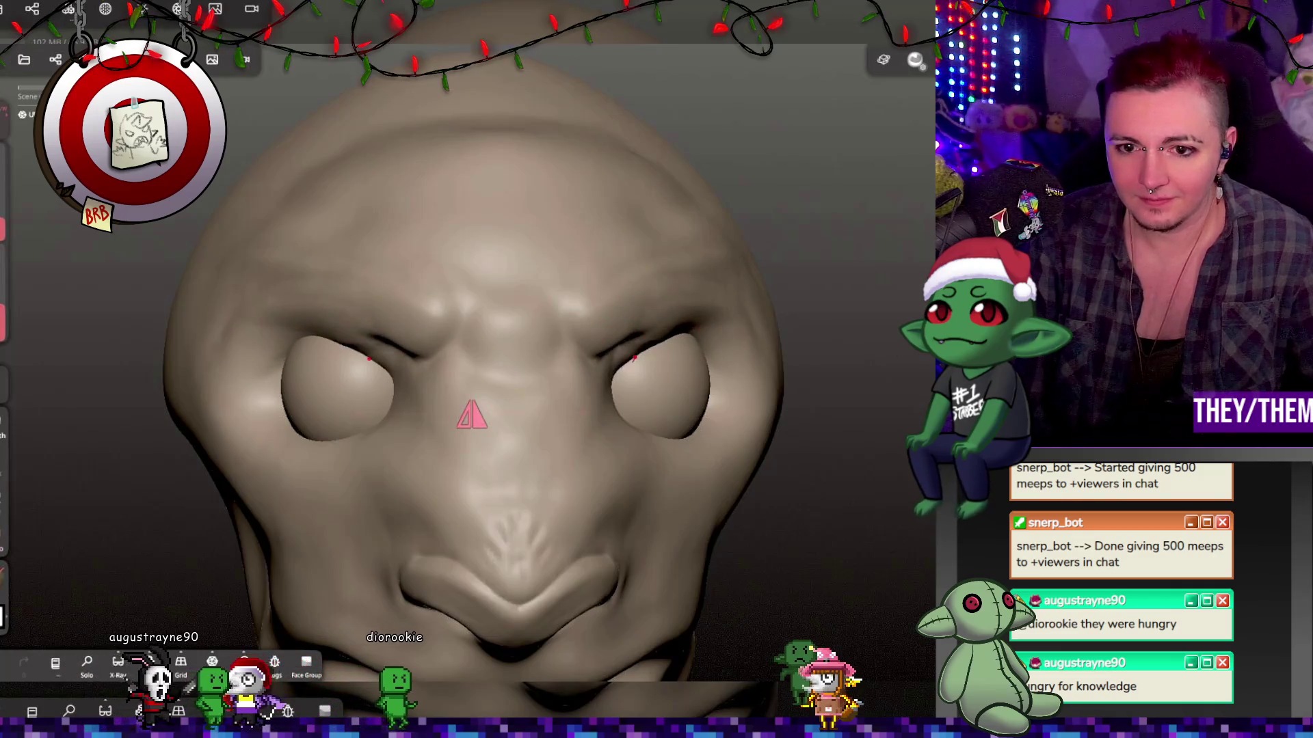
pyautogui.moveTo(472, 321); pyautogui.dragTo(415, 357)
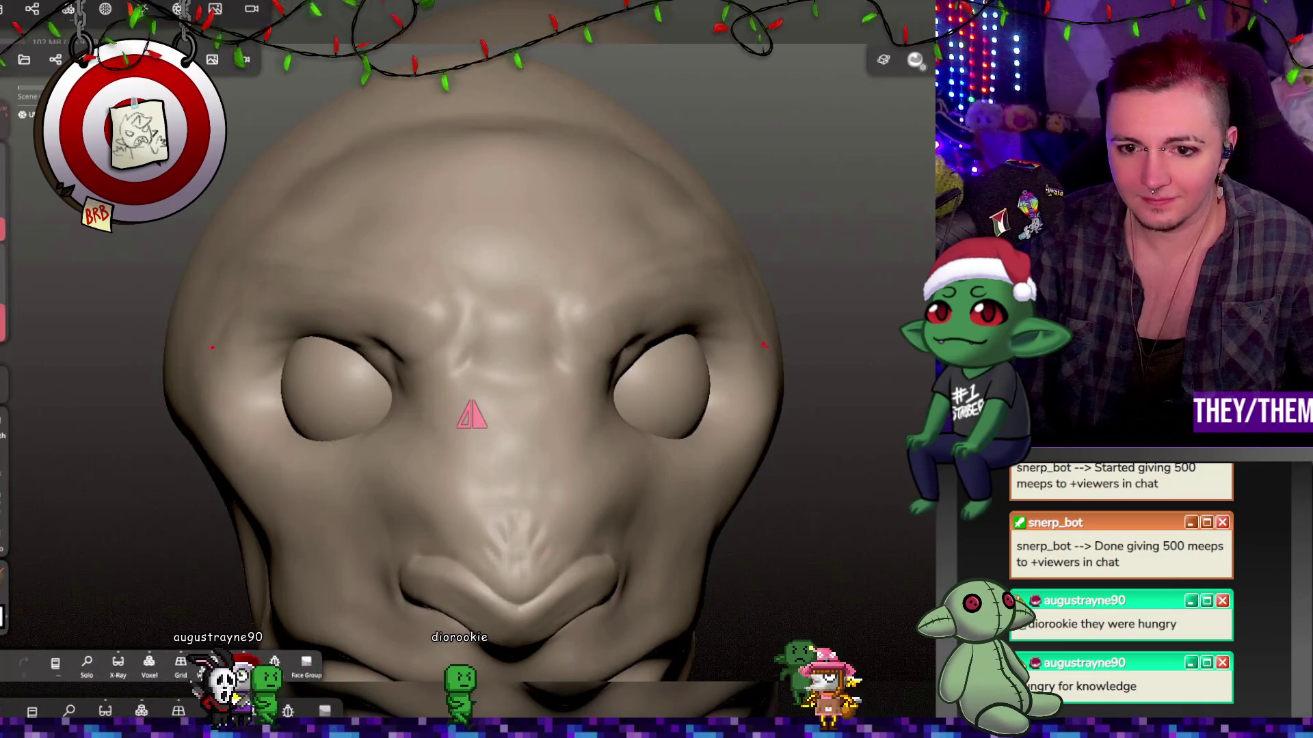
pyautogui.moveTo(472, 414); pyautogui.dragTo(660, 434)
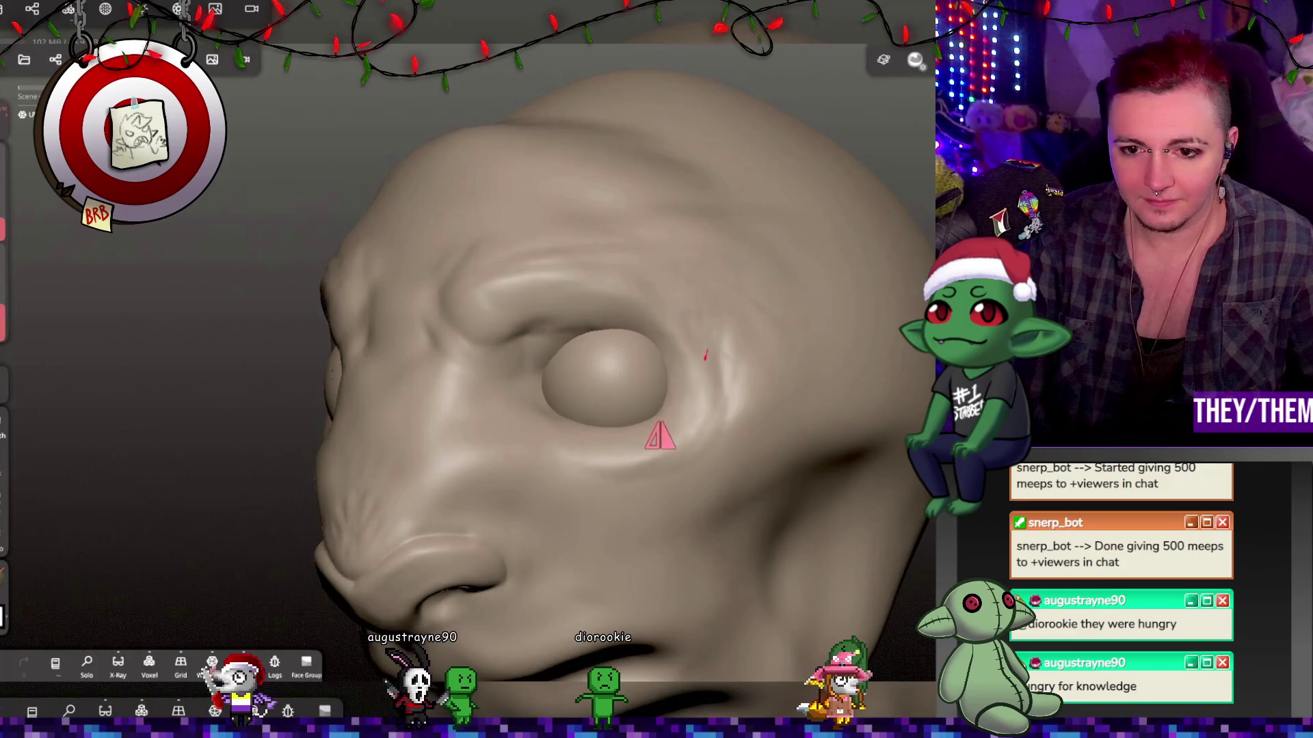
pyautogui.moveTo(660, 435); pyautogui.dragTo(771, 436)
pyautogui.moveTo(791, 359); pyautogui.dragTo(684, 352)
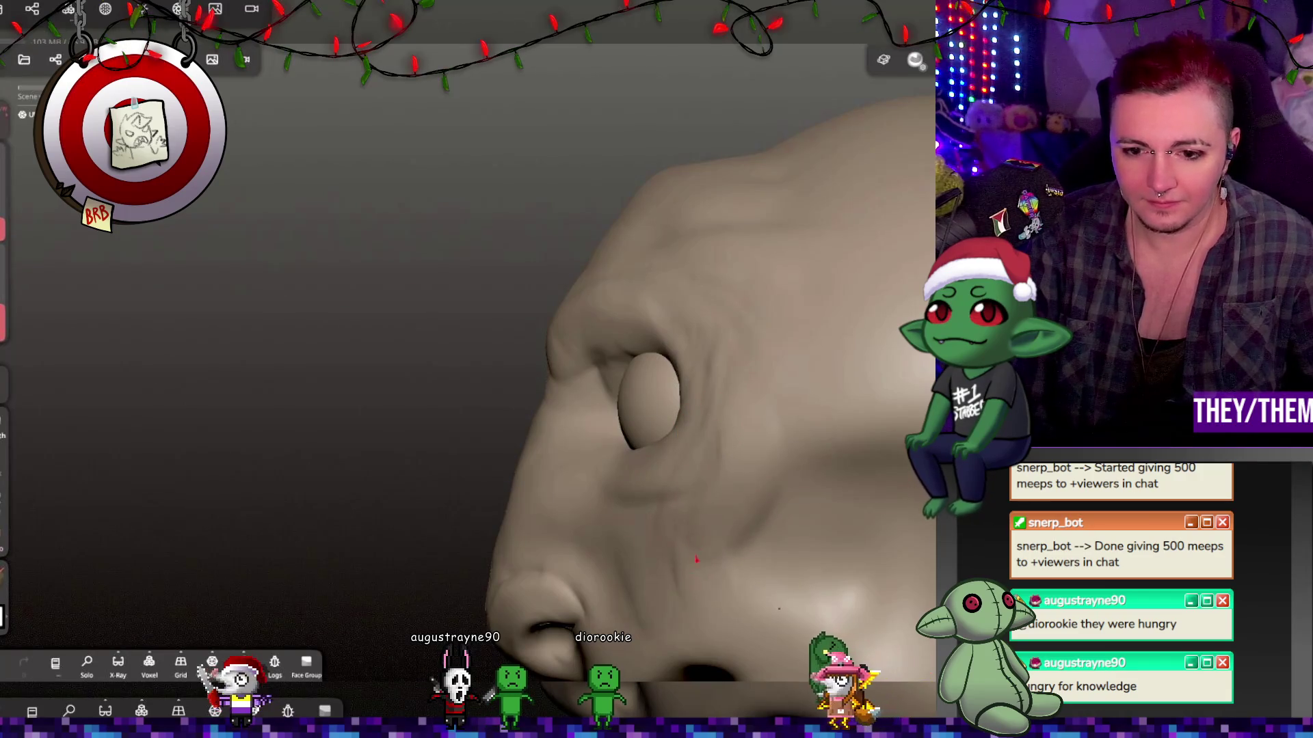
pyautogui.moveTo(652, 517)
pyautogui.mouseDown()
pyautogui.moveTo(864, 613)
pyautogui.moveTo(724, 523)
pyautogui.moveTo(828, 391)
pyautogui.mouseUp()
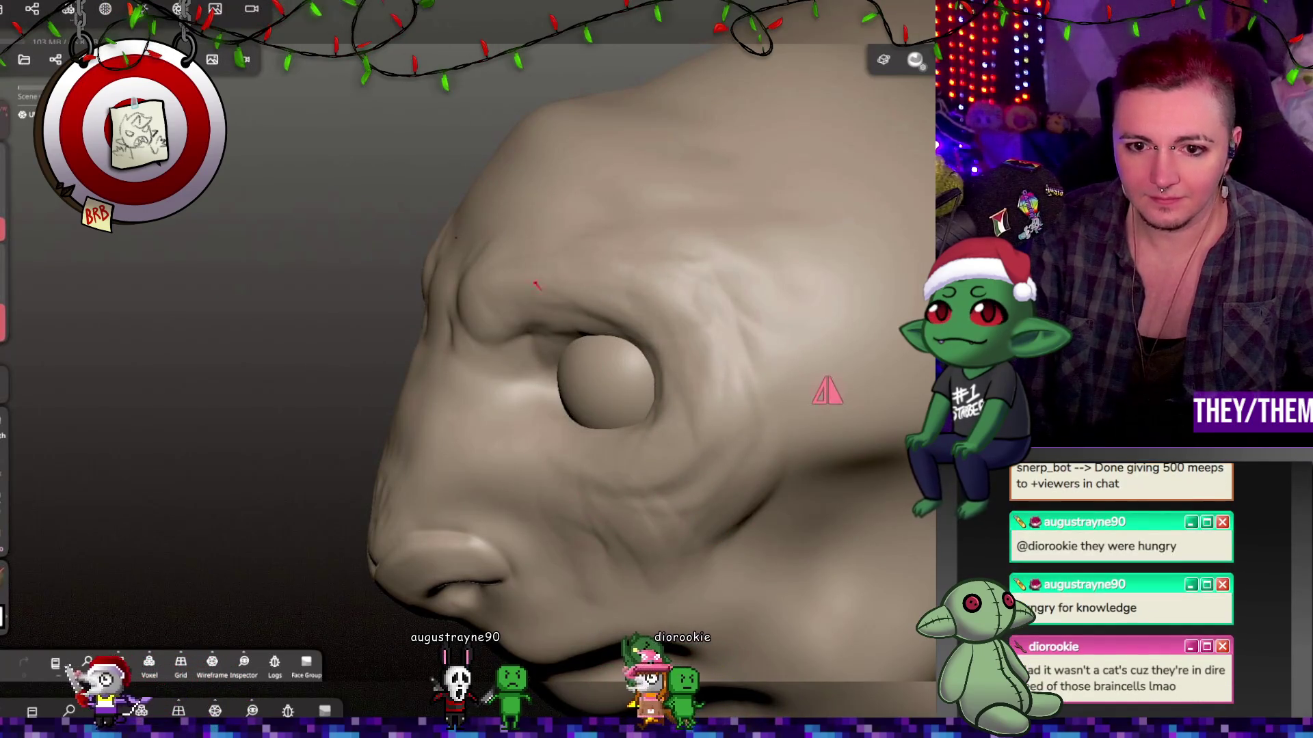
pyautogui.moveTo(827, 391); pyautogui.dragTo(537, 391)
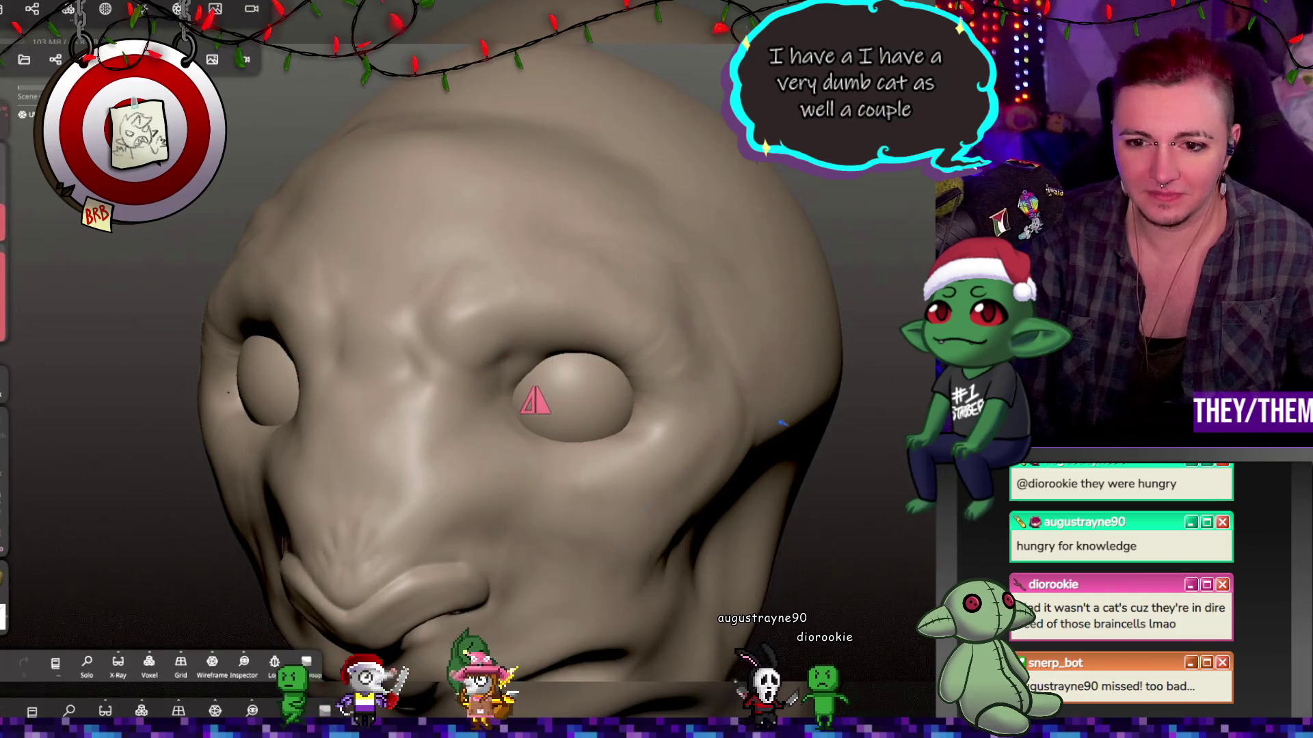
pyautogui.moveTo(410, 274)
pyautogui.mouseDown()
pyautogui.moveTo(496, 280)
pyautogui.moveTo(659, 339)
pyautogui.mouseUp()
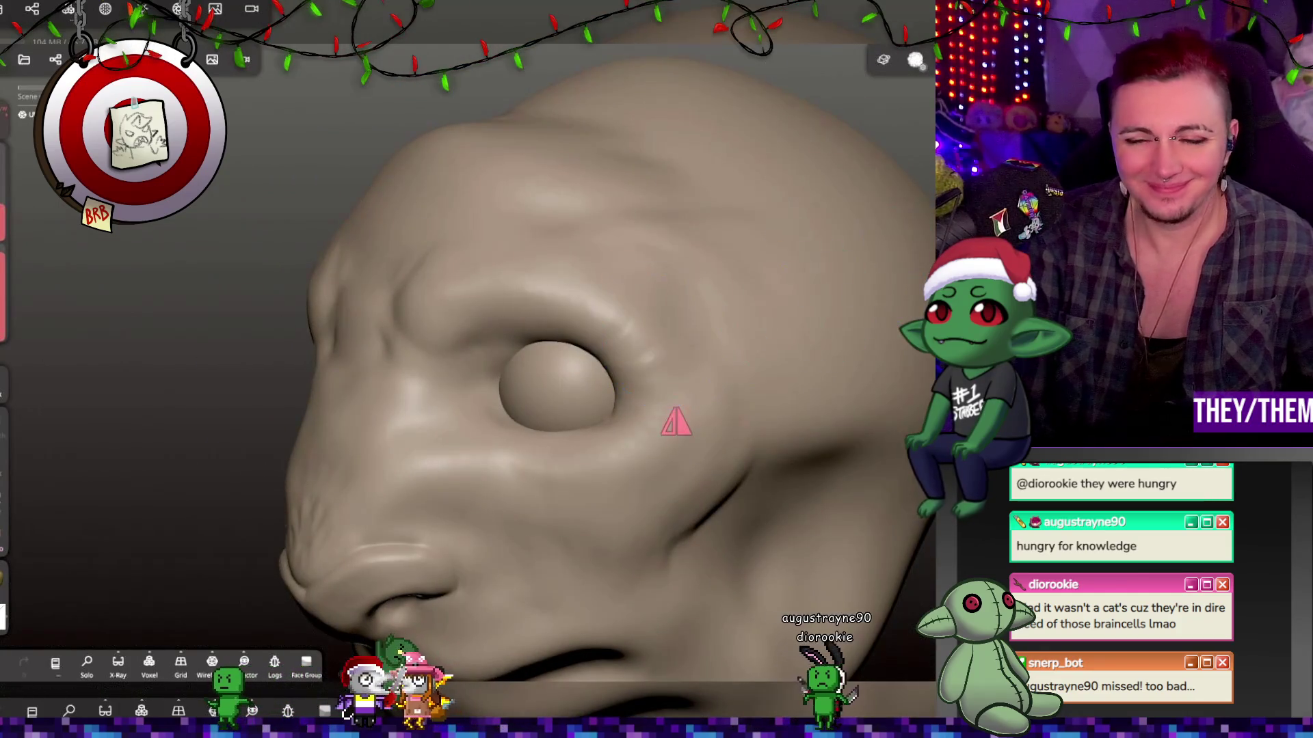
# Review the head from front, side and three-quarter angles, then undo the last Crease stroke.
pyautogui.moveTo(477, 312); pyautogui.dragTo(508, 247)
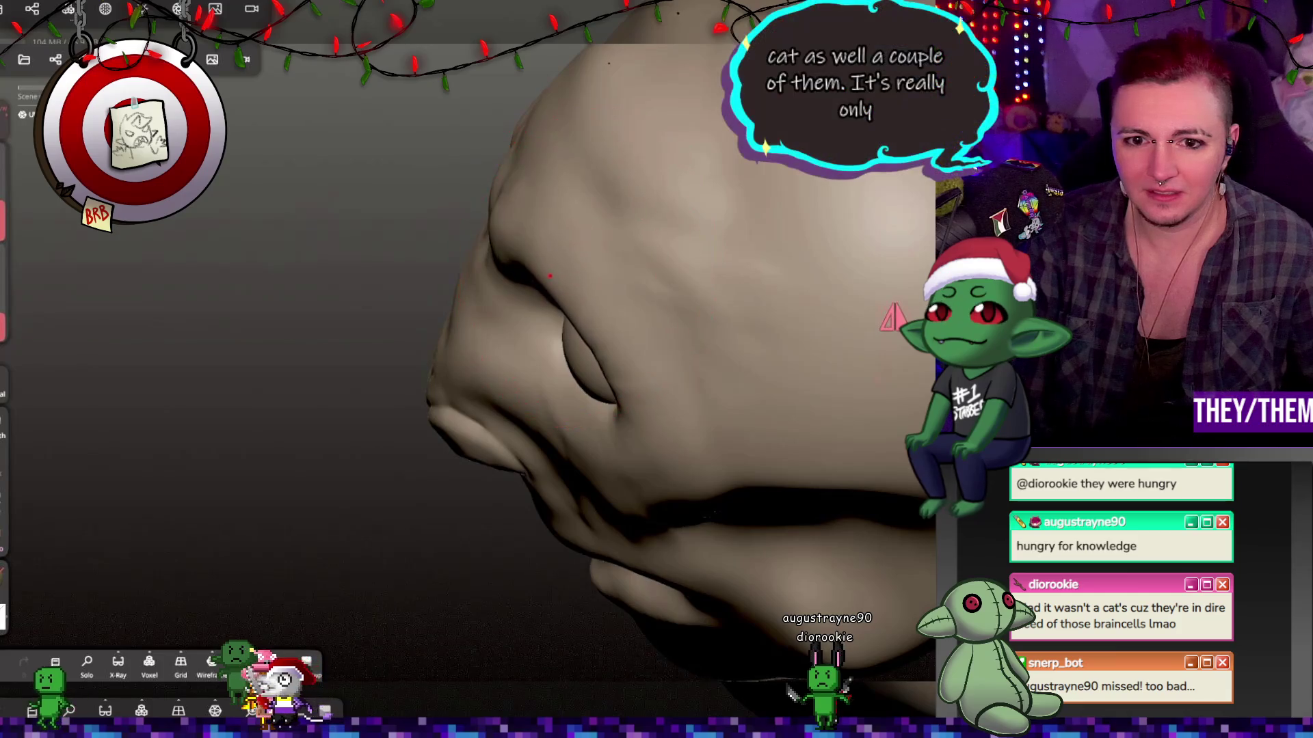
pyautogui.moveTo(484, 294); pyautogui.dragTo(790, 238)
pyautogui.moveTo(712, 270); pyautogui.dragTo(14, 247)
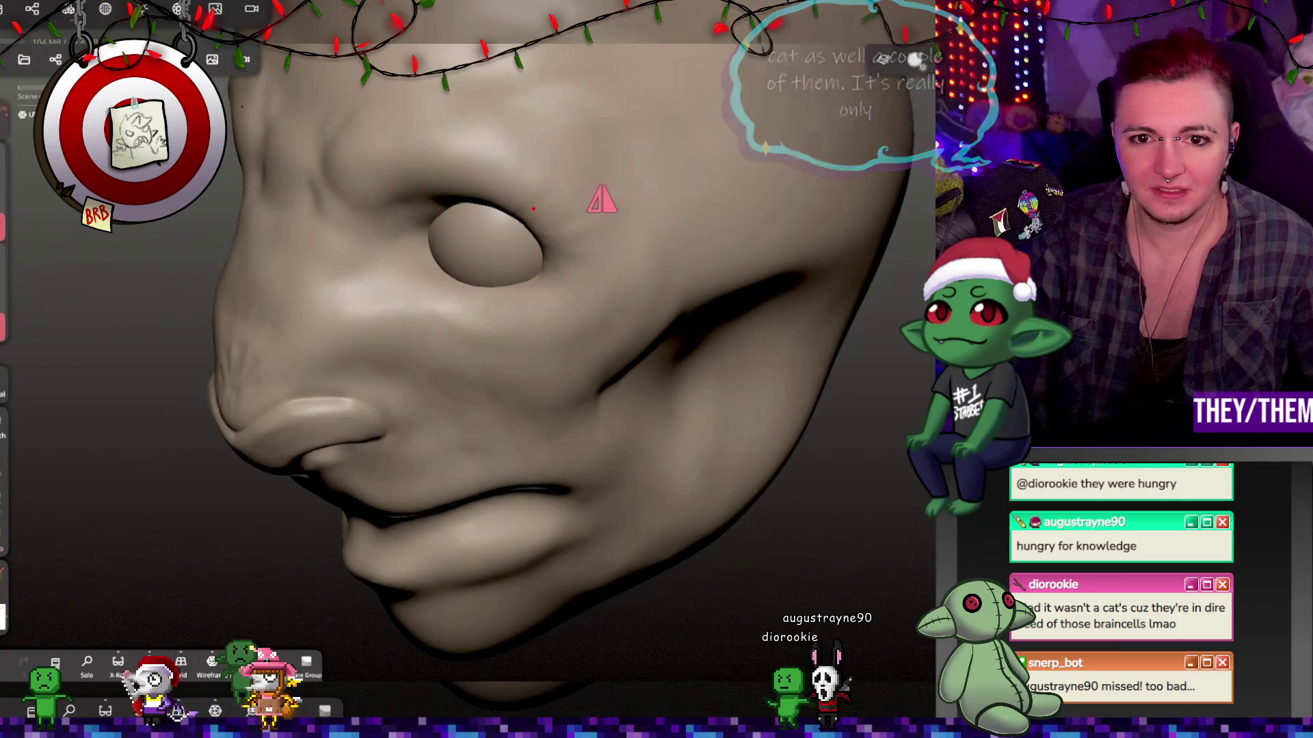
pyautogui.moveTo(551, 358); pyautogui.dragTo(566, 331)
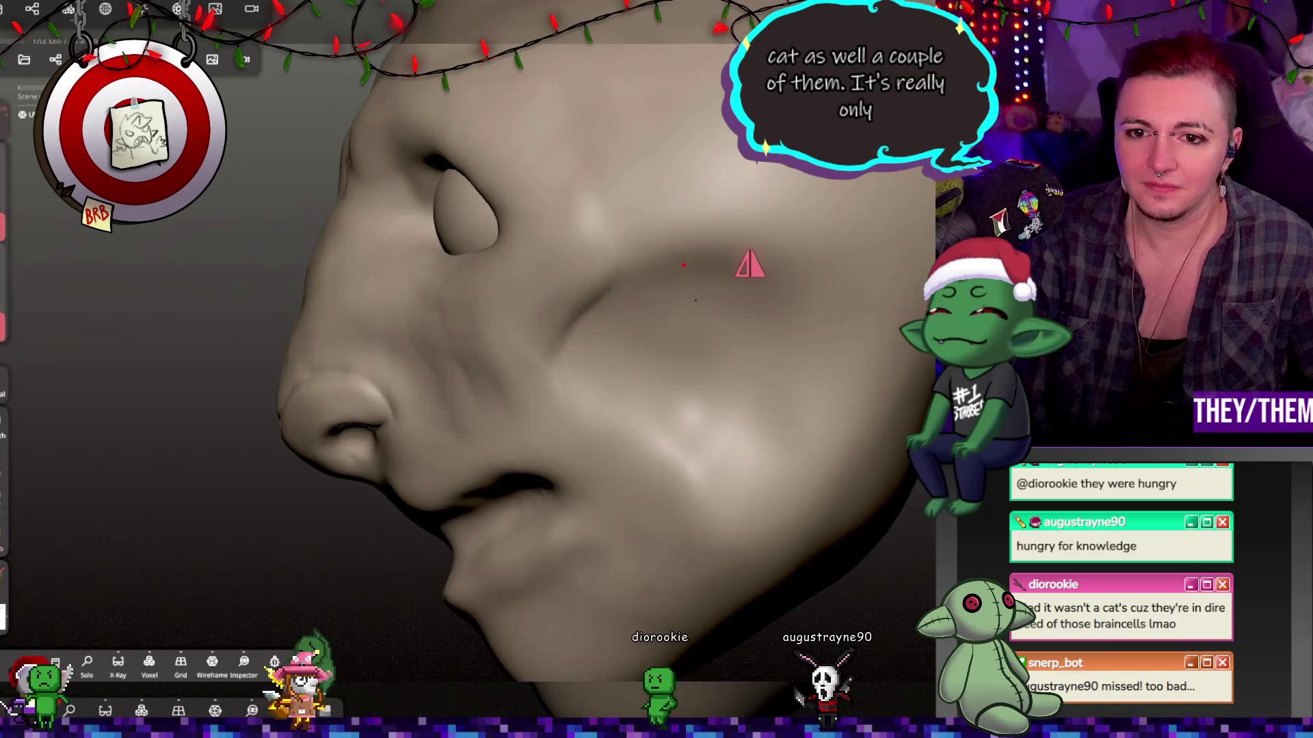
pyautogui.moveTo(618, 255)
pyautogui.mouseDown()
pyautogui.moveTo(867, 283)
pyautogui.moveTo(659, 342)
pyautogui.moveTo(659, 445)
pyautogui.moveTo(875, 471)
pyautogui.mouseUp()
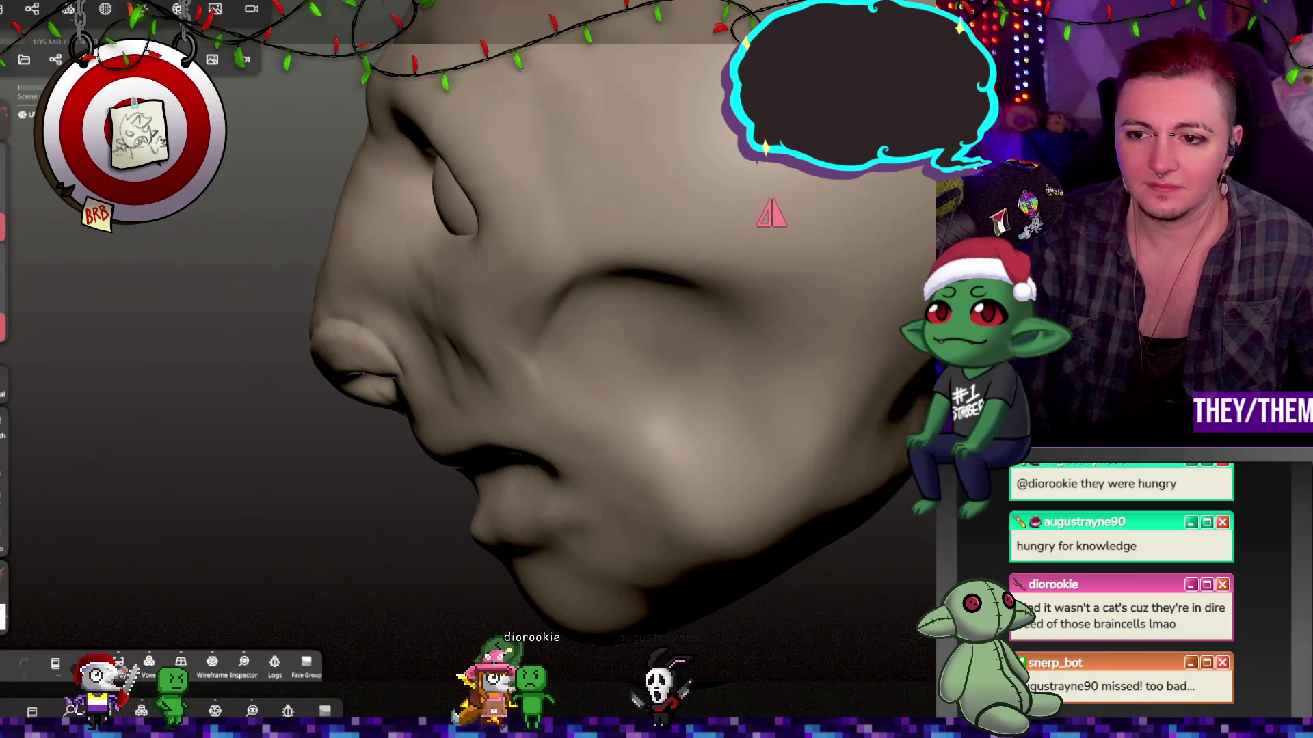
pyautogui.moveTo(860, 329)
pyautogui.mouseDown()
pyautogui.moveTo(744, 477)
pyautogui.moveTo(595, 551)
pyautogui.mouseUp()
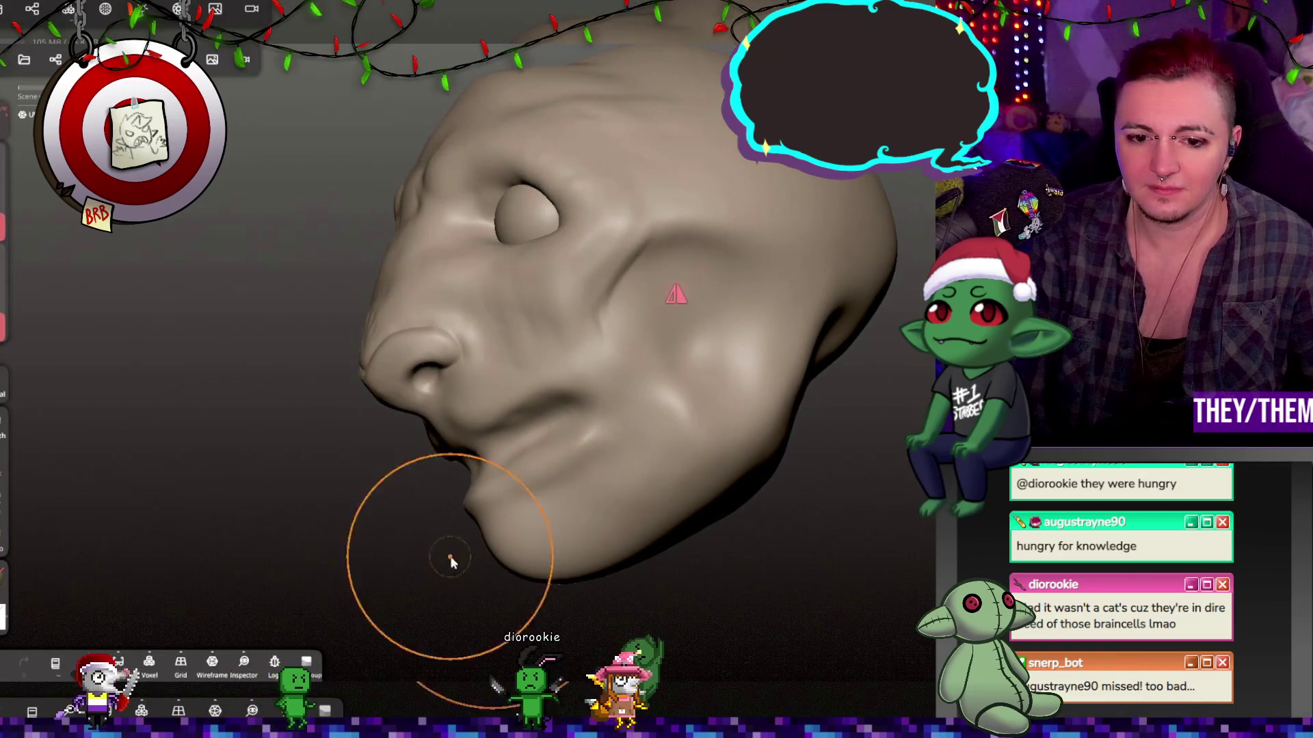
pyautogui.moveTo(684, 536)
pyautogui.mouseDown()
pyautogui.moveTo(748, 512)
pyautogui.moveTo(708, 548)
pyautogui.moveTo(728, 555)
pyautogui.moveTo(723, 301)
pyautogui.moveTo(735, 334)
pyautogui.moveTo(595, 384)
pyautogui.moveTo(897, 312)
pyautogui.moveTo(704, 456)
pyautogui.moveTo(873, 401)
pyautogui.mouseUp()
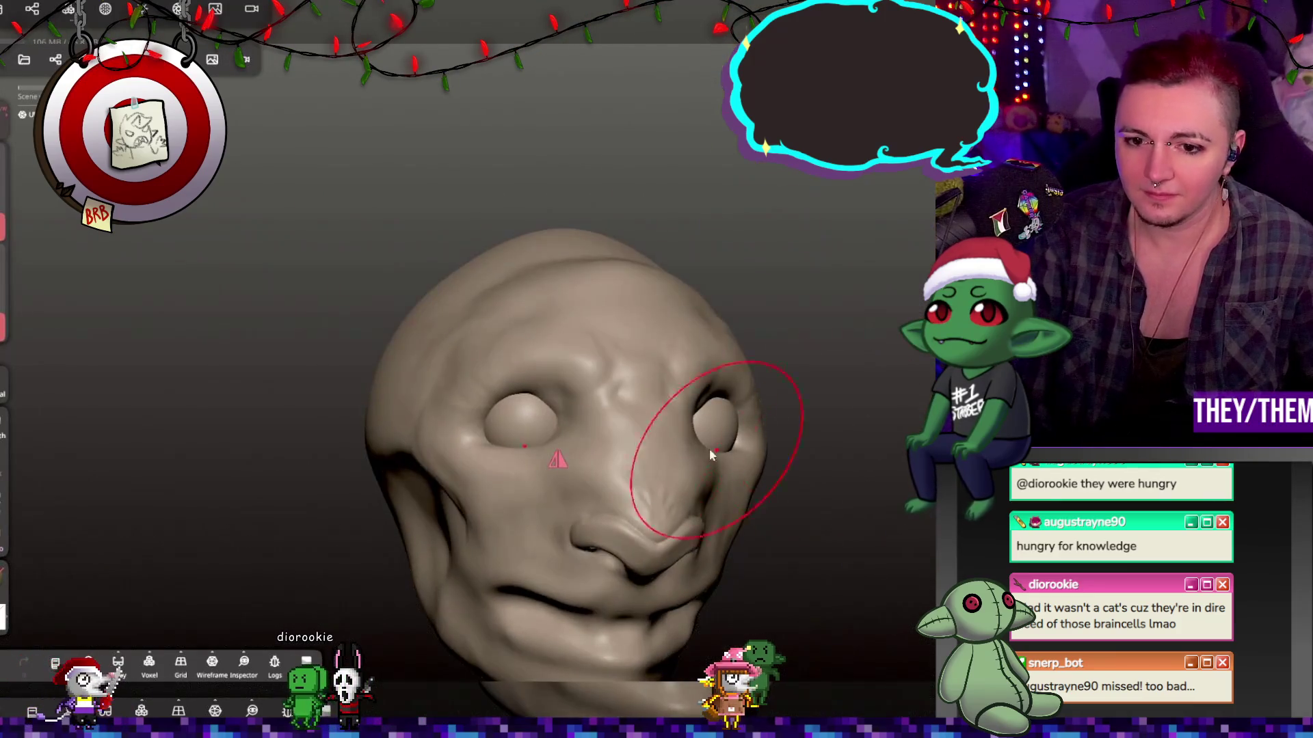
pyautogui.scroll(3, 646, 482)
pyautogui.scroll(2, 646, 482)
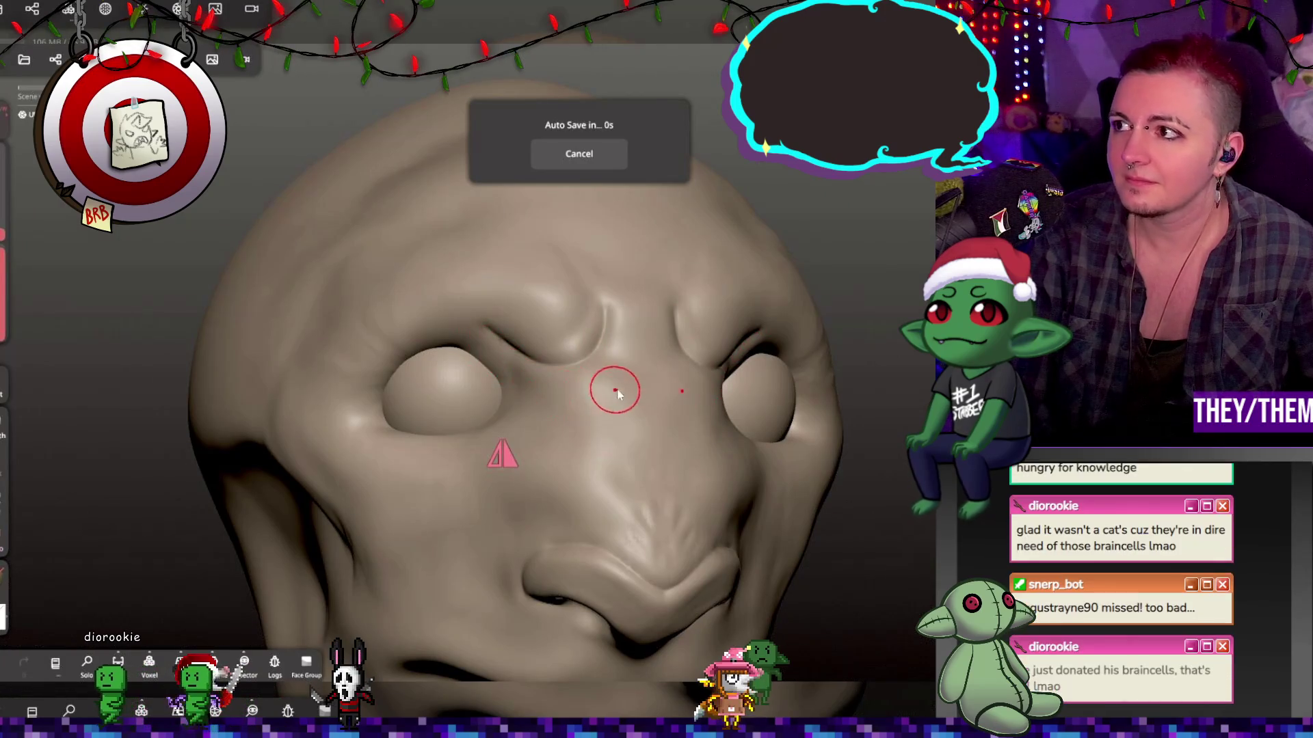
pyautogui.moveTo(792, 451)
pyautogui.mouseDown(button='right')
pyautogui.moveTo(650, 413)
pyautogui.moveTo(659, 404)
pyautogui.moveTo(601, 372)
pyautogui.mouseUp(button='right')
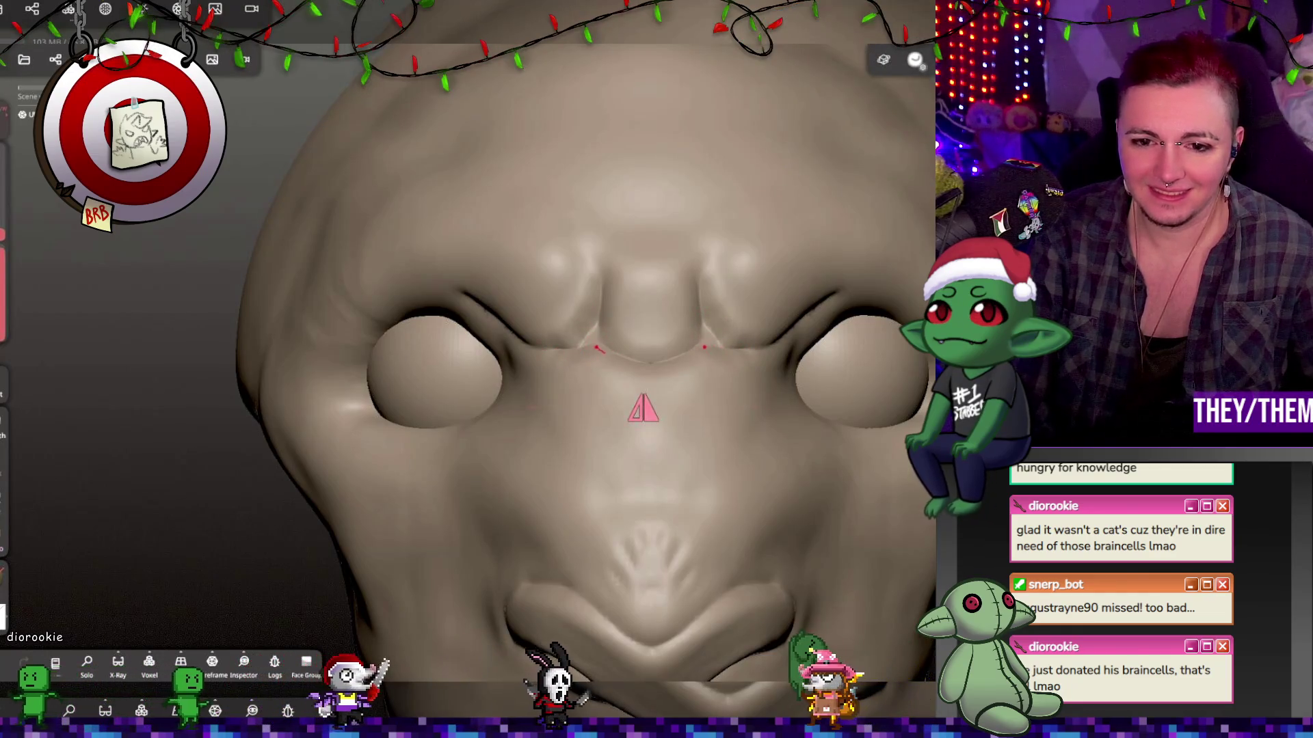
pyautogui.moveTo(834, 352)
pyautogui.mouseDown(button='right')
pyautogui.moveTo(765, 387)
pyautogui.moveTo(715, 322)
pyautogui.moveTo(606, 280)
pyautogui.mouseUp(button='right')
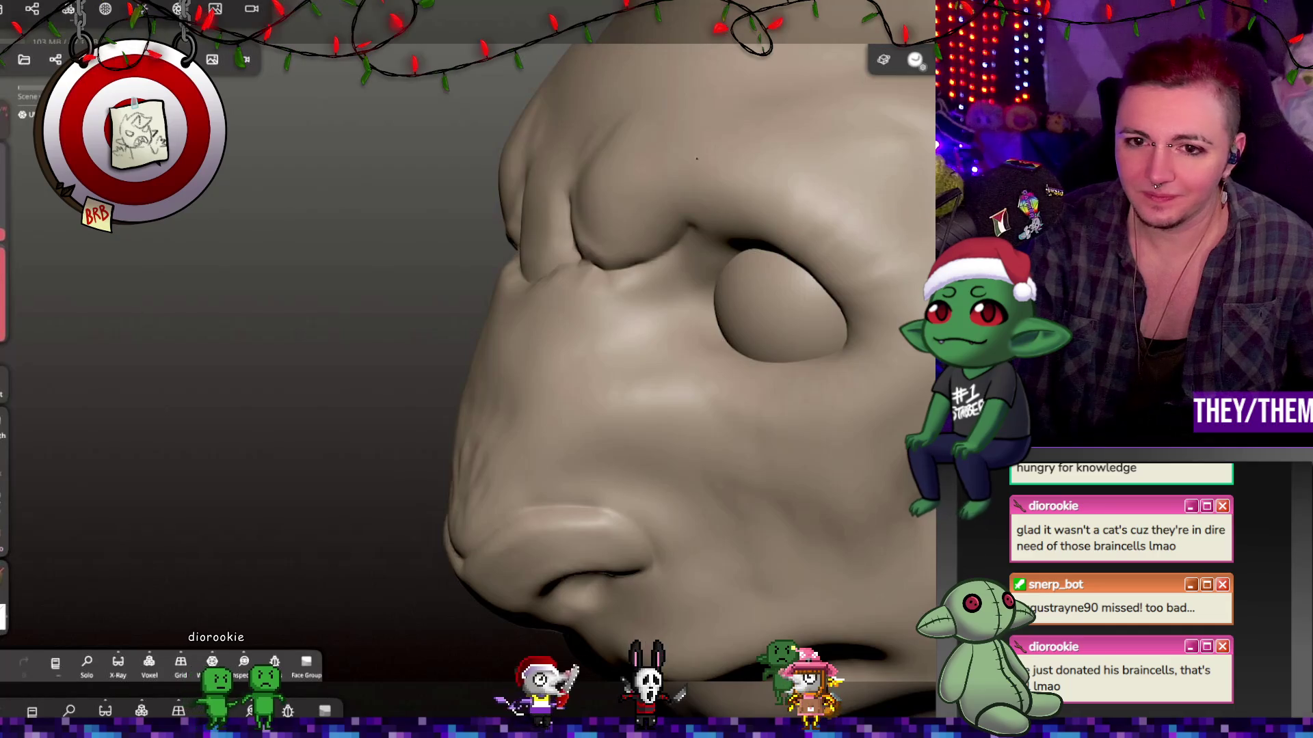
pyautogui.hotkey('ctrl', 'z')
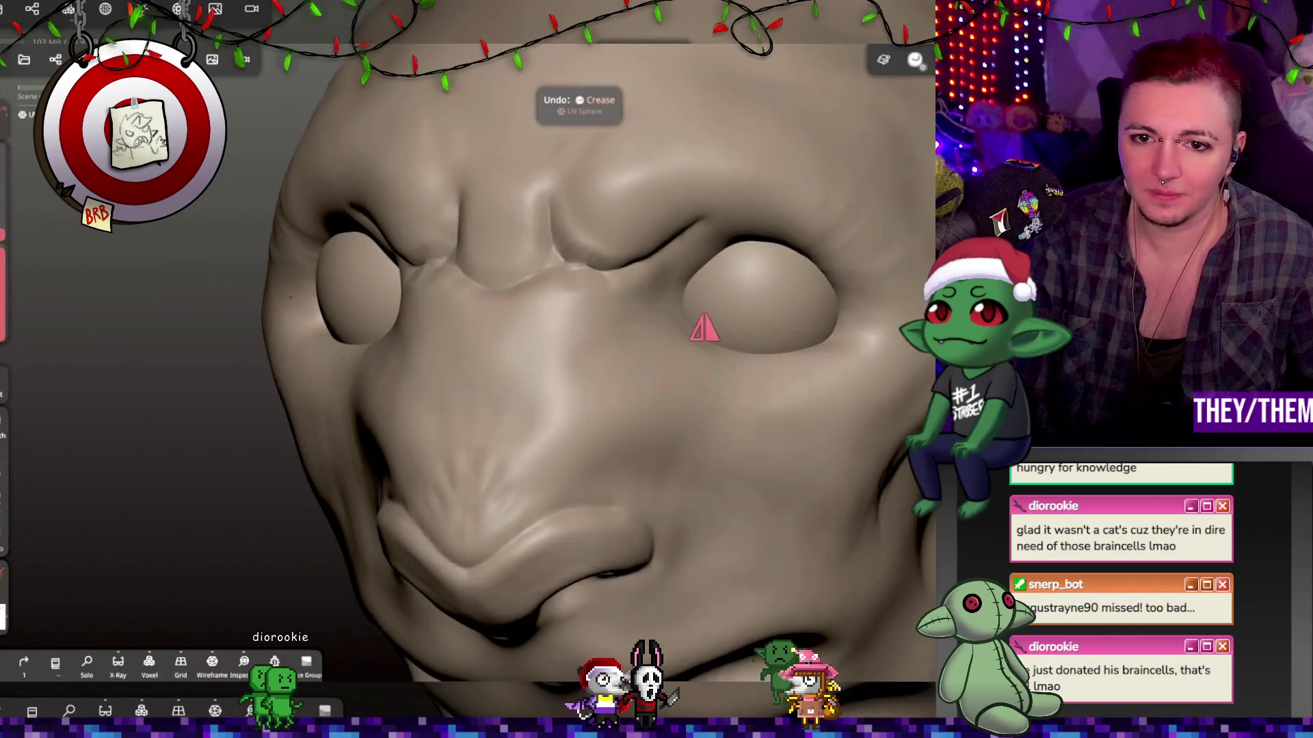
# Smooth the brow furrows between the eyes, then undo a stray Planar stroke on the skull.
pyautogui.moveTo(469, 198); pyautogui.dragTo(552, 239)
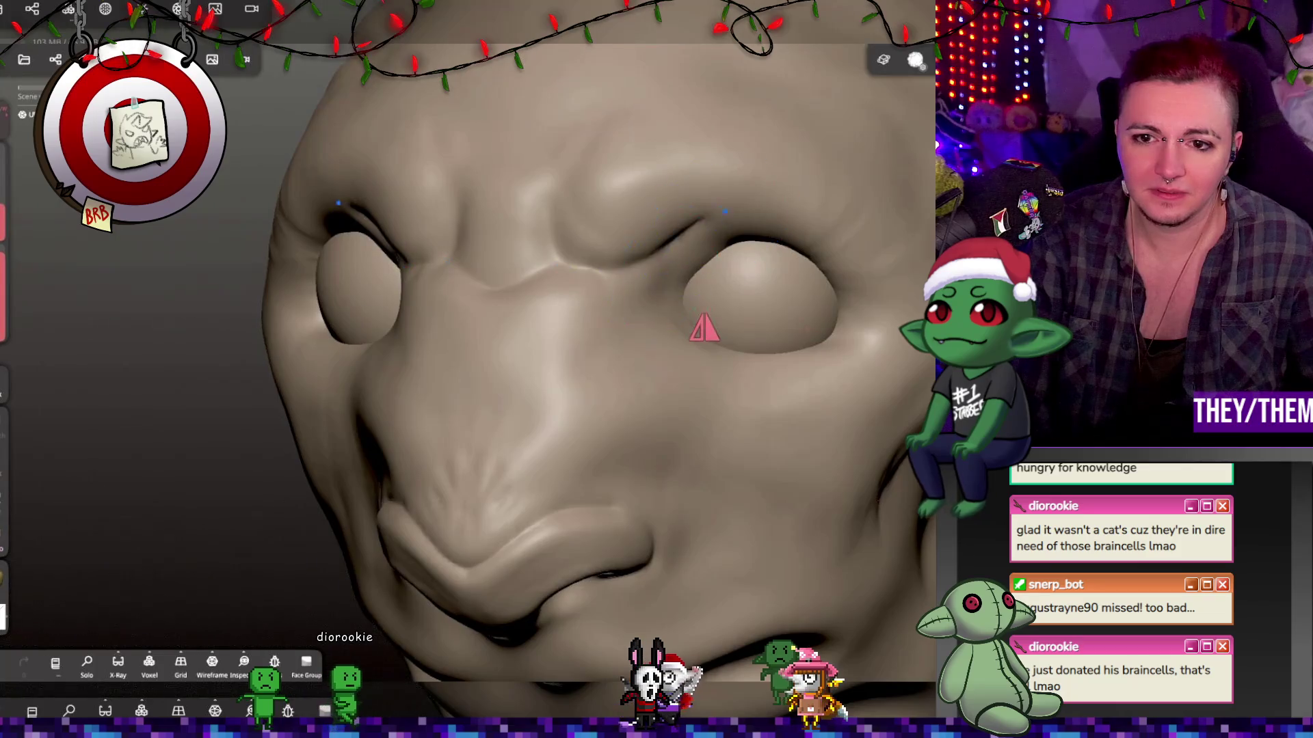
pyautogui.moveTo(618, 399)
pyautogui.mouseDown(button='right')
pyautogui.moveTo(708, 449)
pyautogui.moveTo(836, 449)
pyautogui.moveTo(675, 478)
pyautogui.moveTo(543, 481)
pyautogui.moveTo(638, 477)
pyautogui.moveTo(639, 445)
pyautogui.moveTo(557, 439)
pyautogui.moveTo(519, 506)
pyautogui.moveTo(499, 506)
pyautogui.moveTo(732, 436)
pyautogui.moveTo(854, 437)
pyautogui.mouseUp(button='right')
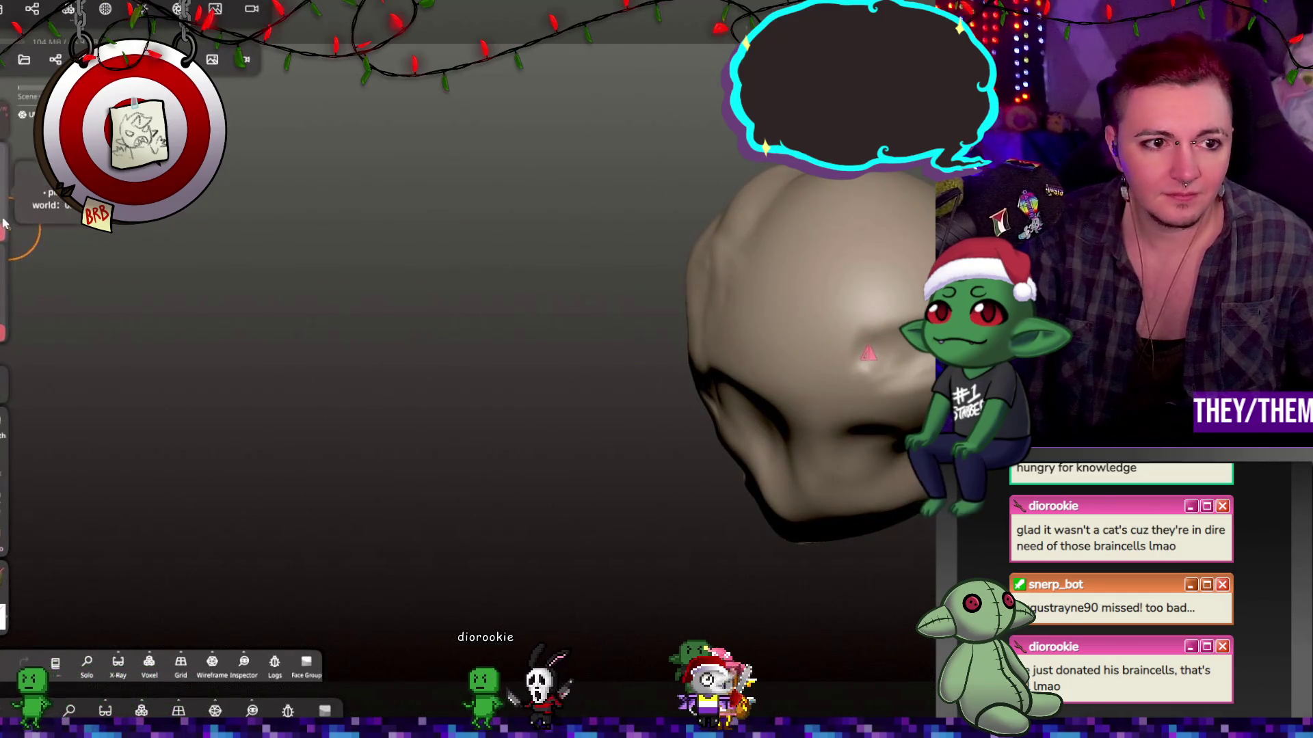
pyautogui.moveTo(882, 281)
pyautogui.mouseDown()
pyautogui.moveTo(855, 369)
pyautogui.moveTo(879, 345)
pyautogui.mouseUp()
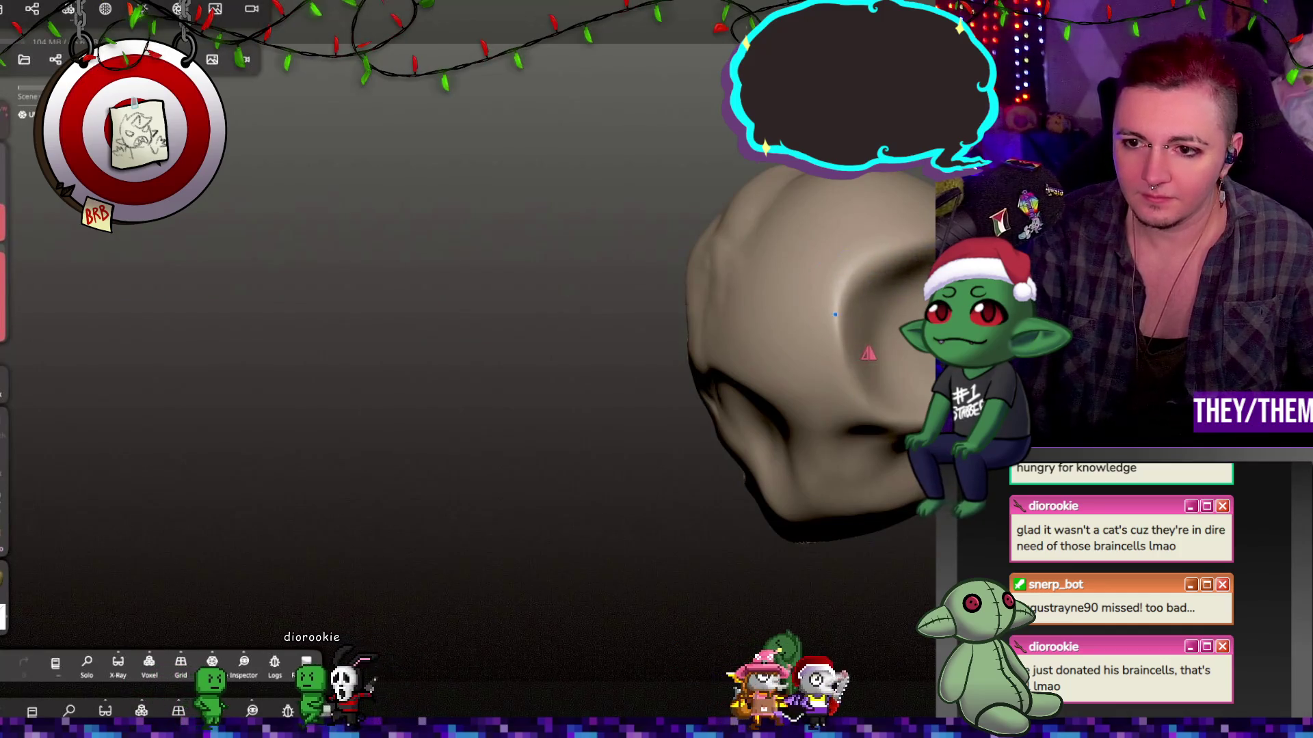
pyautogui.moveTo(868, 353); pyautogui.dragTo(902, 329, button='right')
pyautogui.hotkey('ctrl', 'z')
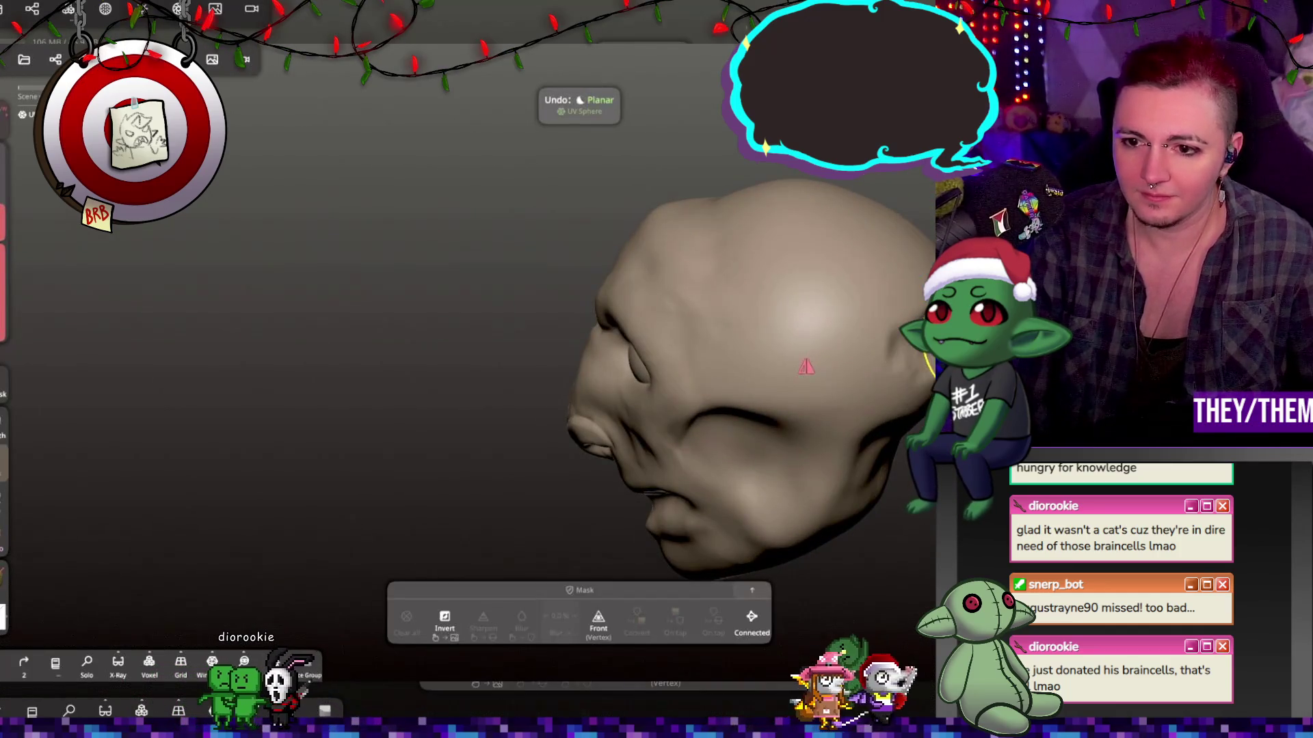
pyautogui.moveTo(805, 367); pyautogui.dragTo(861, 356, button='right')
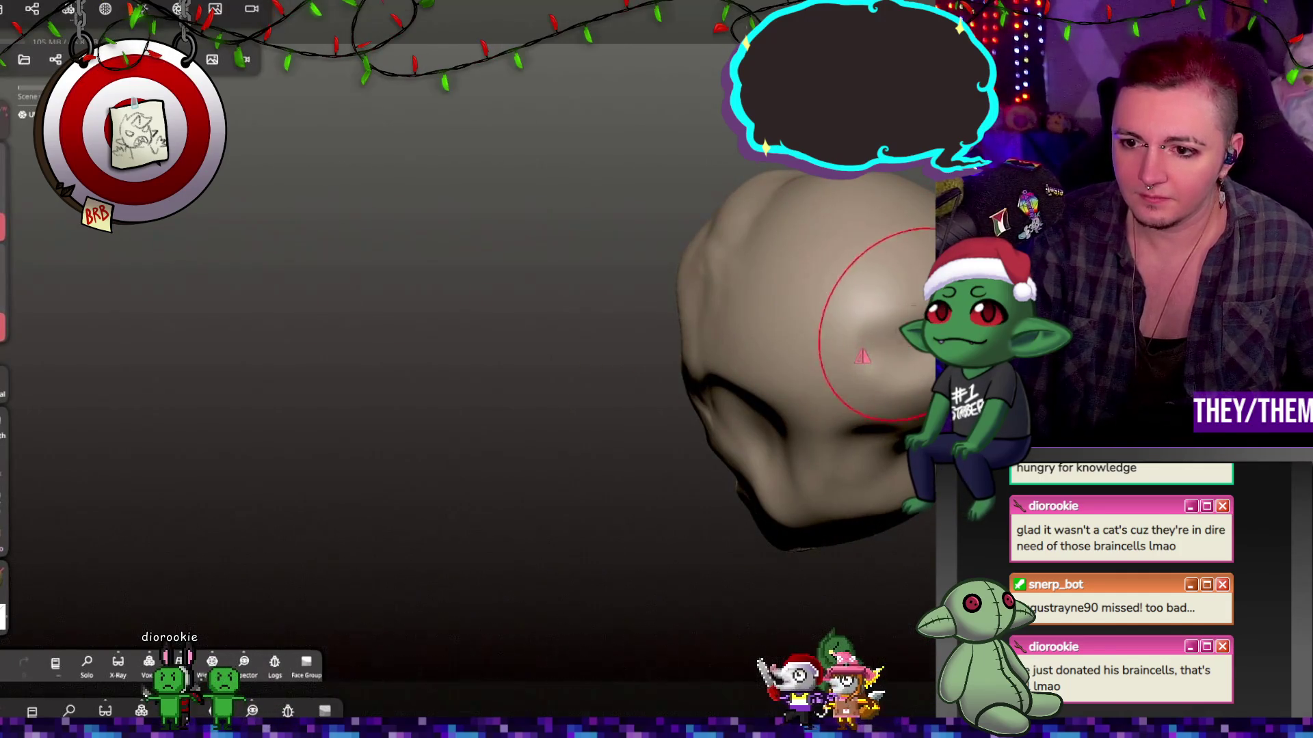
pyautogui.moveTo(862, 356); pyautogui.dragTo(823, 391, button='right')
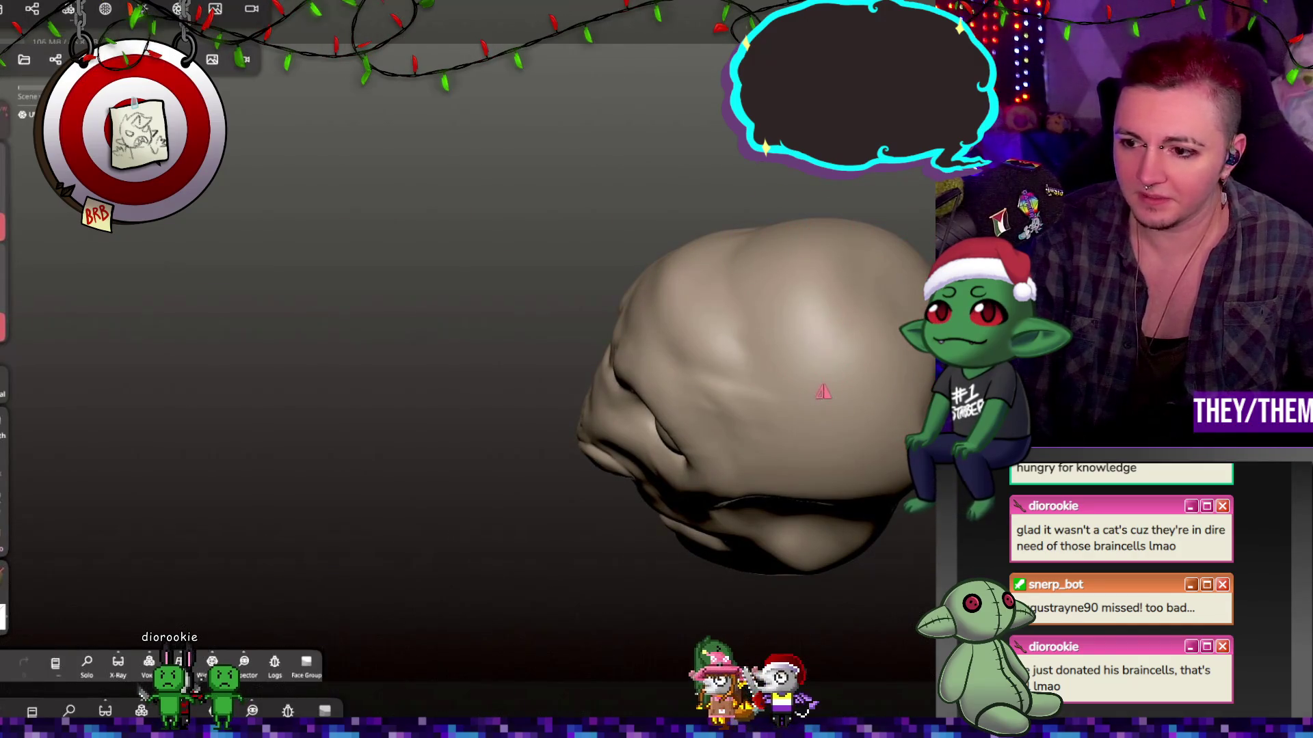
pyautogui.moveTo(703, 375); pyautogui.dragTo(714, 355, button='right')
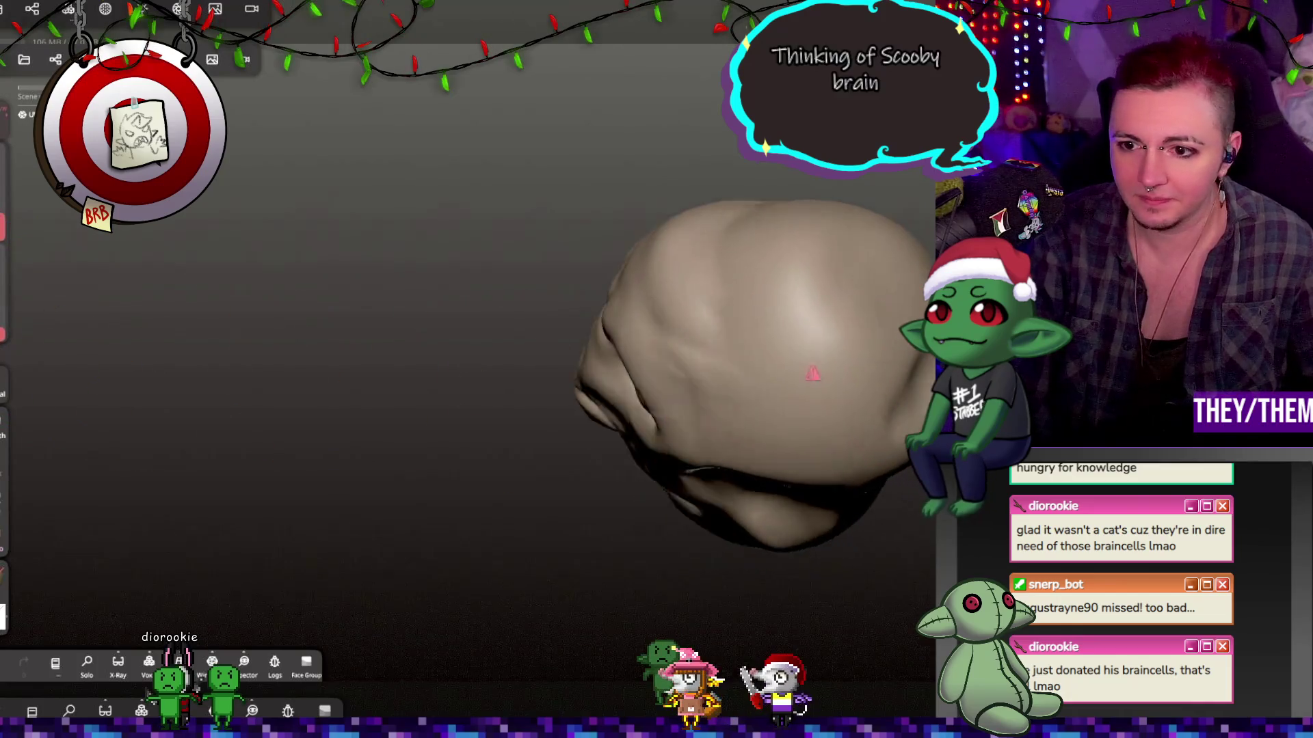
pyautogui.moveTo(812, 373); pyautogui.dragTo(810, 363, button='right')
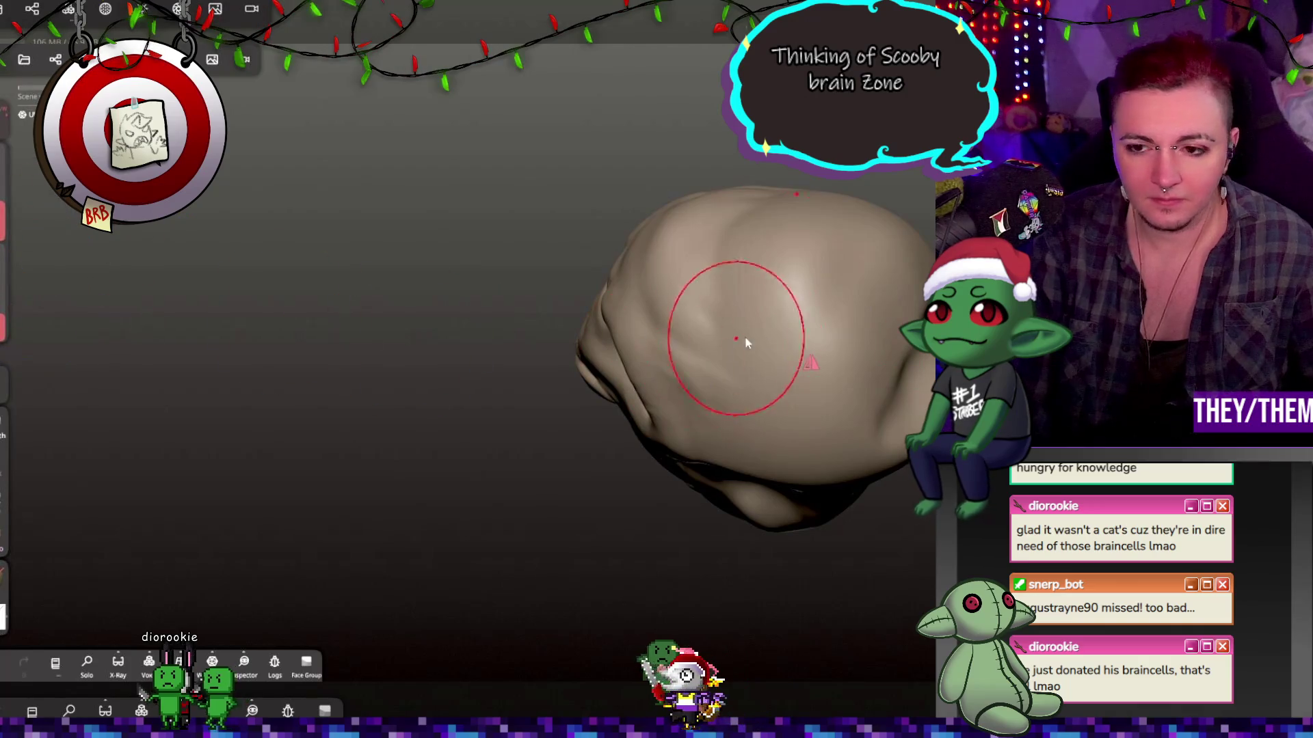
pyautogui.moveTo(810, 363); pyautogui.dragTo(889, 366, button='right')
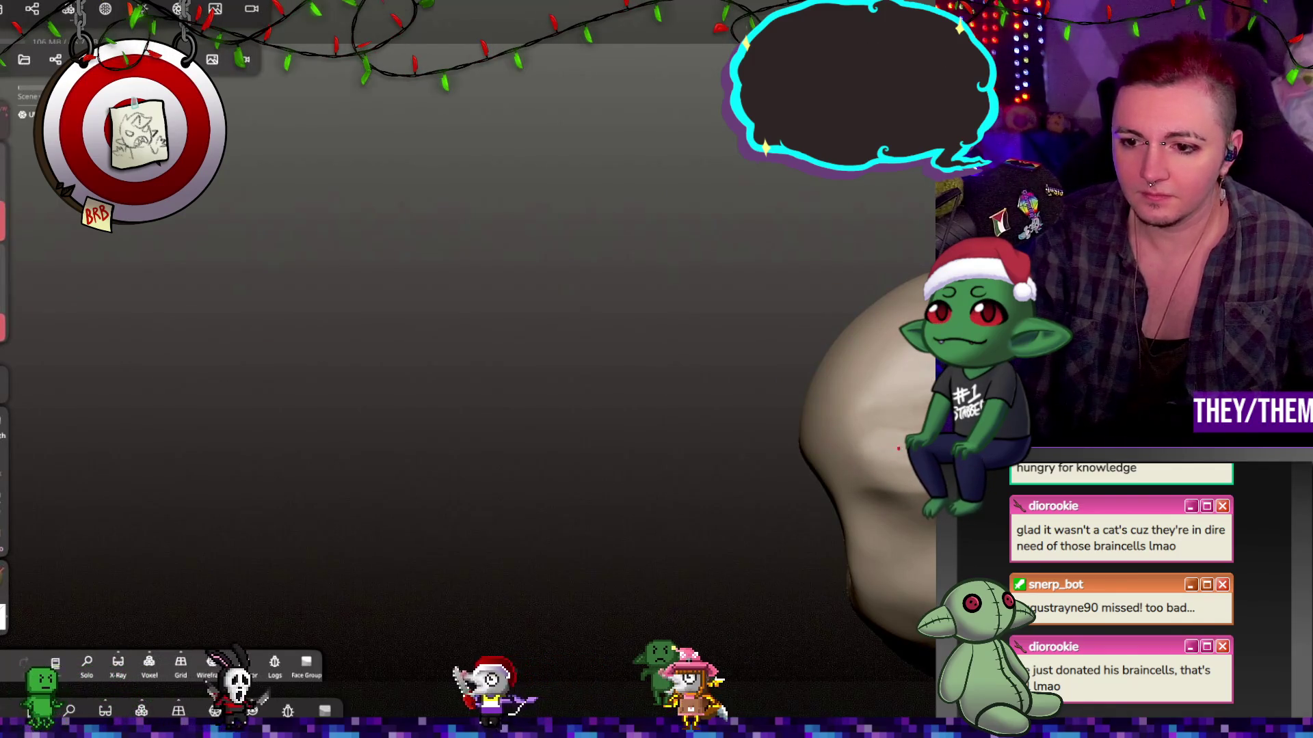
pyautogui.moveTo(827, 370); pyautogui.dragTo(902, 356, button='right')
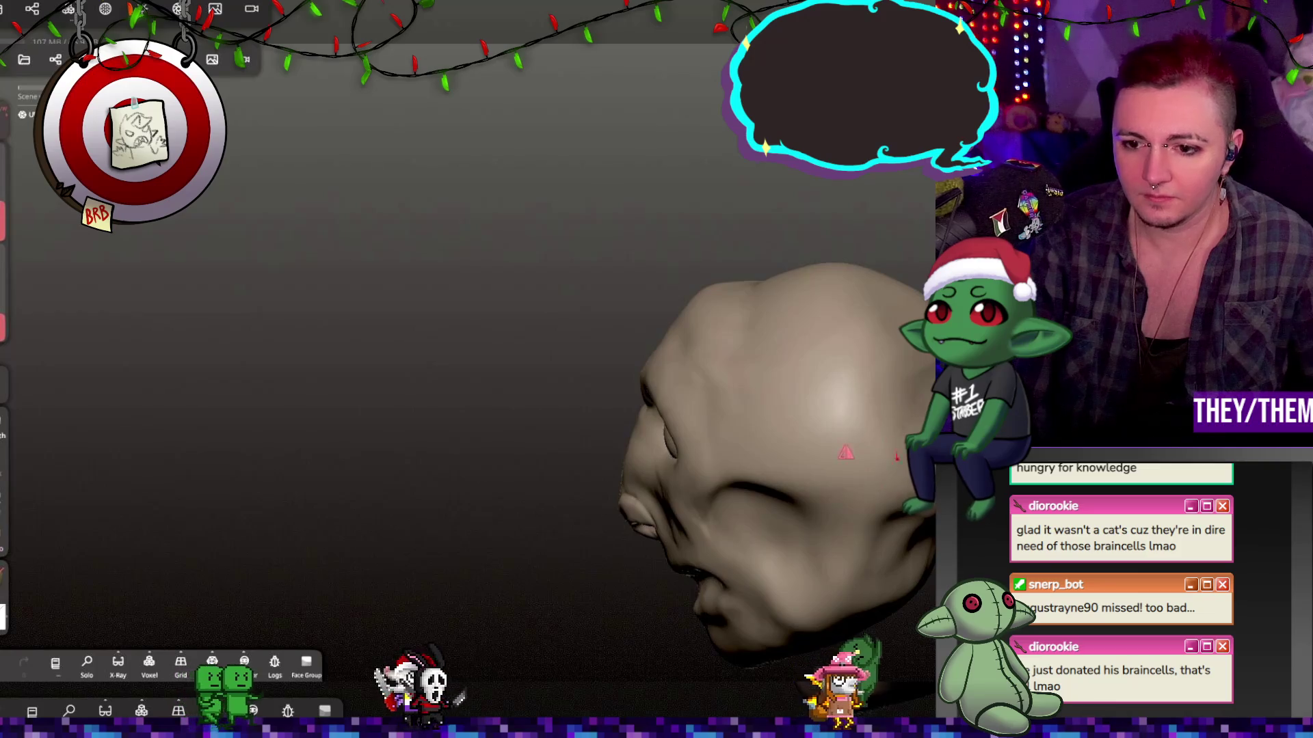
pyautogui.moveTo(909, 565); pyautogui.dragTo(866, 536, button='right')
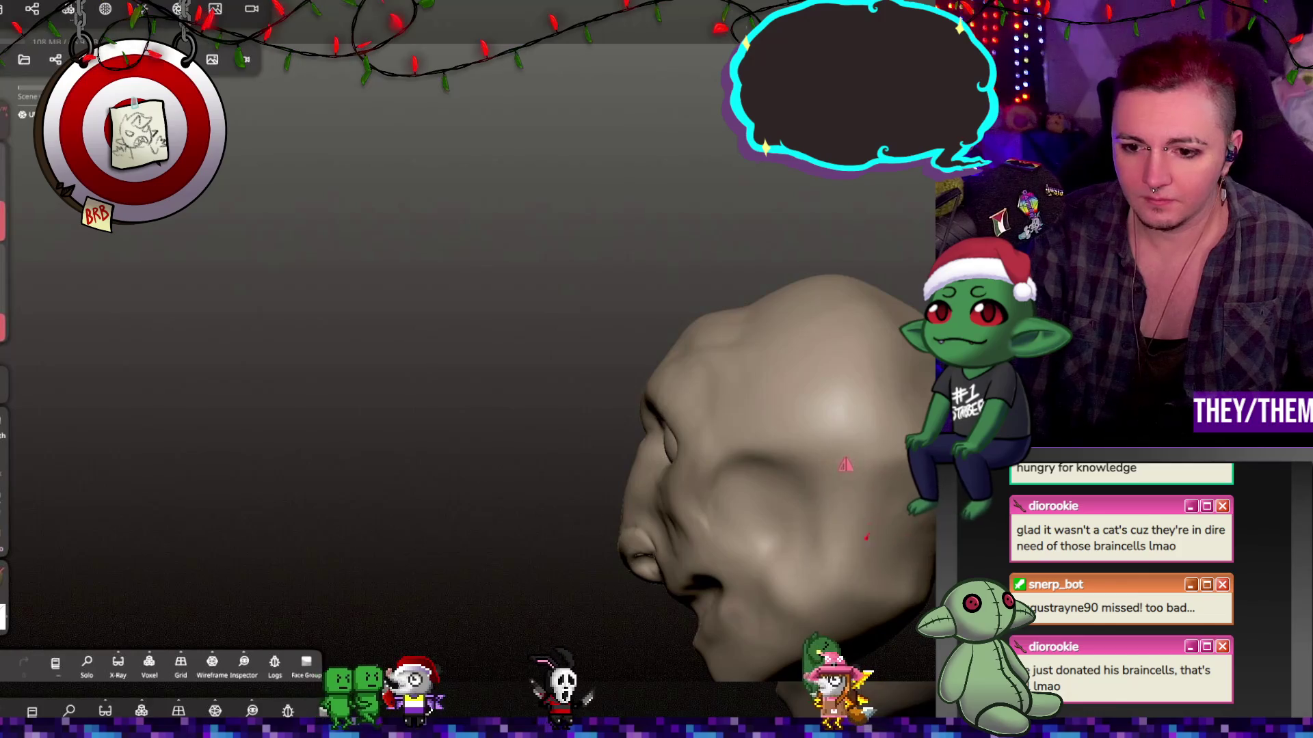
pyautogui.moveTo(919, 506)
pyautogui.mouseDown(button='right')
pyautogui.moveTo(916, 471)
pyautogui.moveTo(909, 550)
pyautogui.moveTo(850, 347)
pyautogui.moveTo(859, 331)
pyautogui.moveTo(835, 343)
pyautogui.moveTo(815, 400)
pyautogui.moveTo(809, 346)
pyautogui.moveTo(831, 294)
pyautogui.mouseUp(button='right')
pyautogui.scroll(3, 855, 334)
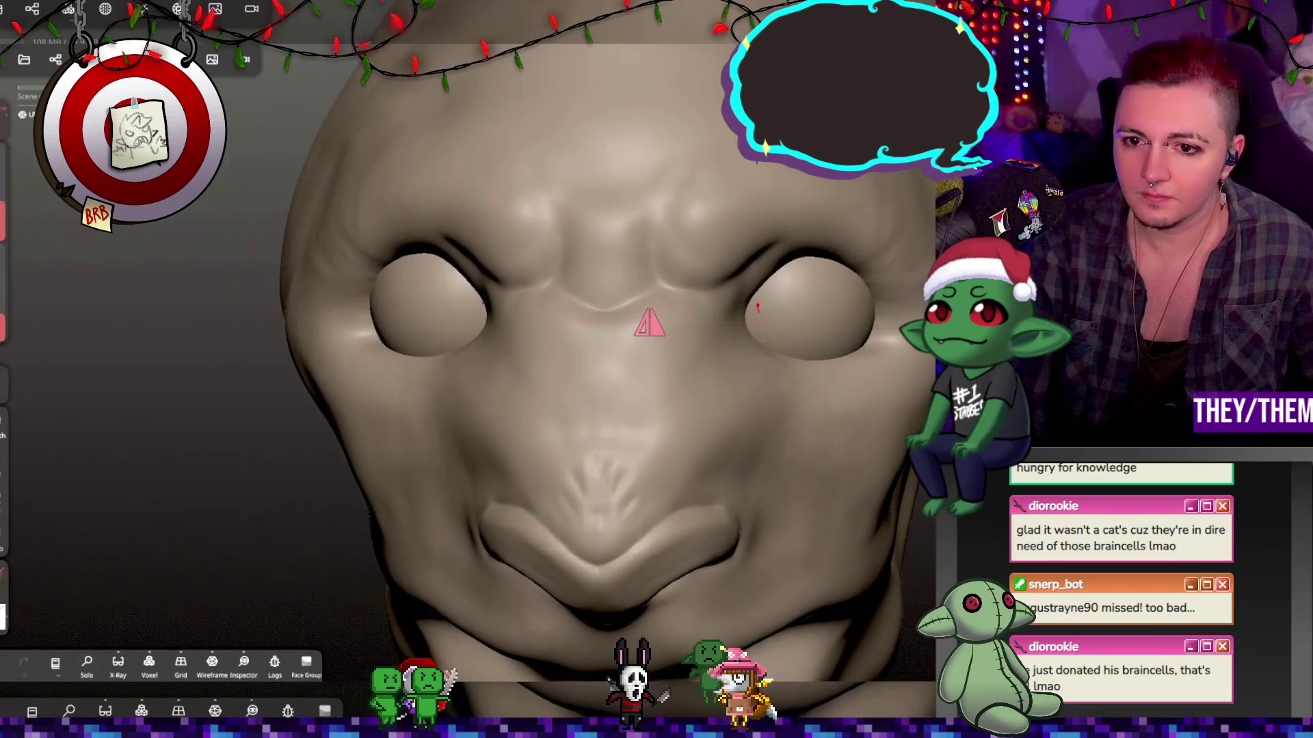
# Turn the head to the front and dab sculpt detail onto the brow ridge between the eyes.
pyautogui.moveTo(716, 325)
pyautogui.mouseDown(button='right')
pyautogui.moveTo(896, 437)
pyautogui.moveTo(880, 549)
pyautogui.moveTo(789, 560)
pyautogui.mouseUp(button='right')
pyautogui.scroll(-3, 896, 438)
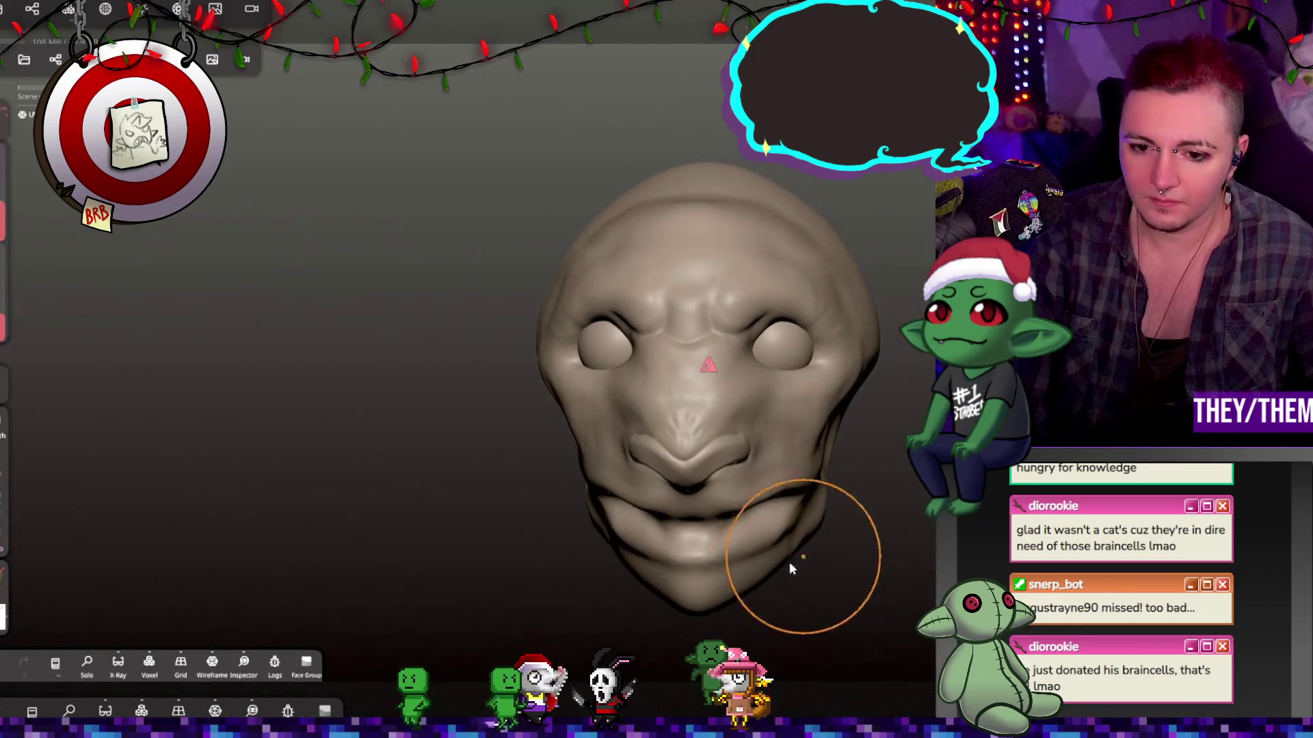
pyautogui.moveTo(686, 610)
pyautogui.mouseDown(button='right')
pyautogui.moveTo(879, 527)
pyautogui.moveTo(826, 542)
pyautogui.mouseUp(button='right')
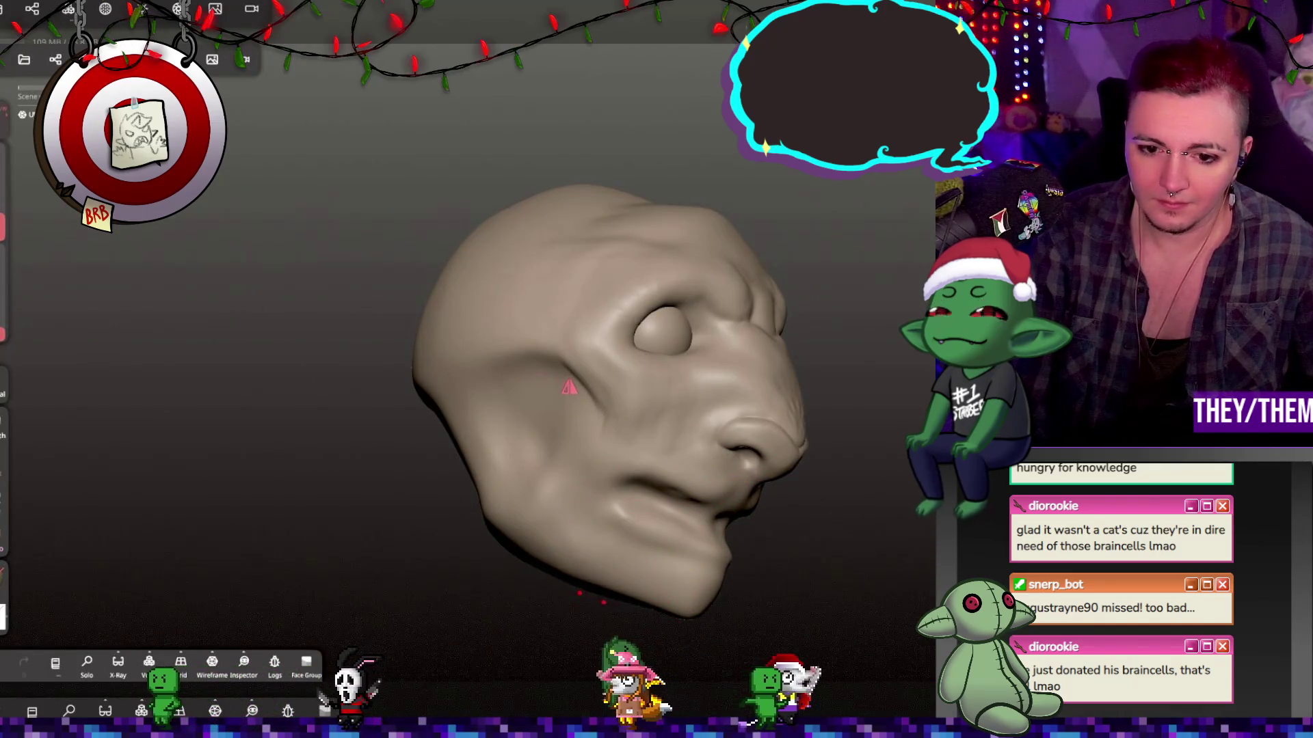
pyautogui.moveTo(561, 519)
pyautogui.mouseDown(button='right')
pyautogui.moveTo(883, 626)
pyautogui.moveTo(444, 481)
pyautogui.mouseUp(button='right')
pyautogui.moveTo(704, 440)
pyautogui.mouseDown(button='right')
pyautogui.moveTo(555, 437)
pyautogui.moveTo(559, 380)
pyautogui.moveTo(539, 410)
pyautogui.moveTo(505, 410)
pyautogui.mouseUp(button='right')
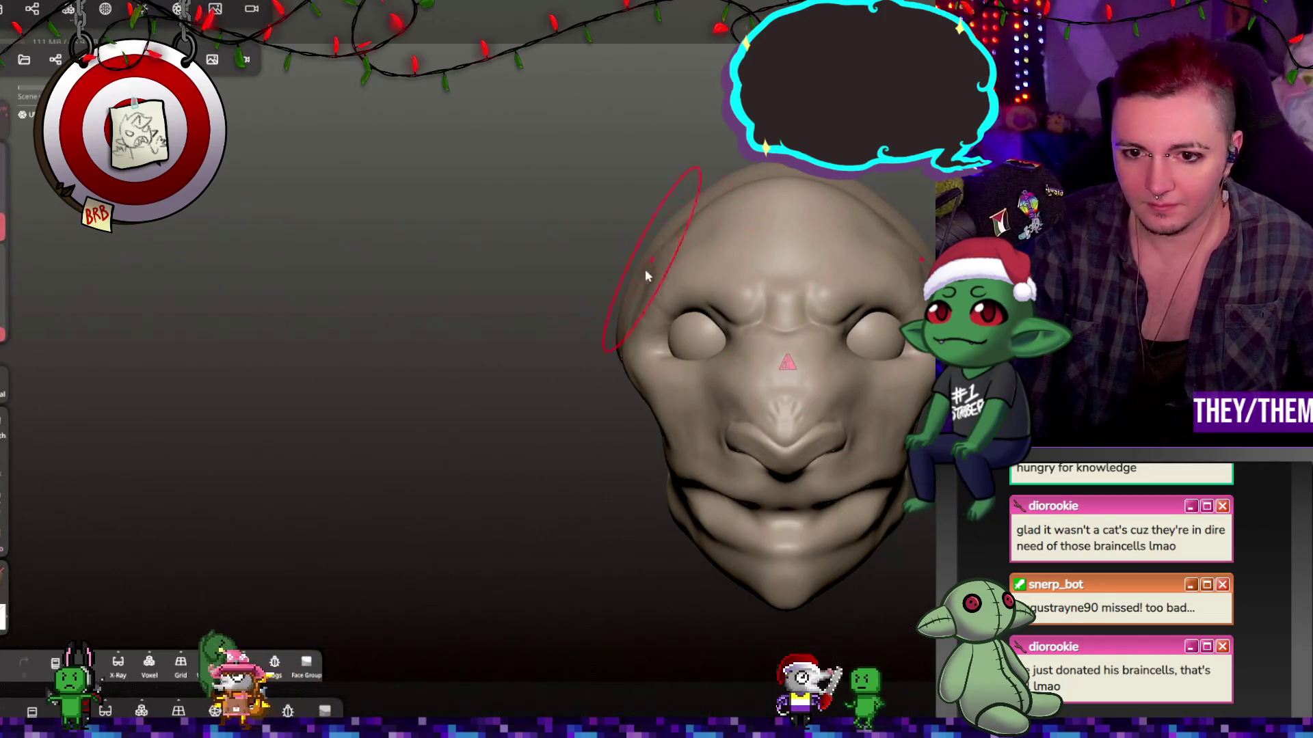
pyautogui.click(780, 315)
# Orbit from three-quarter to front to profile to check the brow detail and shading.
pyautogui.moveTo(923, 370); pyautogui.dragTo(868, 311, button='right')
pyautogui.scroll(5, 917, 313)
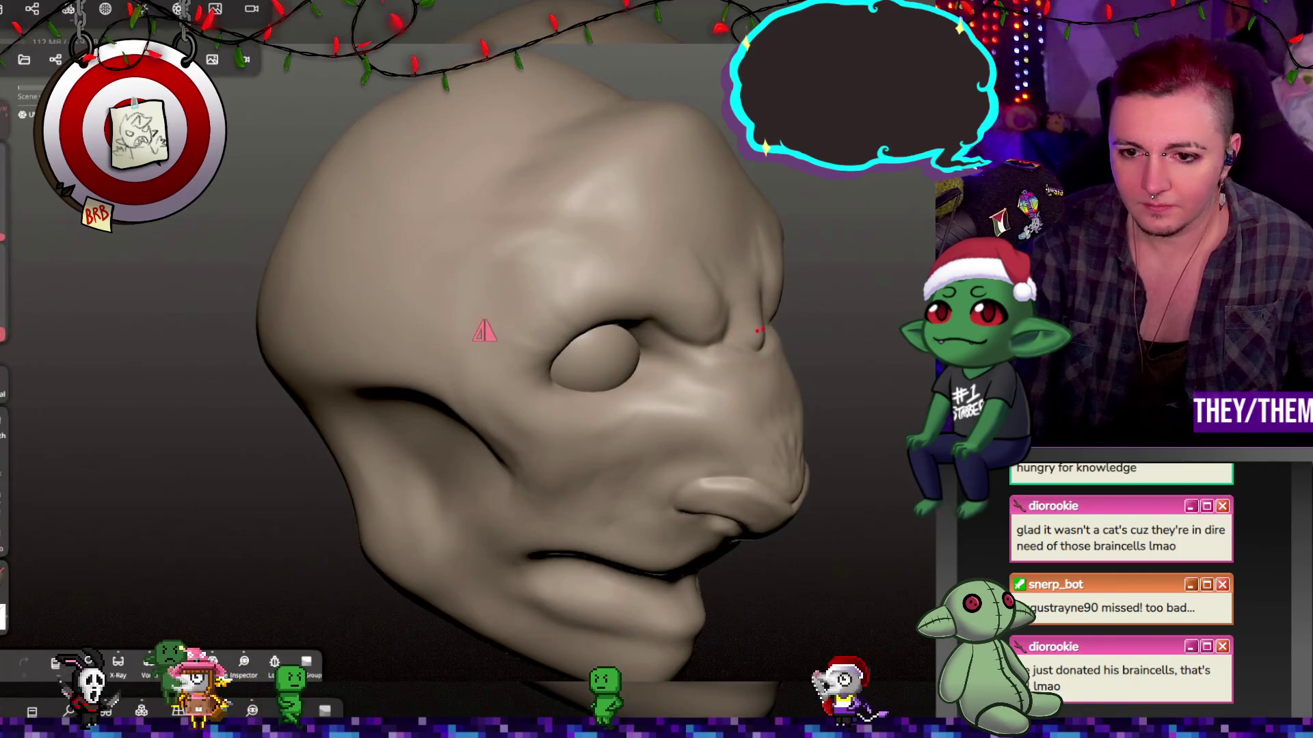
pyautogui.moveTo(485, 332)
pyautogui.mouseDown(button='right')
pyautogui.moveTo(530, 314)
pyautogui.moveTo(833, 367)
pyautogui.moveTo(725, 364)
pyautogui.mouseUp(button='right')
pyautogui.scroll(3, 833, 367)
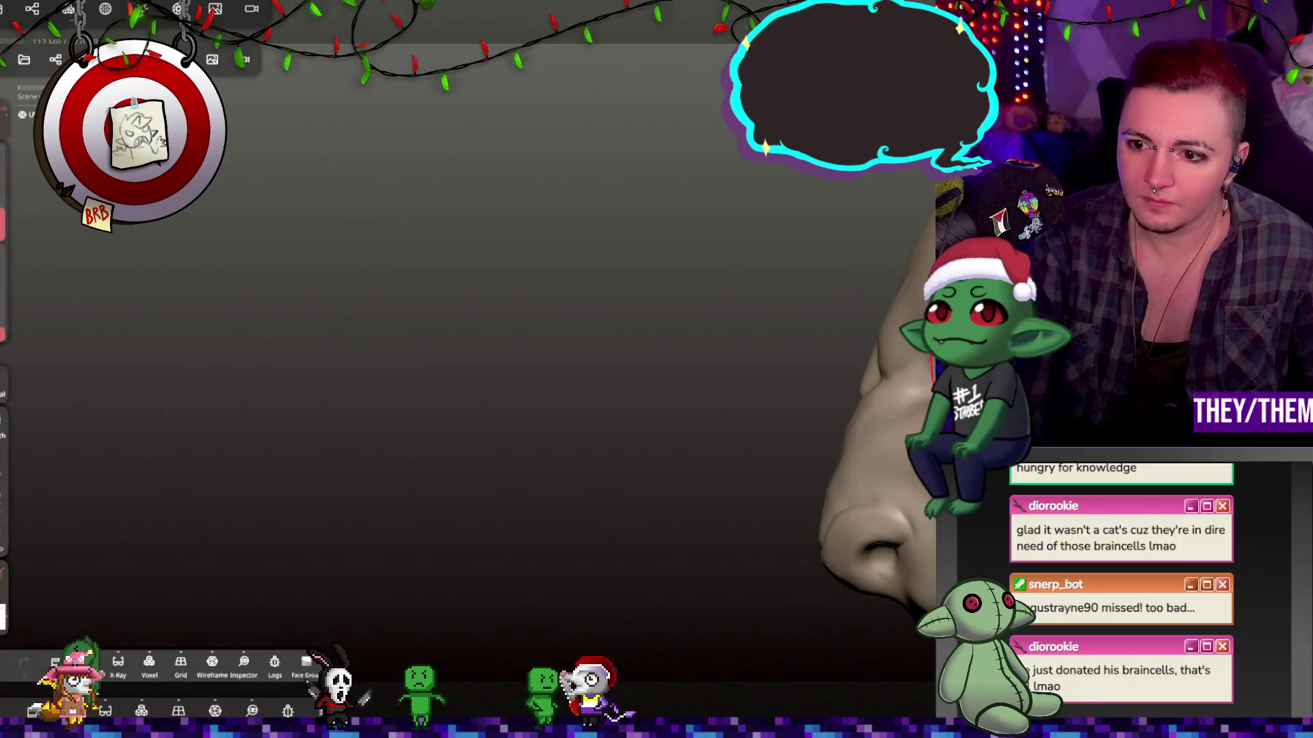
pyautogui.moveTo(850, 410); pyautogui.dragTo(752, 410)
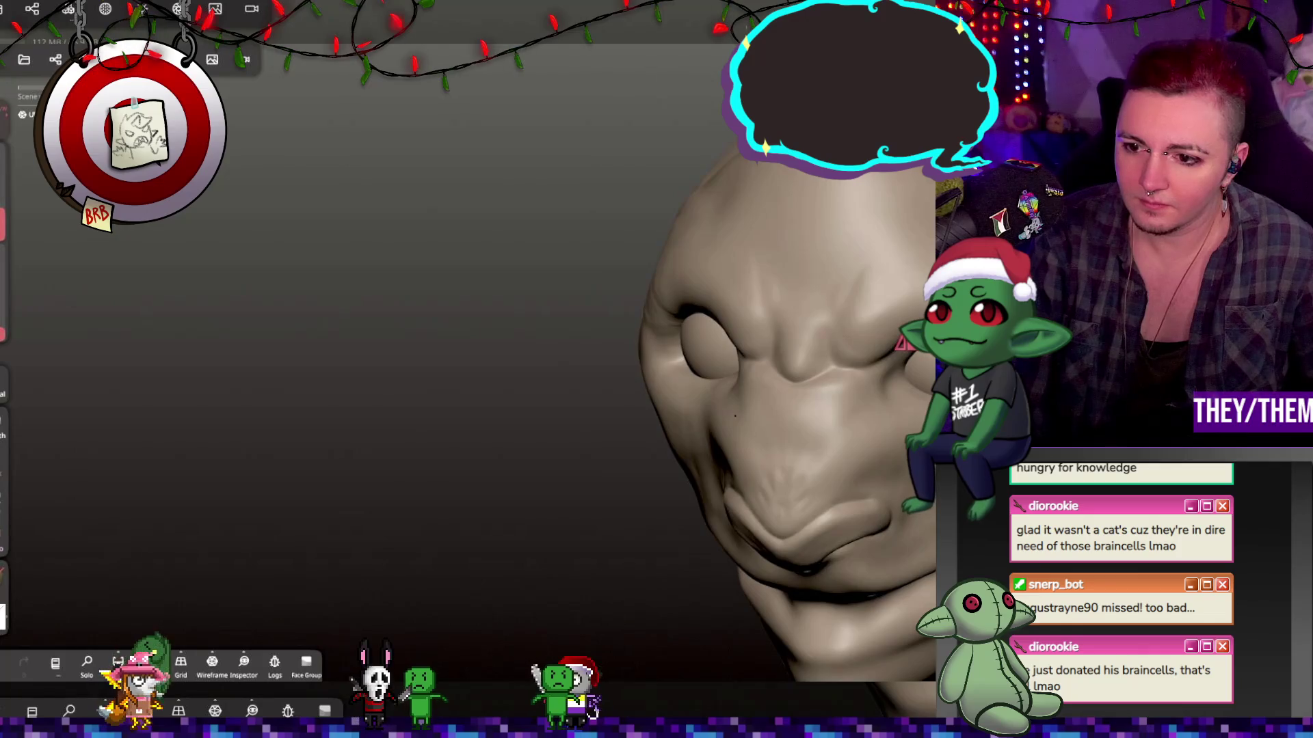
pyautogui.moveTo(909, 437); pyautogui.dragTo(875, 440)
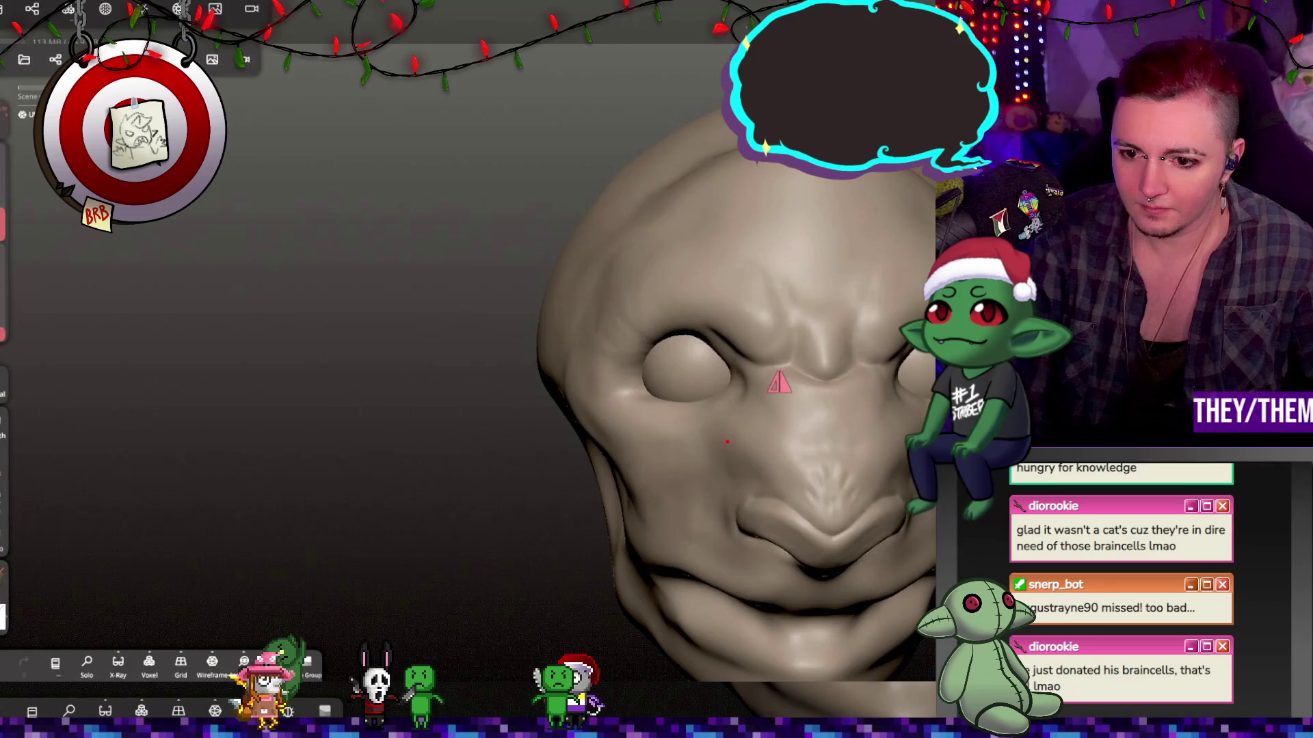
pyautogui.moveTo(902, 452)
pyautogui.mouseDown()
pyautogui.moveTo(680, 308)
pyautogui.moveTo(685, 340)
pyautogui.moveTo(820, 341)
pyautogui.moveTo(827, 390)
pyautogui.moveTo(682, 249)
pyautogui.moveTo(668, 270)
pyautogui.moveTo(593, 262)
pyautogui.moveTo(882, 318)
pyautogui.moveTo(761, 462)
pyautogui.moveTo(837, 490)
pyautogui.moveTo(803, 349)
pyautogui.moveTo(586, 334)
pyautogui.moveTo(636, 290)
pyautogui.moveTo(659, 376)
pyautogui.moveTo(711, 409)
pyautogui.moveTo(691, 414)
pyautogui.mouseUp()
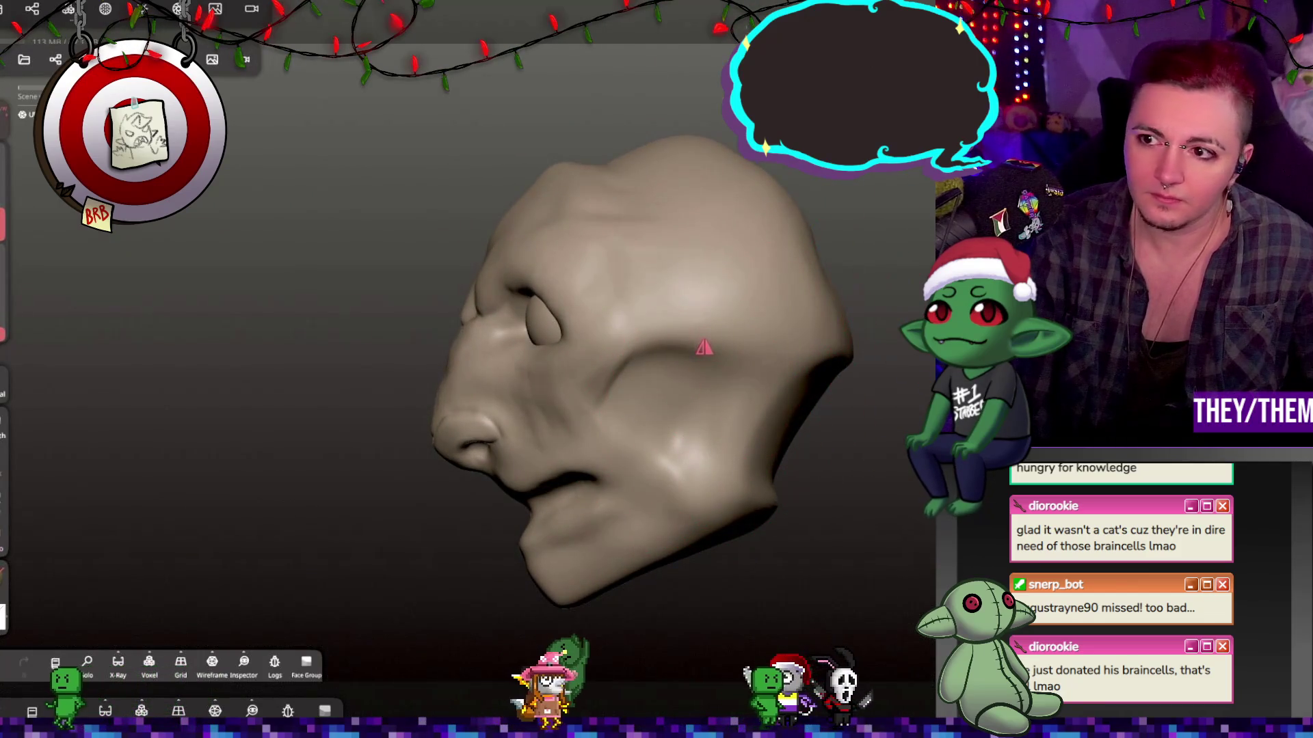
pyautogui.moveTo(704, 347); pyautogui.dragTo(709, 345)
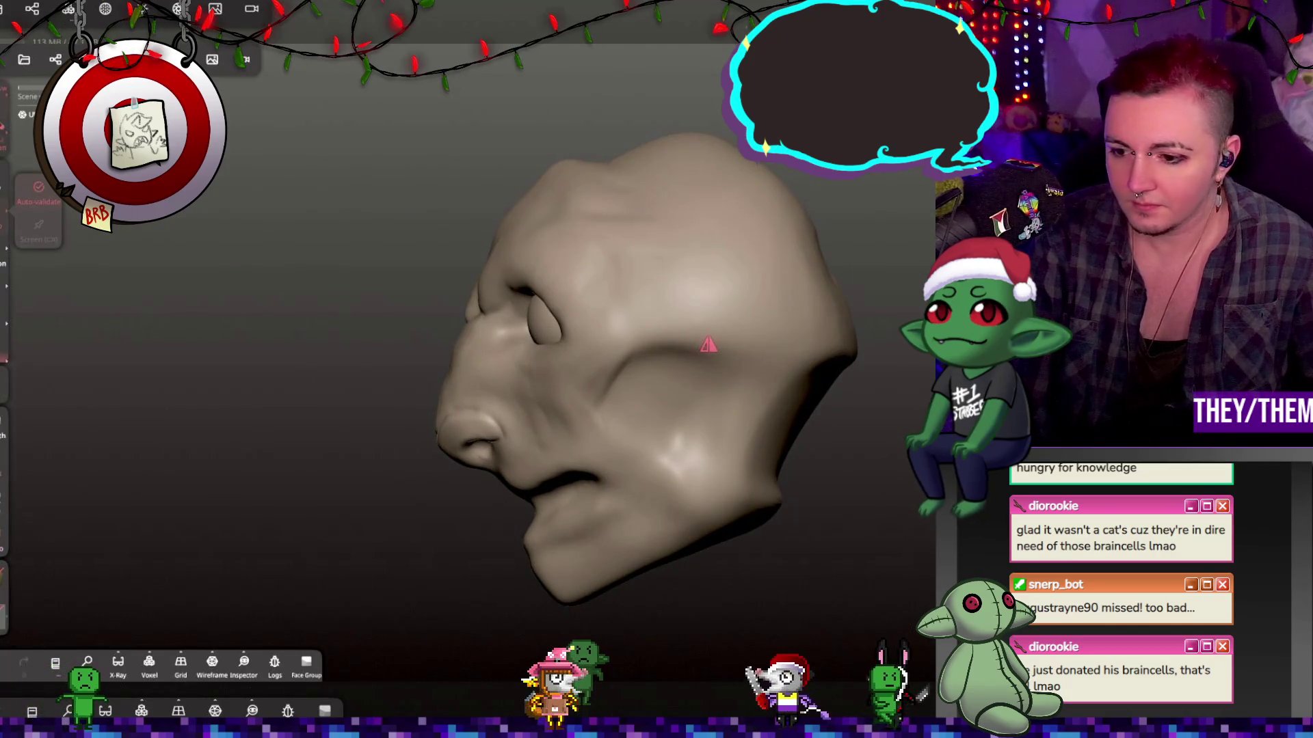
# Draw a Trim line across the back of the head to slice it off flat.
pyautogui.moveTo(661, 267)
pyautogui.mouseDown()
pyautogui.moveTo(660, 362)
pyautogui.moveTo(718, 472)
pyautogui.mouseUp()
pyautogui.moveTo(783, 510); pyautogui.dragTo(785, 513)
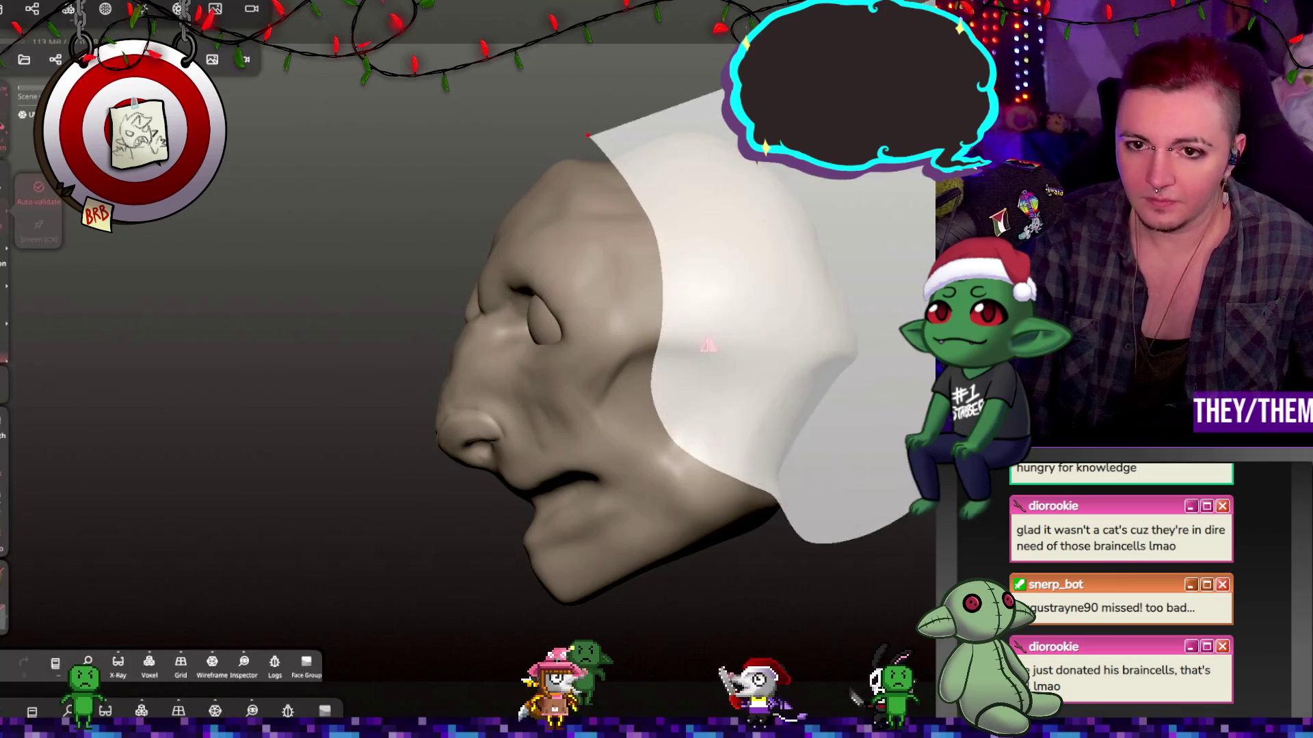
pyautogui.moveTo(845, 327)
pyautogui.mouseDown()
pyautogui.moveTo(715, 337)
pyautogui.moveTo(687, 352)
pyautogui.moveTo(675, 383)
pyautogui.moveTo(831, 267)
pyautogui.moveTo(718, 311)
pyautogui.moveTo(779, 276)
pyautogui.moveTo(800, 285)
pyautogui.mouseUp()
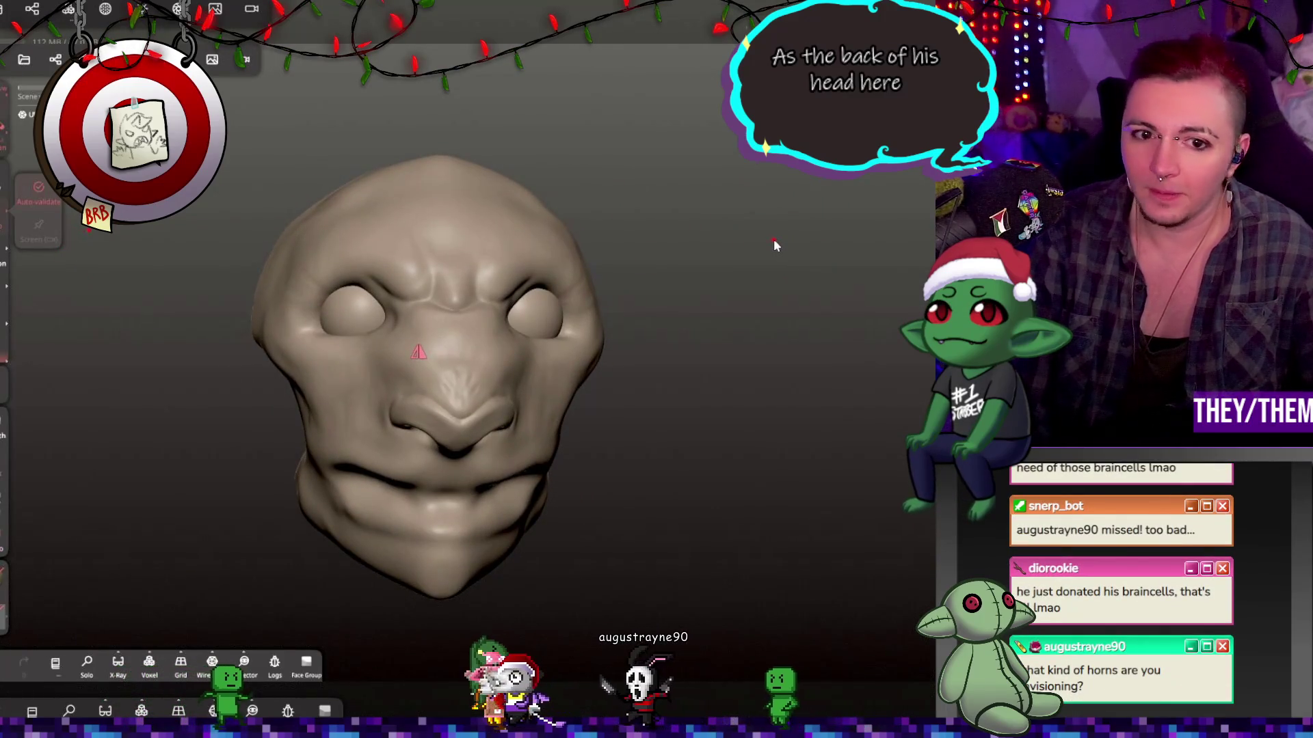
pyautogui.moveTo(750, 241)
pyautogui.mouseDown()
pyautogui.moveTo(602, 248)
pyautogui.moveTo(519, 272)
pyautogui.moveTo(530, 227)
pyautogui.moveTo(497, 235)
pyautogui.mouseUp()
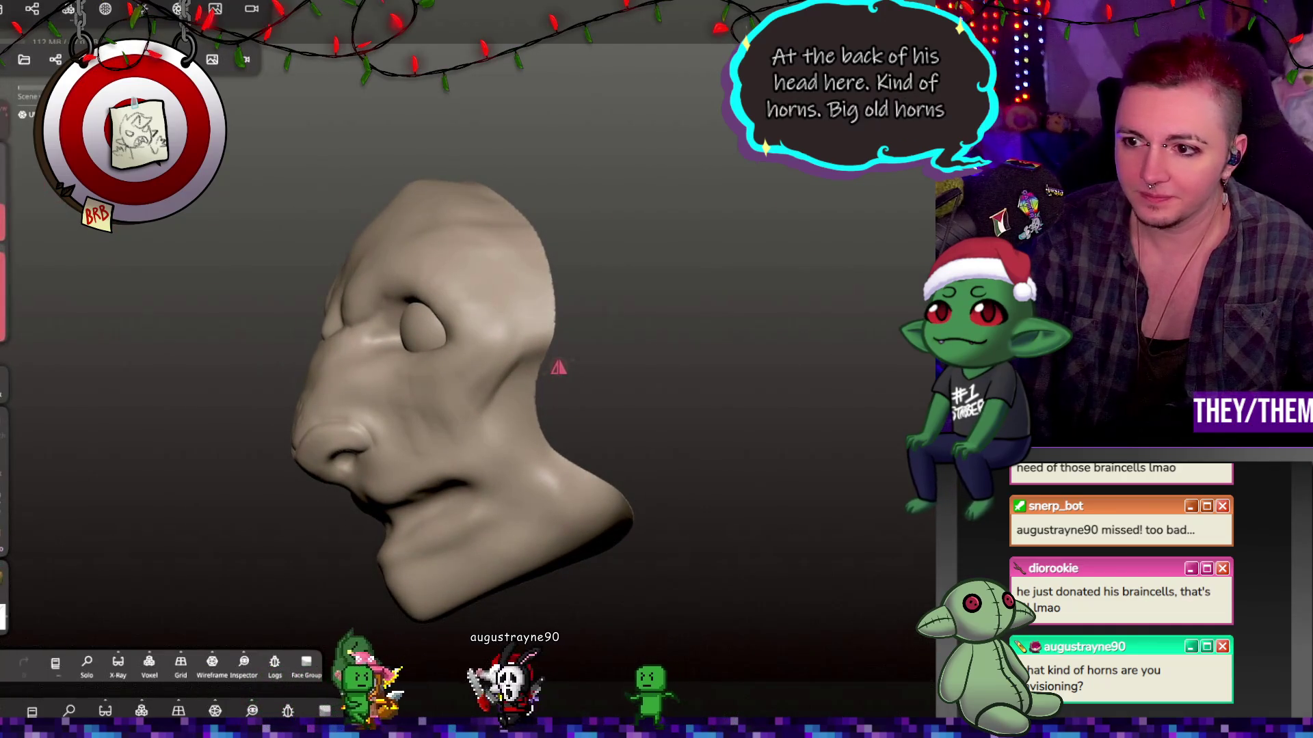
pyautogui.moveTo(381, 147)
pyautogui.mouseDown()
pyautogui.moveTo(410, 190)
pyautogui.moveTo(680, 225)
pyautogui.mouseUp()
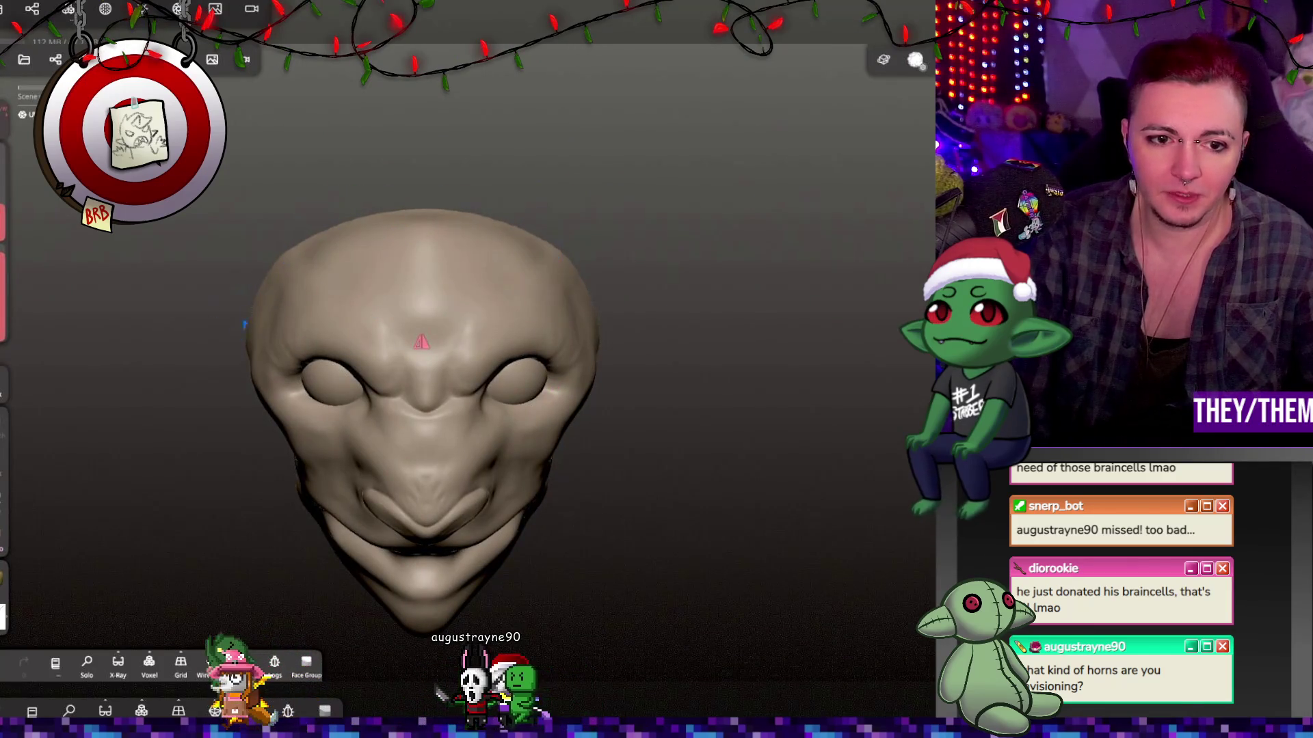
# Undo the previous stroke and raise a large rounded horn bump on top of the head.
pyautogui.moveTo(704, 321)
pyautogui.mouseDown()
pyautogui.moveTo(555, 223)
pyautogui.moveTo(540, 249)
pyautogui.moveTo(700, 256)
pyautogui.mouseUp()
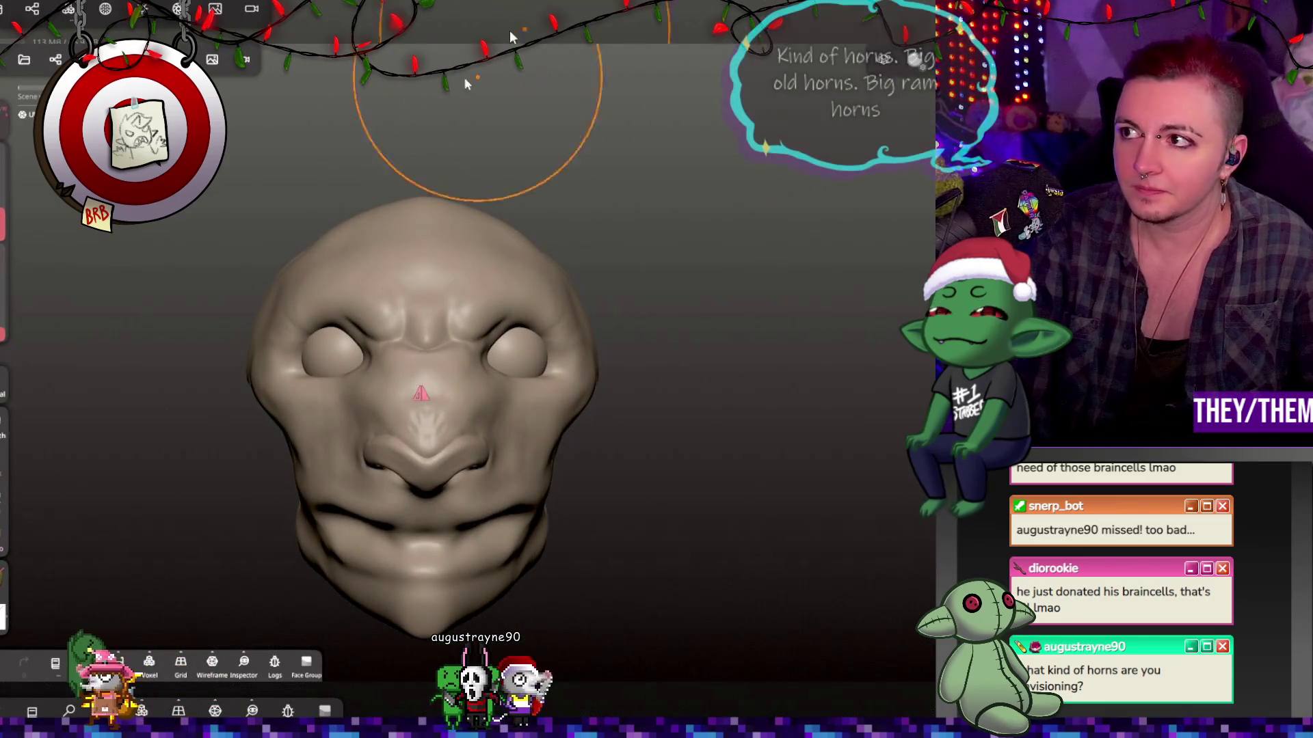
pyautogui.hotkey('ctrl', 'z')
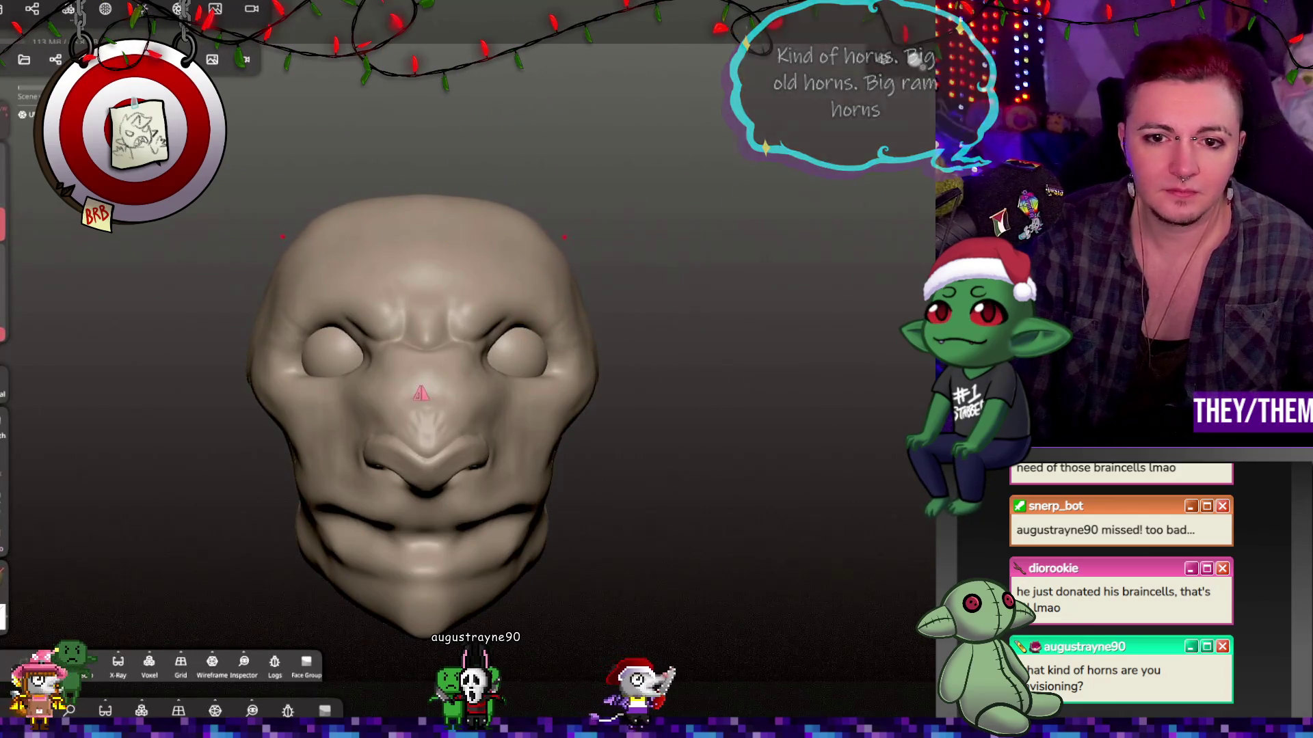
pyautogui.moveTo(694, 198); pyautogui.dragTo(618, 244)
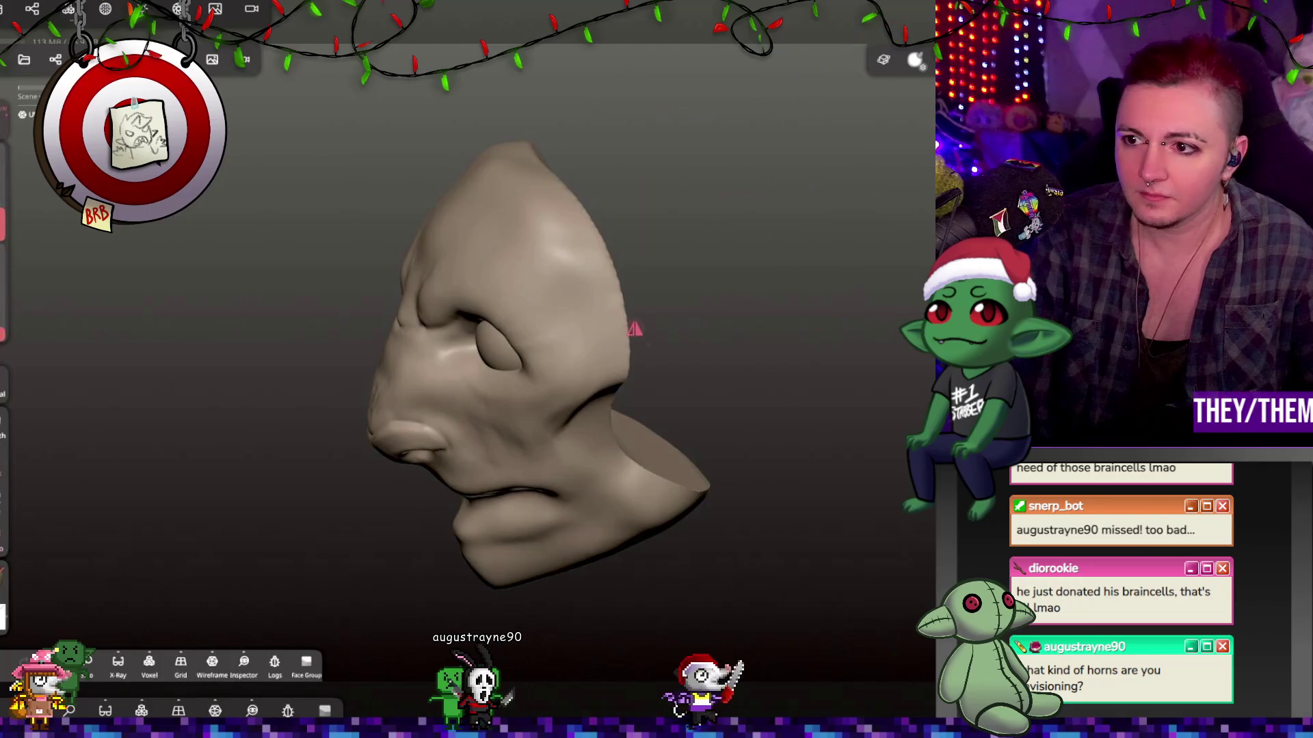
pyautogui.moveTo(509, 195); pyautogui.dragTo(540, 219)
# Orbit around the top, back and sides of the head to check both horn bumps.
pyautogui.moveTo(786, 205); pyautogui.dragTo(903, 213)
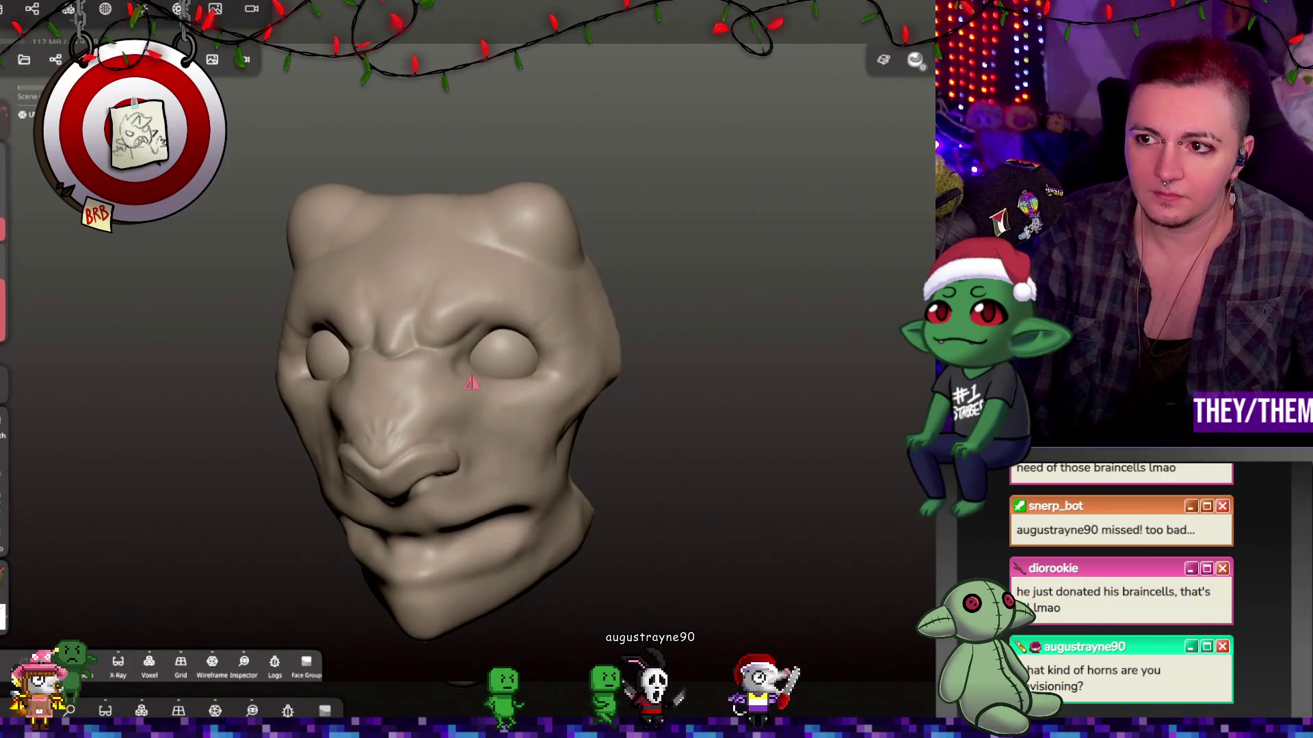
pyautogui.moveTo(797, 225)
pyautogui.mouseDown()
pyautogui.moveTo(633, 226)
pyautogui.moveTo(848, 243)
pyautogui.mouseUp()
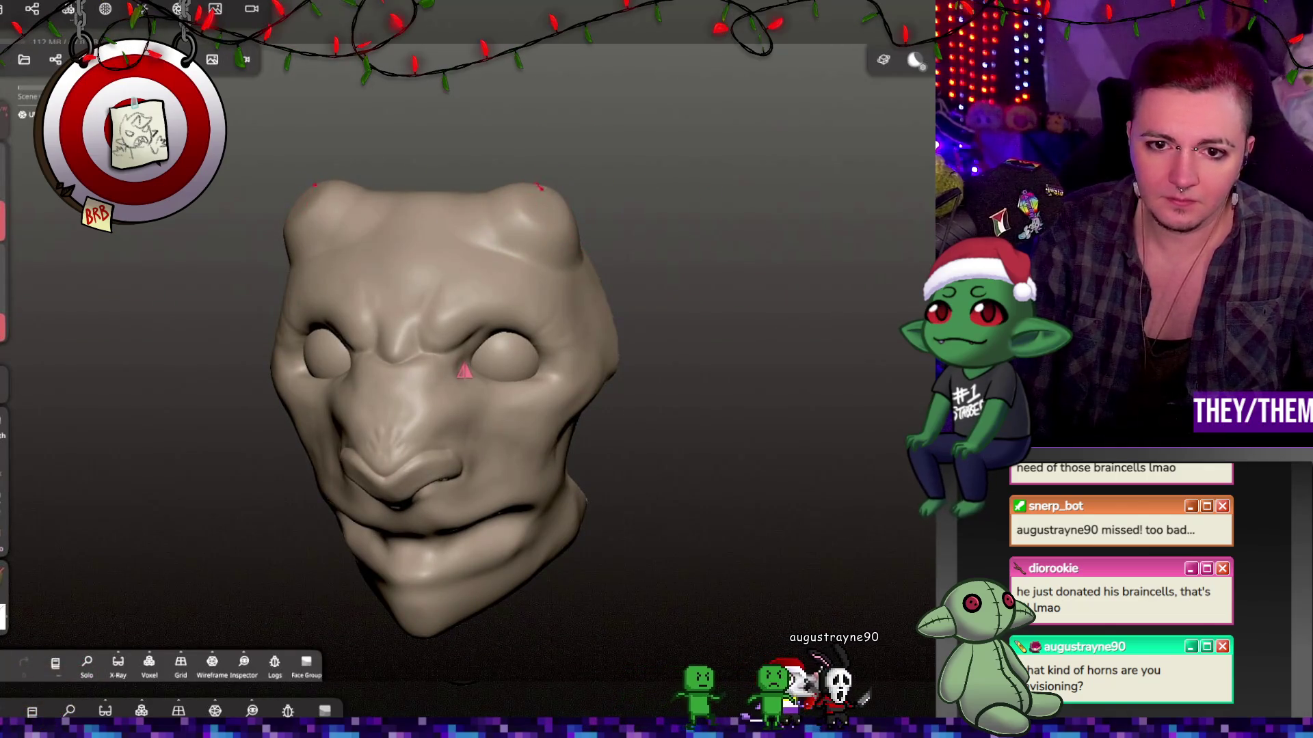
pyautogui.moveTo(650, 240)
pyautogui.mouseDown()
pyautogui.moveTo(522, 245)
pyautogui.moveTo(404, 287)
pyautogui.mouseUp()
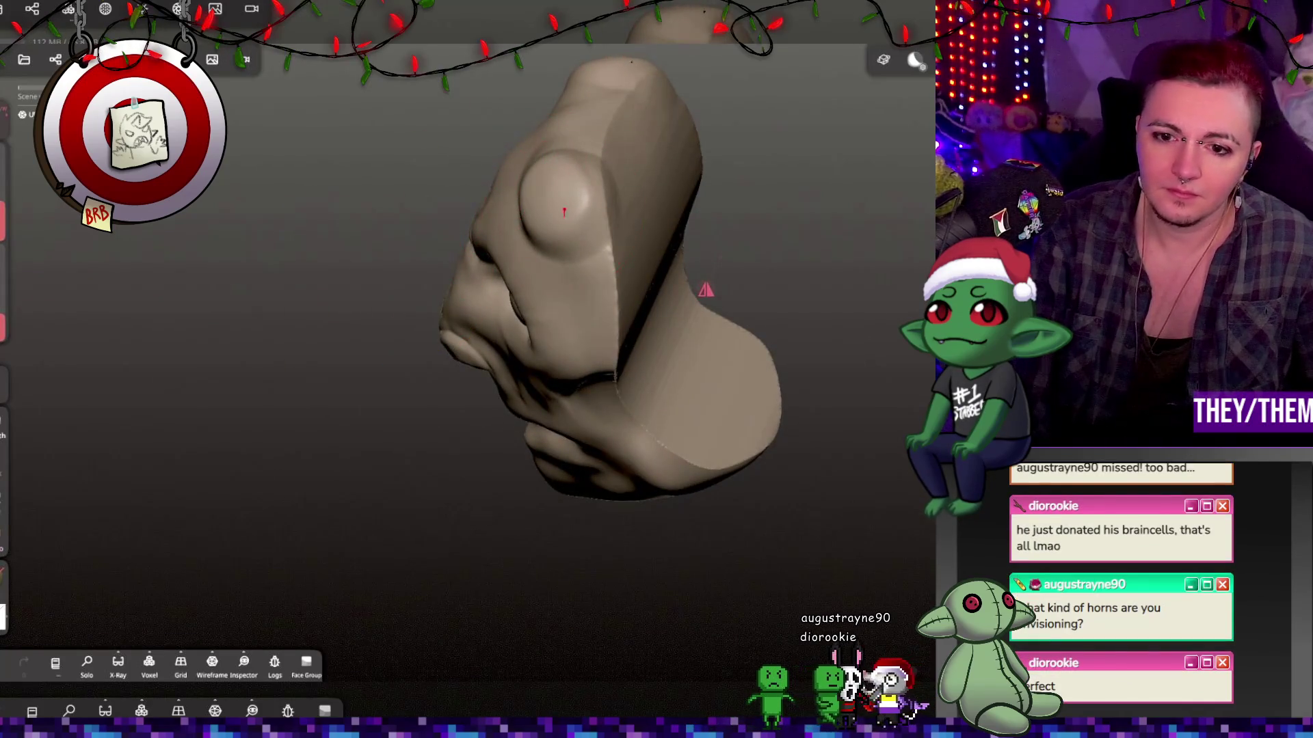
pyautogui.moveTo(564, 213); pyautogui.dragTo(569, 181)
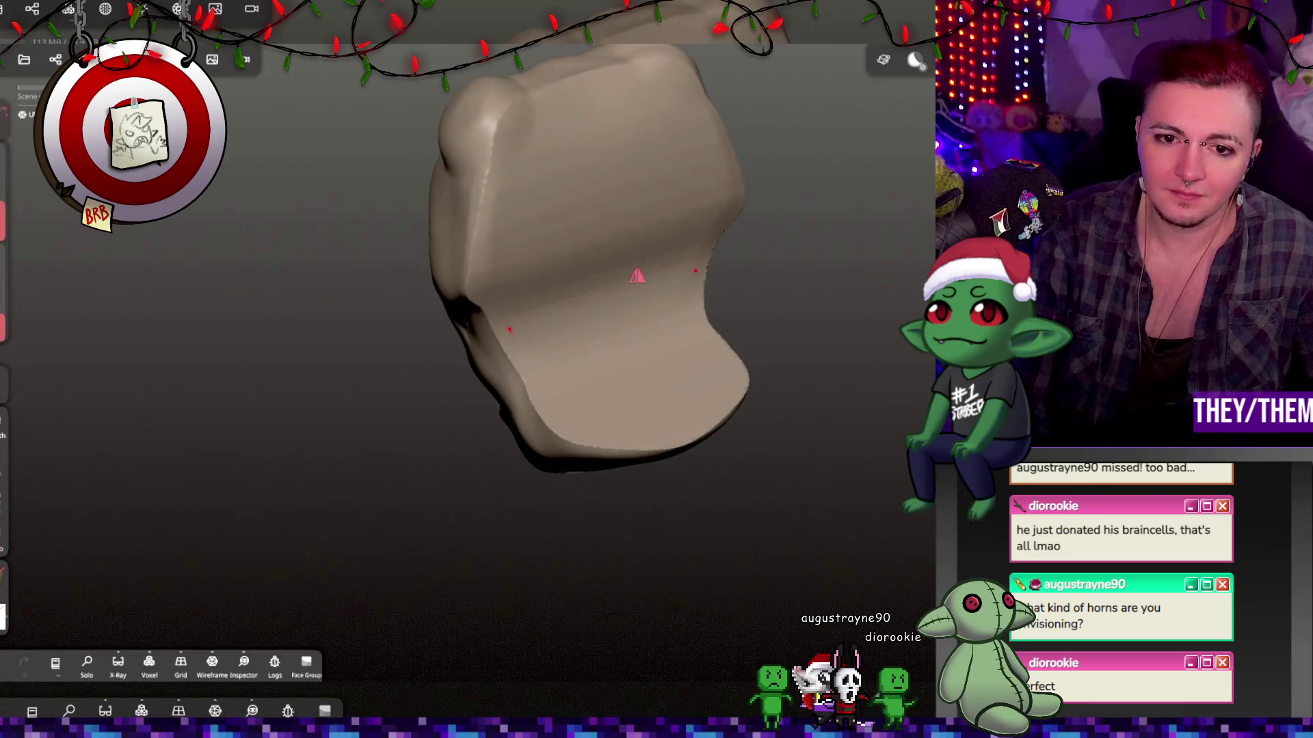
pyautogui.moveTo(643, 178)
pyautogui.mouseDown()
pyautogui.moveTo(899, 182)
pyautogui.moveTo(841, 132)
pyautogui.mouseUp()
pyautogui.moveTo(831, 182); pyautogui.dragTo(492, 246)
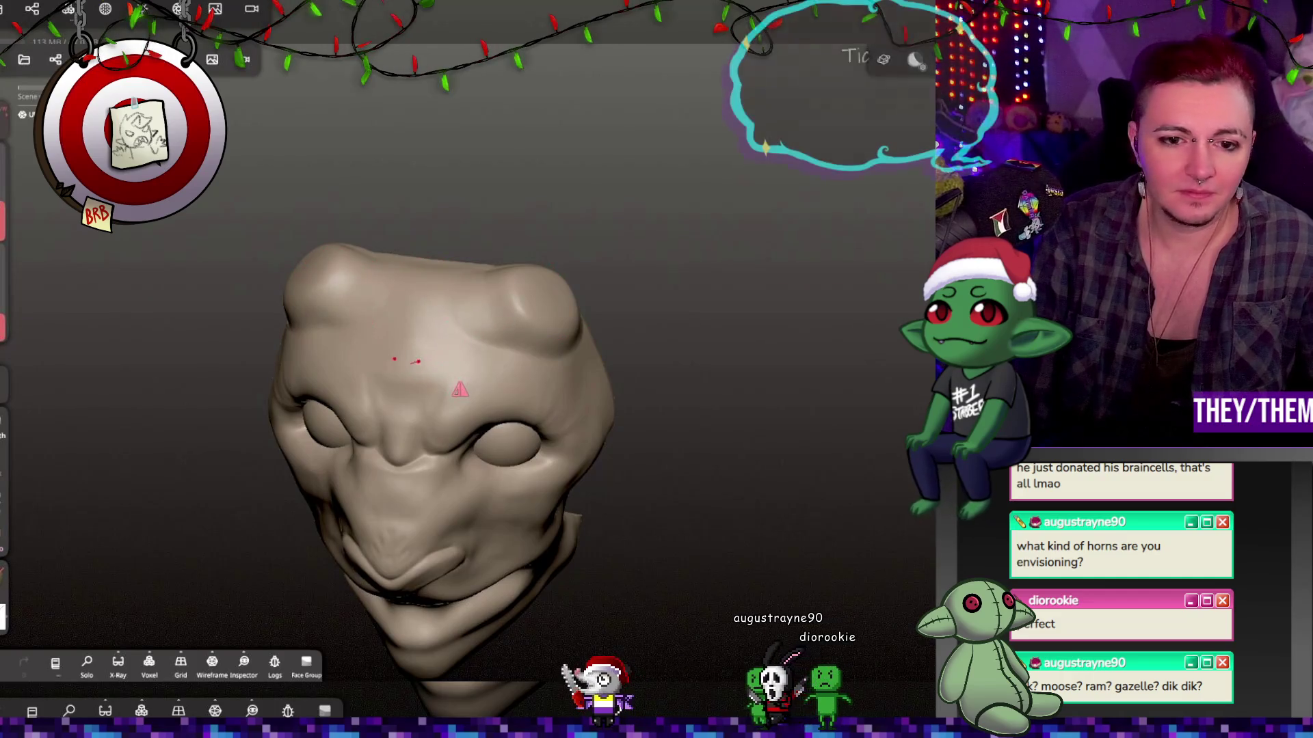
pyautogui.moveTo(422, 281)
pyautogui.mouseDown()
pyautogui.moveTo(542, 176)
pyautogui.moveTo(463, 223)
pyautogui.moveTo(488, 307)
pyautogui.mouseUp()
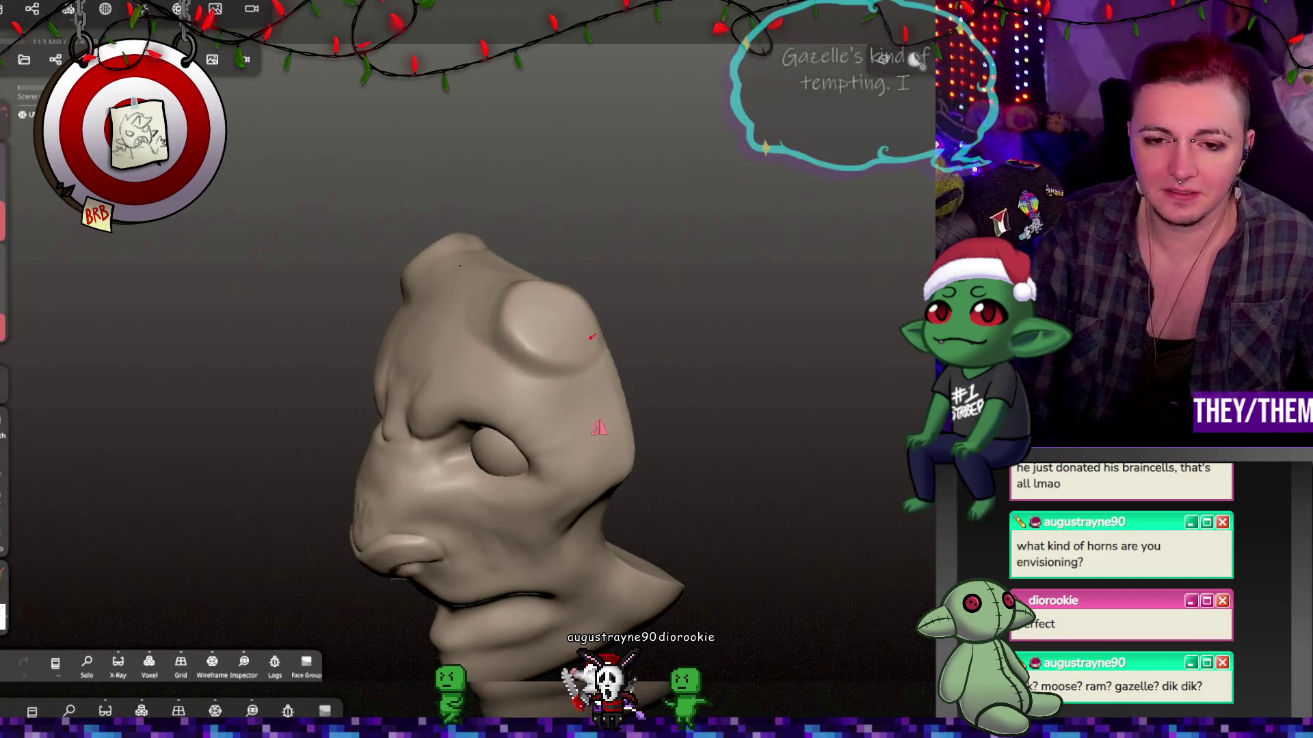
pyautogui.moveTo(663, 268)
pyautogui.mouseDown()
pyautogui.moveTo(706, 208)
pyautogui.moveTo(811, 250)
pyautogui.moveTo(694, 196)
pyautogui.moveTo(520, 240)
pyautogui.moveTo(706, 235)
pyautogui.moveTo(647, 248)
pyautogui.mouseUp()
pyautogui.scroll(5, 633, 240)
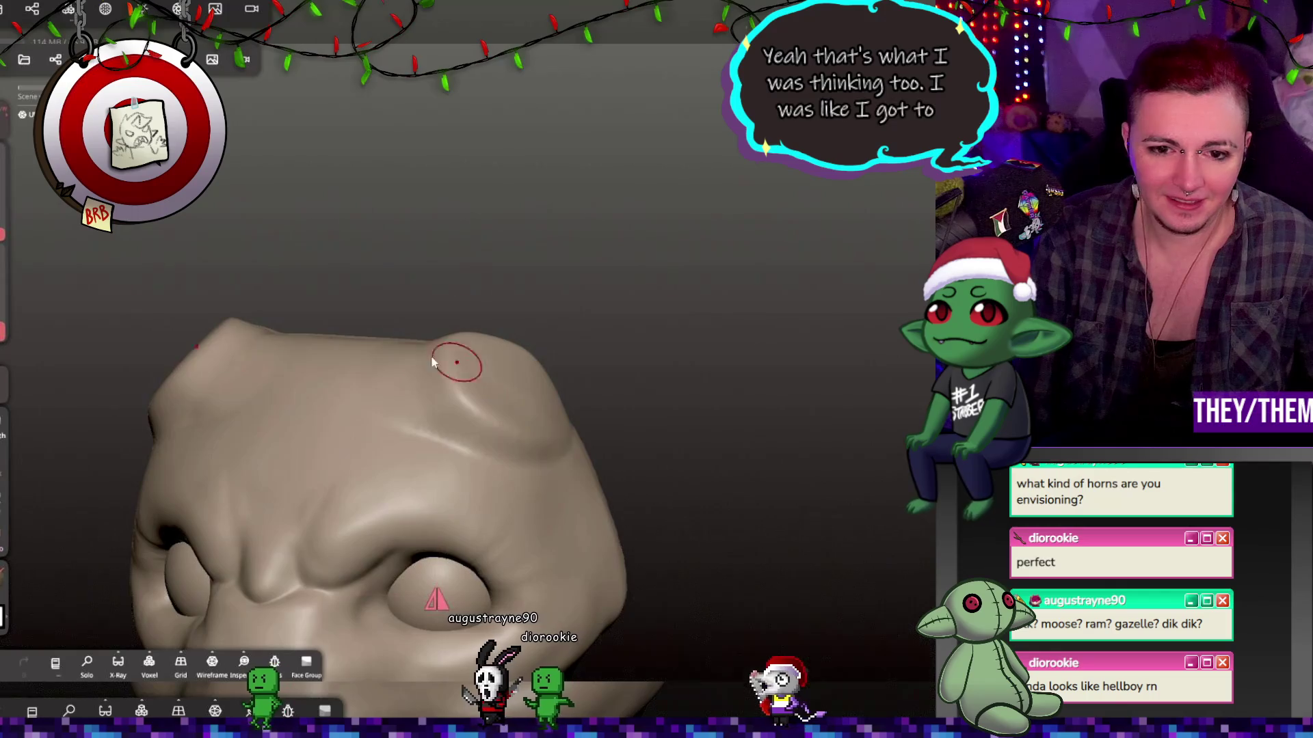
# Increase the brush setting and press a dimple into the horn bump.
pyautogui.moveTo(4, 322); pyautogui.dragTo(5, 272)
pyautogui.moveTo(483, 405); pyautogui.dragTo(515, 382)
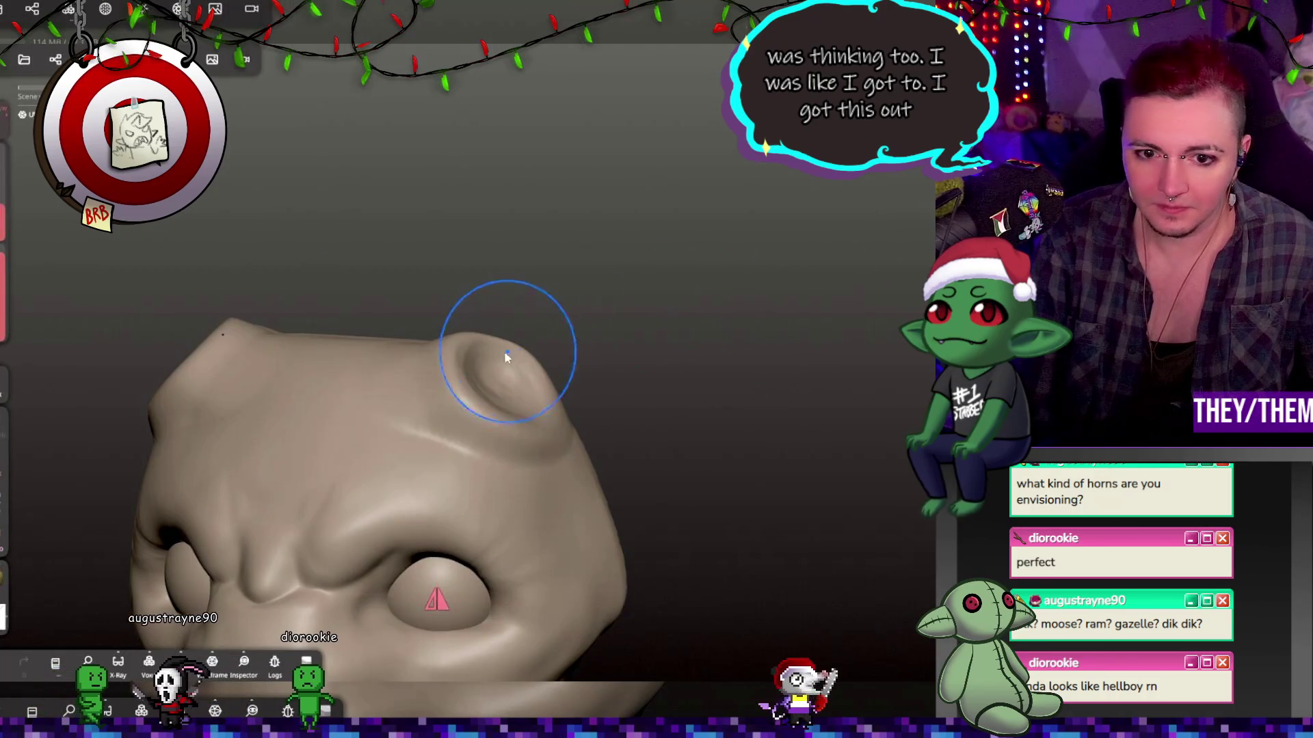
pyautogui.moveTo(779, 445); pyautogui.dragTo(812, 429)
pyautogui.scroll(-5, 707, 427)
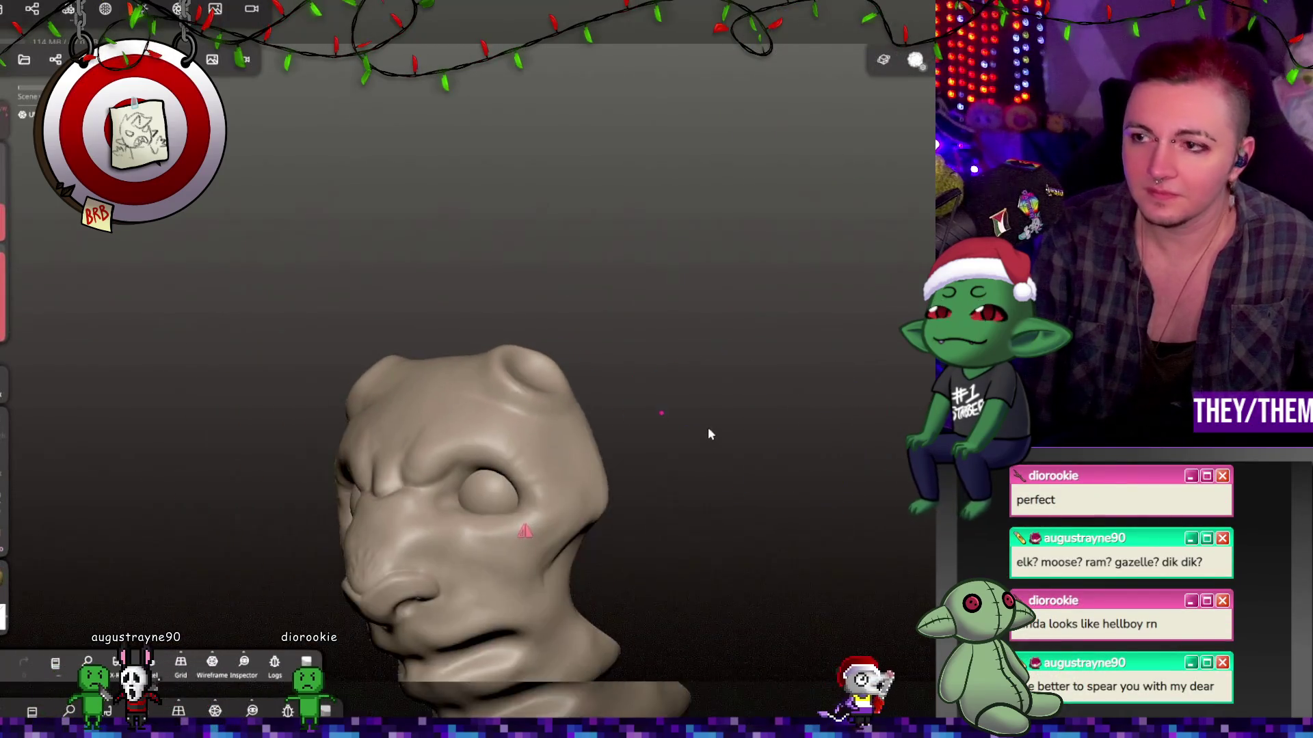
pyautogui.moveTo(708, 427)
pyautogui.mouseDown()
pyautogui.moveTo(684, 445)
pyautogui.moveTo(735, 492)
pyautogui.moveTo(870, 454)
pyautogui.moveTo(644, 512)
pyautogui.mouseUp()
pyautogui.scroll(5, 510, 268)
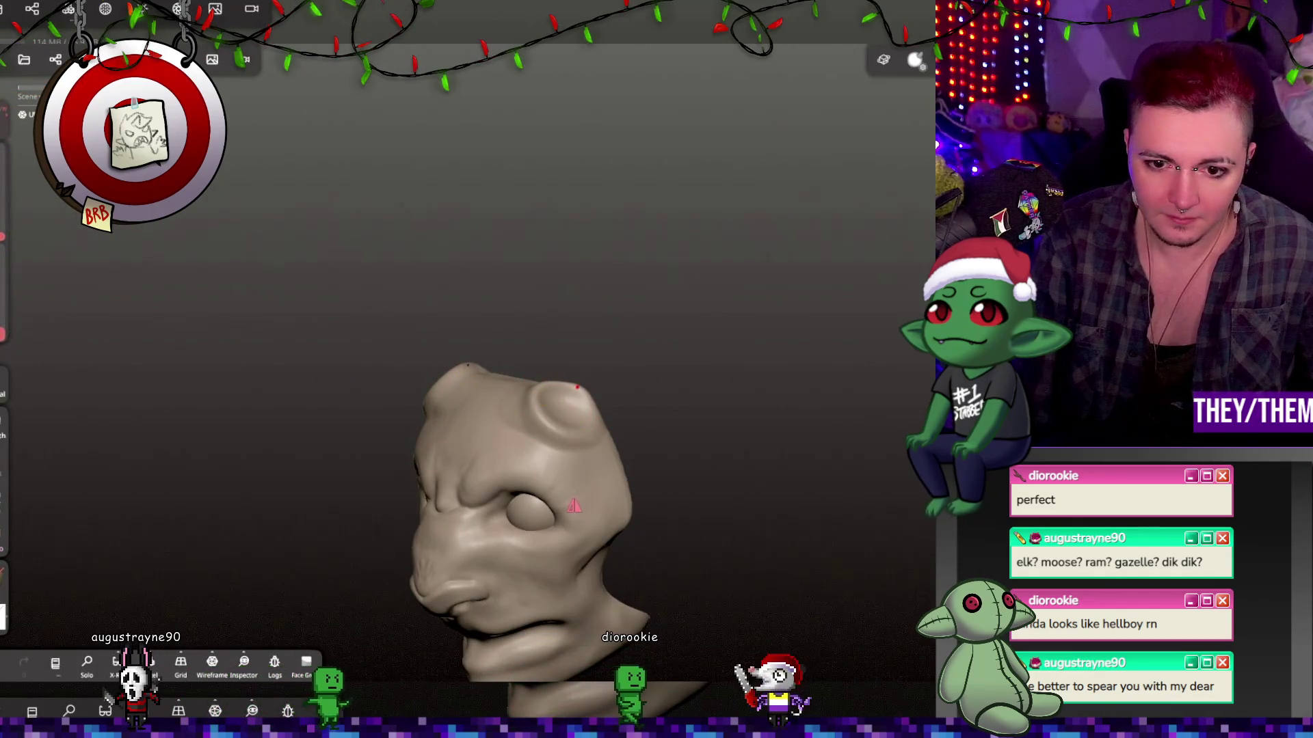
pyautogui.moveTo(639, 329); pyautogui.dragTo(592, 391)
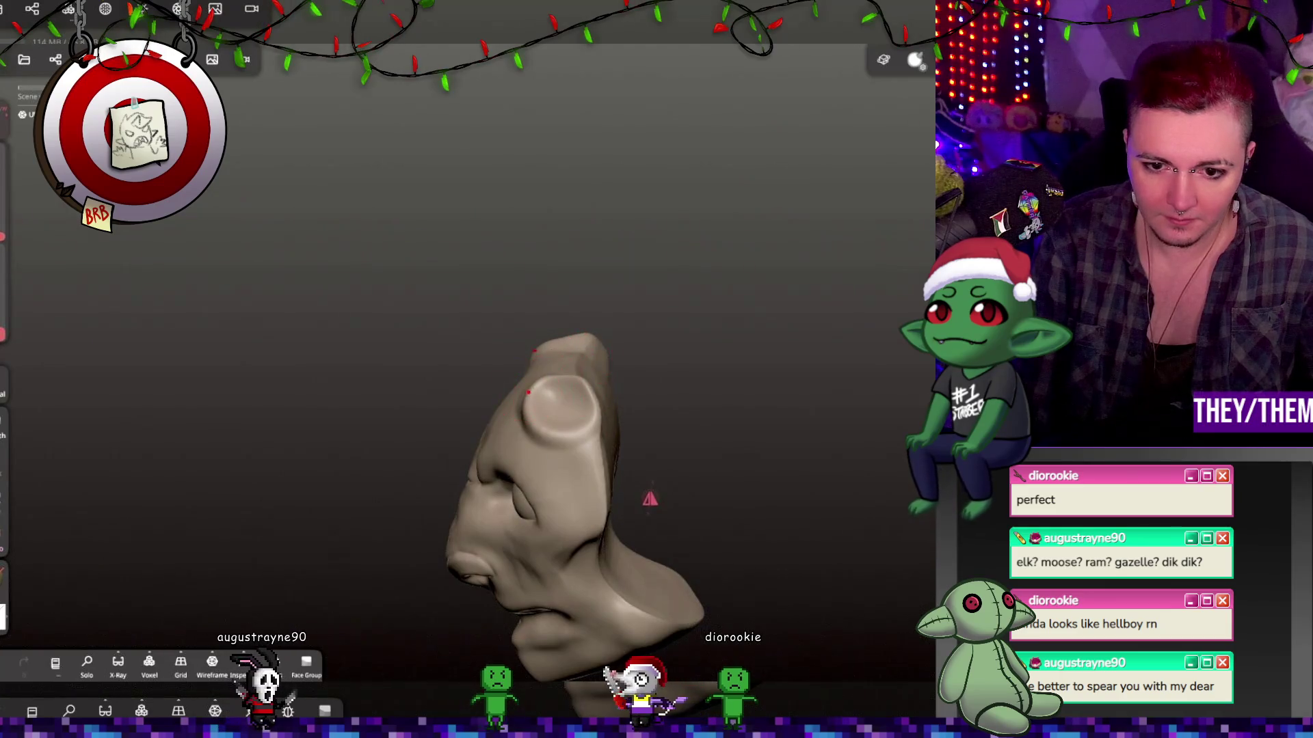
pyautogui.moveTo(752, 369); pyautogui.dragTo(901, 368)
pyautogui.moveTo(604, 445)
pyautogui.mouseDown()
pyautogui.moveTo(534, 431)
pyautogui.moveTo(593, 432)
pyautogui.moveTo(736, 305)
pyautogui.moveTo(659, 329)
pyautogui.moveTo(696, 294)
pyautogui.moveTo(773, 307)
pyautogui.mouseUp()
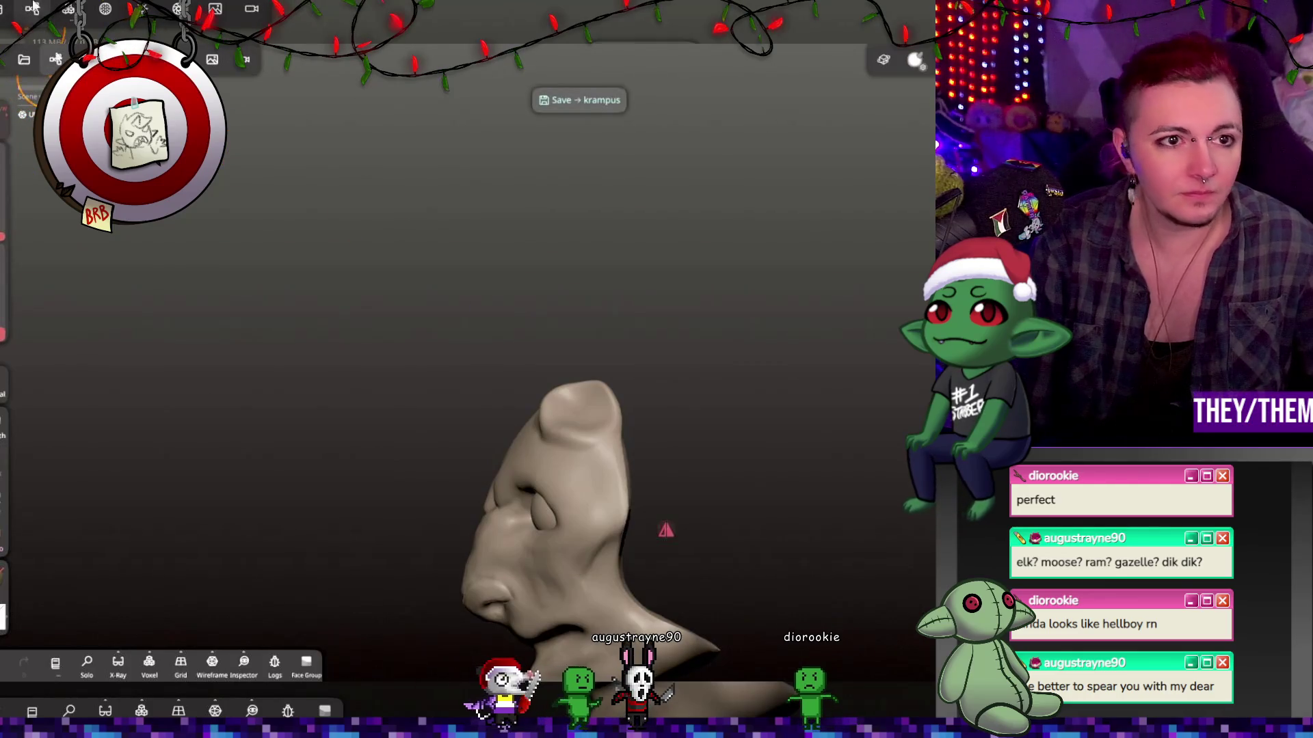
# Select the Mirror object and draw a thick Tube curve arcing up from the head top.
pyautogui.click(55, 60)
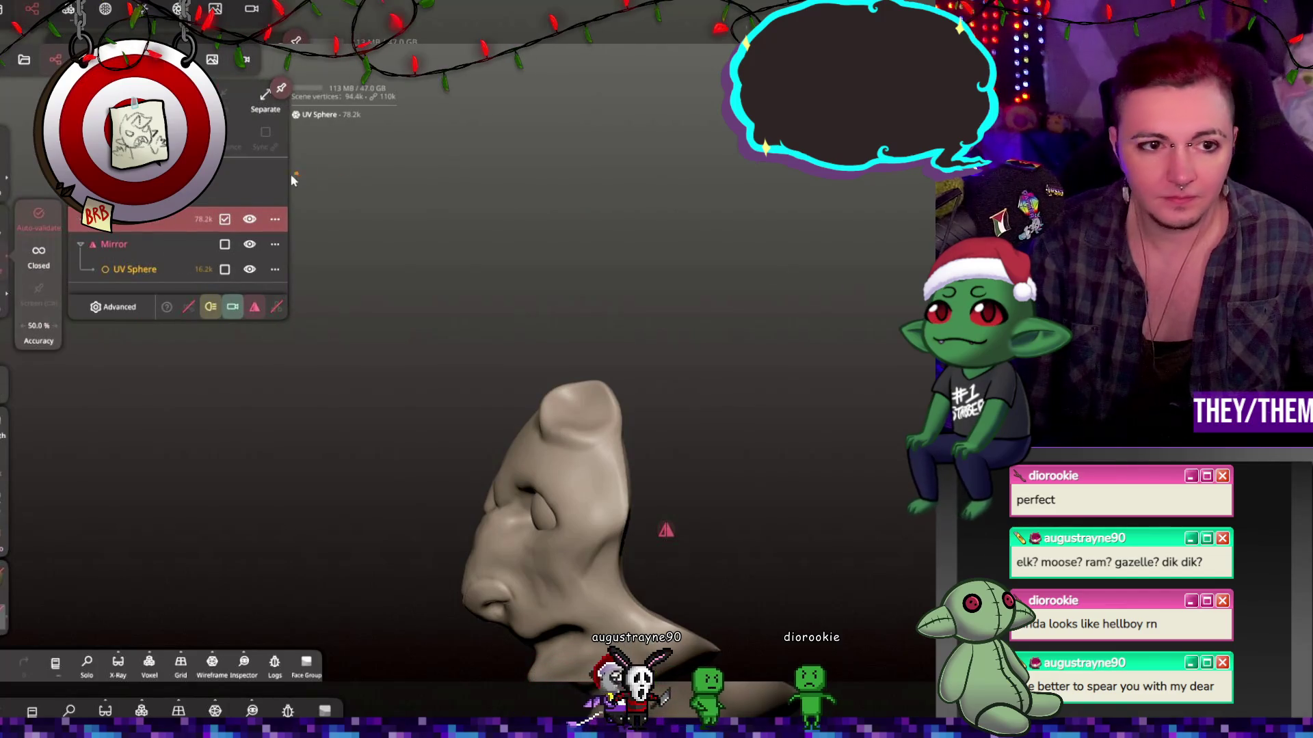
pyautogui.click(145, 243)
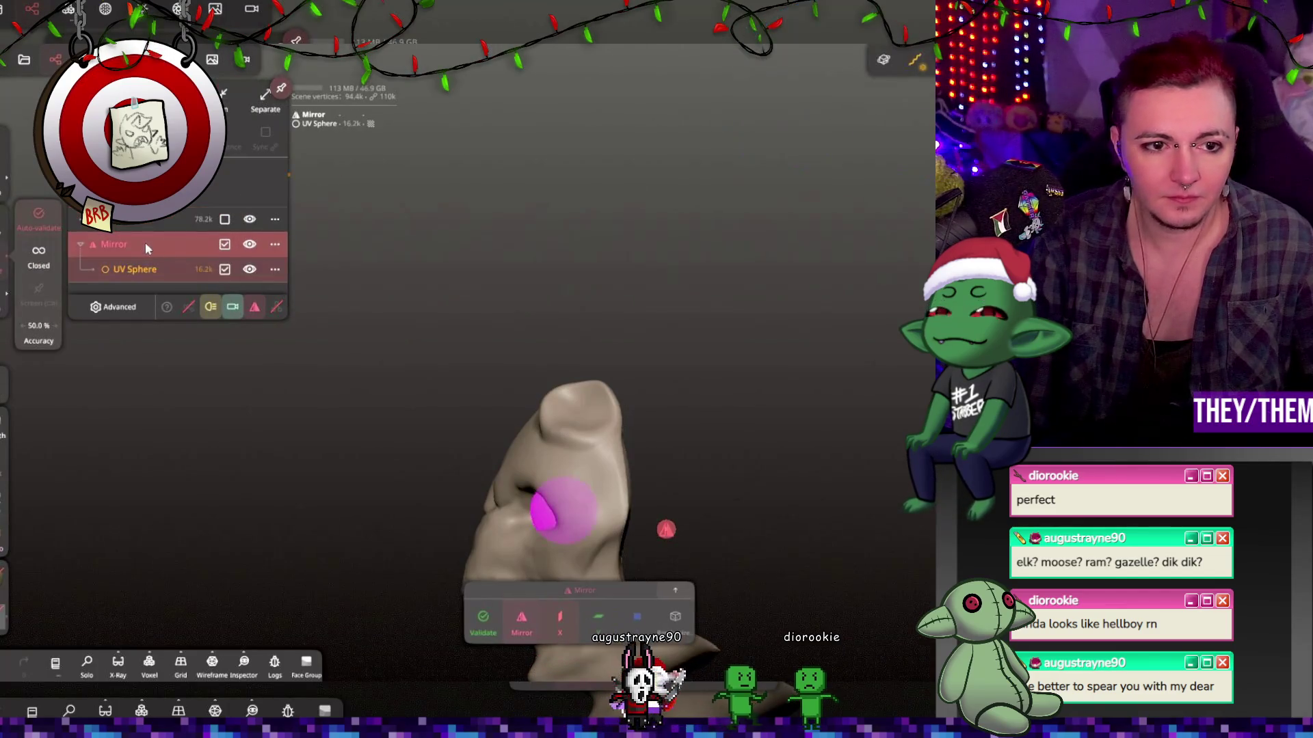
pyautogui.click(586, 412)
pyautogui.moveTo(599, 327)
pyautogui.mouseDown()
pyautogui.moveTo(703, 214)
pyautogui.moveTo(823, 217)
pyautogui.mouseUp()
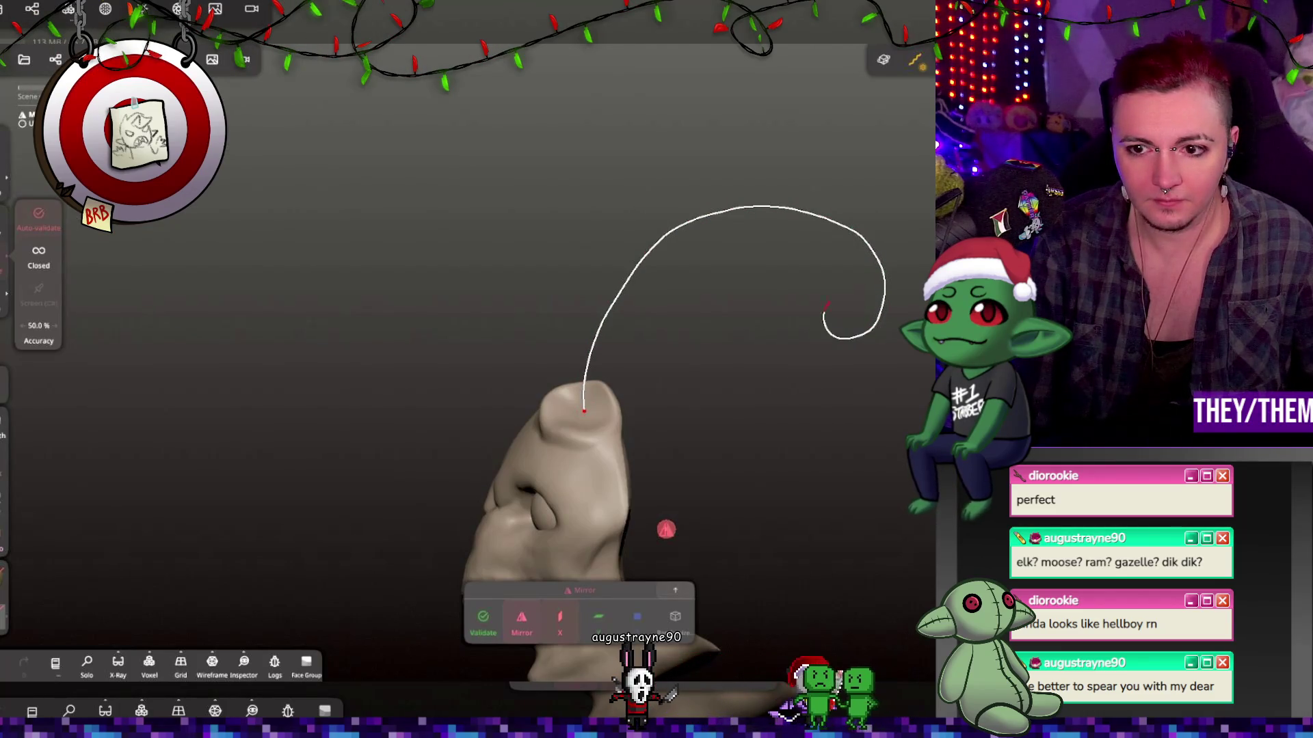
pyautogui.moveTo(826, 307); pyautogui.dragTo(827, 305)
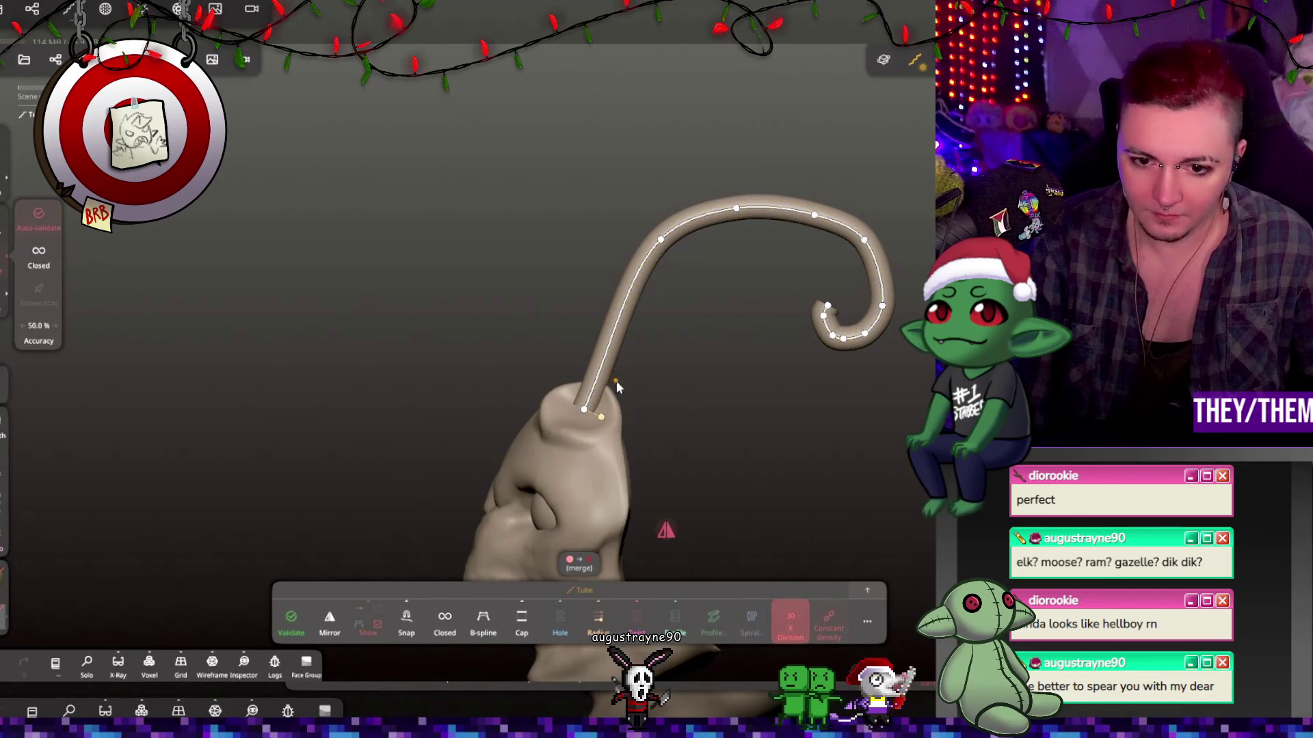
pyautogui.moveTo(602, 424); pyautogui.dragTo(633, 441)
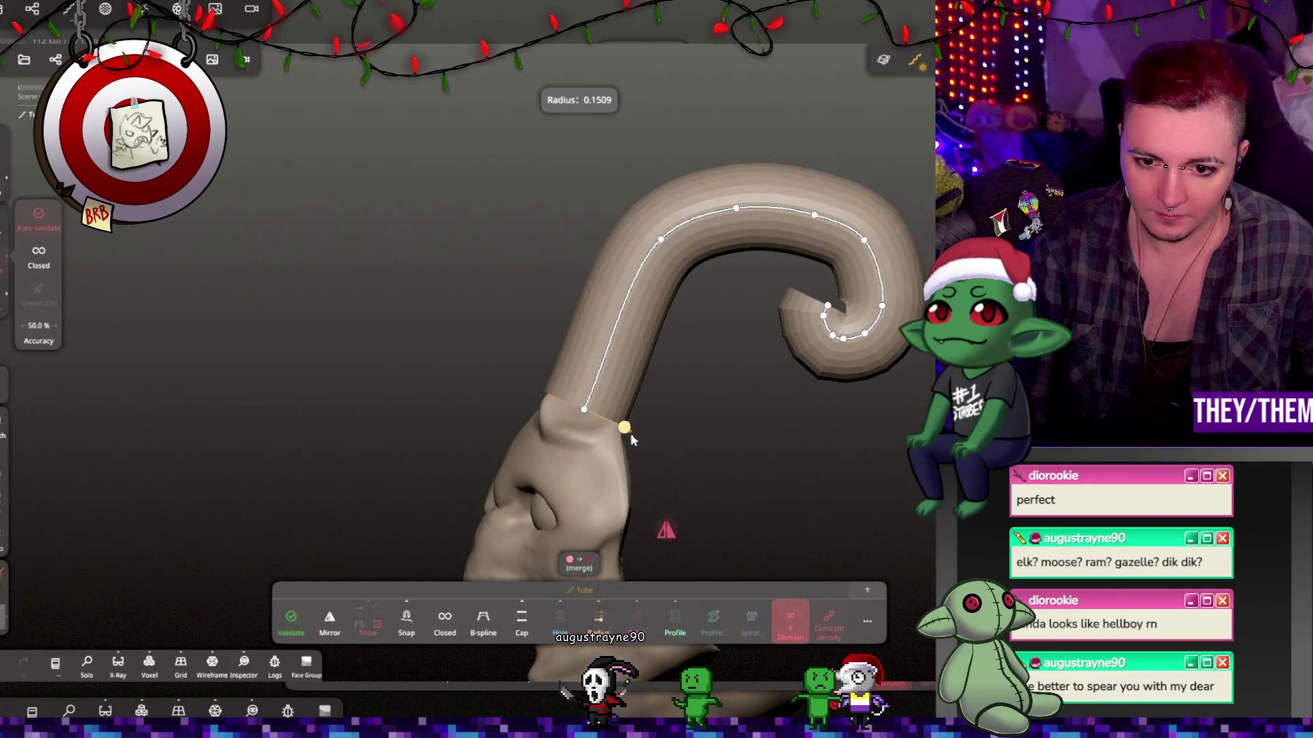
# Enable per-point Radius and thin the tube toward its curled end.
pyautogui.click(598, 622)
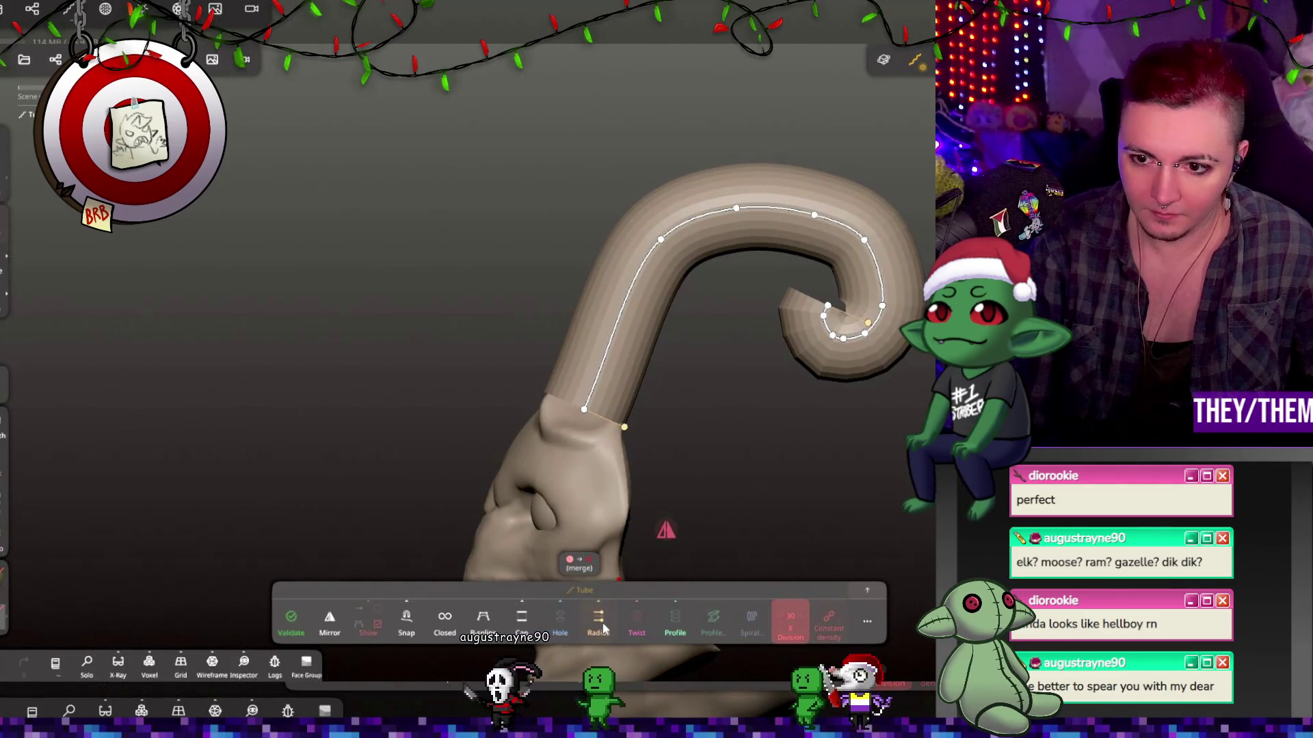
pyautogui.click(603, 627)
pyautogui.moveTo(867, 322)
pyautogui.mouseDown()
pyautogui.moveTo(848, 324)
pyautogui.moveTo(864, 322)
pyautogui.mouseUp()
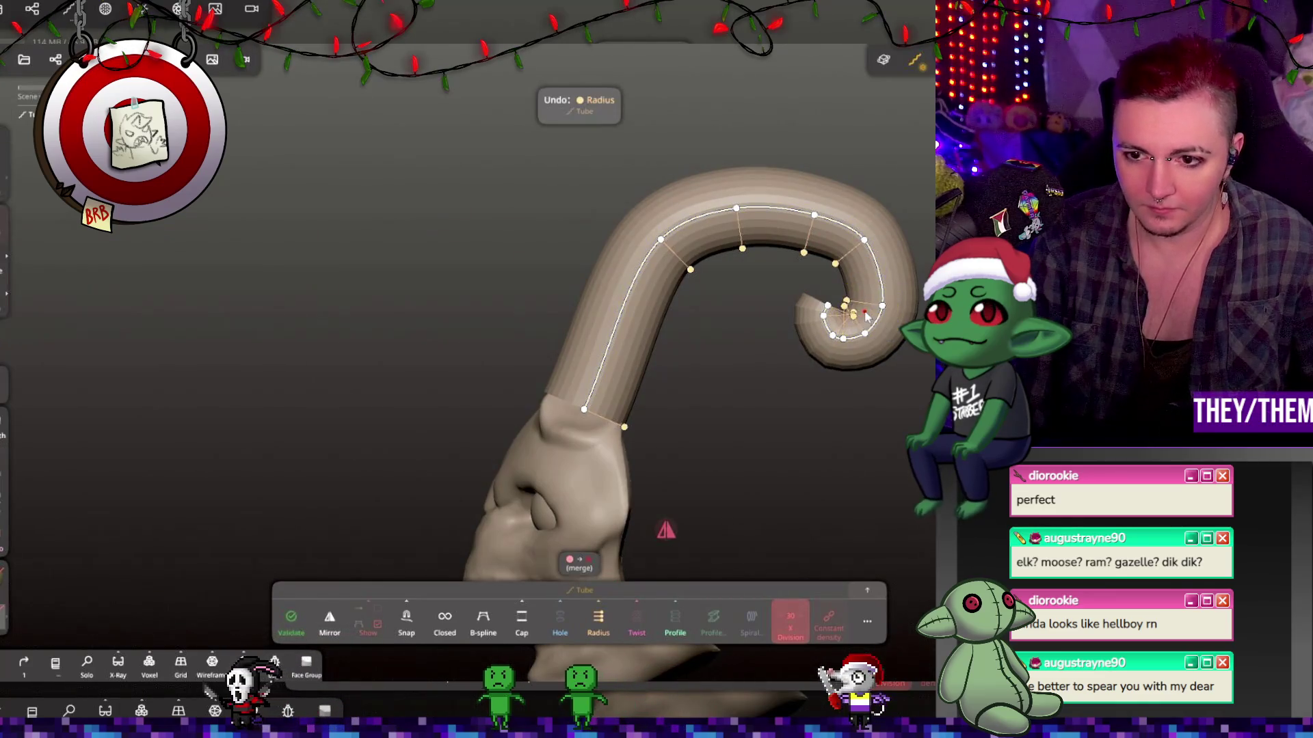
# Shrink the radius along the curled end, tapering the horn tip to a point.
pyautogui.scroll(5, 807, 307)
pyautogui.scroll(3, 807, 307)
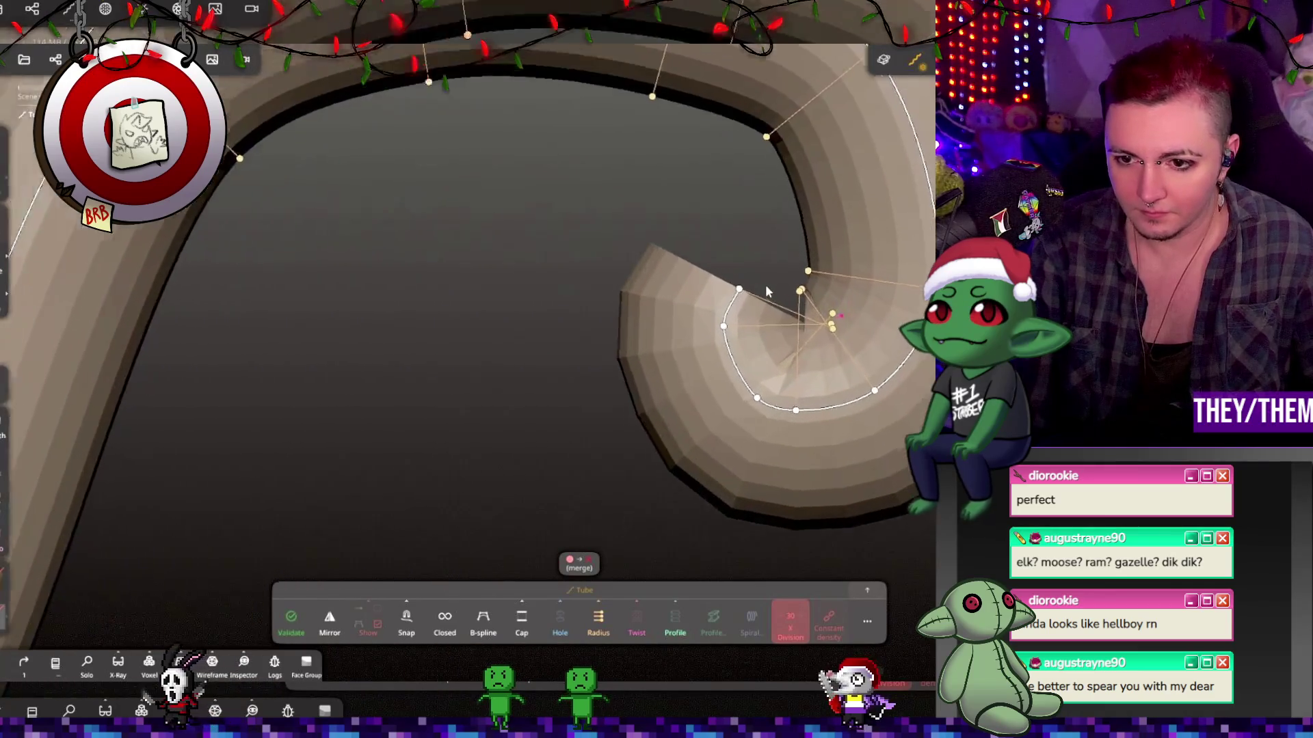
pyautogui.moveTo(792, 314); pyautogui.dragTo(752, 305)
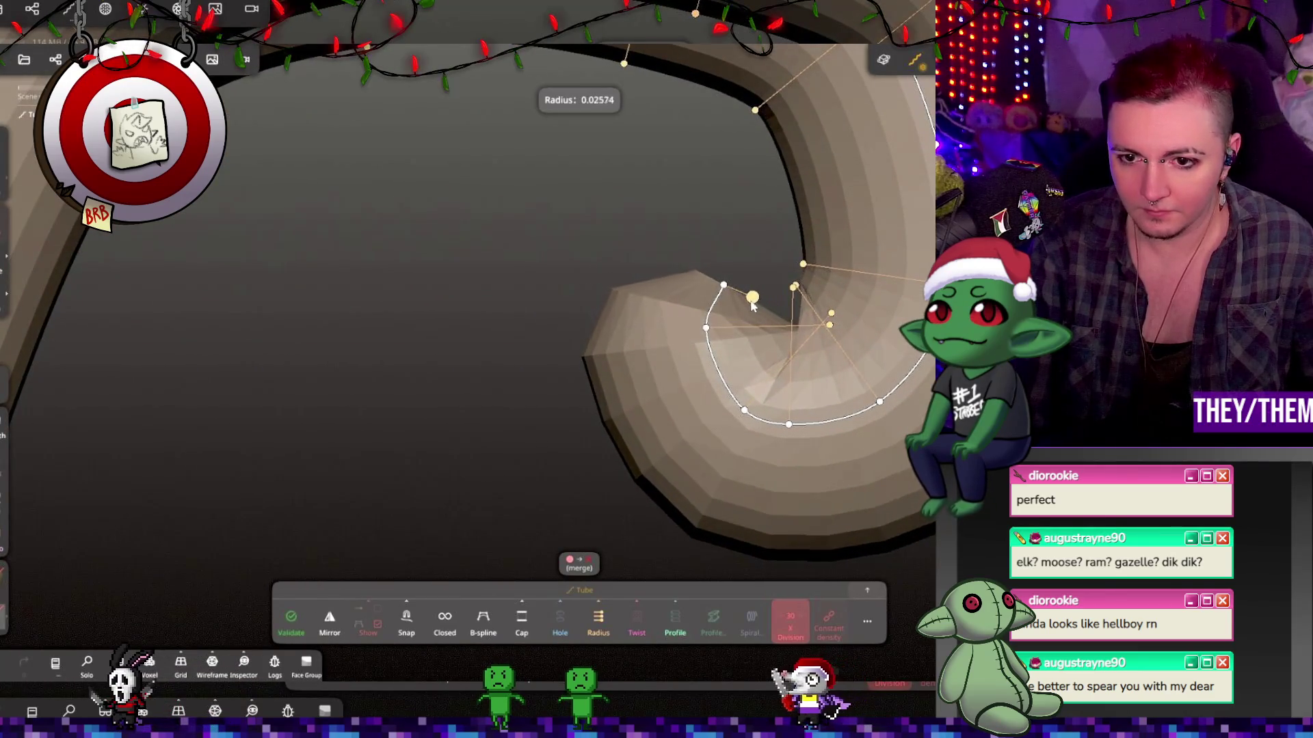
pyautogui.moveTo(817, 330)
pyautogui.mouseDown()
pyautogui.moveTo(690, 327)
pyautogui.moveTo(711, 327)
pyautogui.moveTo(683, 305)
pyautogui.moveTo(653, 326)
pyautogui.mouseUp()
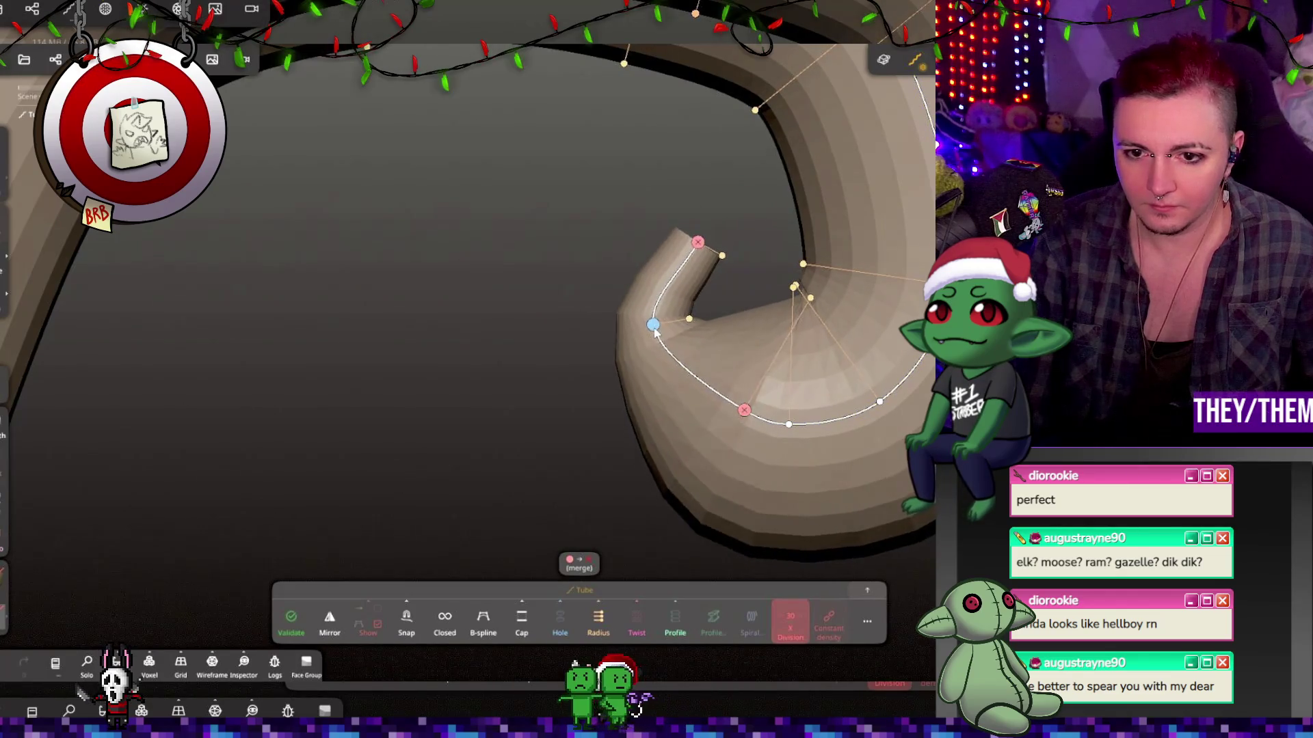
pyautogui.moveTo(752, 385); pyautogui.dragTo(777, 352)
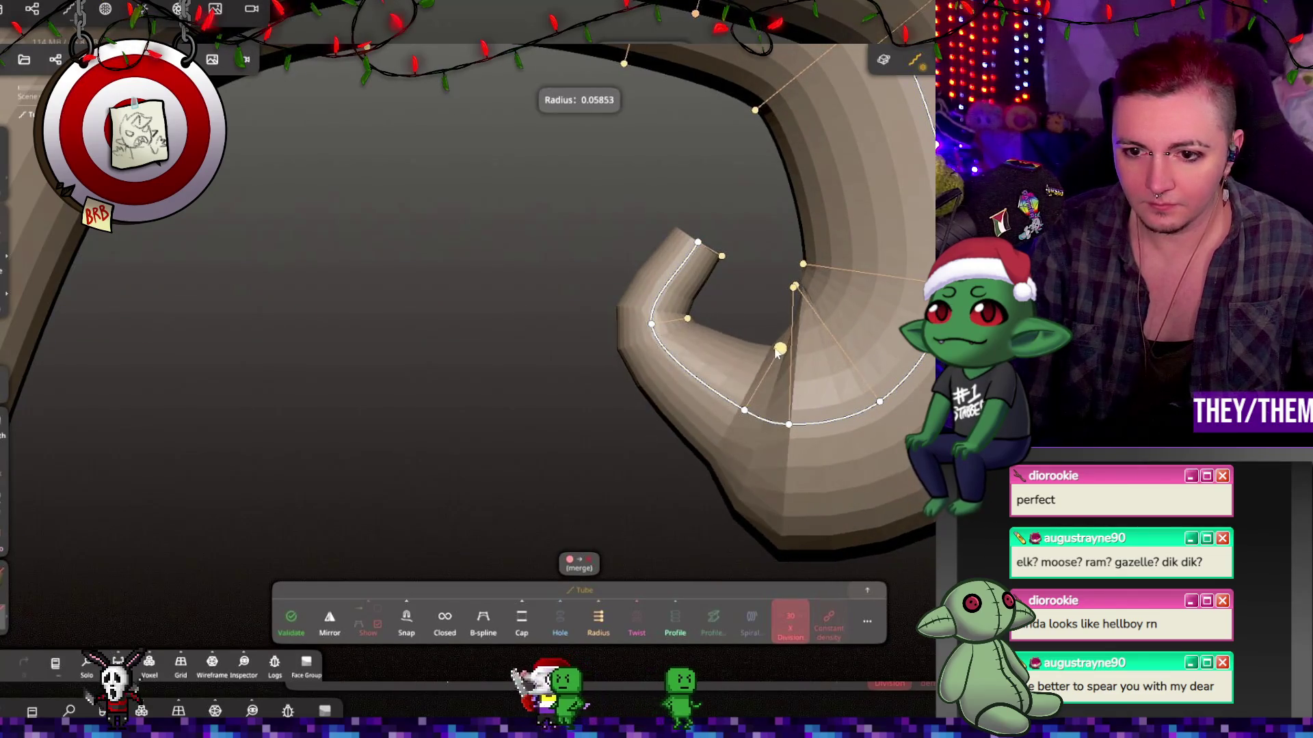
pyautogui.moveTo(721, 255); pyautogui.dragTo(708, 248)
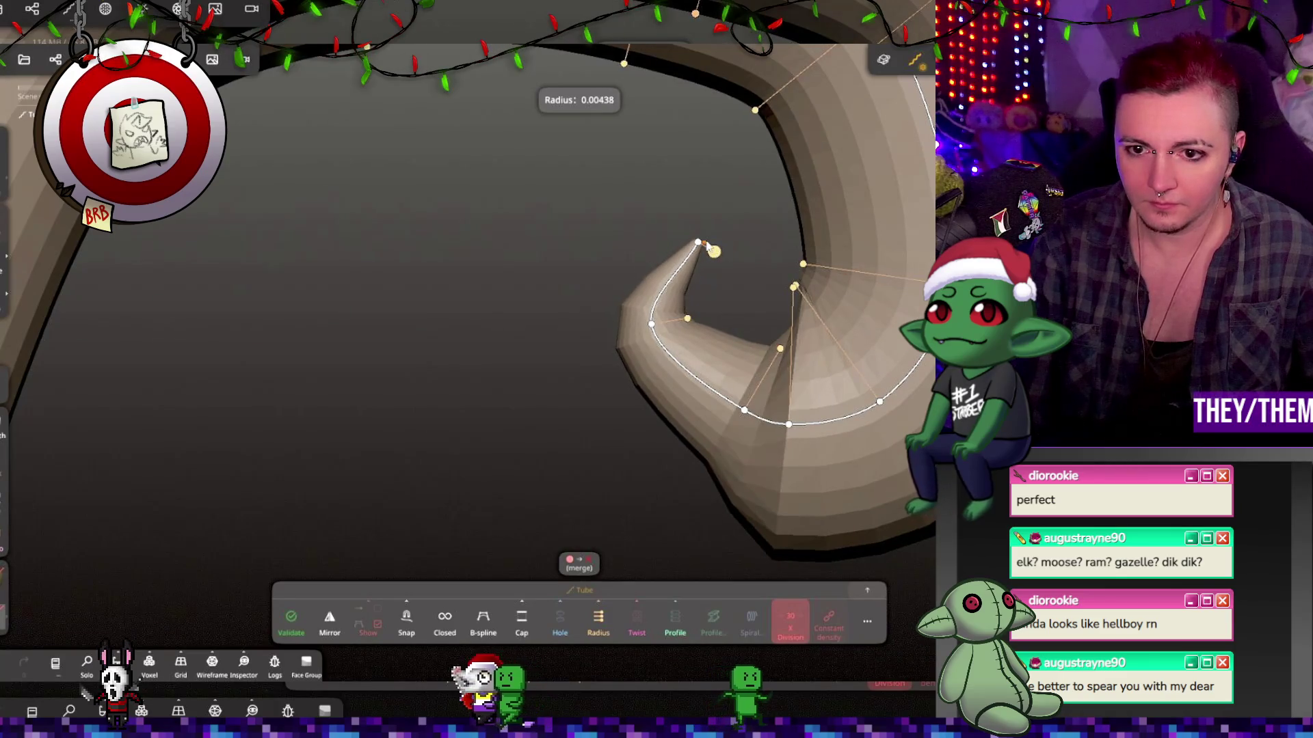
# Reshape the spiral by moving the lower curve points and thinning the curl's middle.
pyautogui.moveTo(743, 410); pyautogui.dragTo(706, 433)
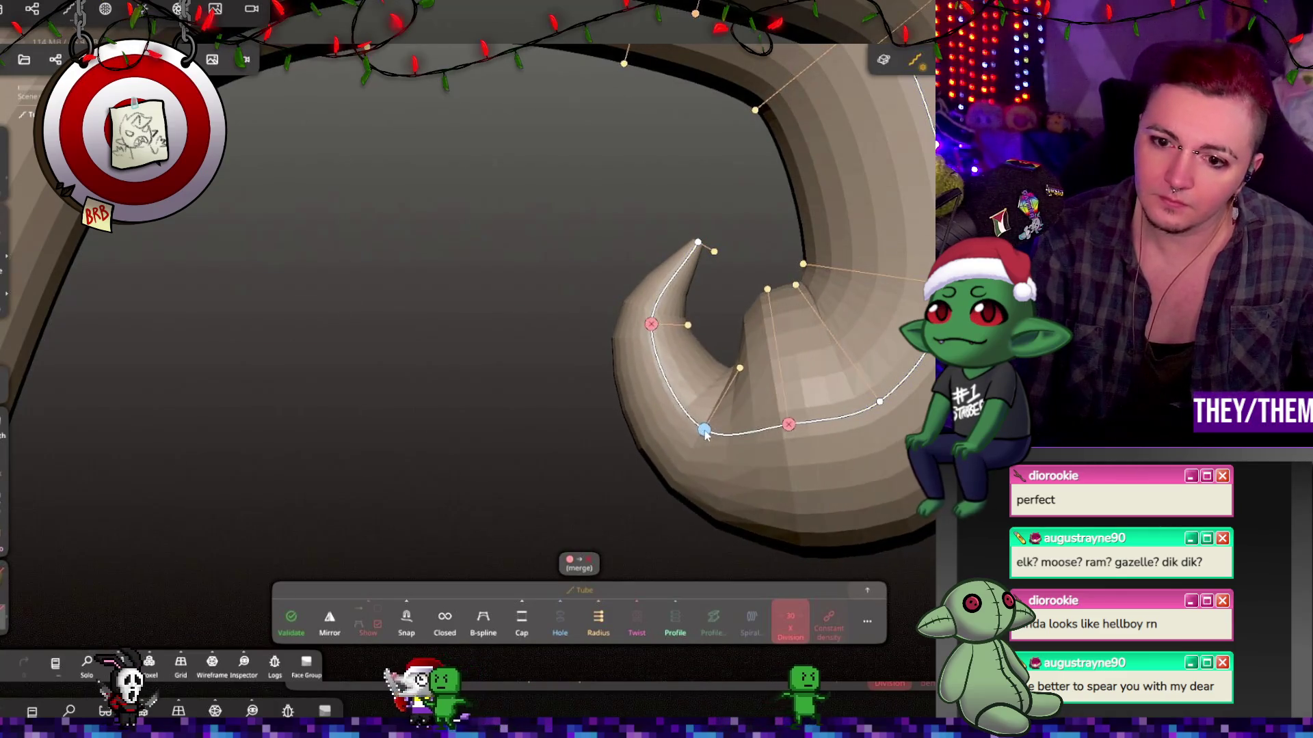
pyautogui.moveTo(768, 290); pyautogui.dragTo(779, 357)
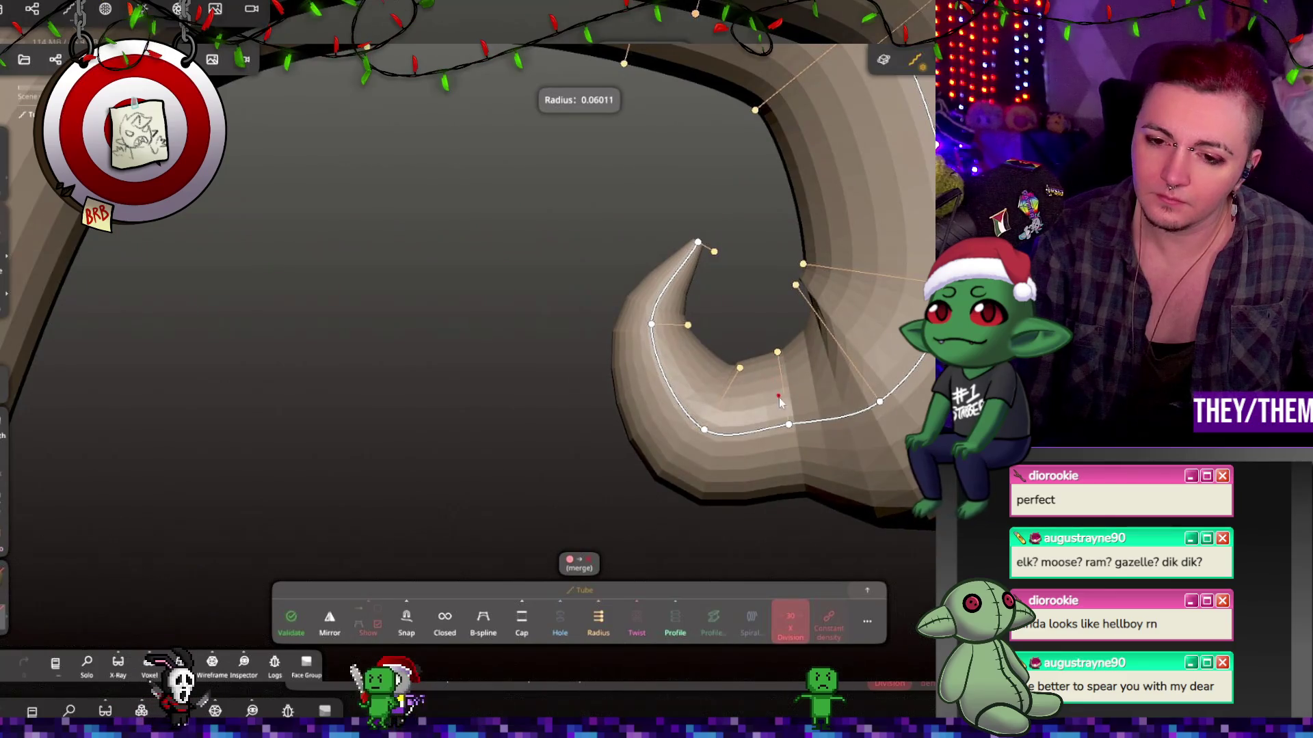
pyautogui.moveTo(792, 441); pyautogui.dragTo(793, 460)
pyautogui.moveTo(793, 289); pyautogui.dragTo(815, 336)
pyautogui.moveTo(837, 266); pyautogui.dragTo(849, 267)
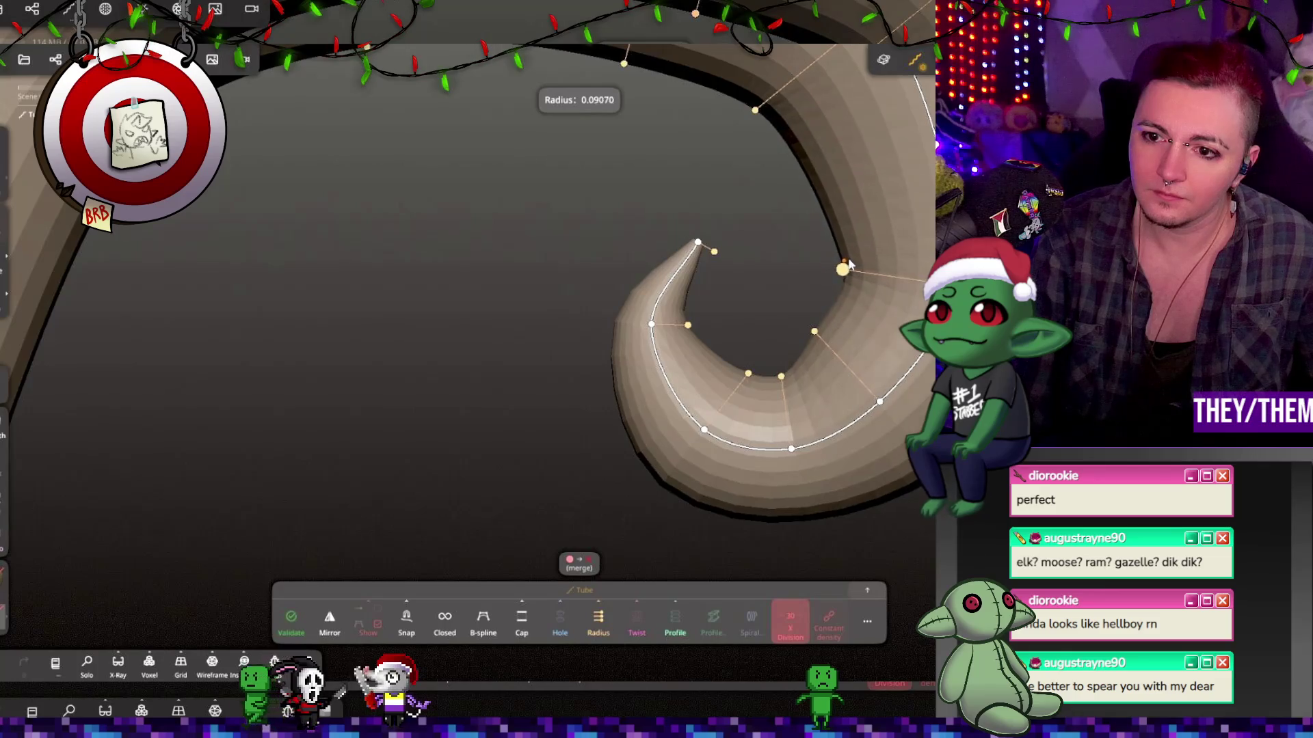
pyautogui.moveTo(651, 324); pyautogui.dragTo(628, 313)
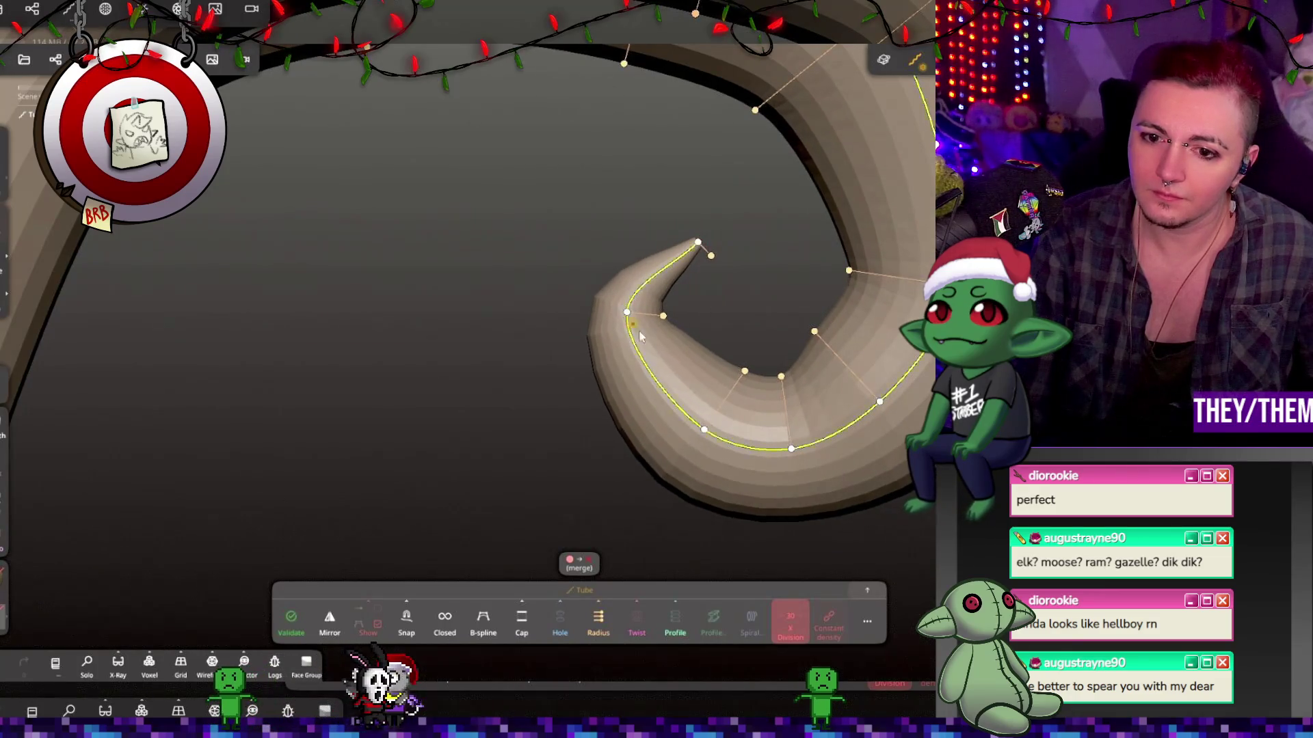
pyautogui.moveTo(706, 441)
pyautogui.mouseDown()
pyautogui.moveTo(738, 472)
pyautogui.moveTo(793, 451)
pyautogui.moveTo(808, 497)
pyautogui.mouseUp()
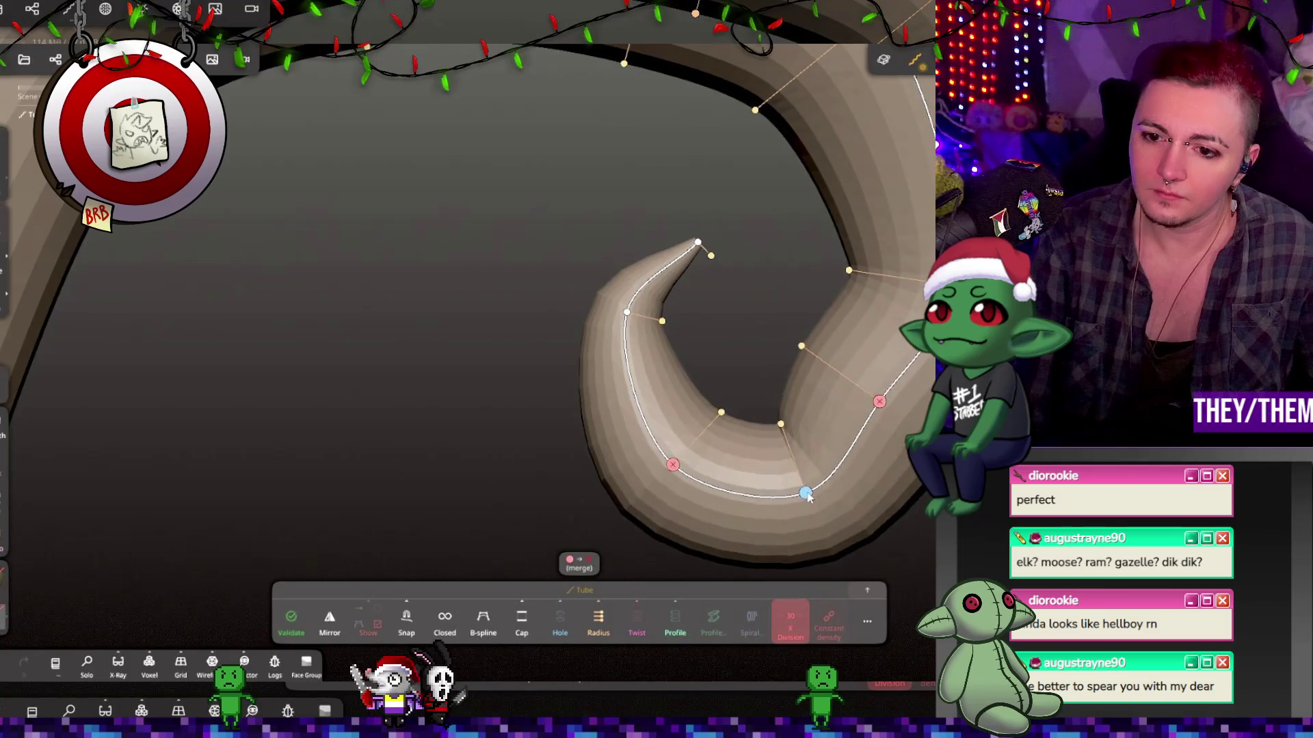
pyautogui.moveTo(879, 401); pyautogui.dragTo(937, 411)
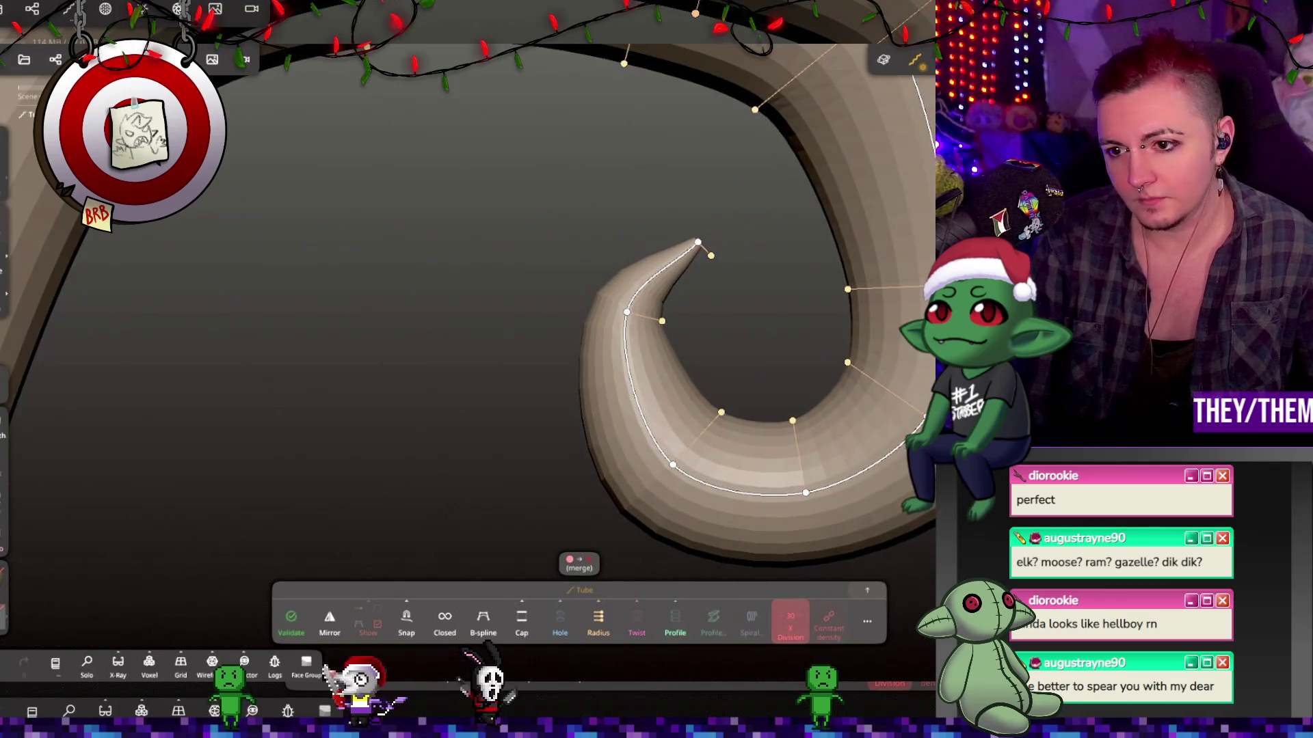
# Raise the horn's upper arc and nudge the curl points near the tip.
pyautogui.scroll(5, 726, 262)
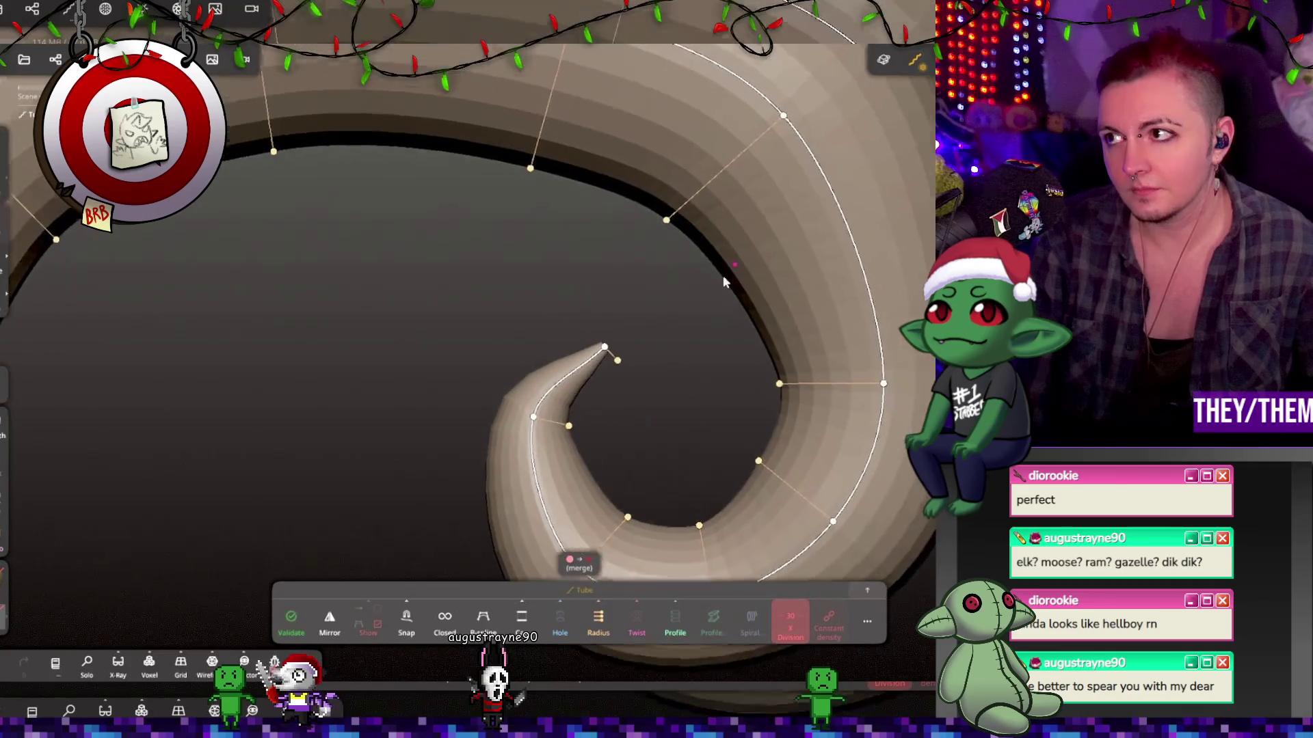
pyautogui.scroll(-3, 724, 232)
pyautogui.moveTo(571, 164); pyautogui.dragTo(583, 141)
pyautogui.moveTo(380, 150); pyautogui.dragTo(385, 111)
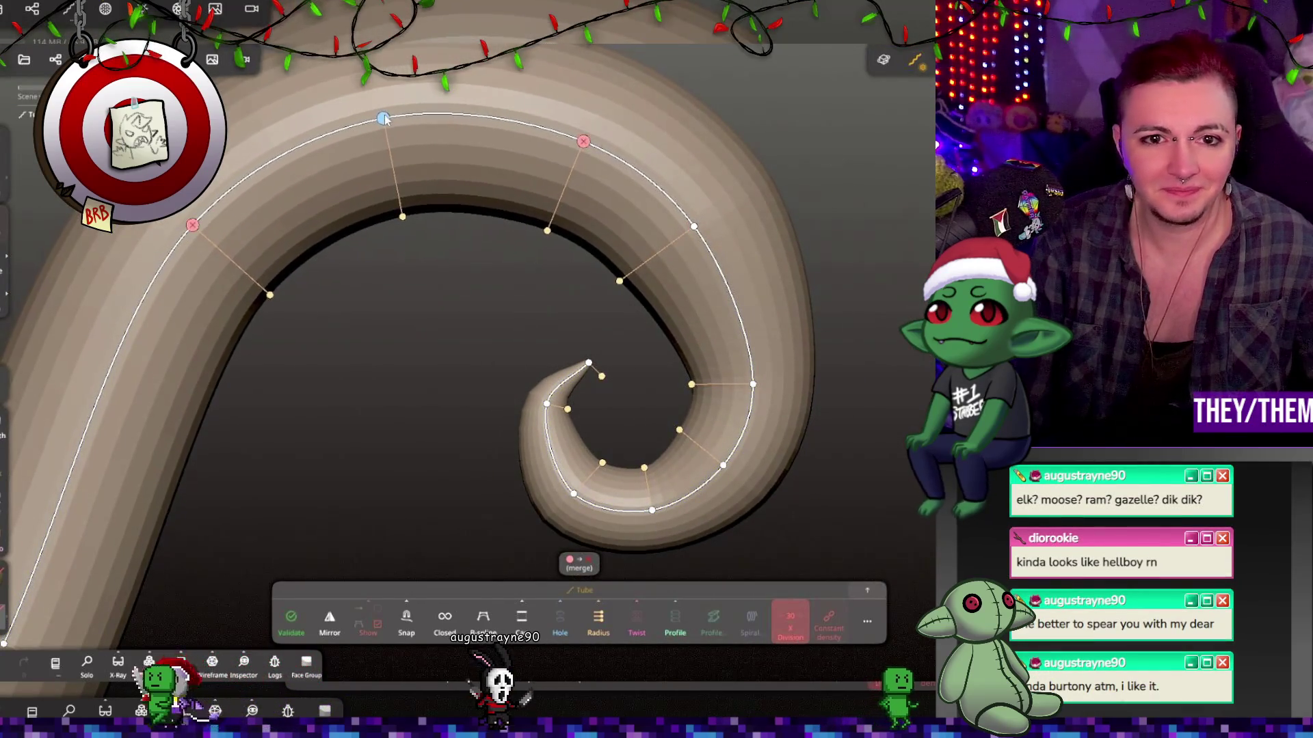
pyautogui.moveTo(694, 214); pyautogui.dragTo(700, 214)
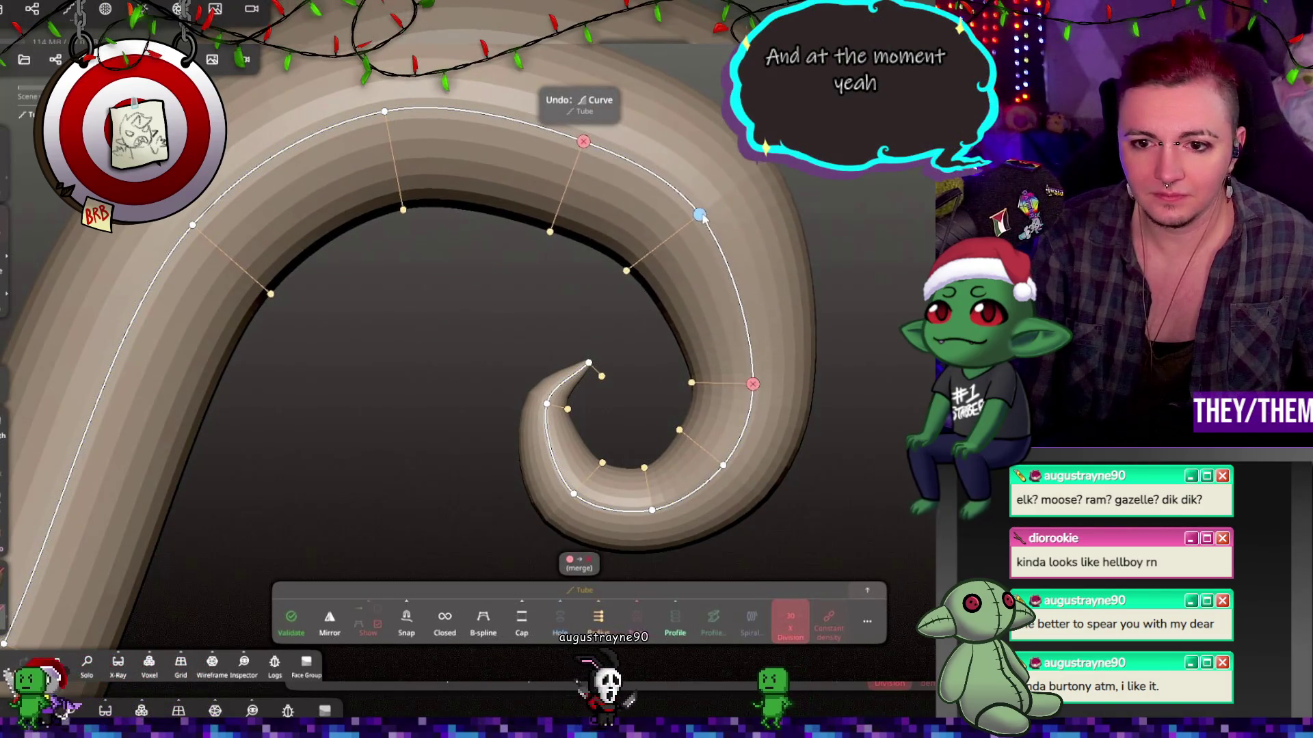
pyautogui.moveTo(754, 384); pyautogui.dragTo(760, 384)
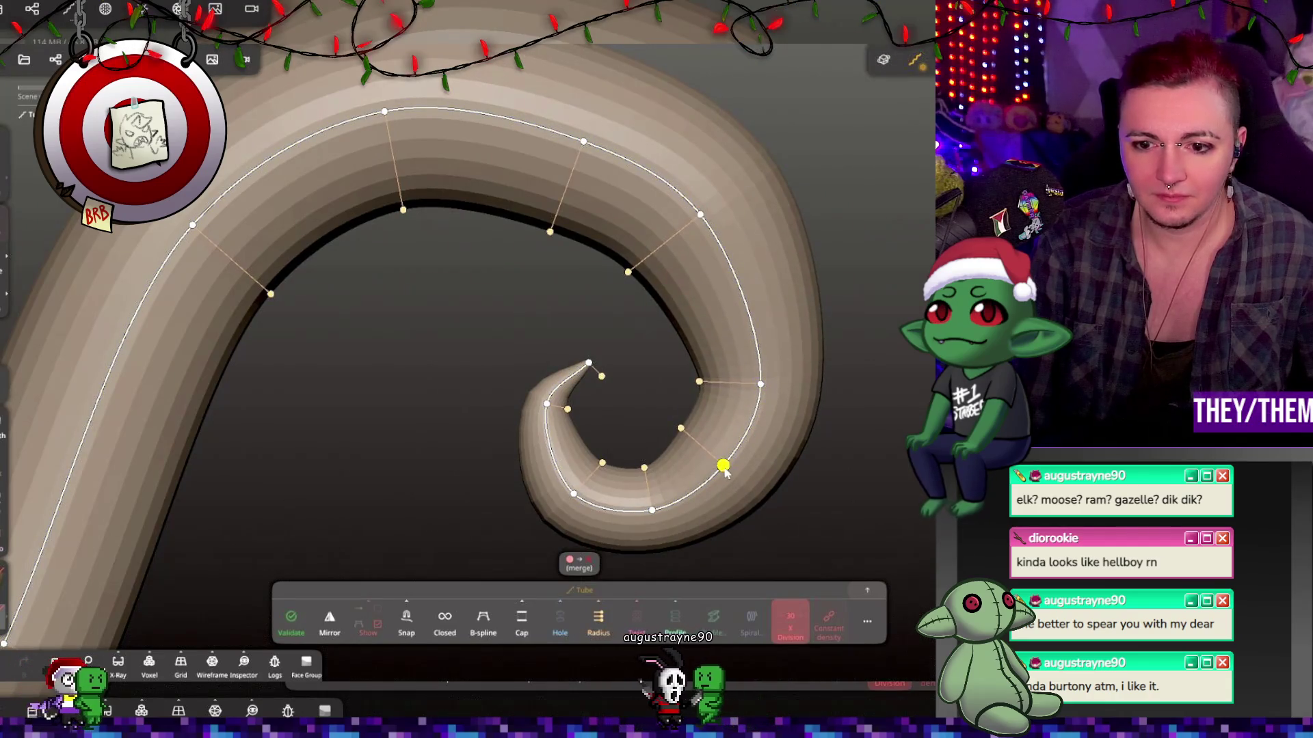
pyautogui.moveTo(722, 465); pyautogui.dragTo(731, 467)
pyautogui.moveTo(573, 494); pyautogui.dragTo(579, 489)
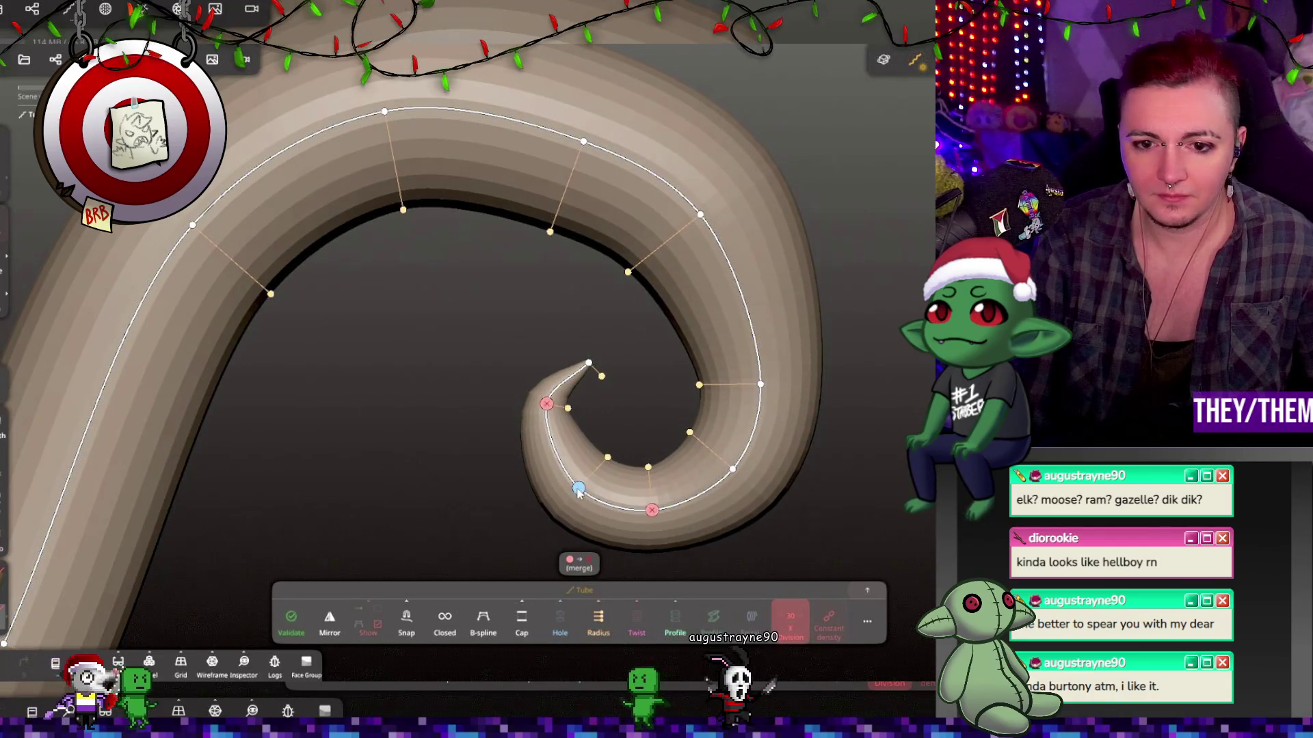
pyautogui.moveTo(589, 373)
pyautogui.mouseDown()
pyautogui.moveTo(606, 338)
pyautogui.moveTo(581, 345)
pyautogui.moveTo(618, 355)
pyautogui.moveTo(632, 381)
pyautogui.moveTo(607, 352)
pyautogui.mouseUp()
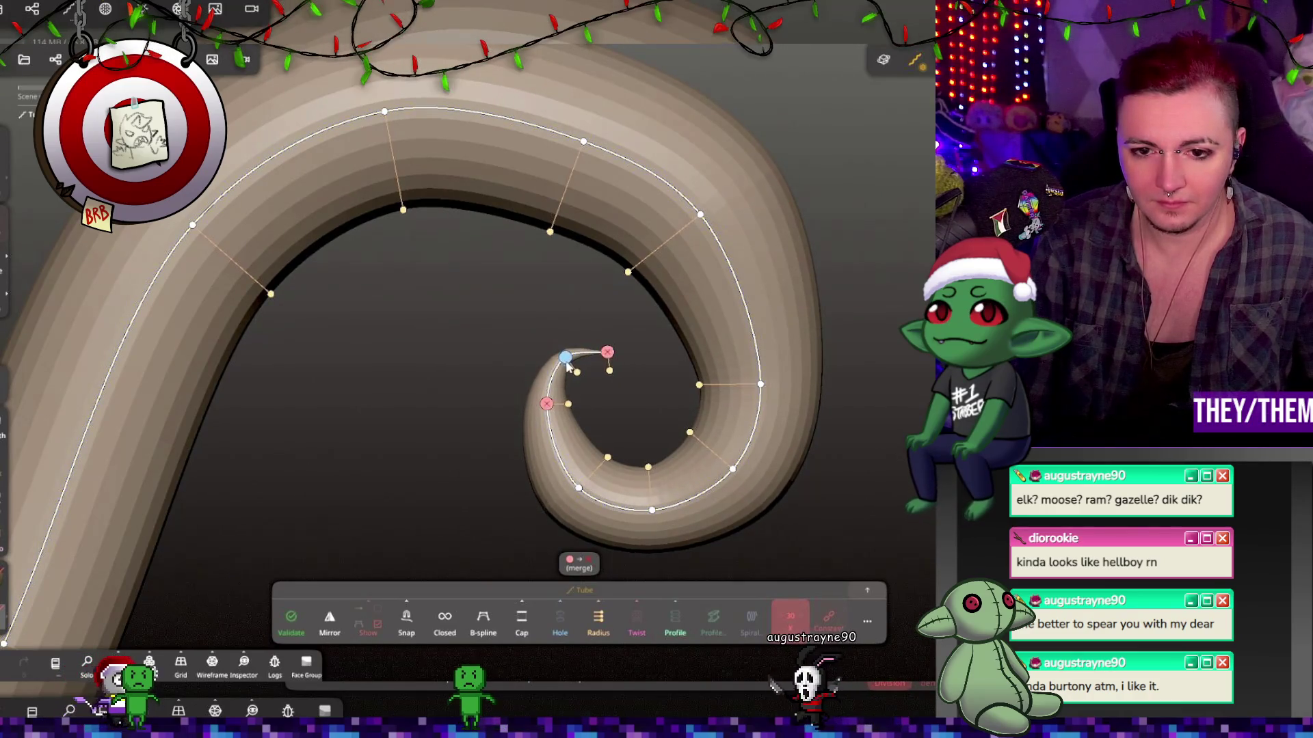
# Refine the tip point and thicken the lower part of the curl.
pyautogui.moveTo(551, 411); pyautogui.dragTo(545, 423)
pyautogui.moveTo(647, 467); pyautogui.dragTo(647, 455)
pyautogui.moveTo(698, 385); pyautogui.dragTo(689, 387)
pyautogui.scroll(-5, 632, 377)
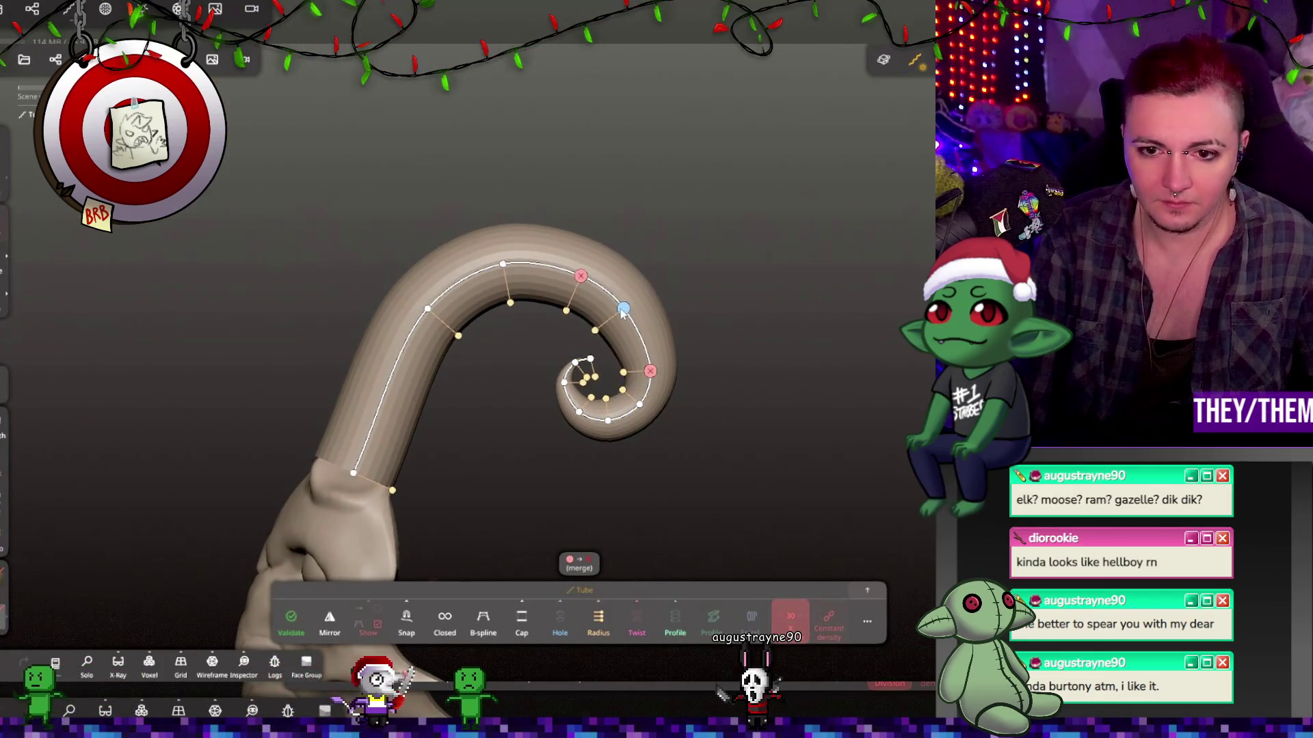
# Set the horn tube's Post subdivision to 2, densifying it to about 64.8k faces.
pyautogui.moveTo(619, 318)
pyautogui.mouseDown(button='right')
pyautogui.moveTo(490, 380)
pyautogui.moveTo(438, 442)
pyautogui.mouseUp(button='right')
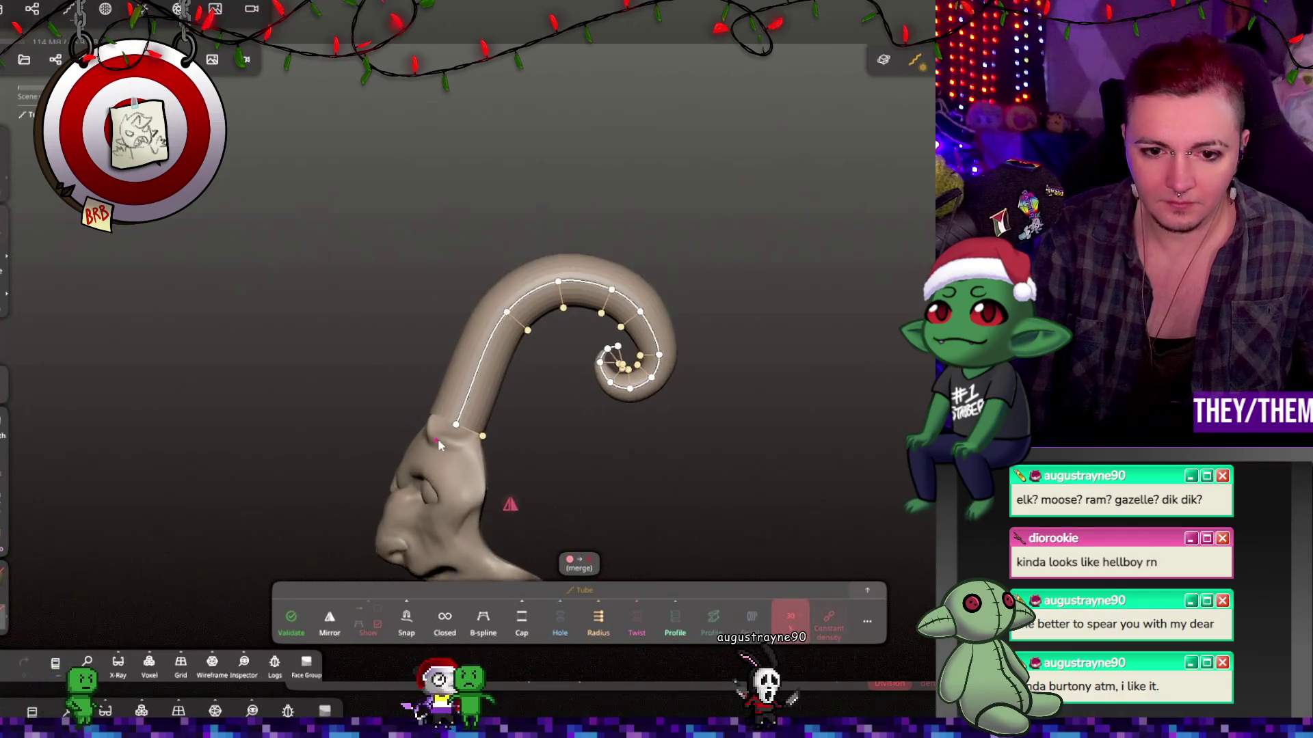
pyautogui.scroll(3, 438, 442)
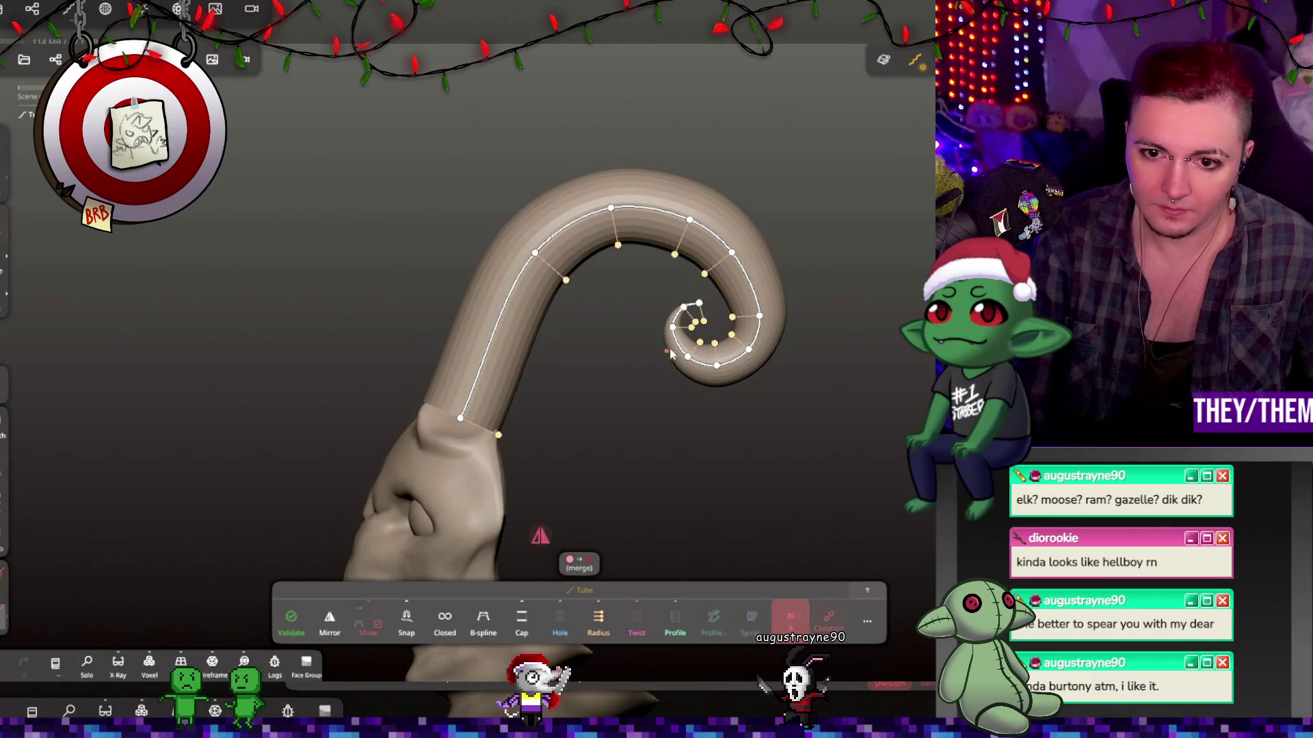
pyautogui.click(868, 619)
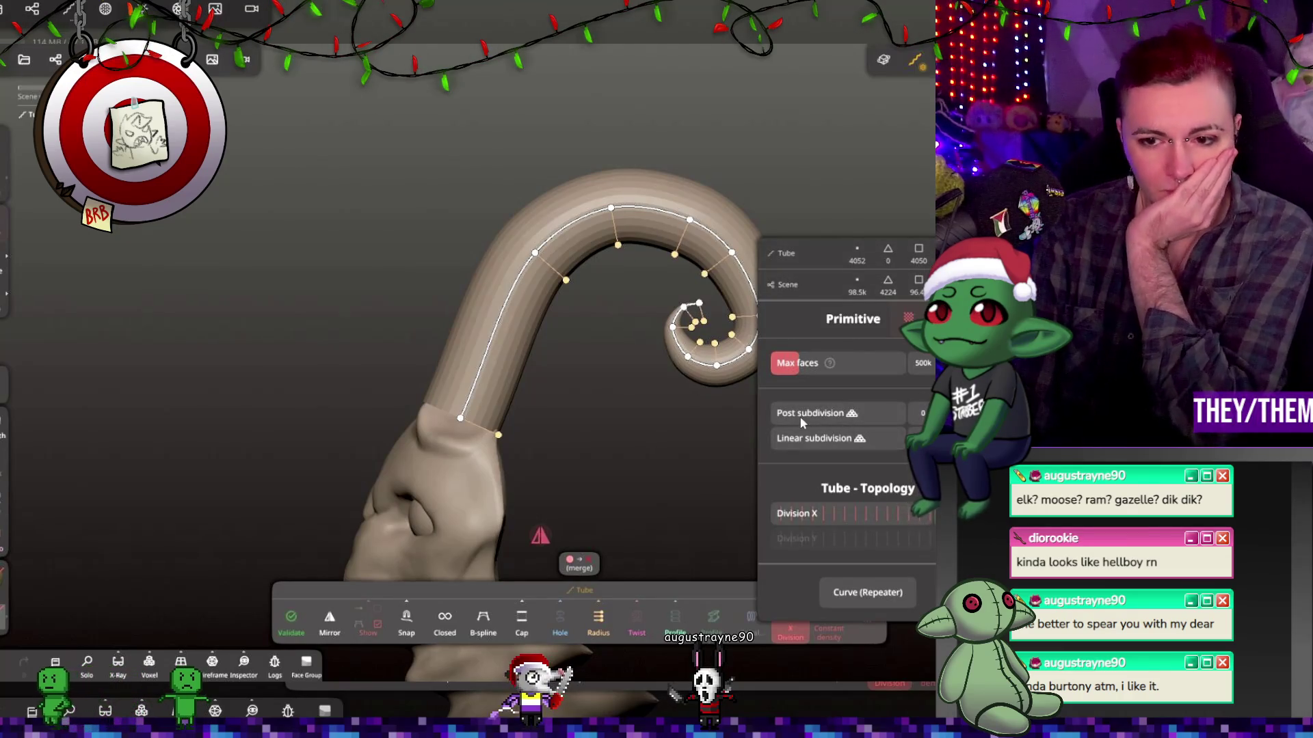
pyautogui.moveTo(825, 416)
pyautogui.mouseDown()
pyautogui.moveTo(852, 416)
pyautogui.moveTo(824, 417)
pyautogui.mouseUp()
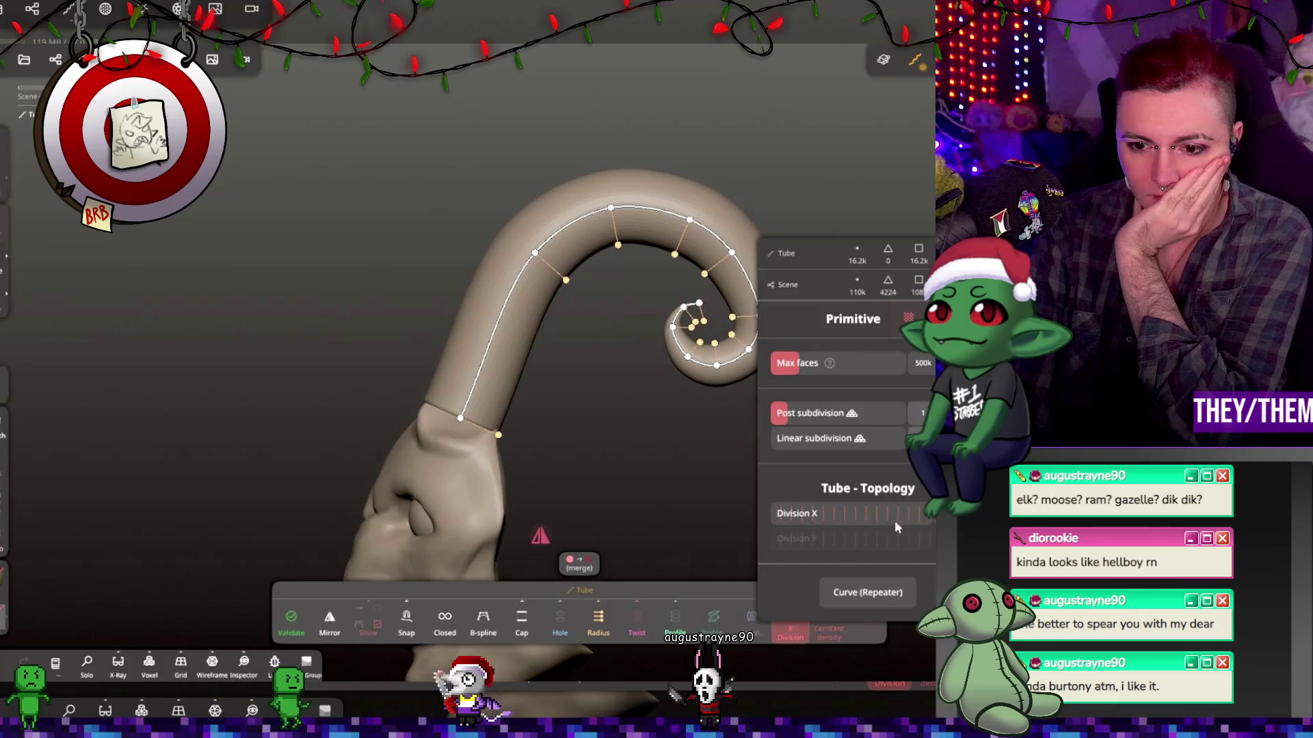
# Try an Array repeater and then a Mirror repeat on the horn, and undo both.
pyautogui.click(874, 596)
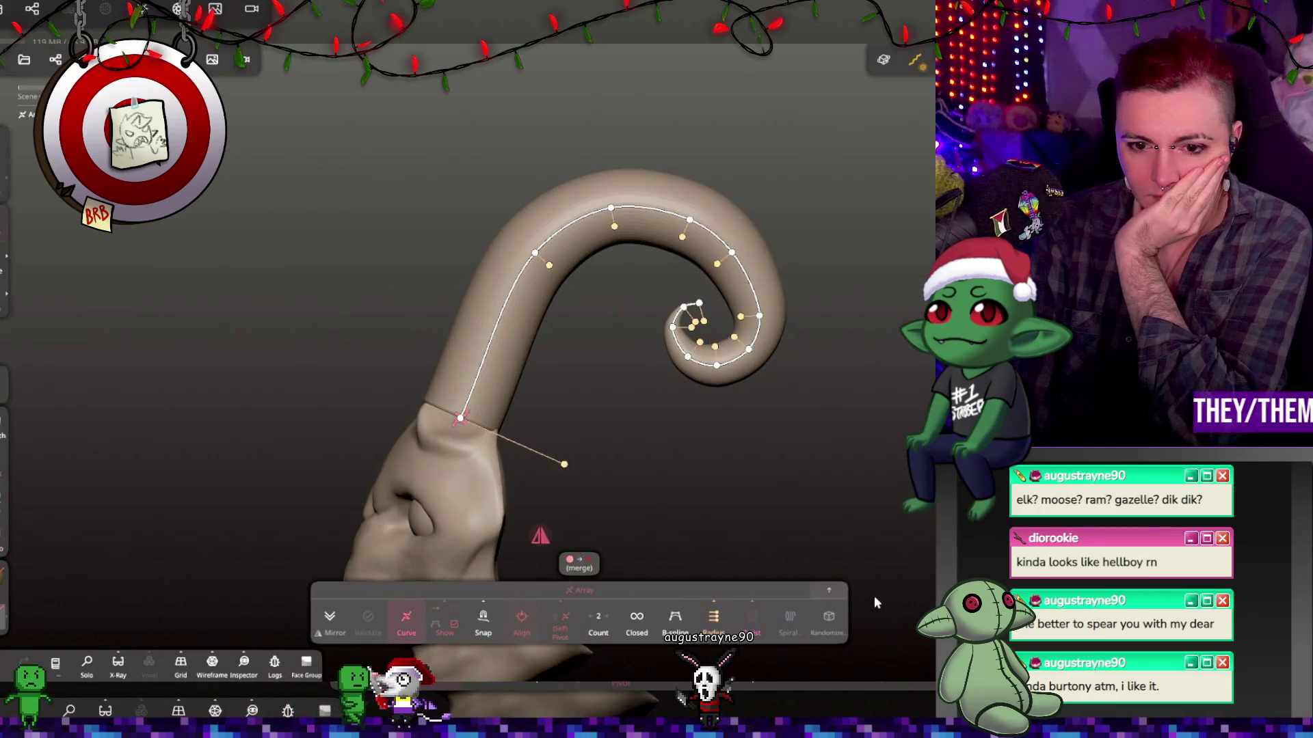
pyautogui.moveTo(742, 547)
pyautogui.mouseDown()
pyautogui.moveTo(756, 522)
pyautogui.moveTo(924, 531)
pyautogui.moveTo(519, 602)
pyautogui.mouseUp()
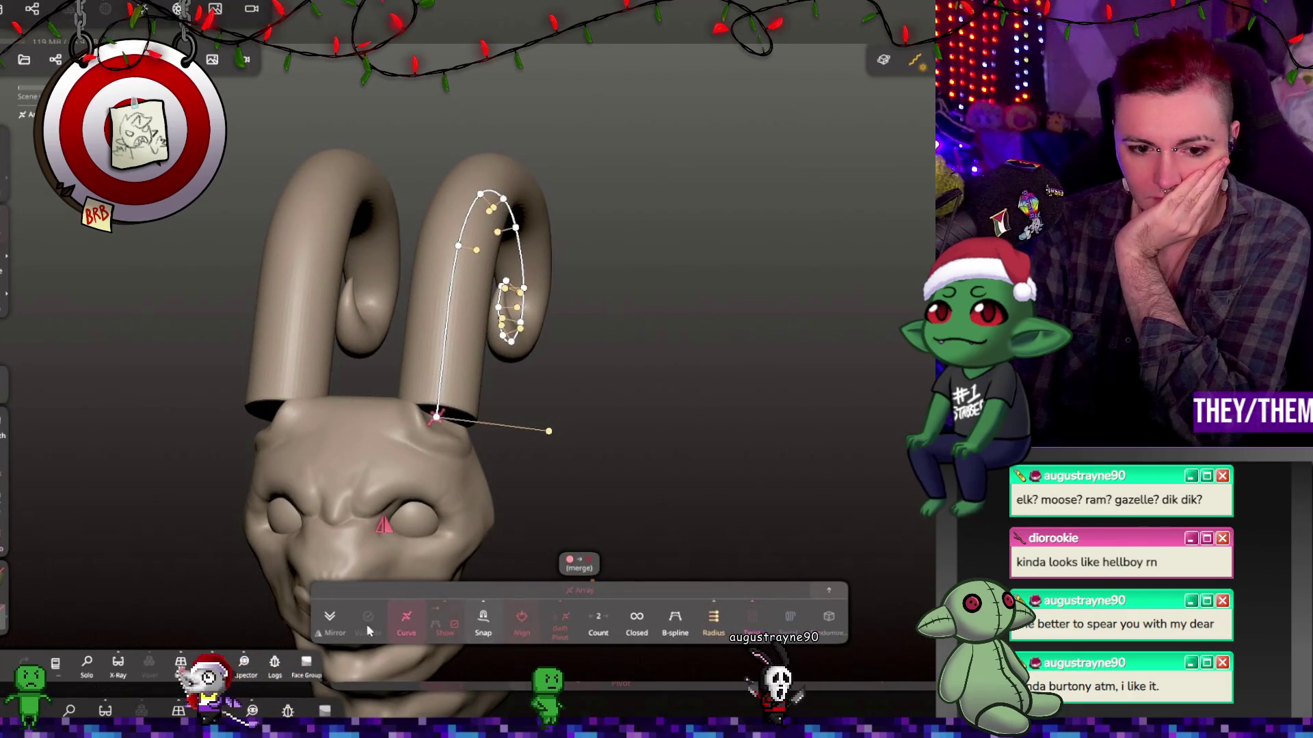
pyautogui.click(330, 623)
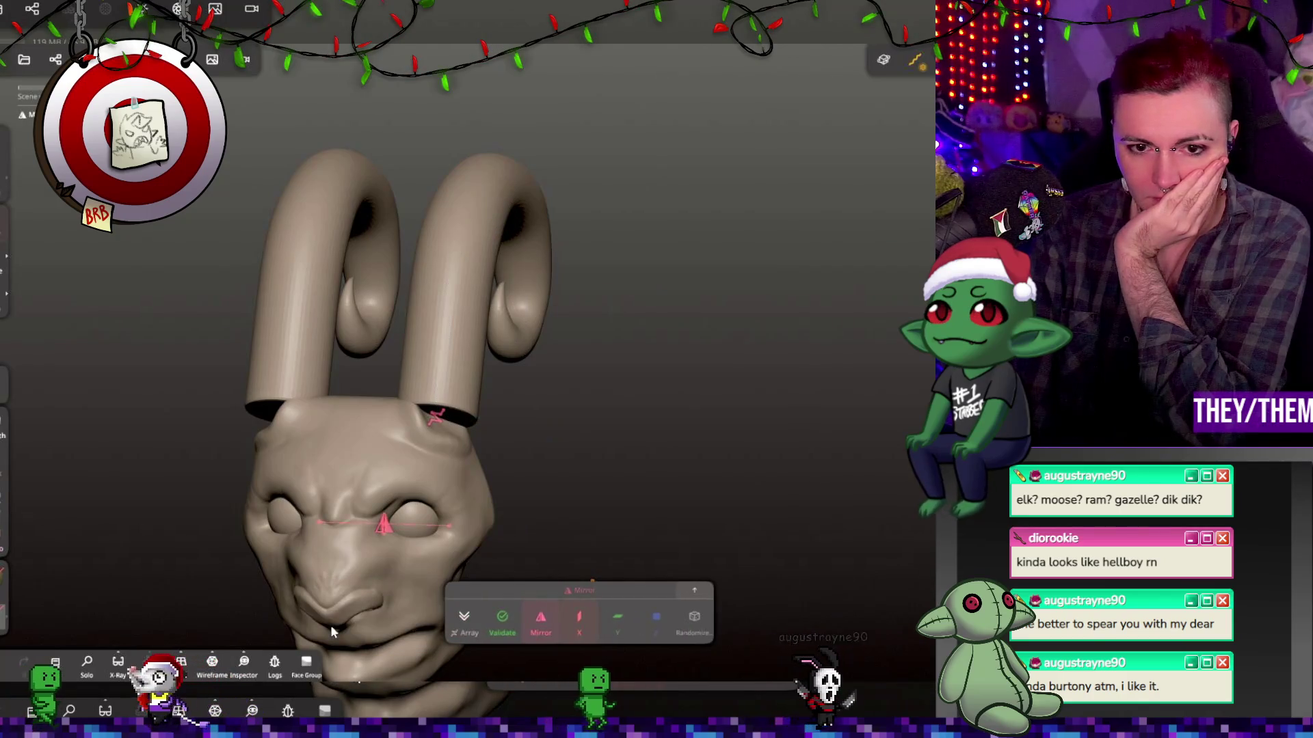
pyautogui.click(467, 629)
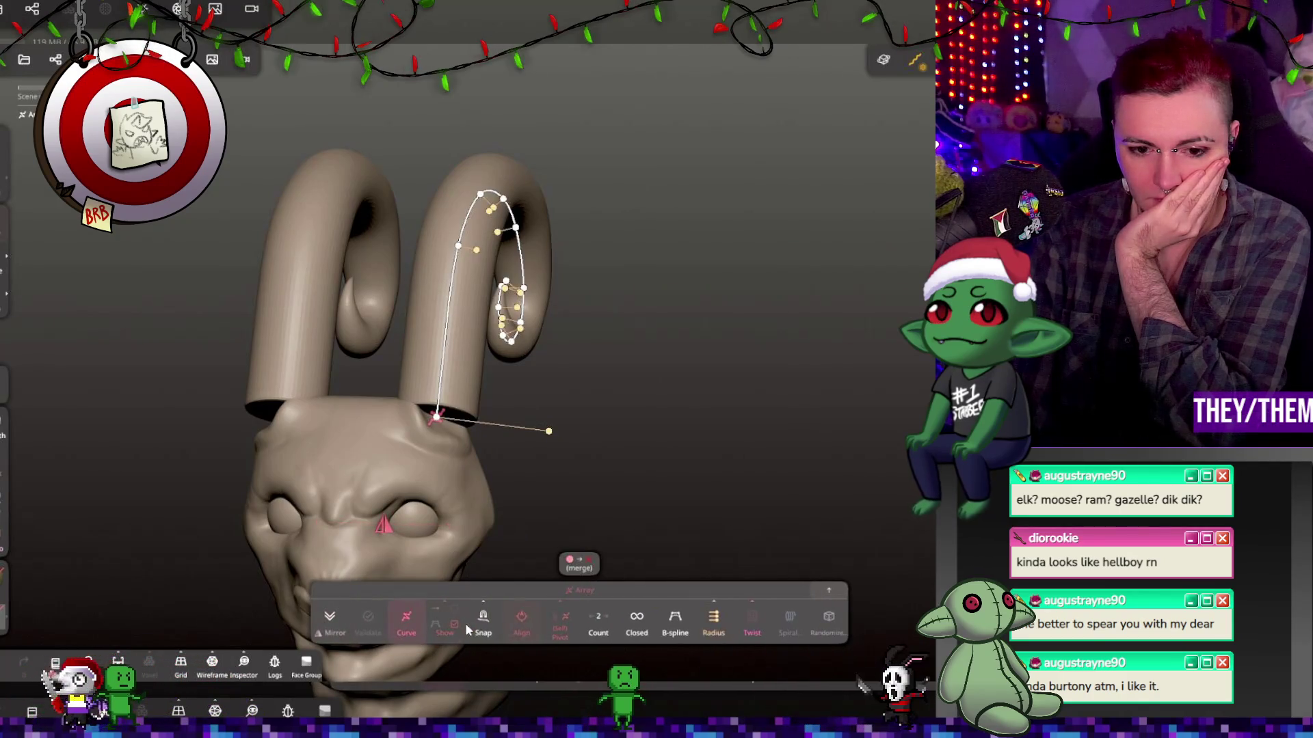
pyautogui.click(406, 625)
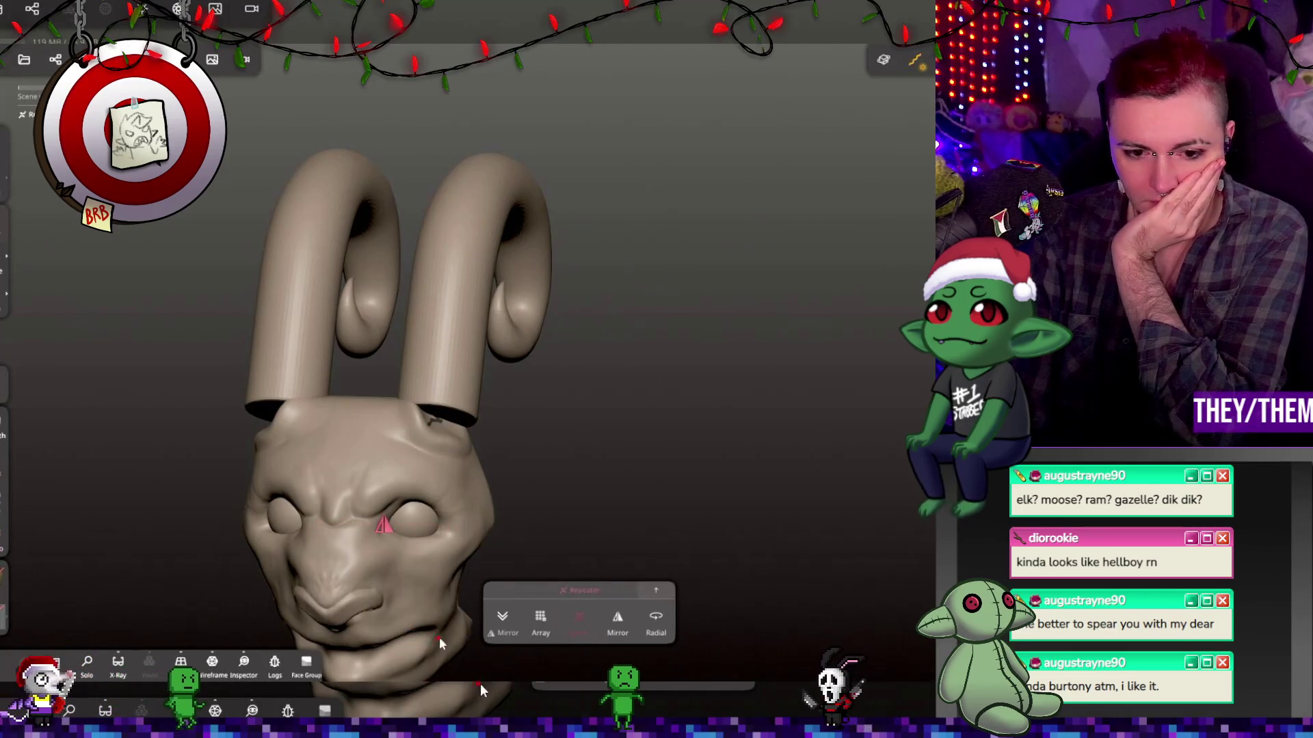
pyautogui.click(618, 621)
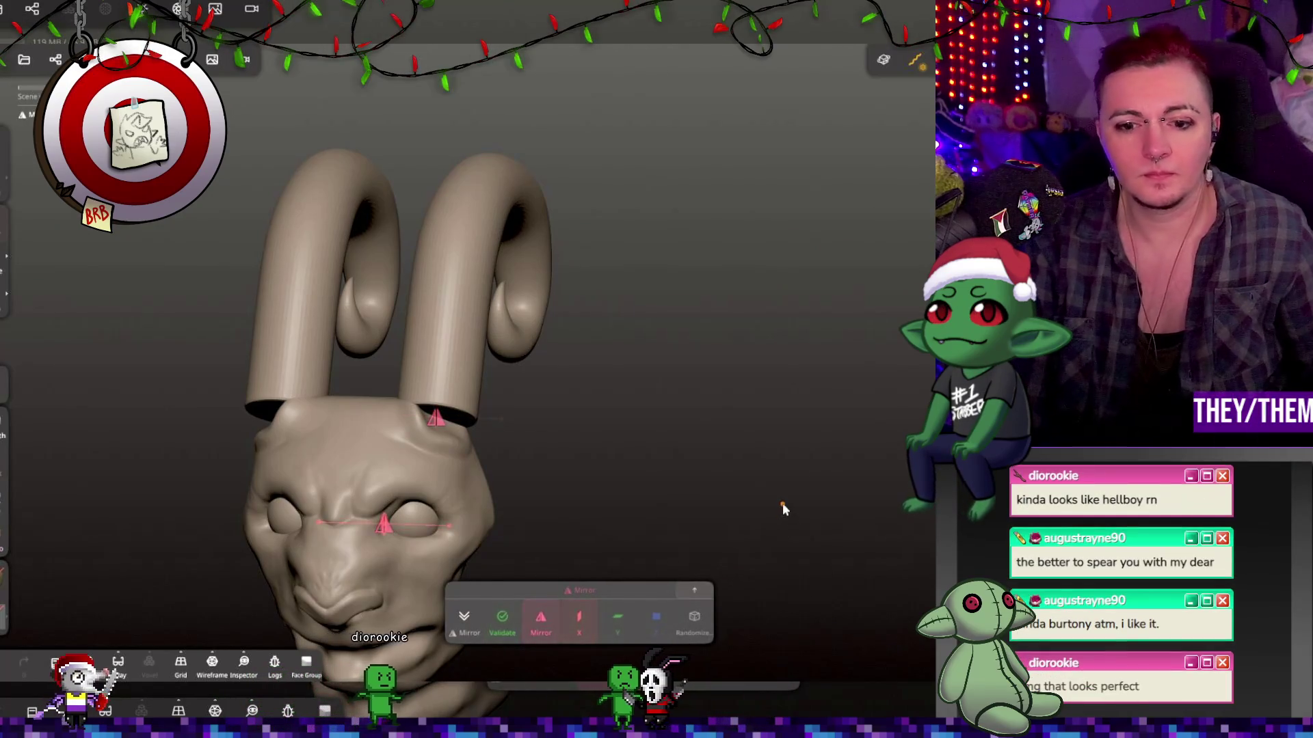
pyautogui.hotkey('ctrl', 'z')
pyautogui.hotkey('ctrl', 'z')
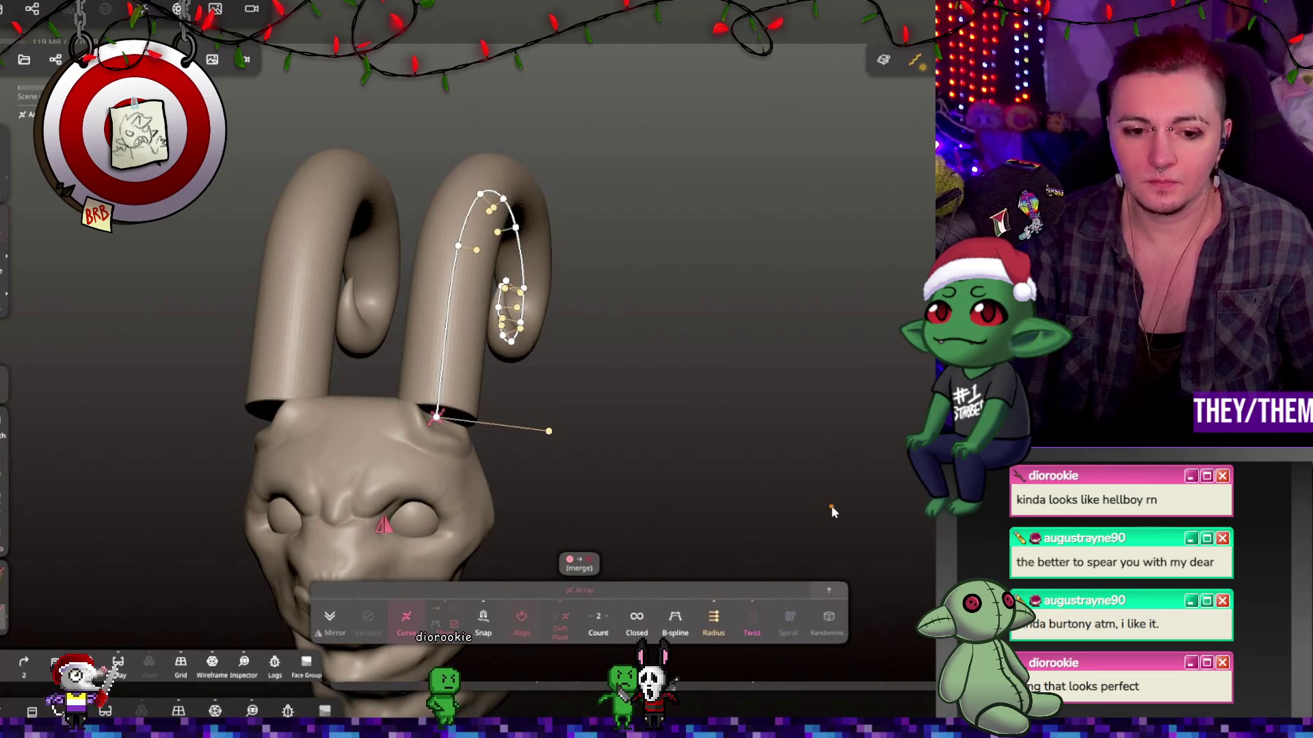
pyautogui.hotkey('ctrl', 'z')
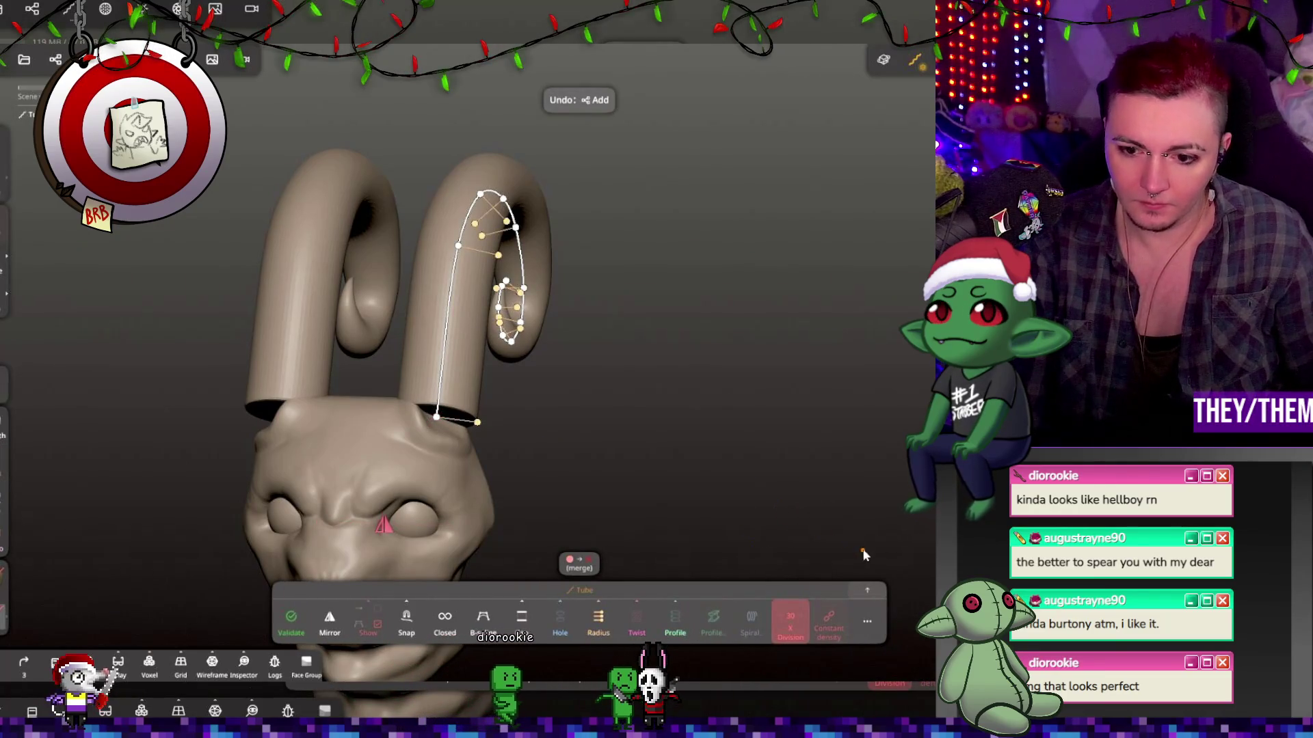
# Set the horn tube's Post subdivision to 2 (about 64.8k faces) and tilt it outward.
pyautogui.click(795, 617)
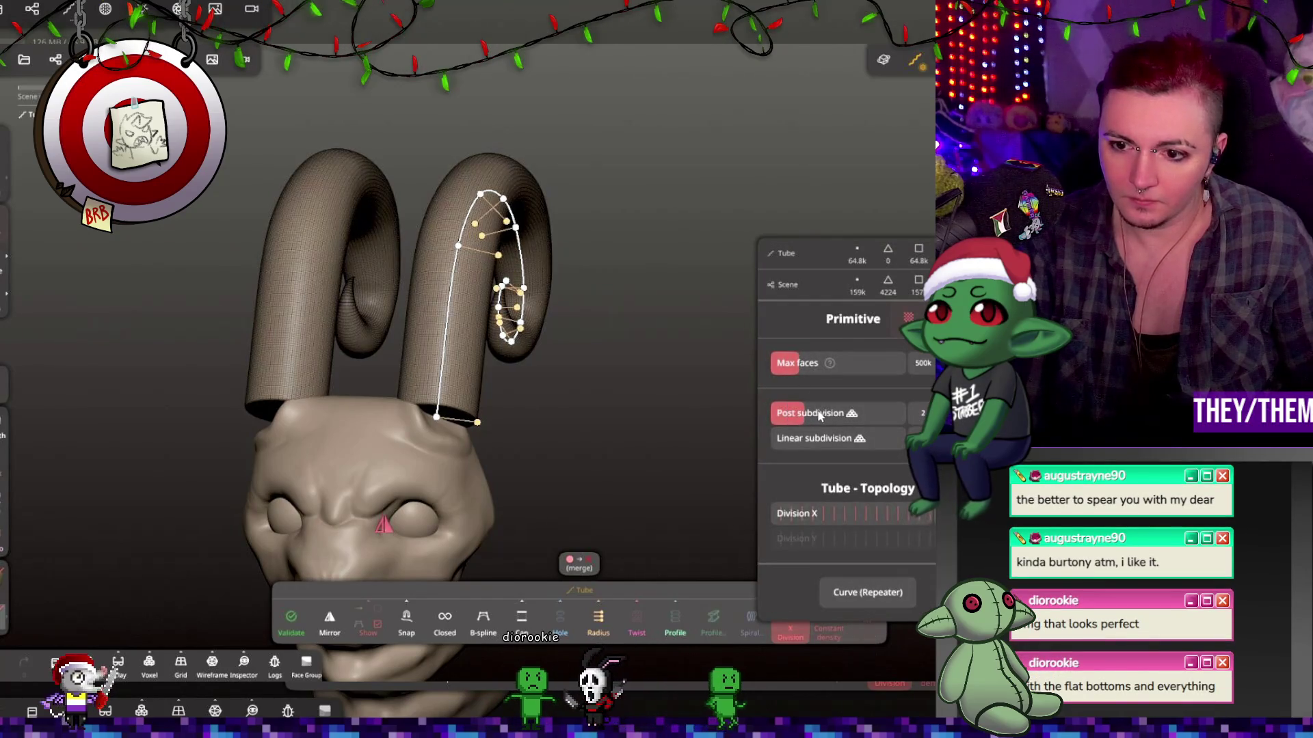
pyautogui.moveTo(817, 412); pyautogui.dragTo(840, 397)
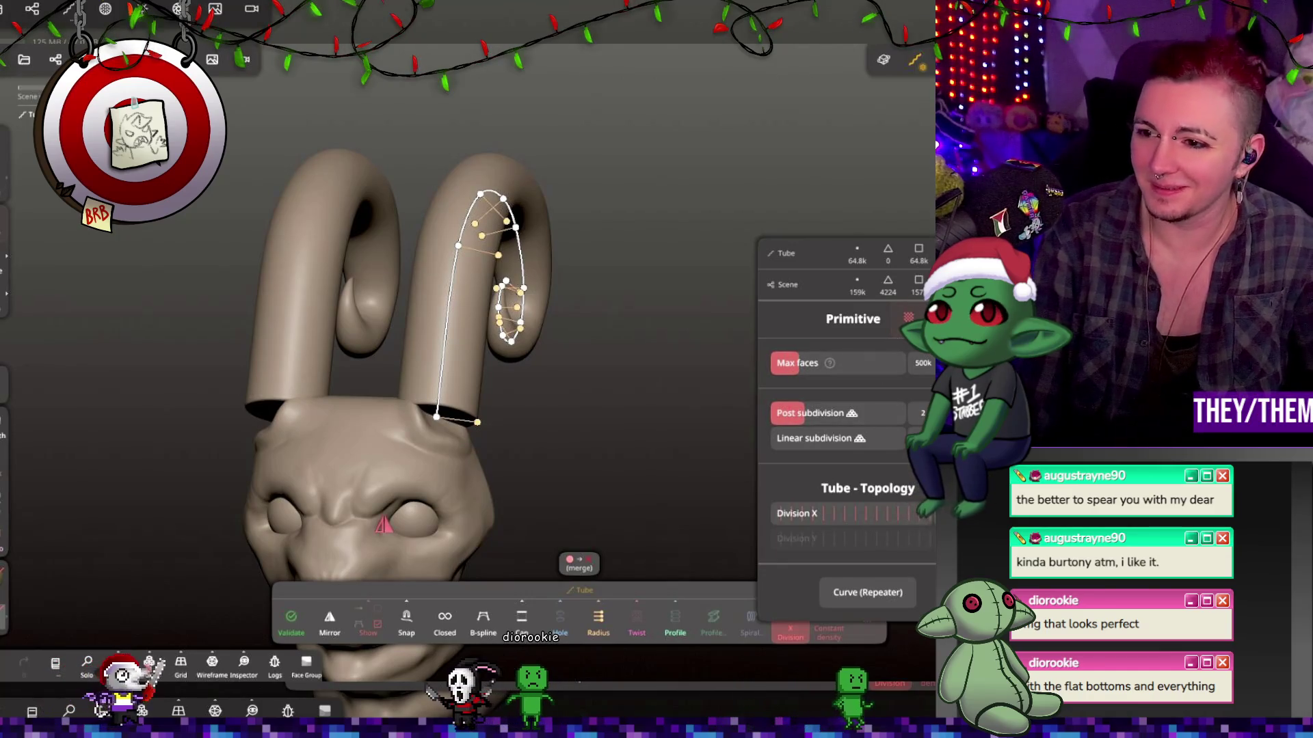
pyautogui.press('g')
pyautogui.moveTo(502, 439)
pyautogui.mouseDown()
pyautogui.moveTo(527, 504)
pyautogui.moveTo(538, 494)
pyautogui.mouseUp()
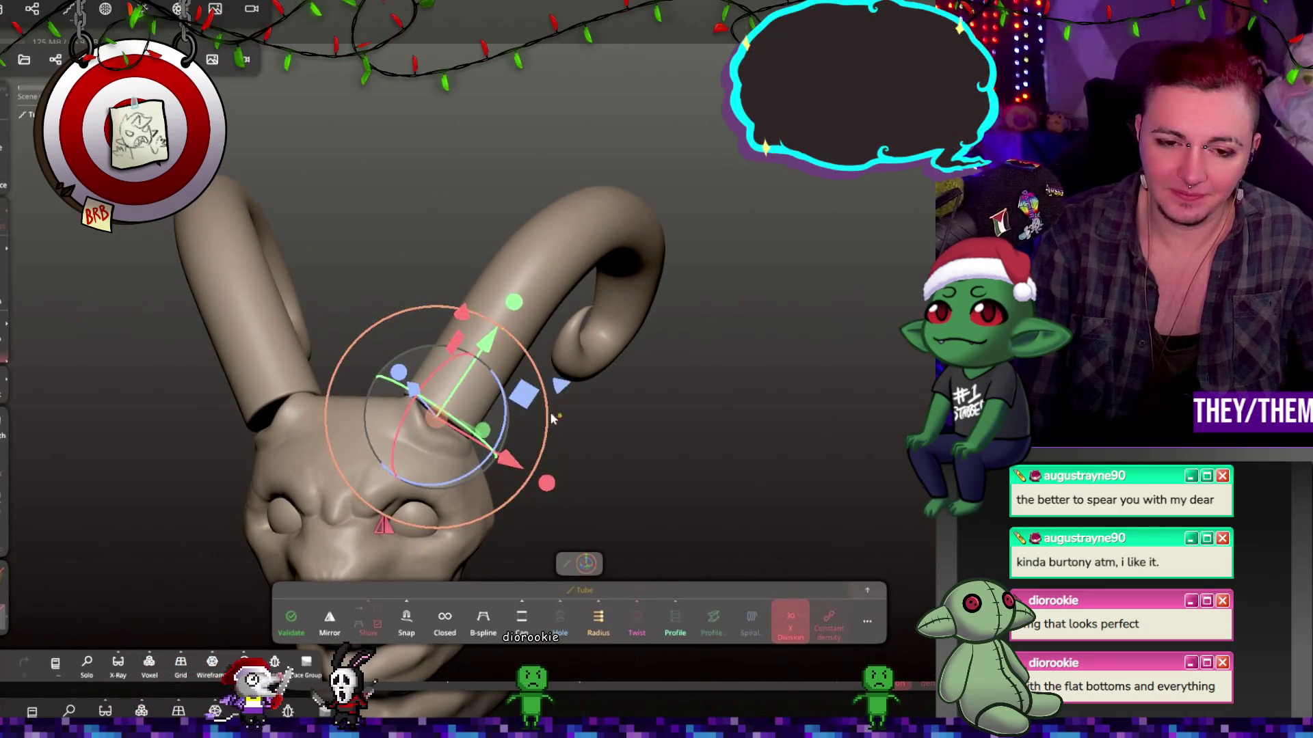
# Re-pose the mirrored horns, spreading them wider and taller and thickening the tube radius.
pyautogui.moveTo(471, 381); pyautogui.dragTo(501, 363)
pyautogui.moveTo(518, 349)
pyautogui.mouseDown(button='middle')
pyautogui.moveTo(504, 351)
pyautogui.moveTo(606, 354)
pyautogui.moveTo(514, 335)
pyautogui.moveTo(588, 333)
pyautogui.moveTo(479, 350)
pyautogui.moveTo(597, 339)
pyautogui.mouseUp(button='middle')
pyautogui.click(477, 352)
pyautogui.moveTo(492, 420); pyautogui.dragTo(501, 442)
pyautogui.click(501, 442)
pyautogui.moveTo(624, 419); pyautogui.dragTo(409, 392, button='middle')
pyautogui.moveTo(409, 392); pyautogui.dragTo(419, 388)
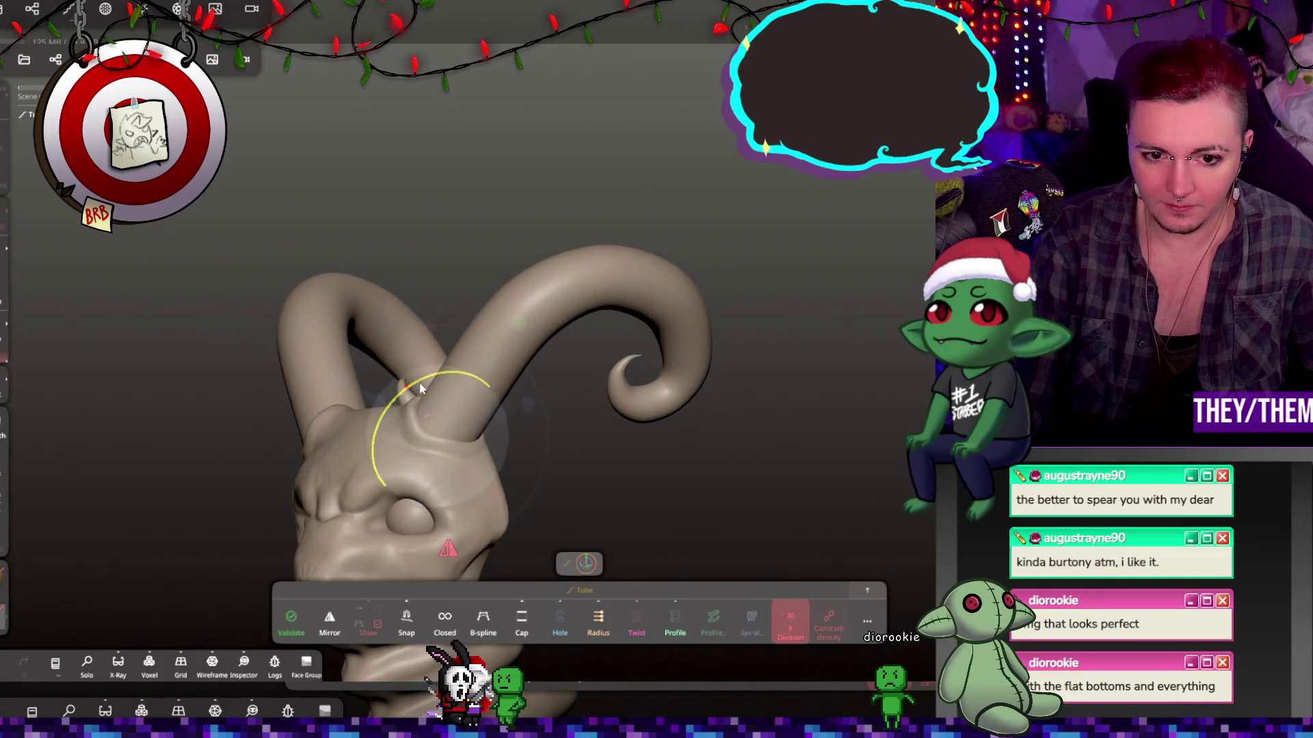
pyautogui.click(484, 369)
pyautogui.moveTo(683, 382)
pyautogui.mouseDown(button='middle')
pyautogui.moveTo(583, 358)
pyautogui.moveTo(642, 423)
pyautogui.moveTo(548, 449)
pyautogui.moveTo(695, 476)
pyautogui.moveTo(766, 464)
pyautogui.moveTo(813, 422)
pyautogui.moveTo(860, 417)
pyautogui.moveTo(679, 438)
pyautogui.mouseUp(button='middle')
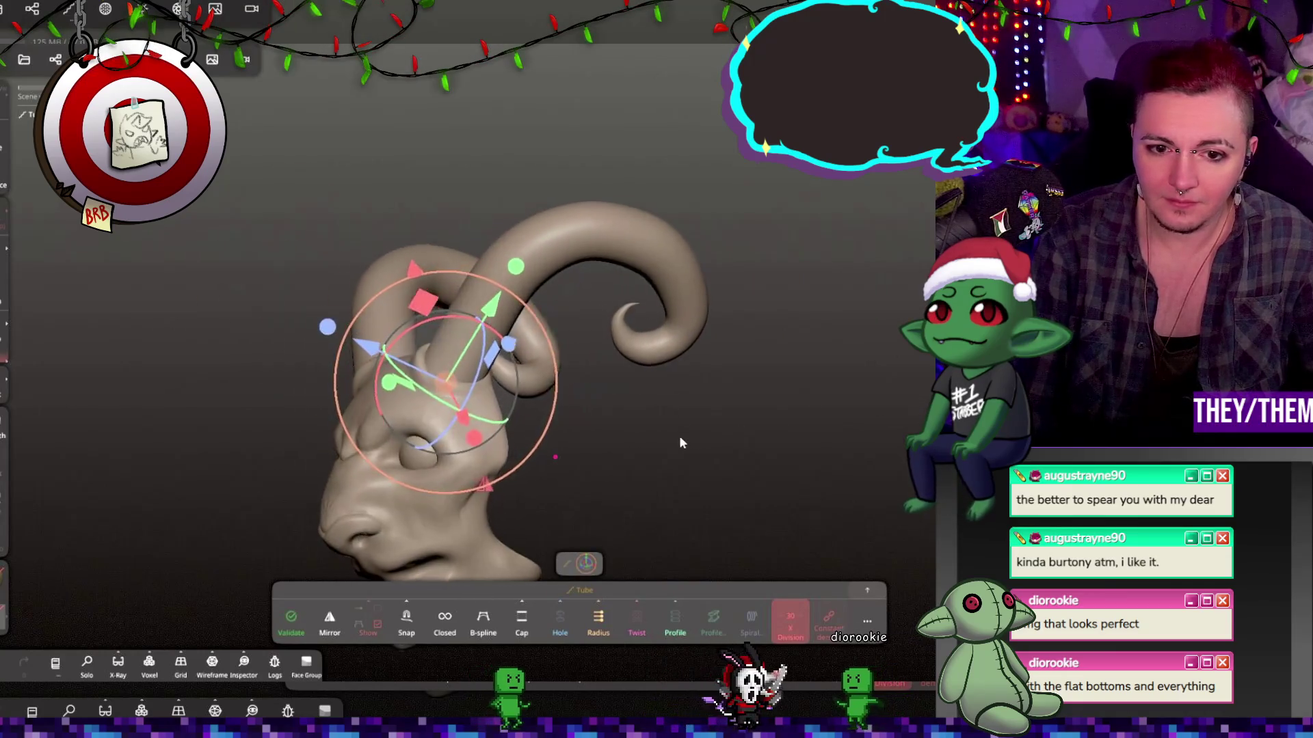
# Rotate the horn around its base so it curls back, validate the tube, and exit the Gizmo.
pyautogui.moveTo(562, 334)
pyautogui.mouseDown()
pyautogui.moveTo(539, 337)
pyautogui.moveTo(535, 302)
pyautogui.mouseUp()
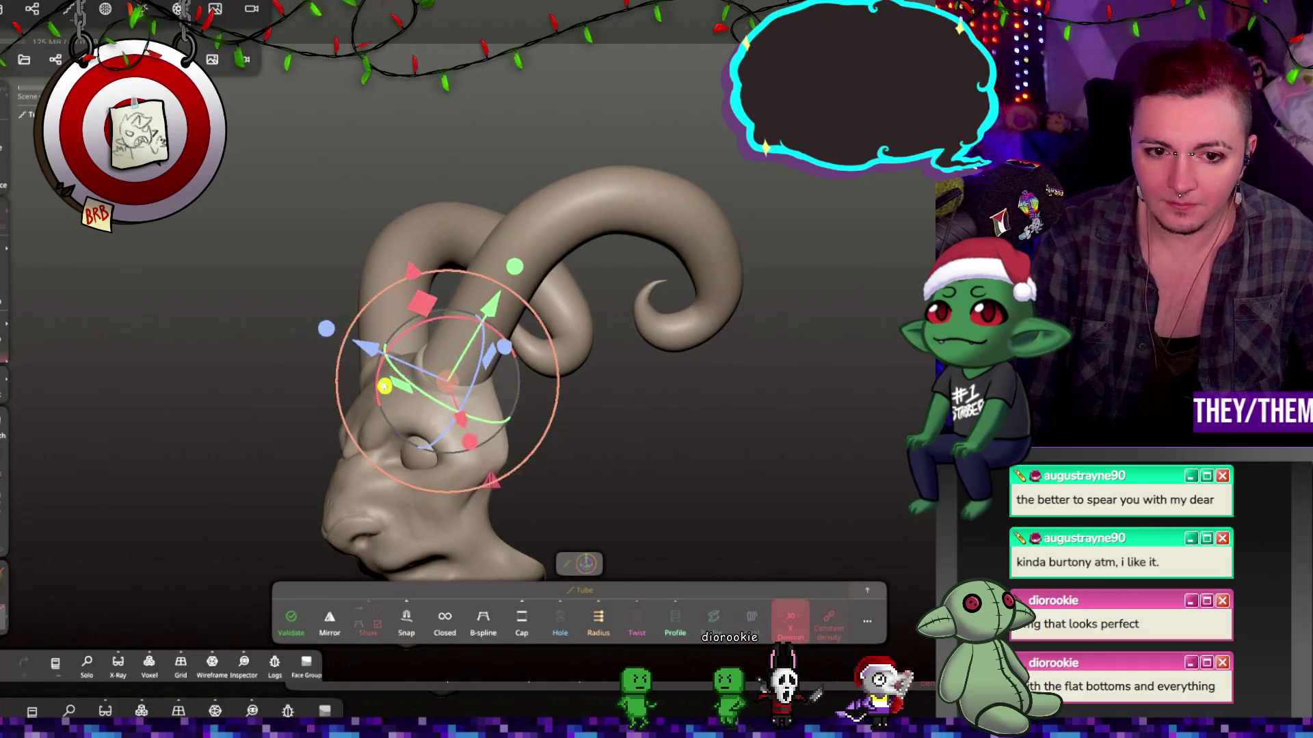
pyautogui.moveTo(331, 333)
pyautogui.mouseDown(button='middle')
pyautogui.moveTo(546, 388)
pyautogui.moveTo(376, 357)
pyautogui.moveTo(437, 382)
pyautogui.moveTo(774, 427)
pyautogui.moveTo(677, 396)
pyautogui.moveTo(727, 395)
pyautogui.mouseUp(button='middle')
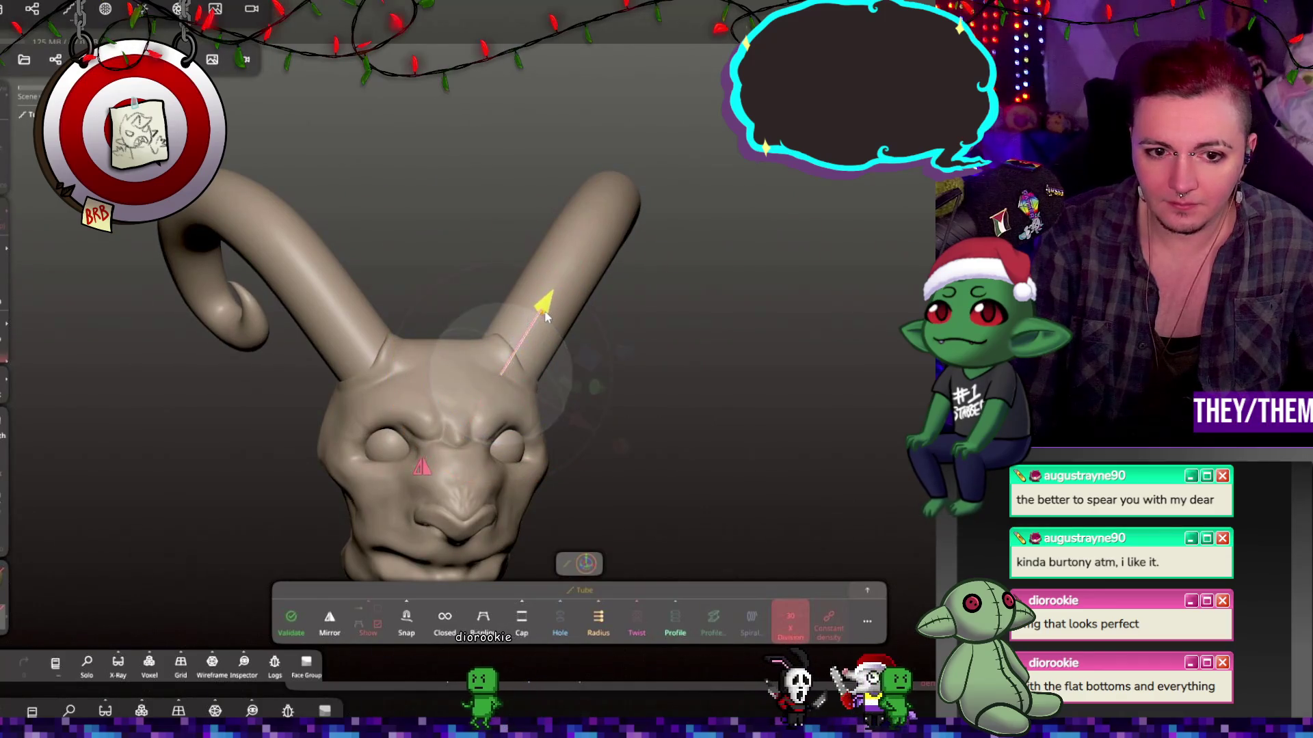
pyautogui.moveTo(570, 421)
pyautogui.mouseDown(button='middle')
pyautogui.moveTo(682, 415)
pyautogui.moveTo(499, 419)
pyautogui.mouseUp(button='middle')
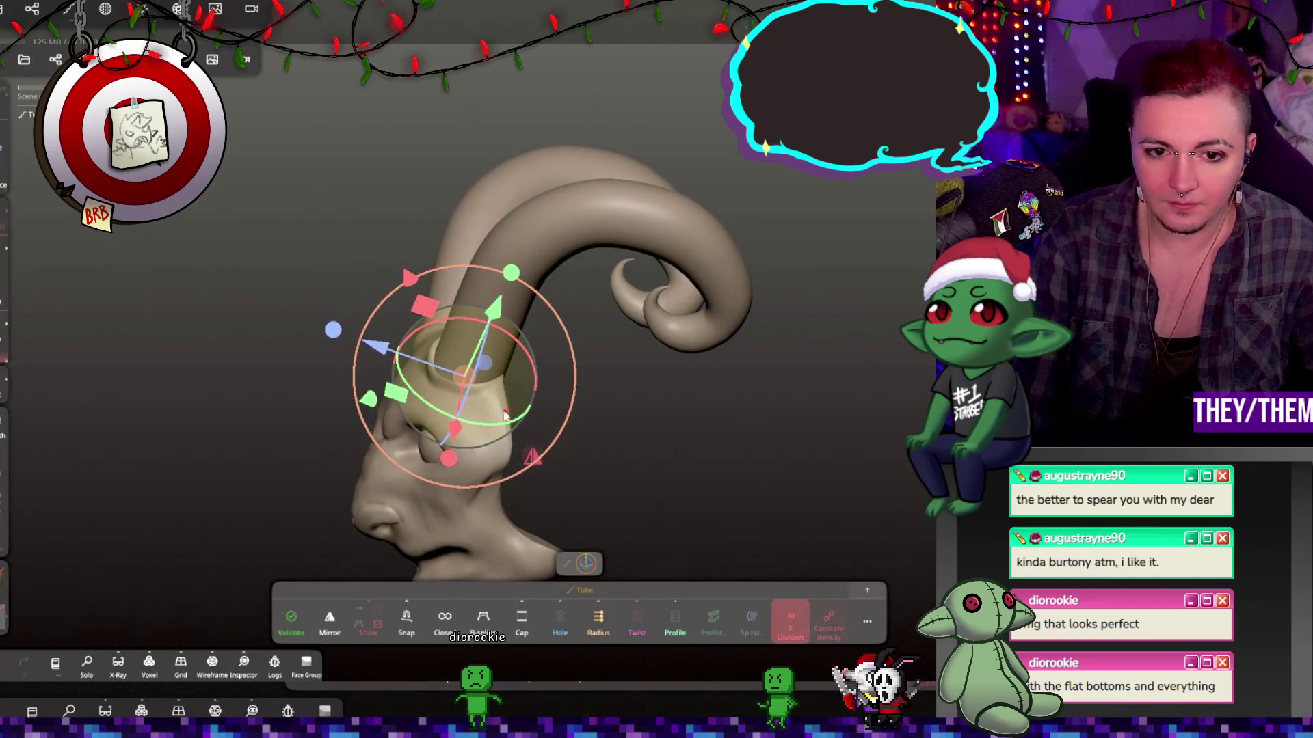
pyautogui.click(291, 621)
pyautogui.moveTo(437, 564)
pyautogui.mouseDown(button='middle')
pyautogui.moveTo(786, 401)
pyautogui.moveTo(855, 393)
pyautogui.moveTo(764, 367)
pyautogui.moveTo(788, 381)
pyautogui.moveTo(704, 437)
pyautogui.moveTo(521, 462)
pyautogui.moveTo(647, 470)
pyautogui.moveTo(724, 398)
pyautogui.moveTo(738, 424)
pyautogui.moveTo(785, 411)
pyautogui.moveTo(725, 410)
pyautogui.moveTo(791, 405)
pyautogui.moveTo(761, 401)
pyautogui.mouseUp(button='middle')
pyautogui.scroll(5, 738, 424)
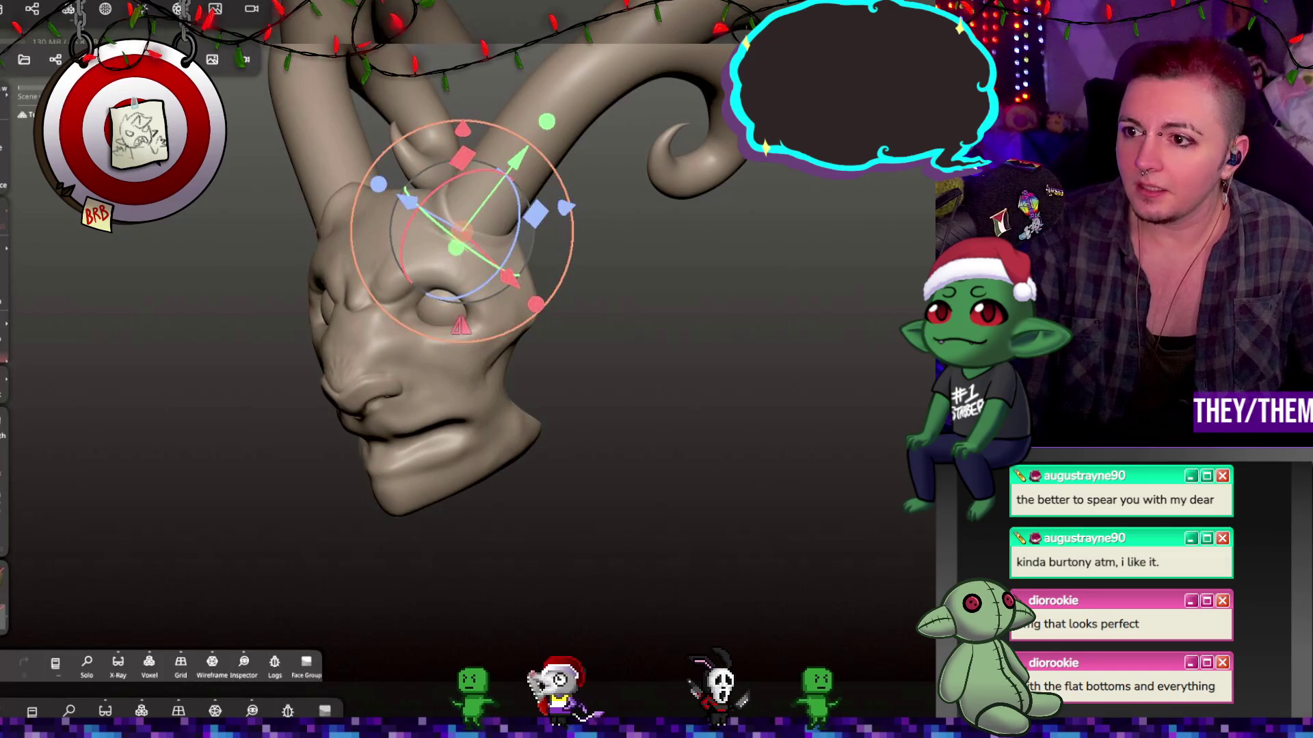
pyautogui.press('c')
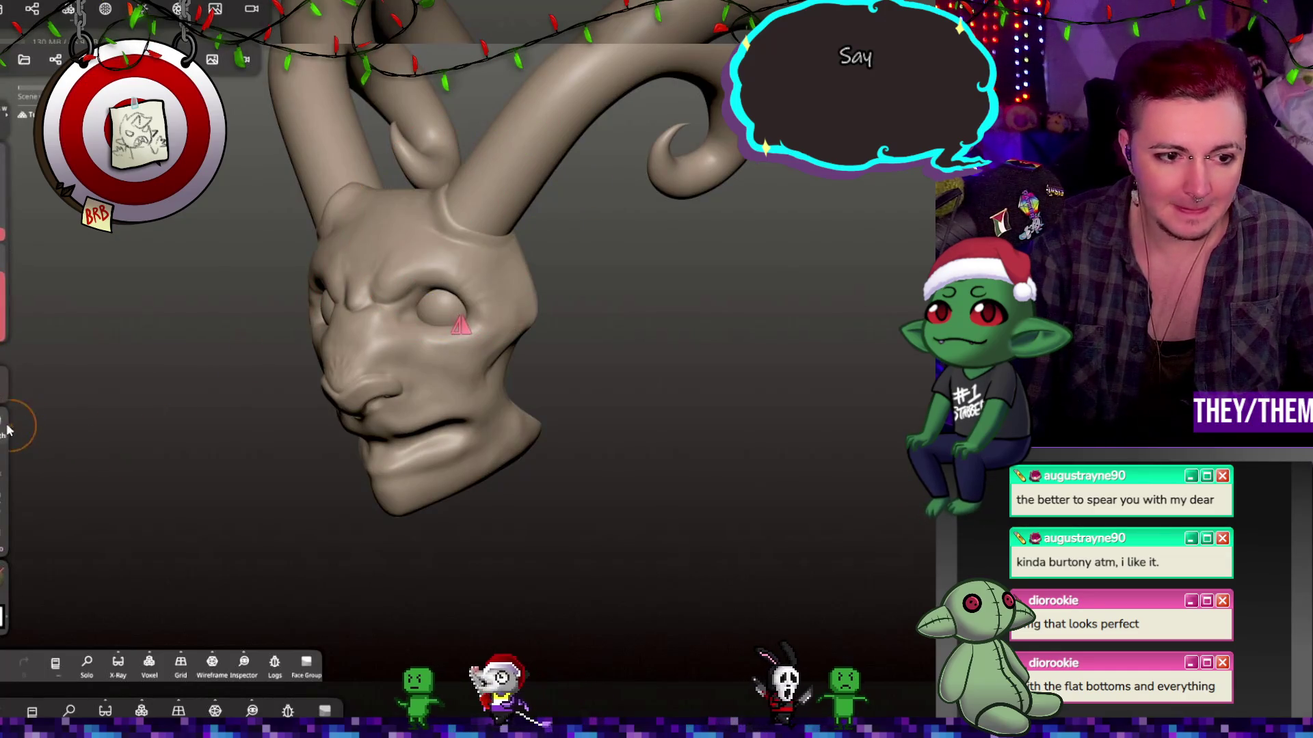
pyautogui.moveTo(723, 296)
pyautogui.mouseDown()
pyautogui.moveTo(766, 220)
pyautogui.moveTo(616, 236)
pyautogui.moveTo(612, 258)
pyautogui.mouseUp()
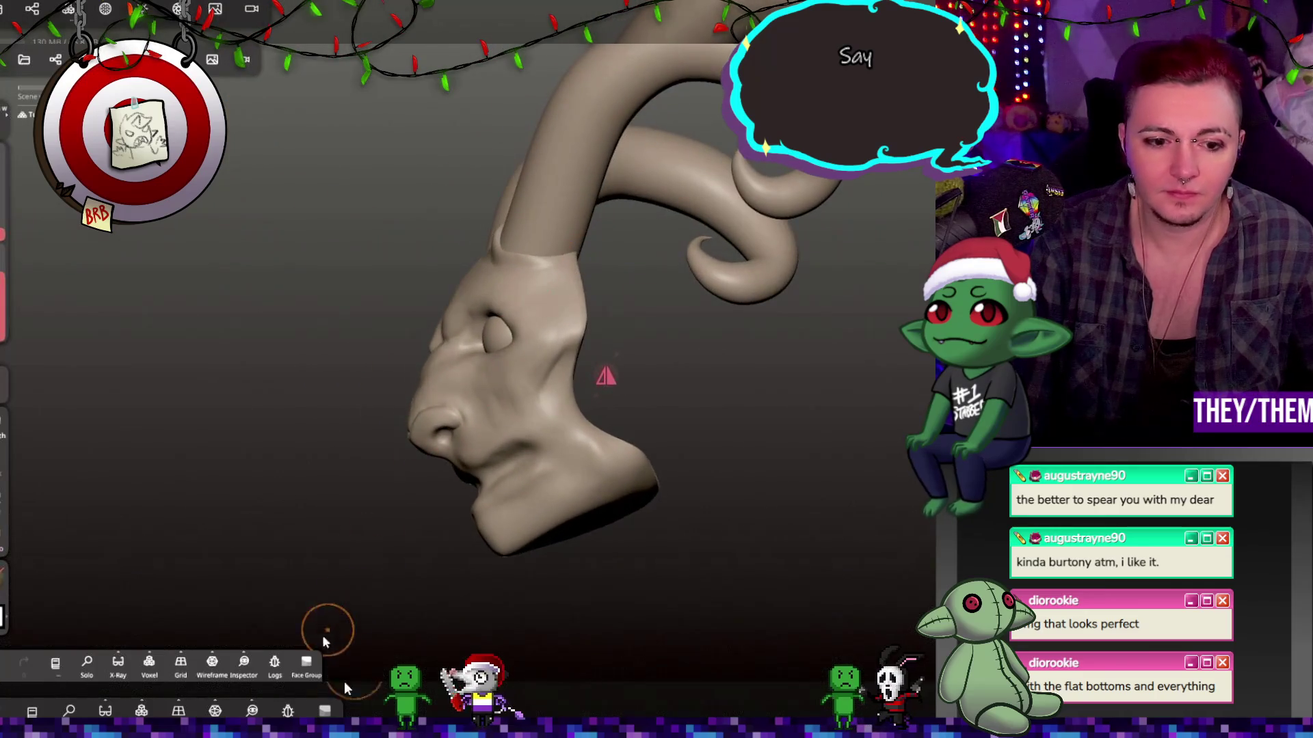
pyautogui.click(257, 674)
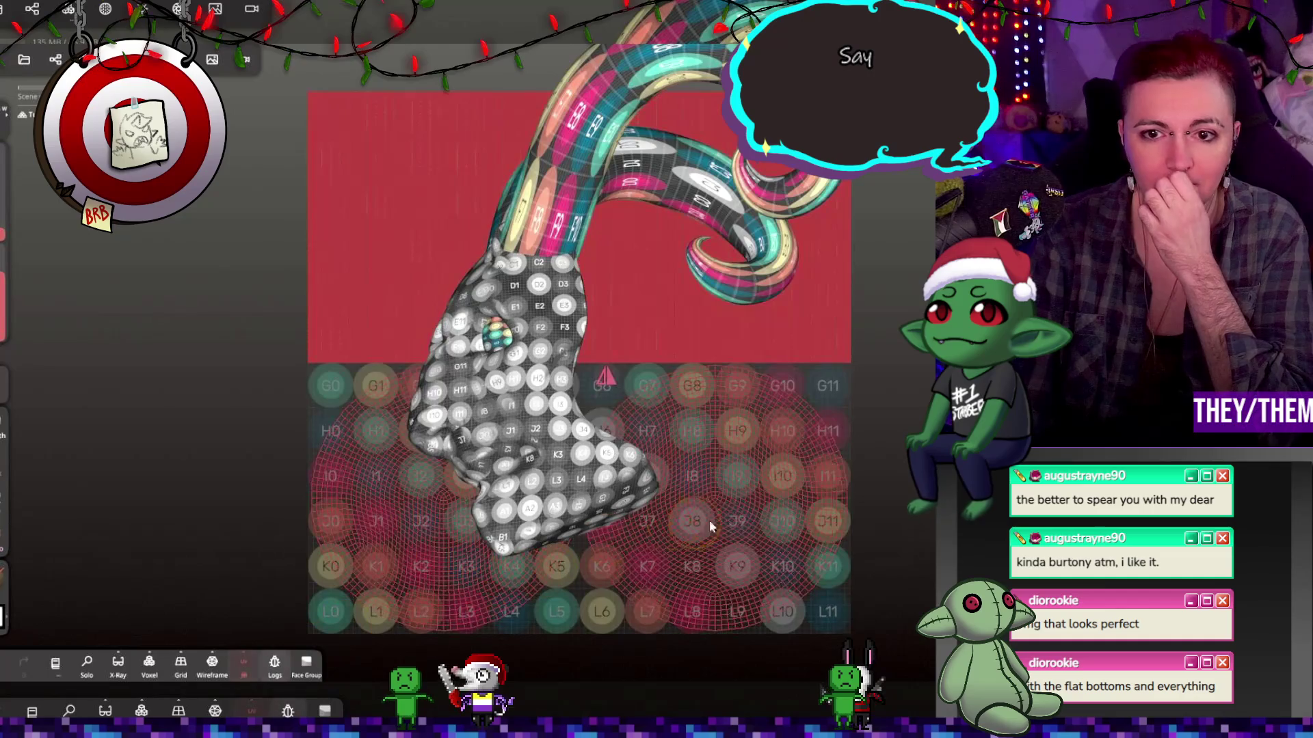
pyautogui.moveTo(929, 524)
pyautogui.mouseDown()
pyautogui.moveTo(862, 524)
pyautogui.moveTo(889, 524)
pyautogui.moveTo(534, 329)
pyautogui.mouseUp()
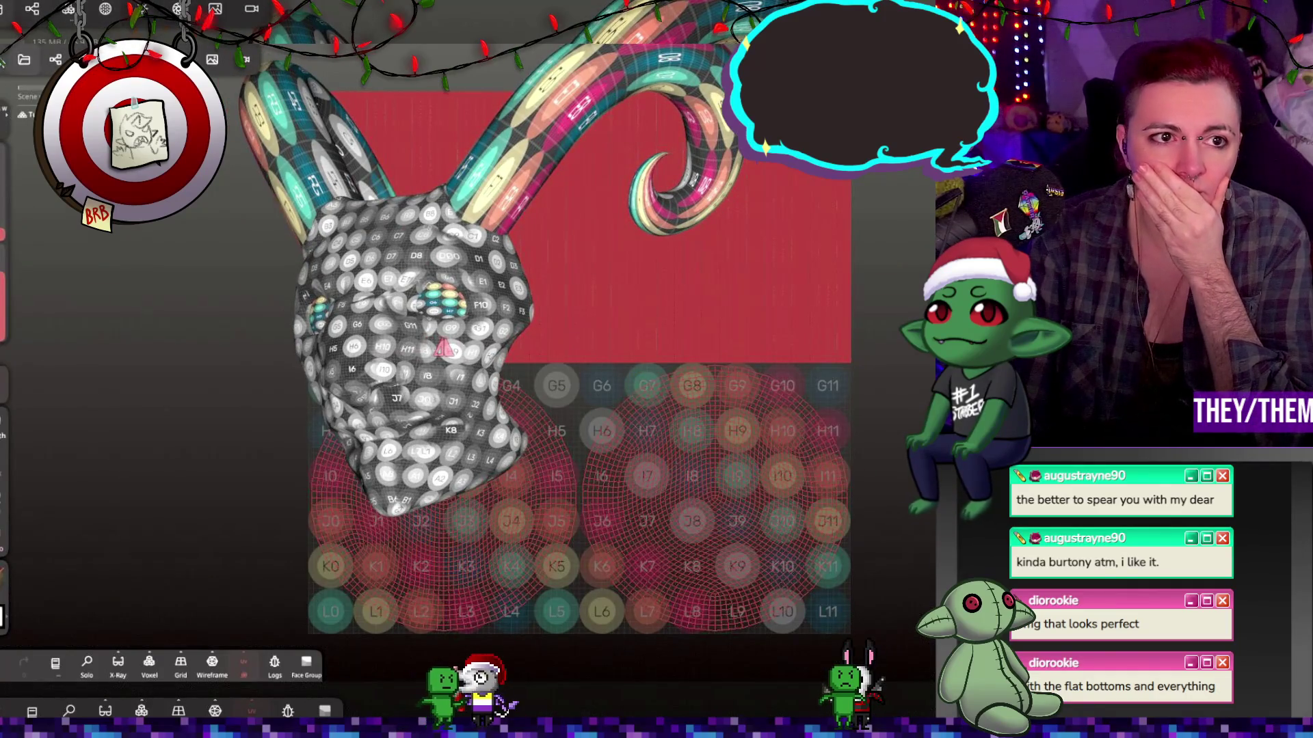
pyautogui.click(243, 665)
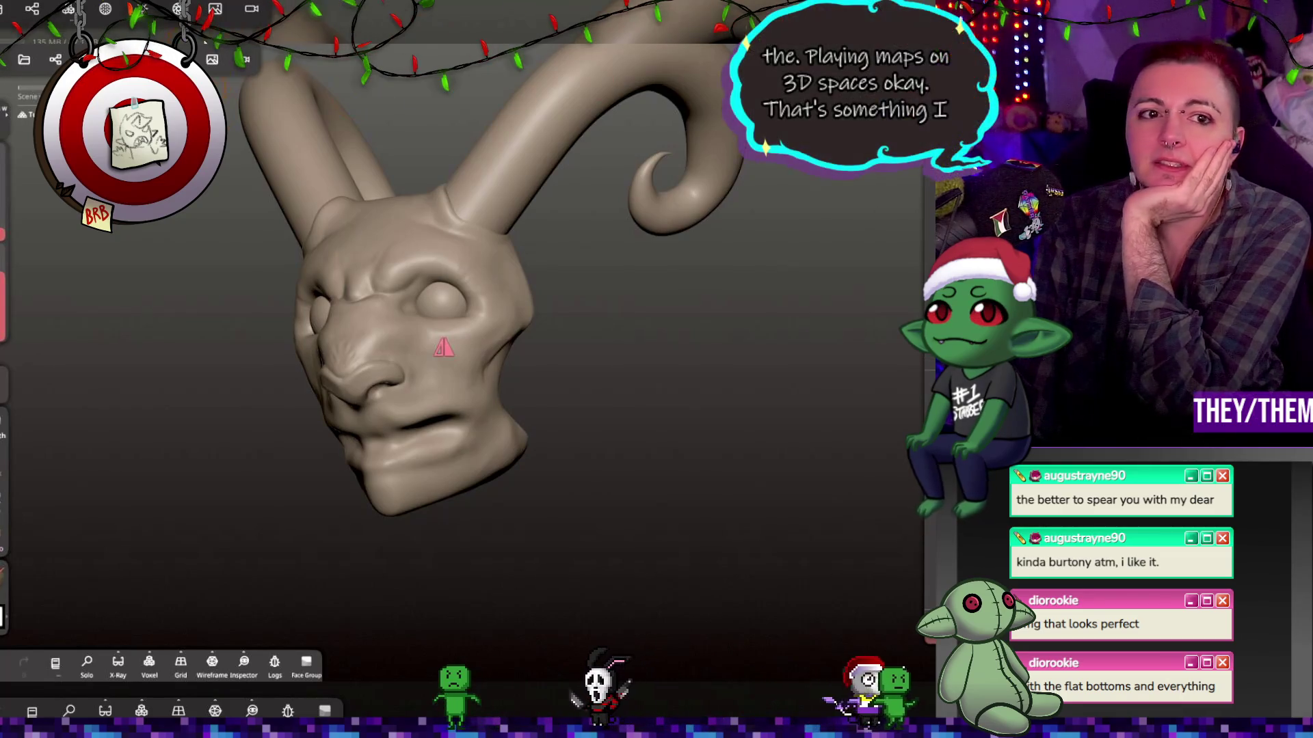
# Browse the camera, reference, lighting and shading panels, ending on Voxel Remesh at resolution 107.68.
pyautogui.click(250, 10)
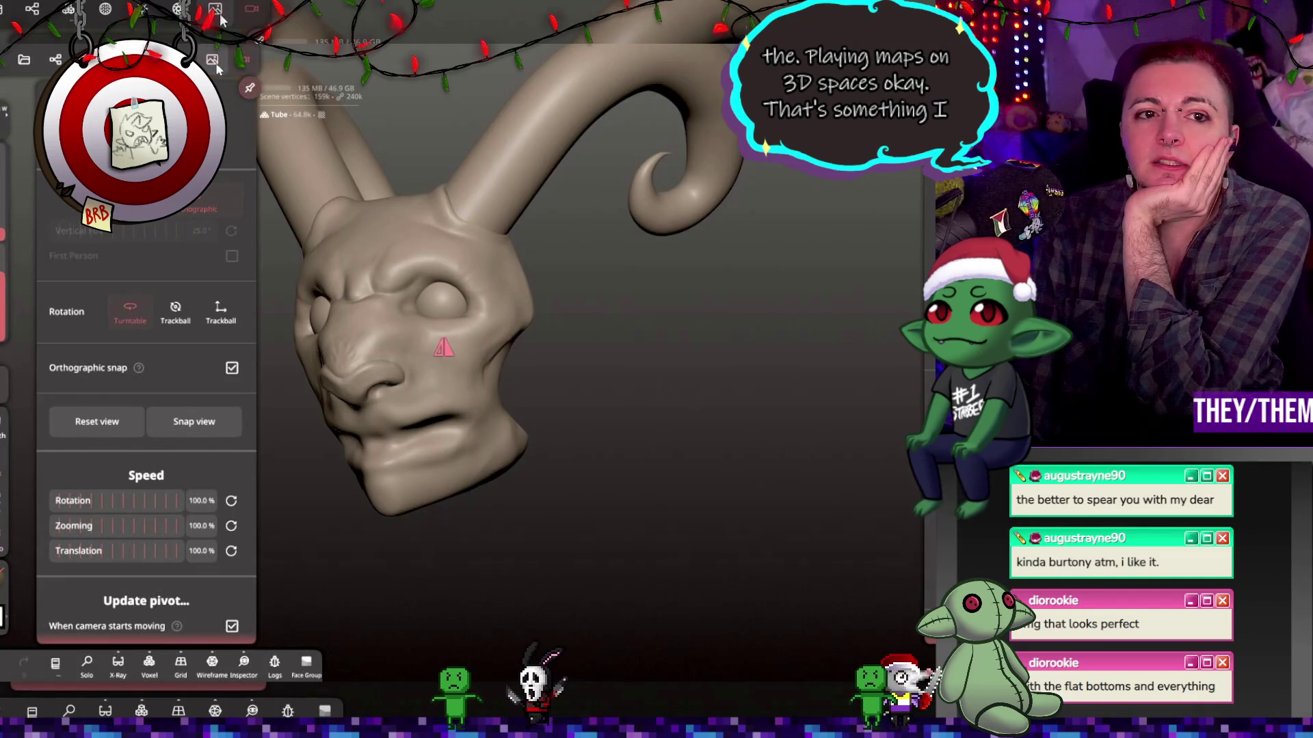
pyautogui.click(216, 9)
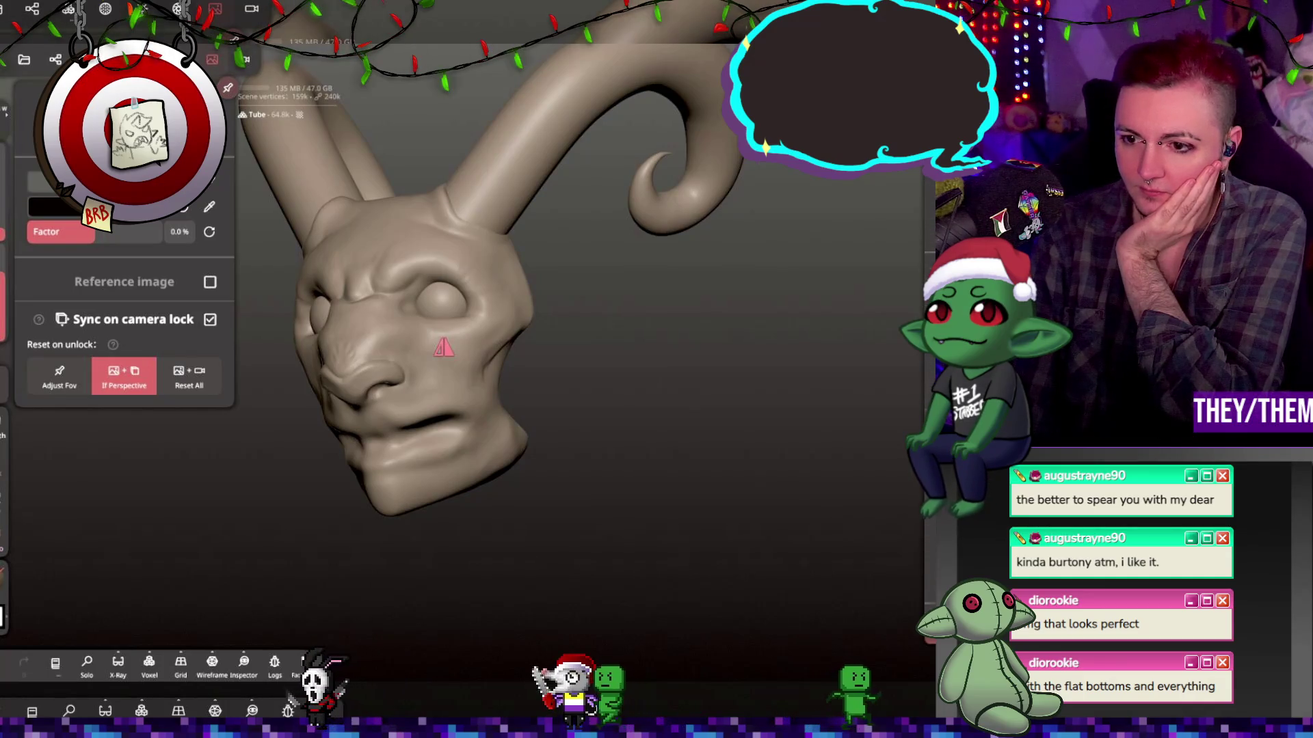
pyautogui.click(140, 20)
pyautogui.click(99, 15)
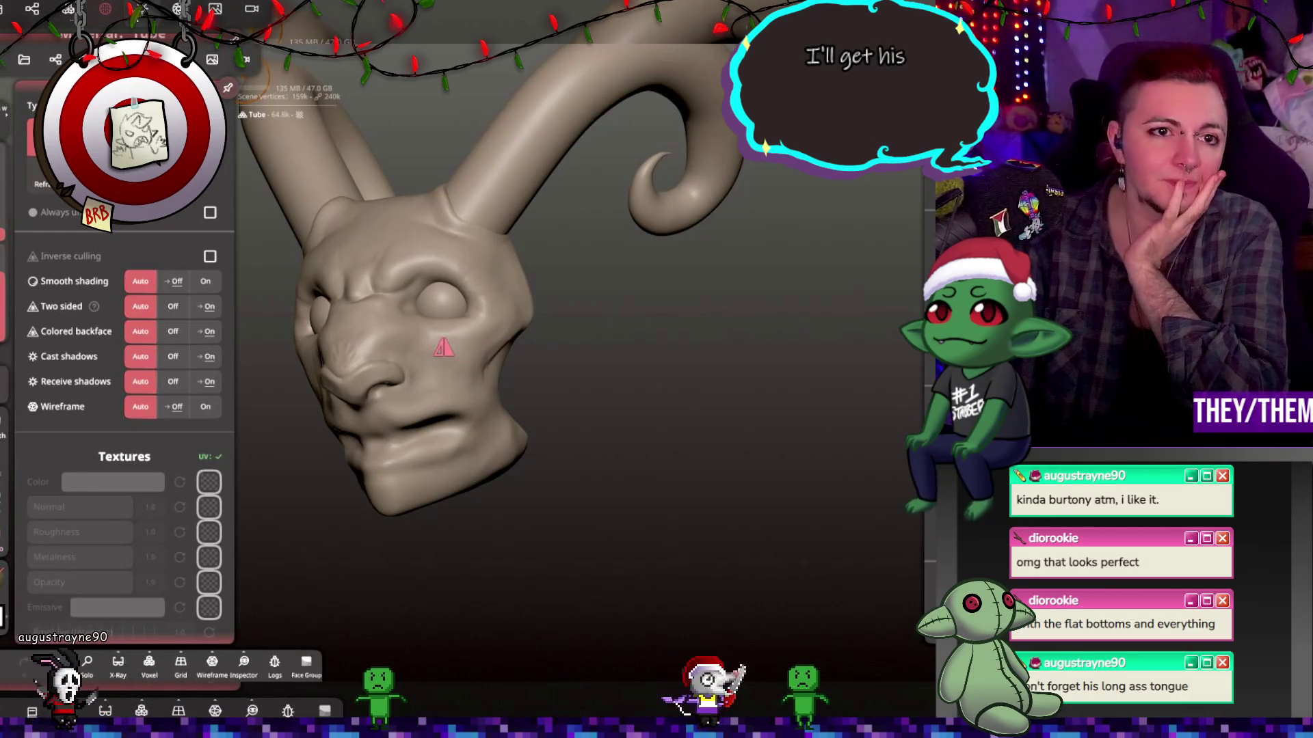
pyautogui.click(180, 10)
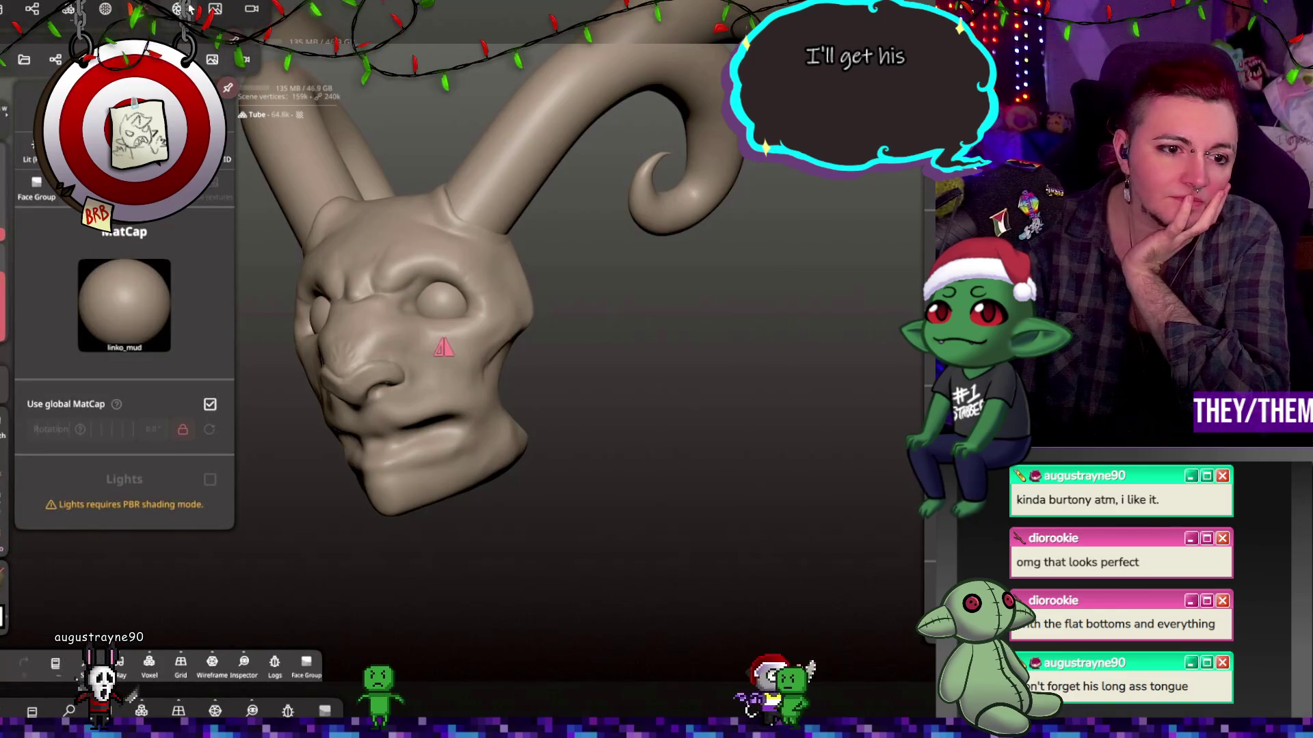
pyautogui.click(215, 10)
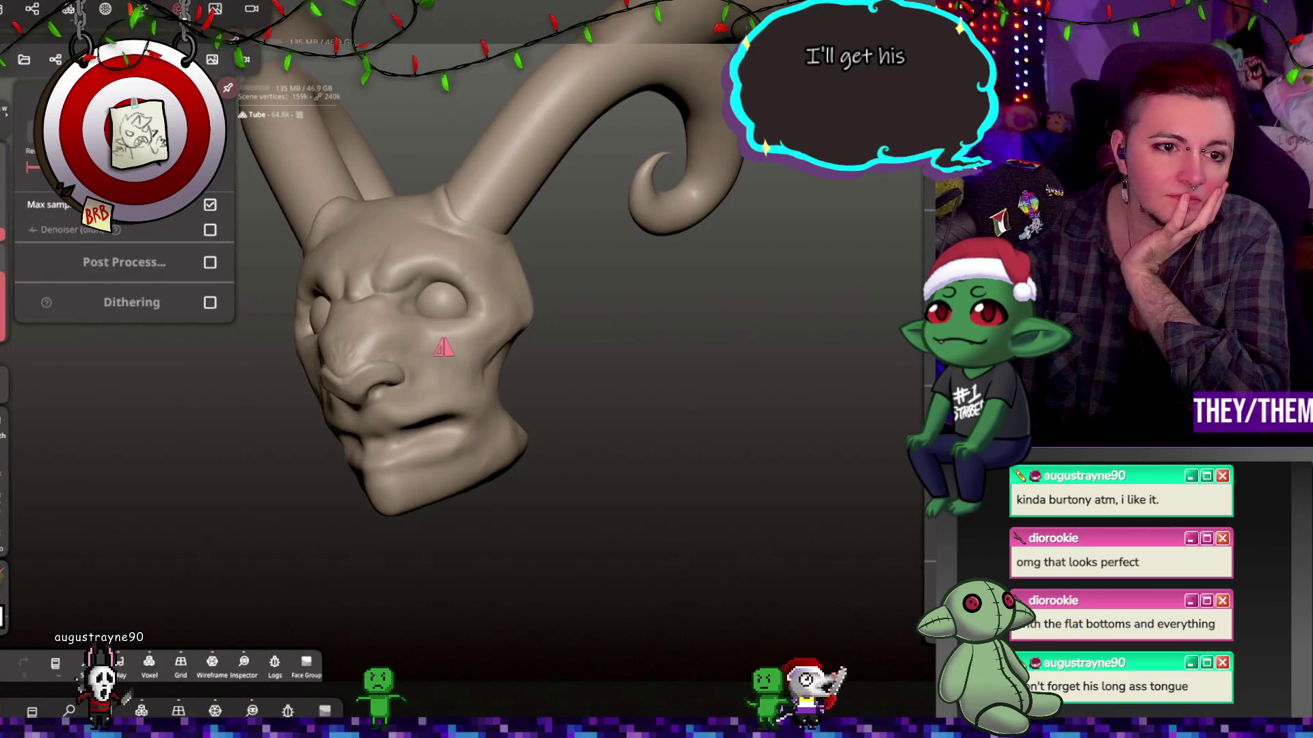
pyautogui.click(223, 18)
pyautogui.click(251, 8)
pyautogui.scroll(-5, 43, 346)
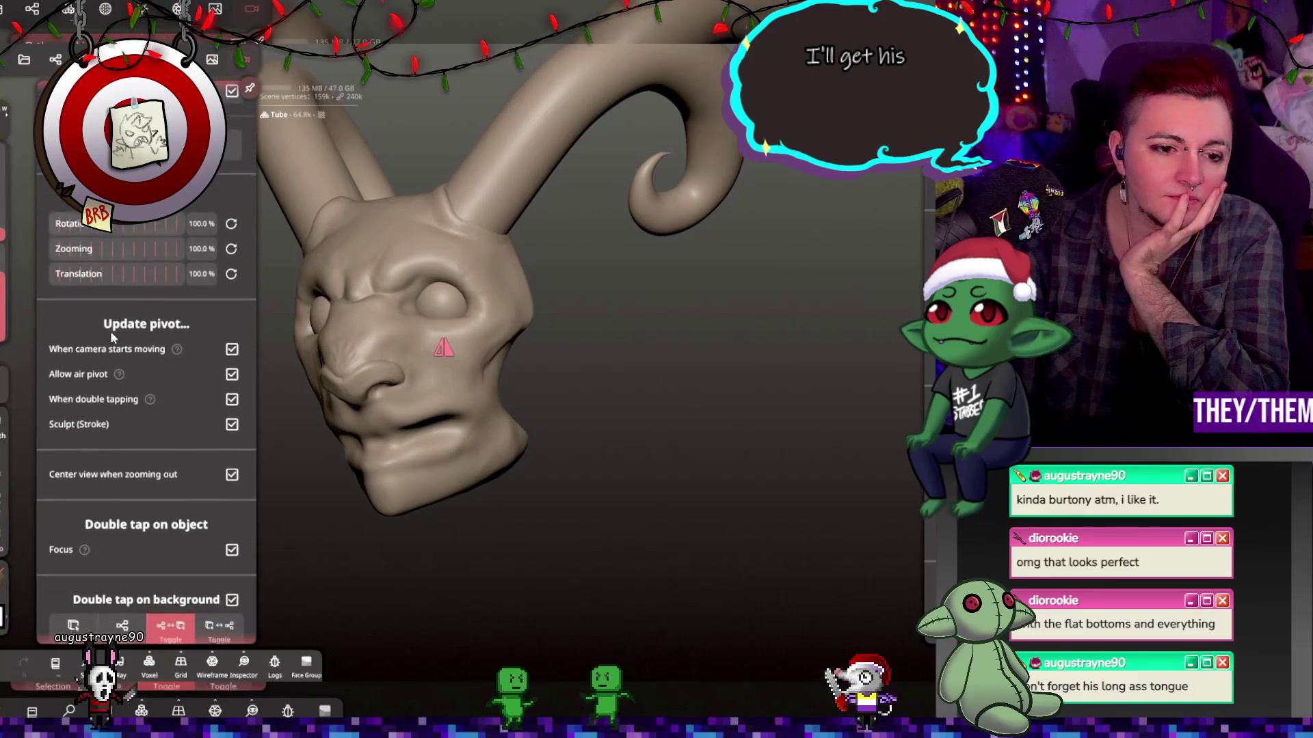
pyautogui.click(32, 8)
pyautogui.click(68, 8)
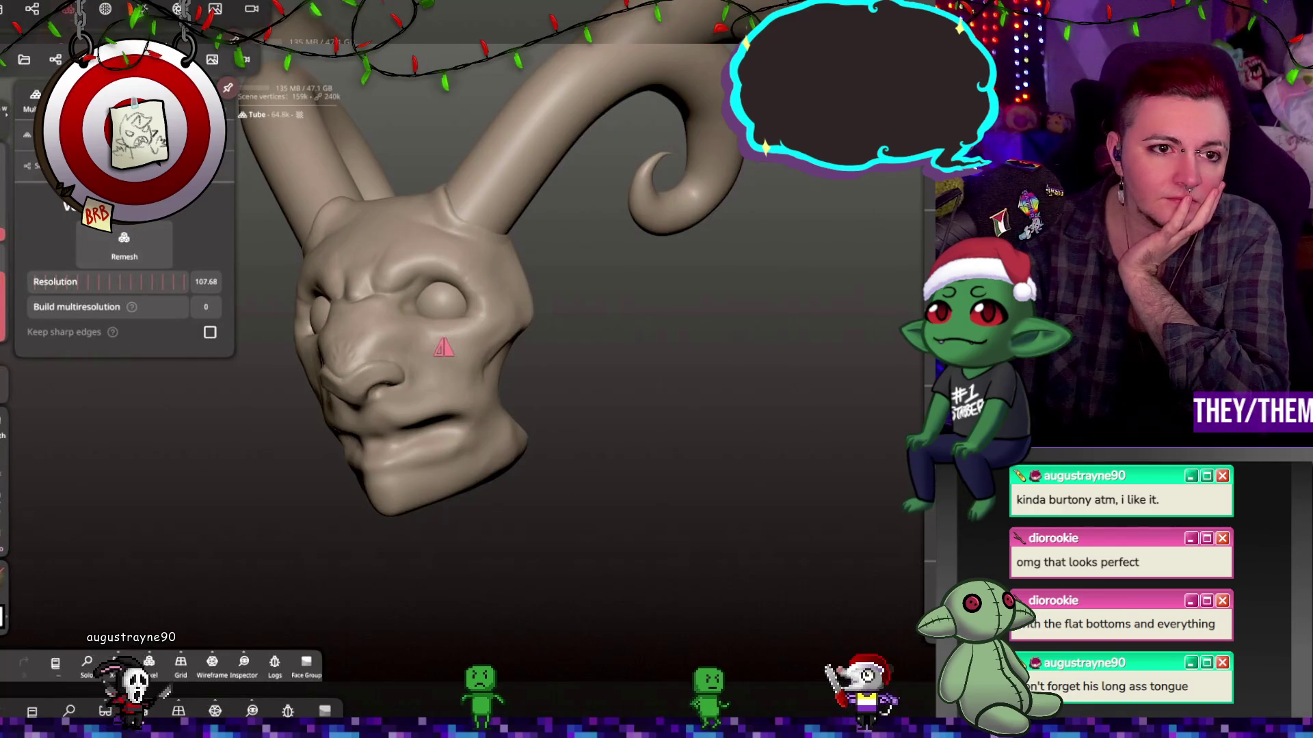
# Voxel-remesh the horn tube at resolution 164 (about 31.7k vertices), then browse the Material, Shading and Reference panels.
pyautogui.moveTo(78, 287); pyautogui.dragTo(149, 288)
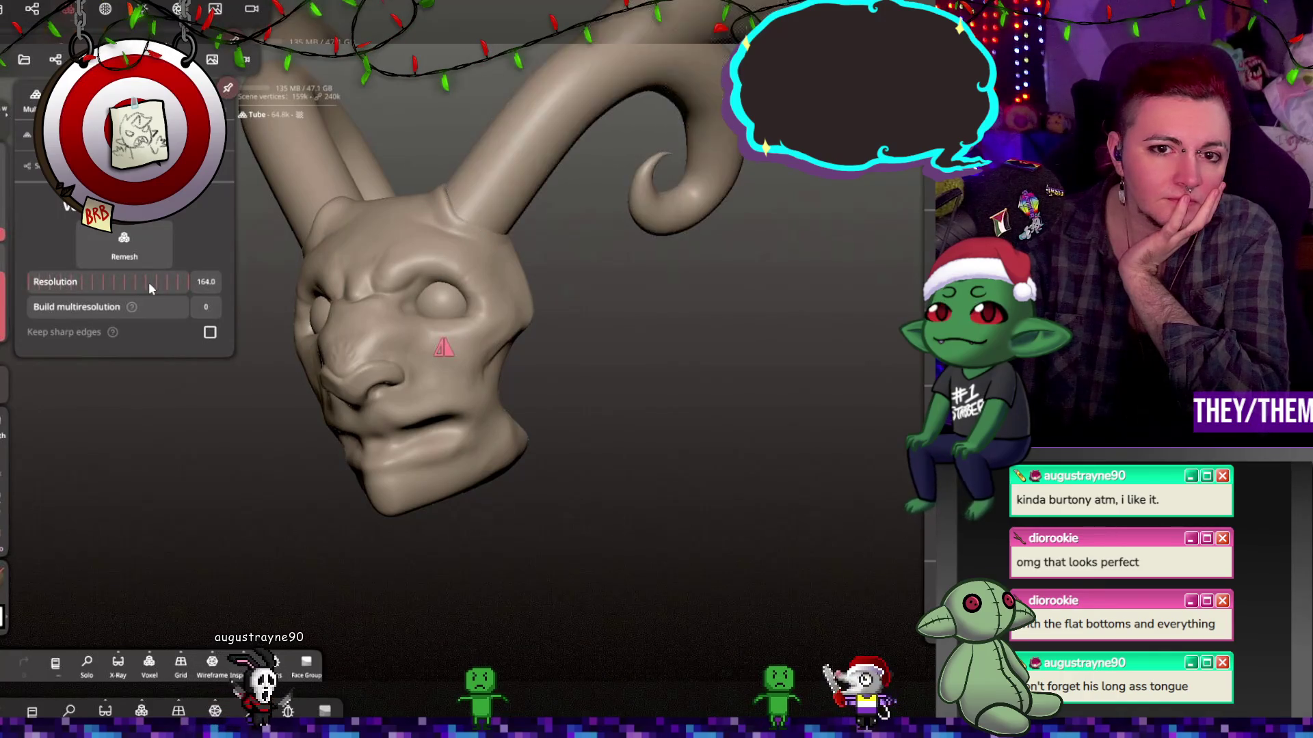
pyautogui.click(123, 246)
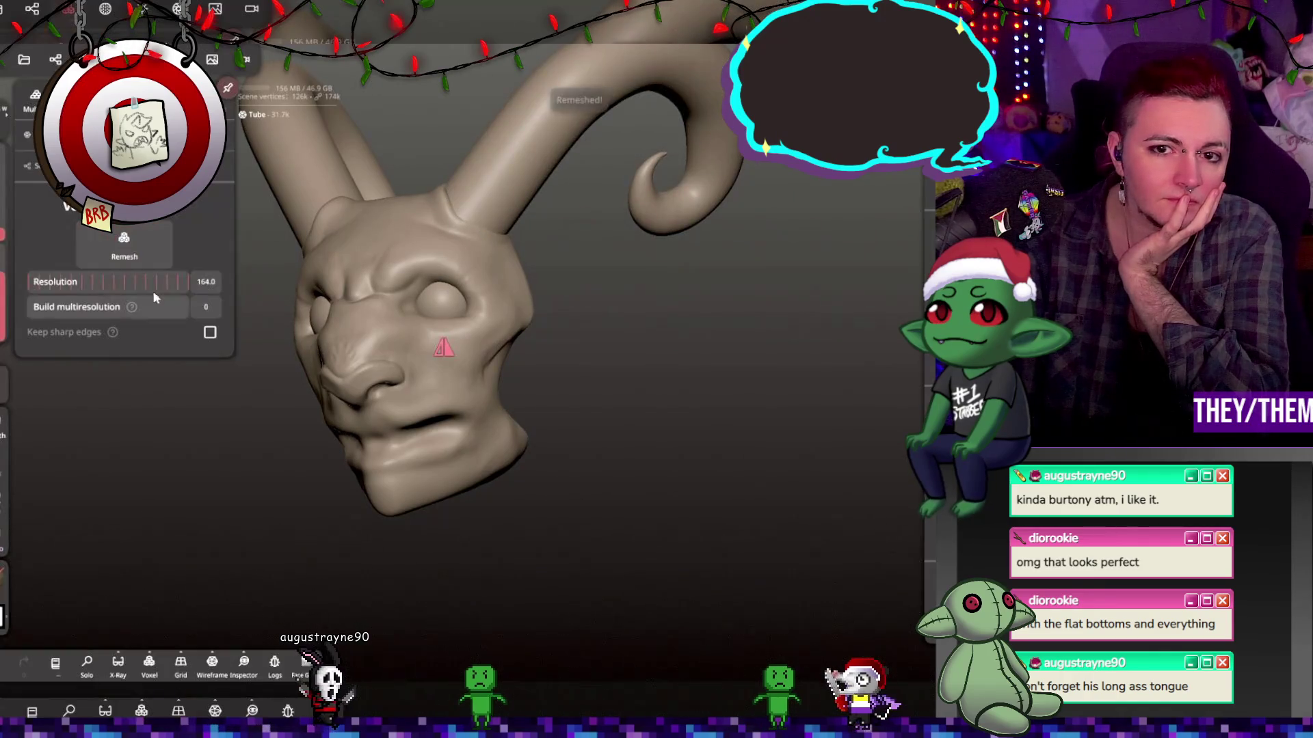
pyautogui.click(34, 9)
pyautogui.click(116, 10)
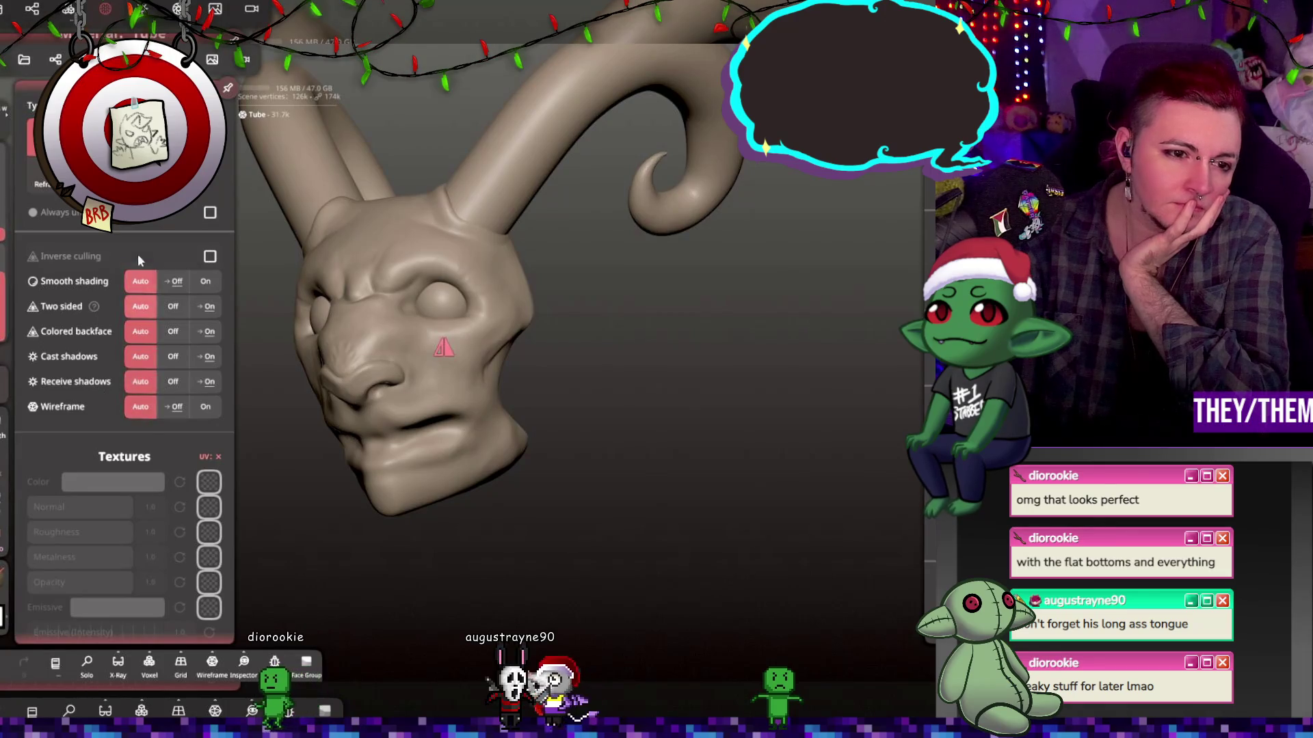
pyautogui.click(144, 18)
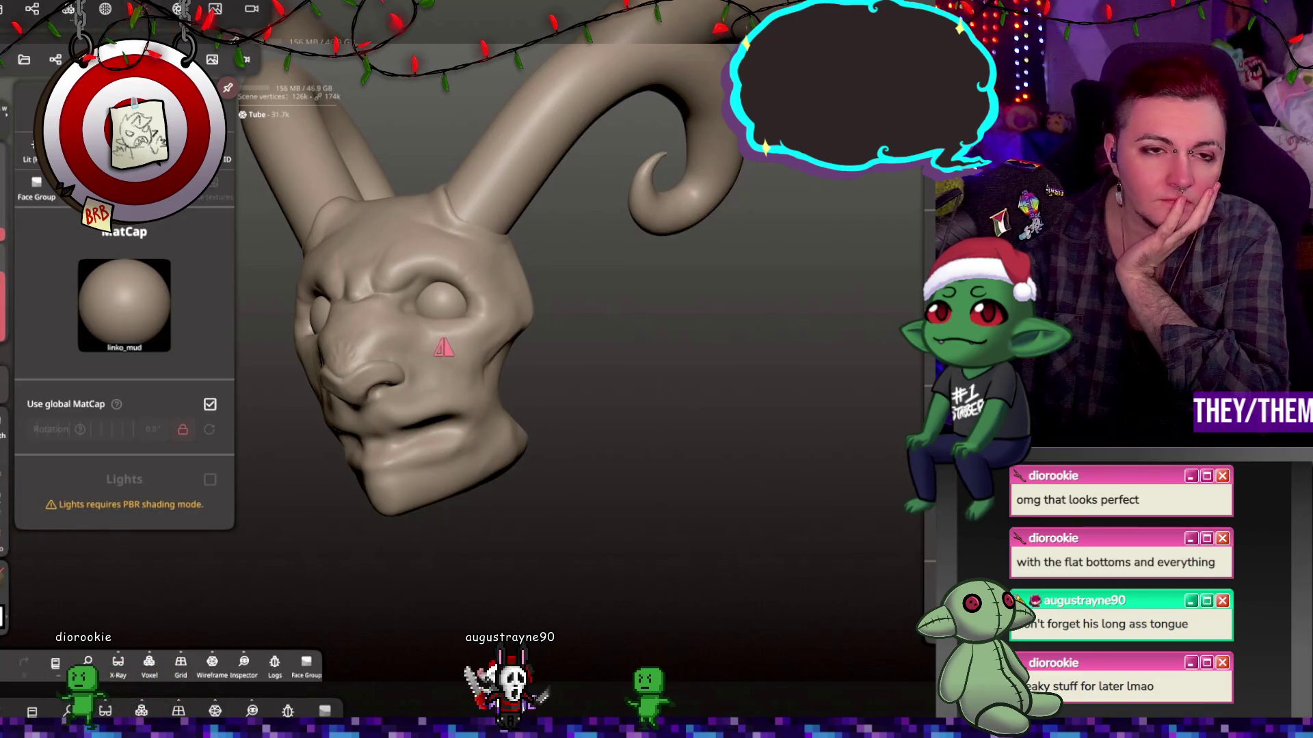
pyautogui.scroll(-10, 123, 307)
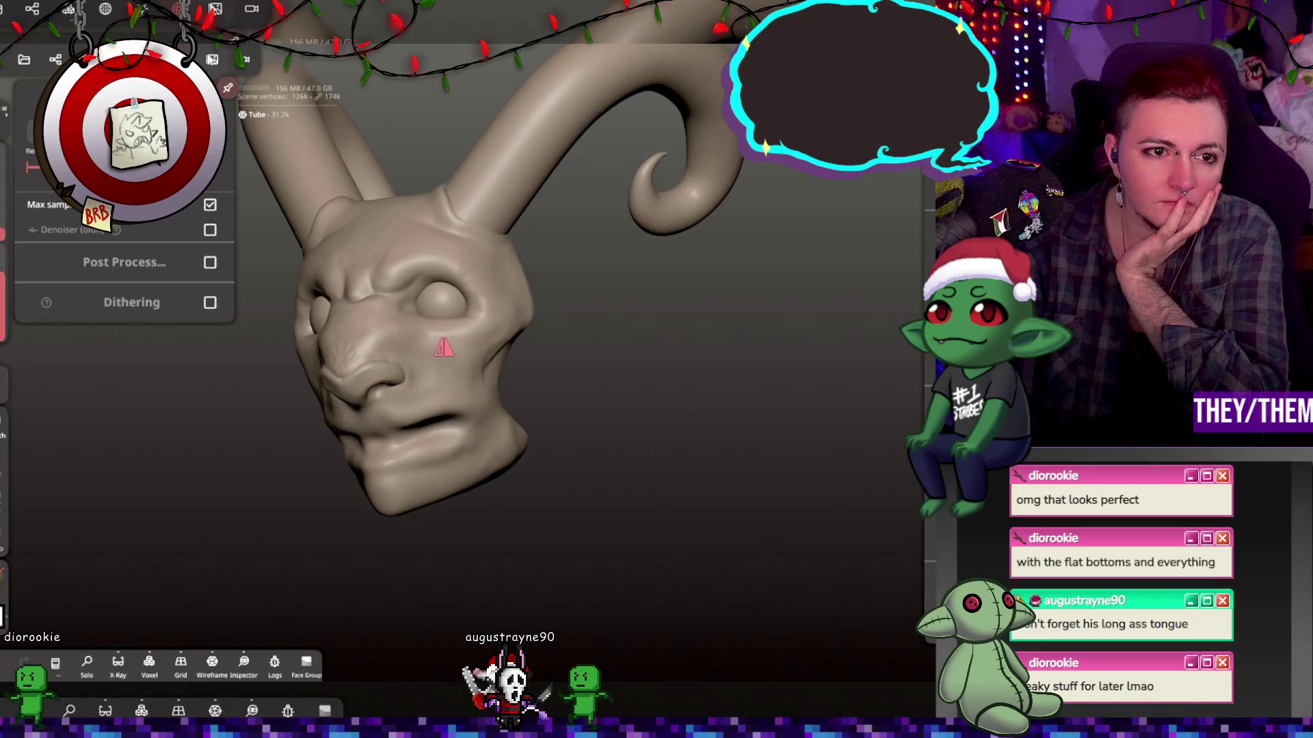
pyautogui.click(214, 60)
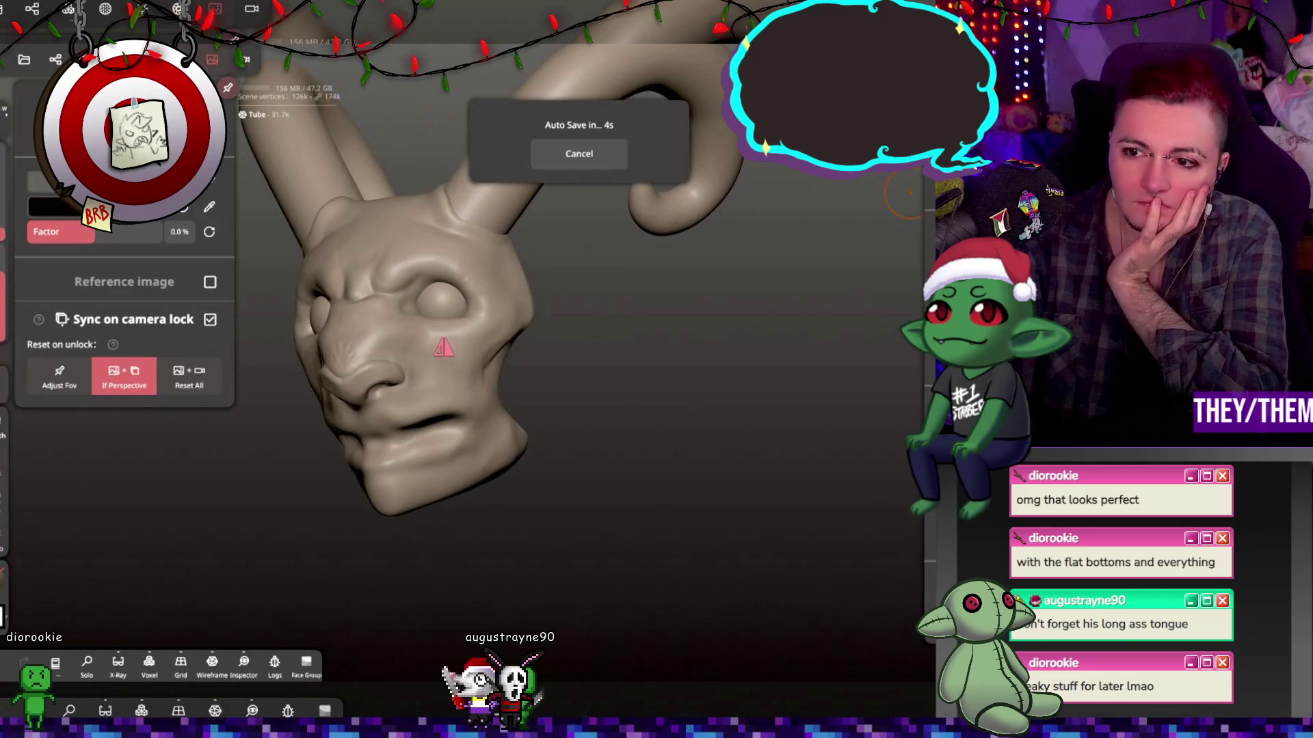
pyautogui.click(214, 60)
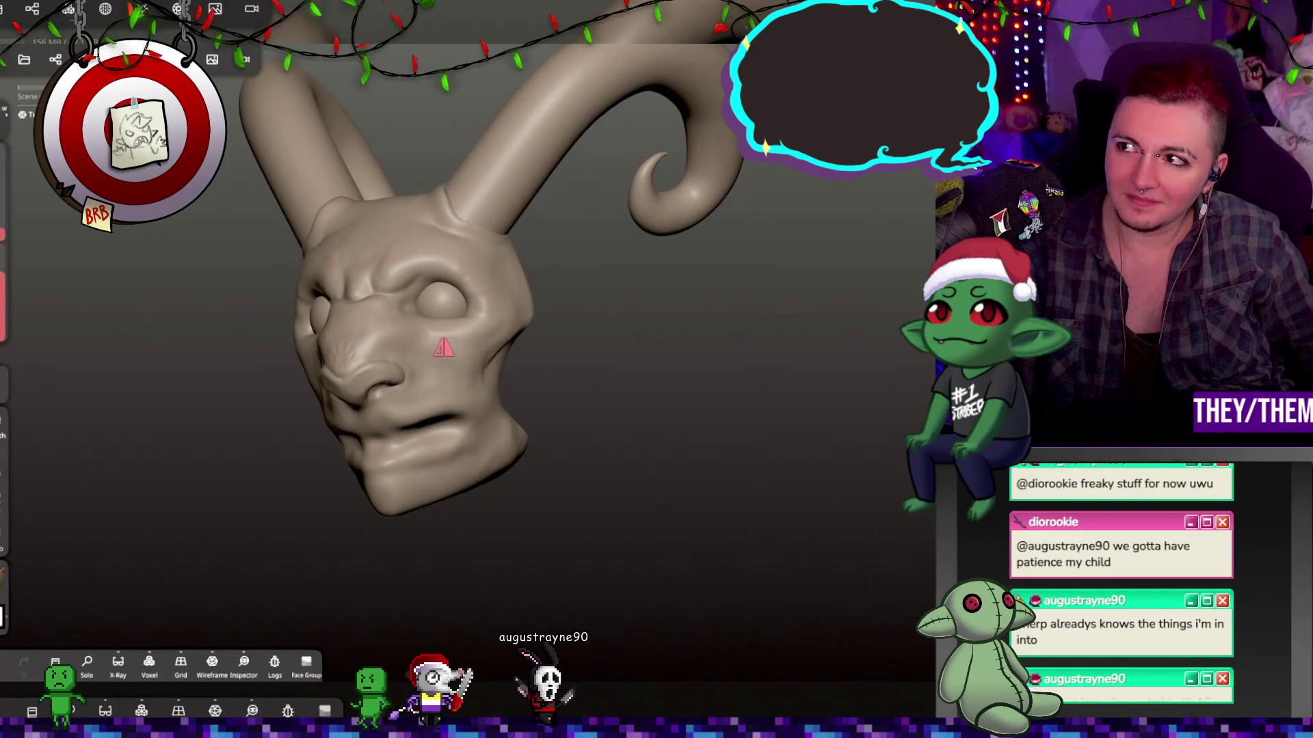
pyautogui.press('g')
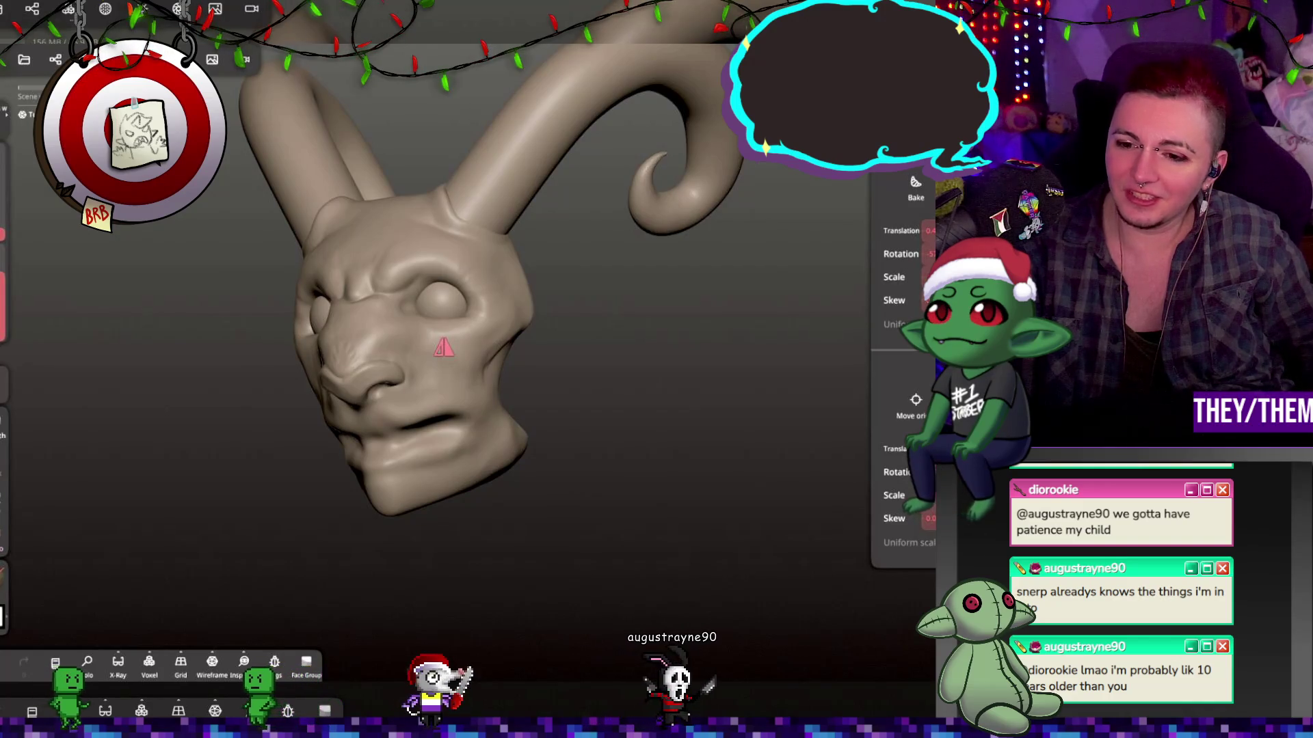
pyautogui.press('Escape')
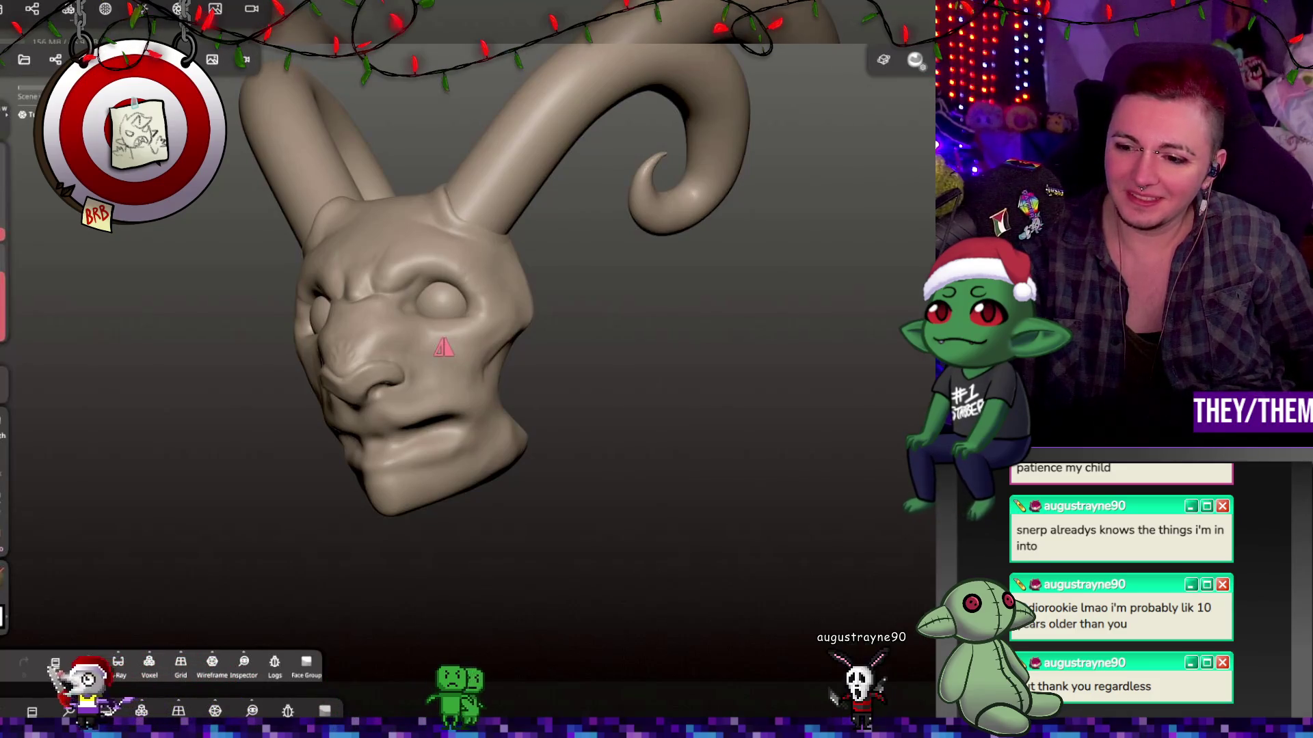
# Save the project as 'krampus'.
pyautogui.click(26, 60)
pyautogui.click(43, 325)
pyautogui.click(37, 382)
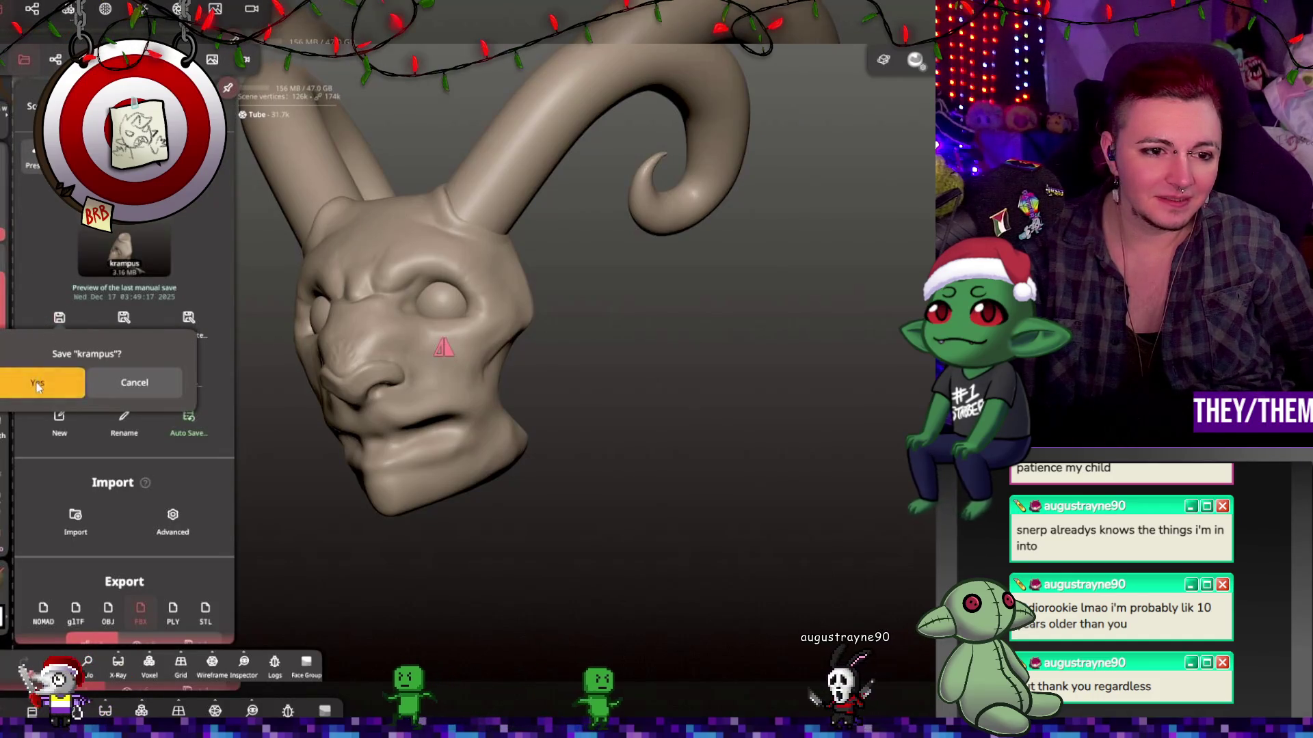
# UV-unwrap the horn tube with UVAtlas, preview the UV checker, then delete the UVs.
pyautogui.click(105, 8)
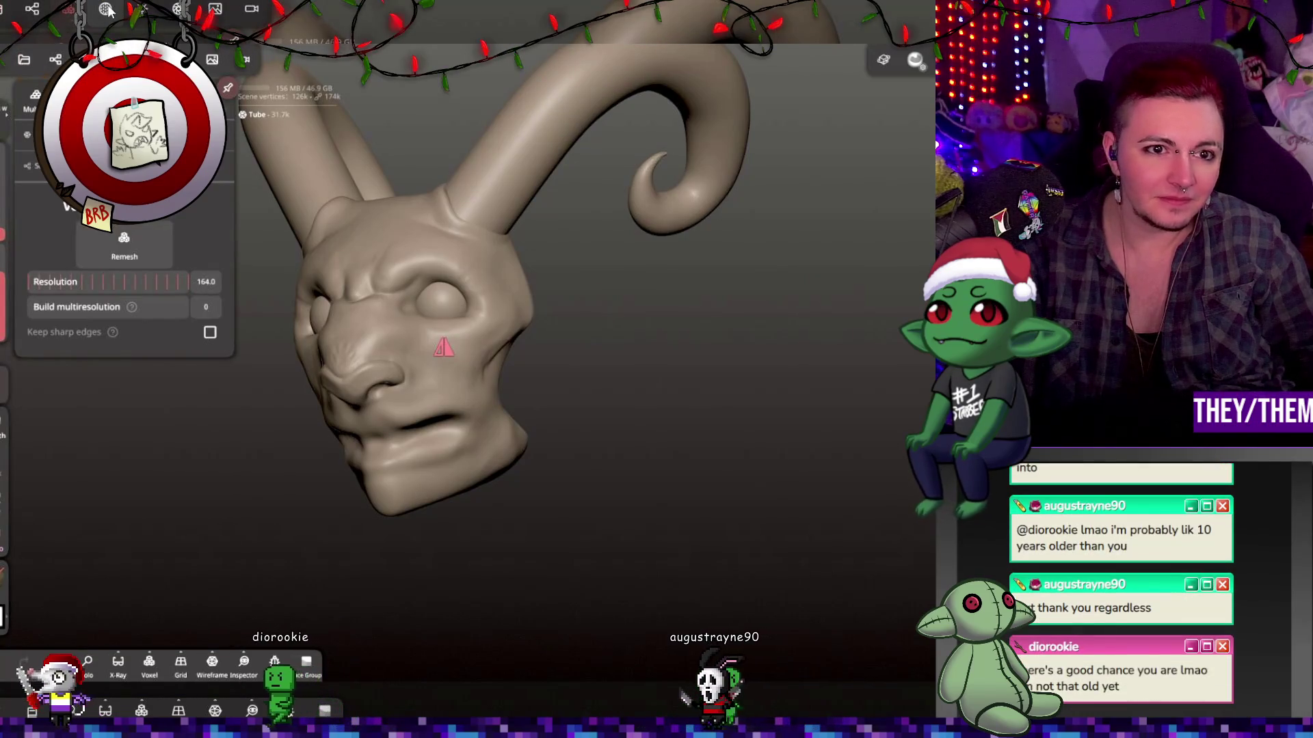
pyautogui.scroll(-5, 123, 410)
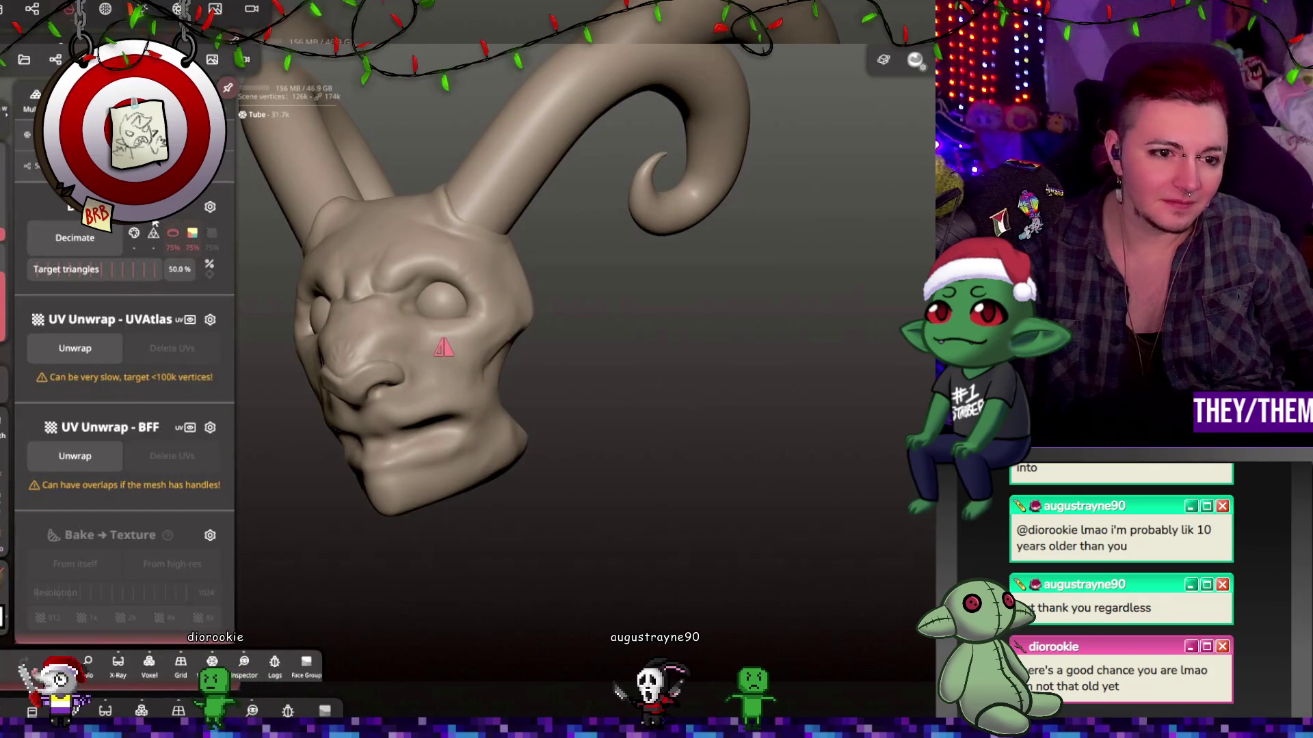
pyautogui.click(94, 348)
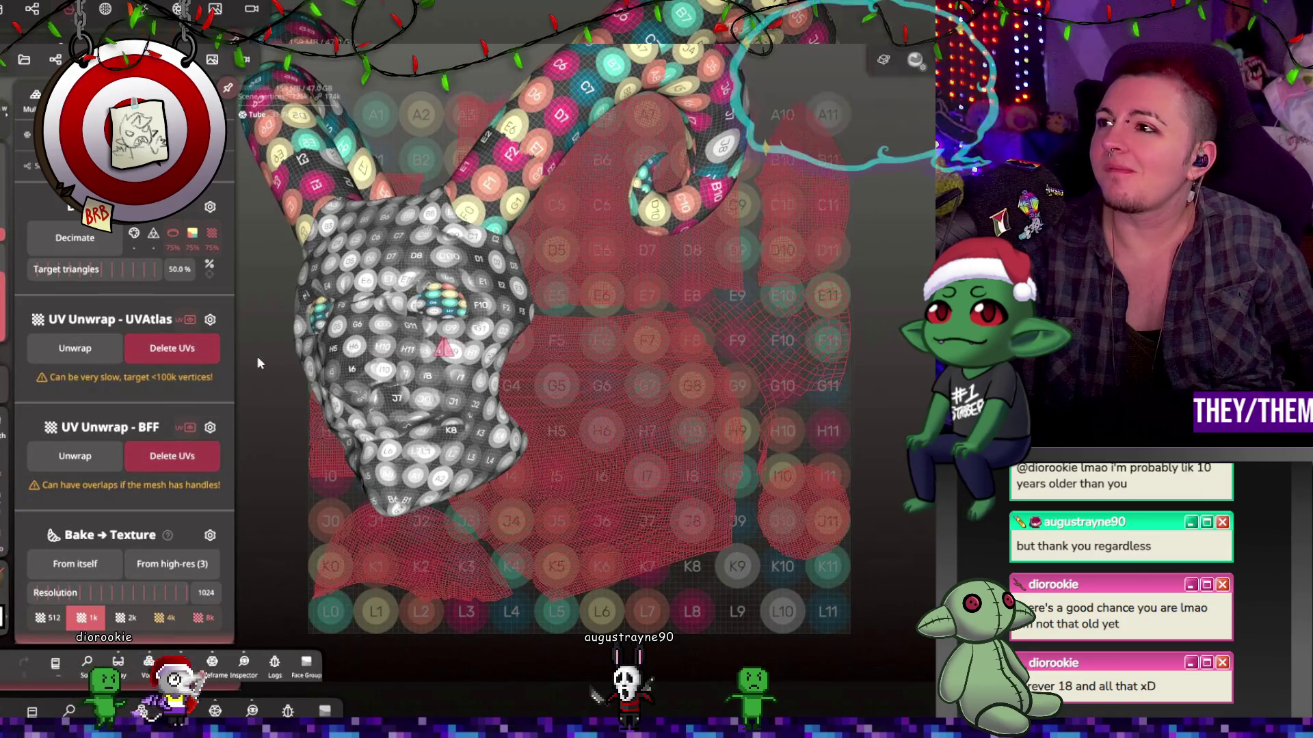
pyautogui.moveTo(355, 294); pyautogui.dragTo(412, 314)
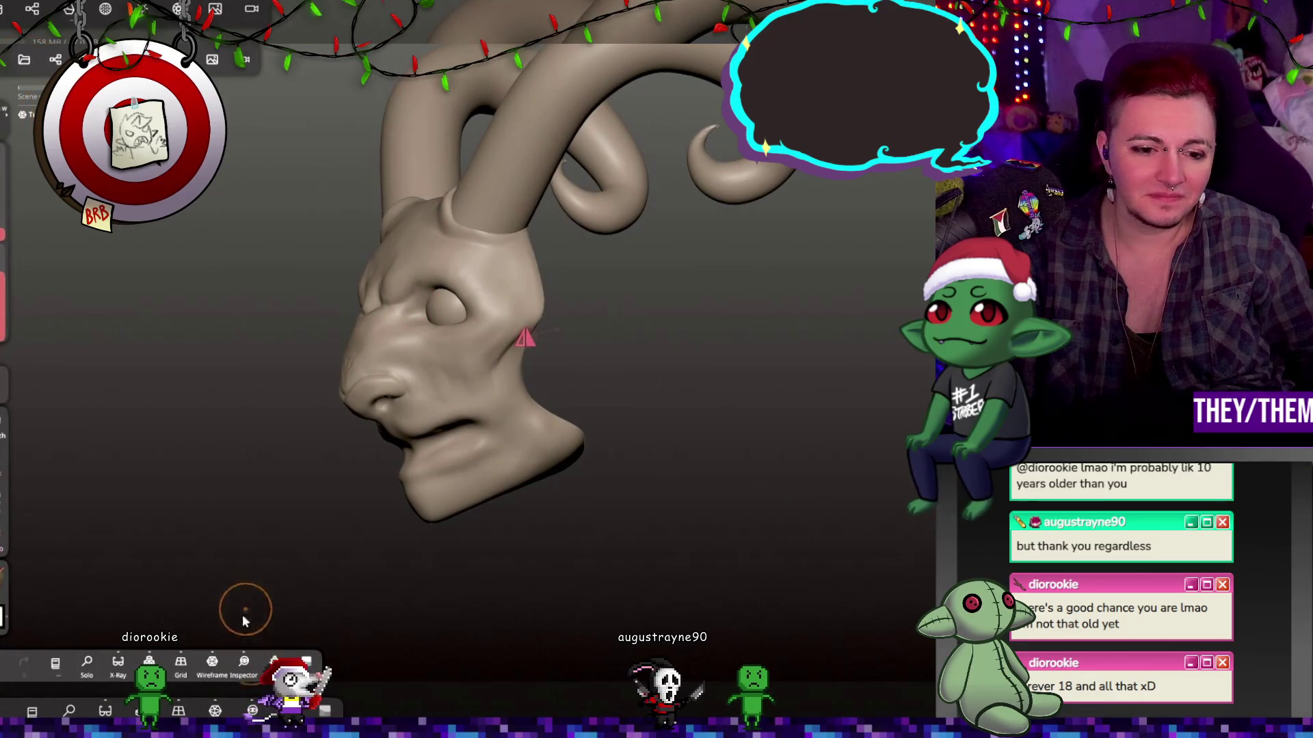
pyautogui.click(243, 660)
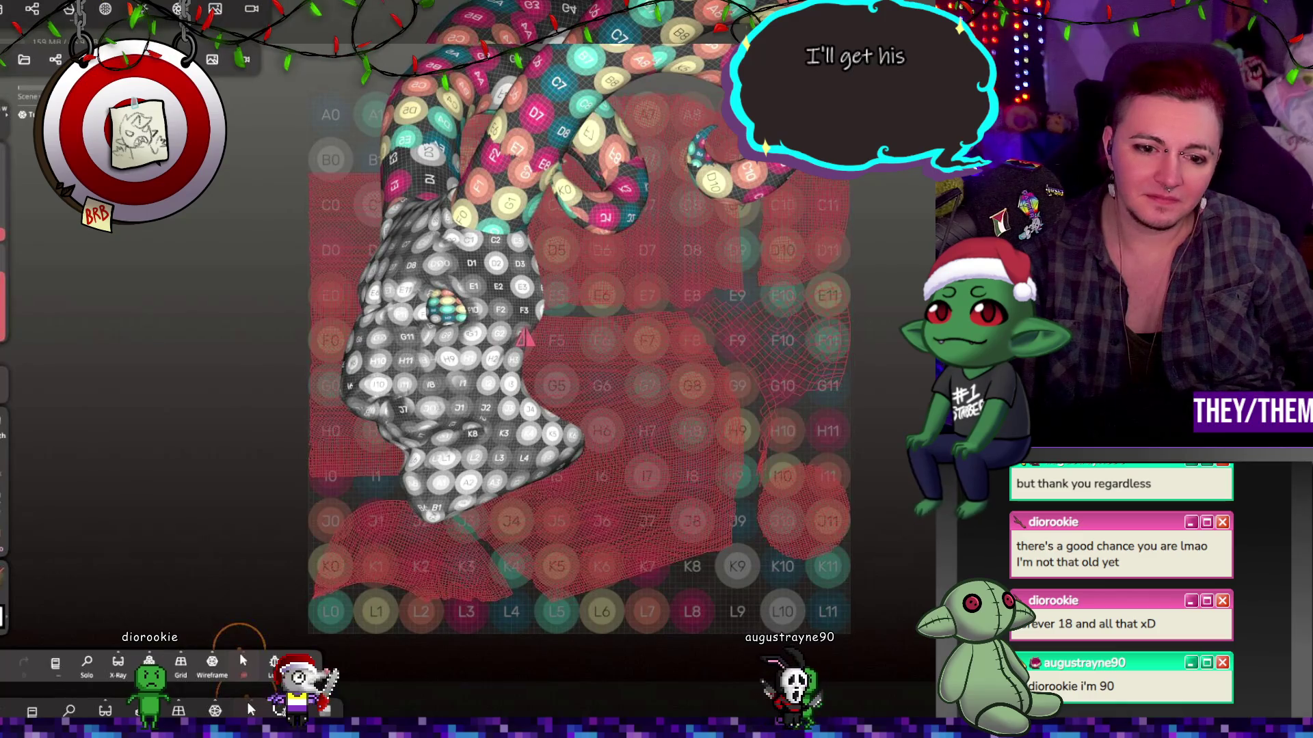
pyautogui.click(104, 8)
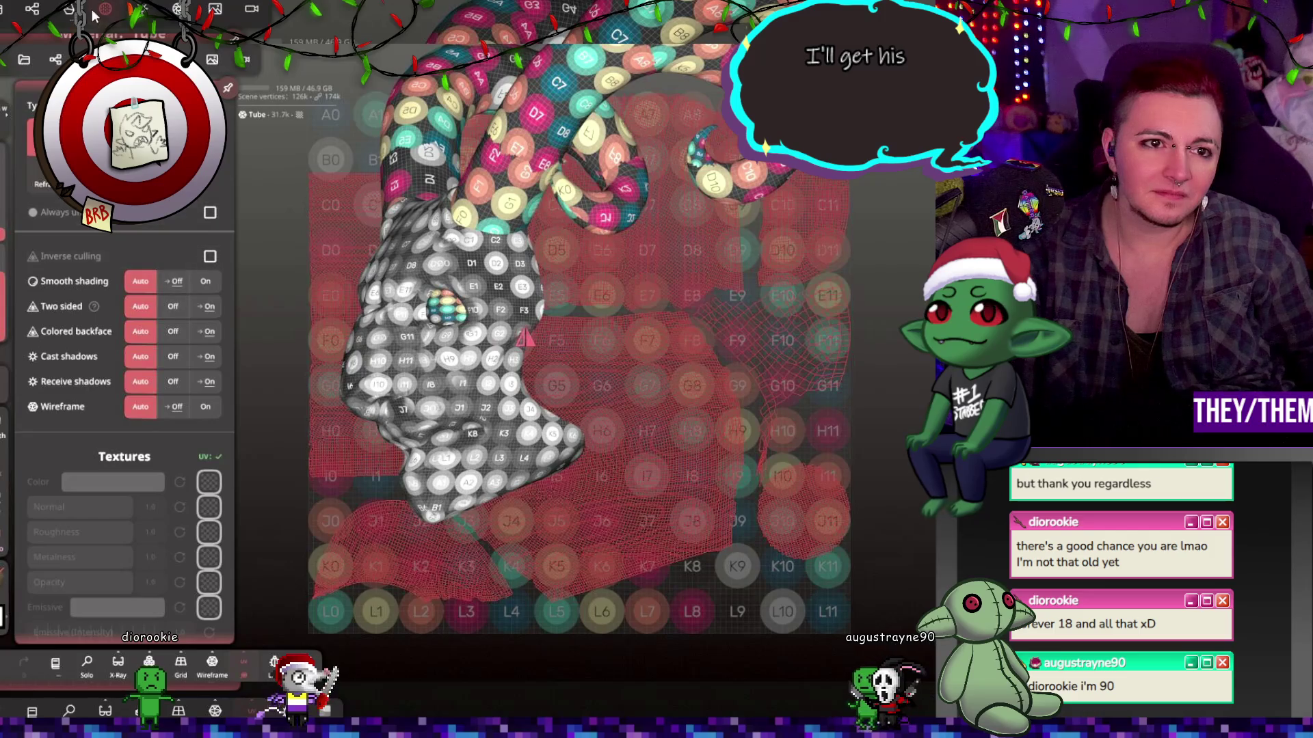
pyautogui.click(141, 9)
pyautogui.click(69, 9)
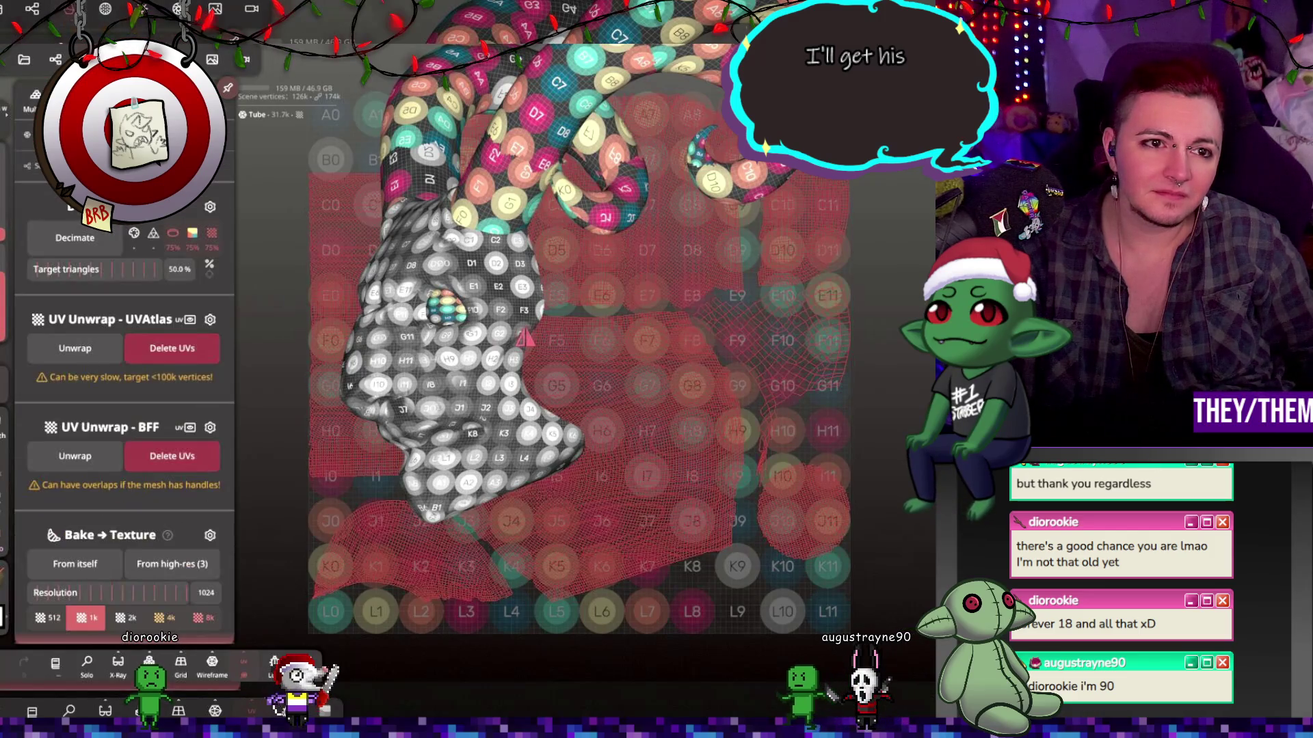
pyautogui.click(175, 348)
pyautogui.click(143, 409)
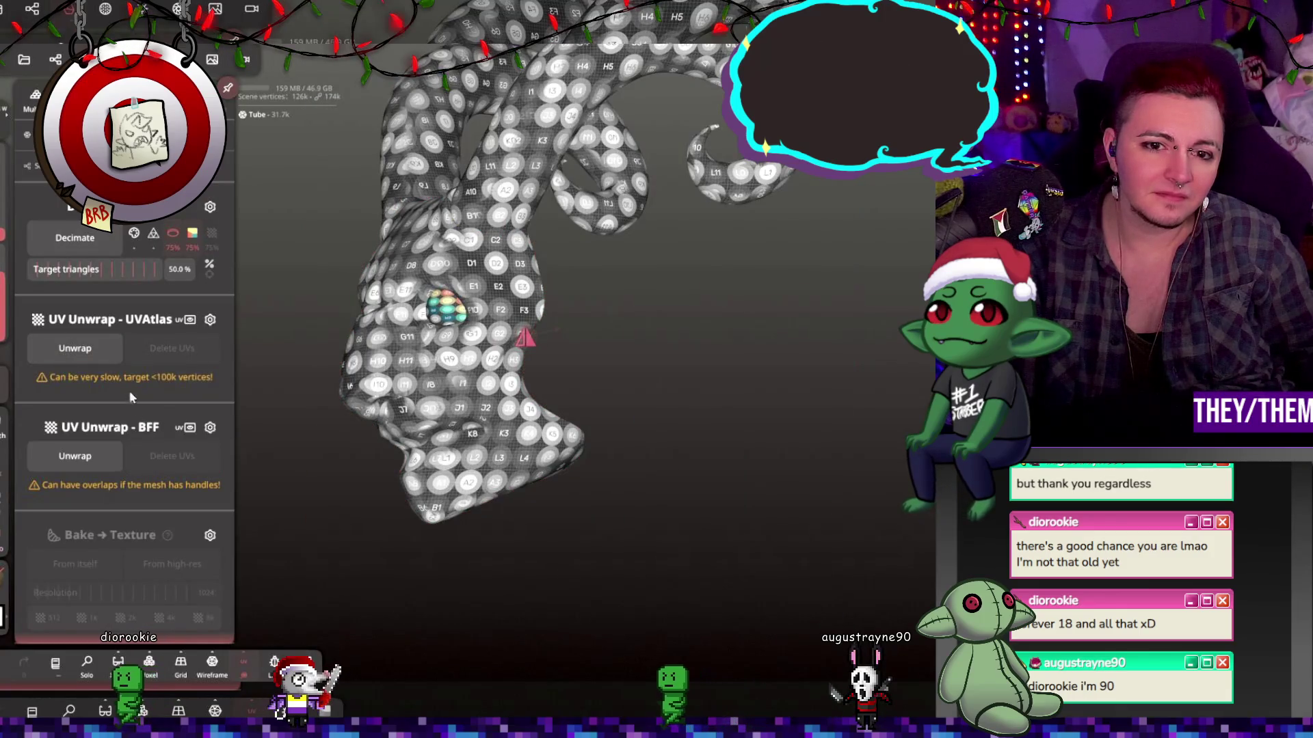
pyautogui.click(520, 144)
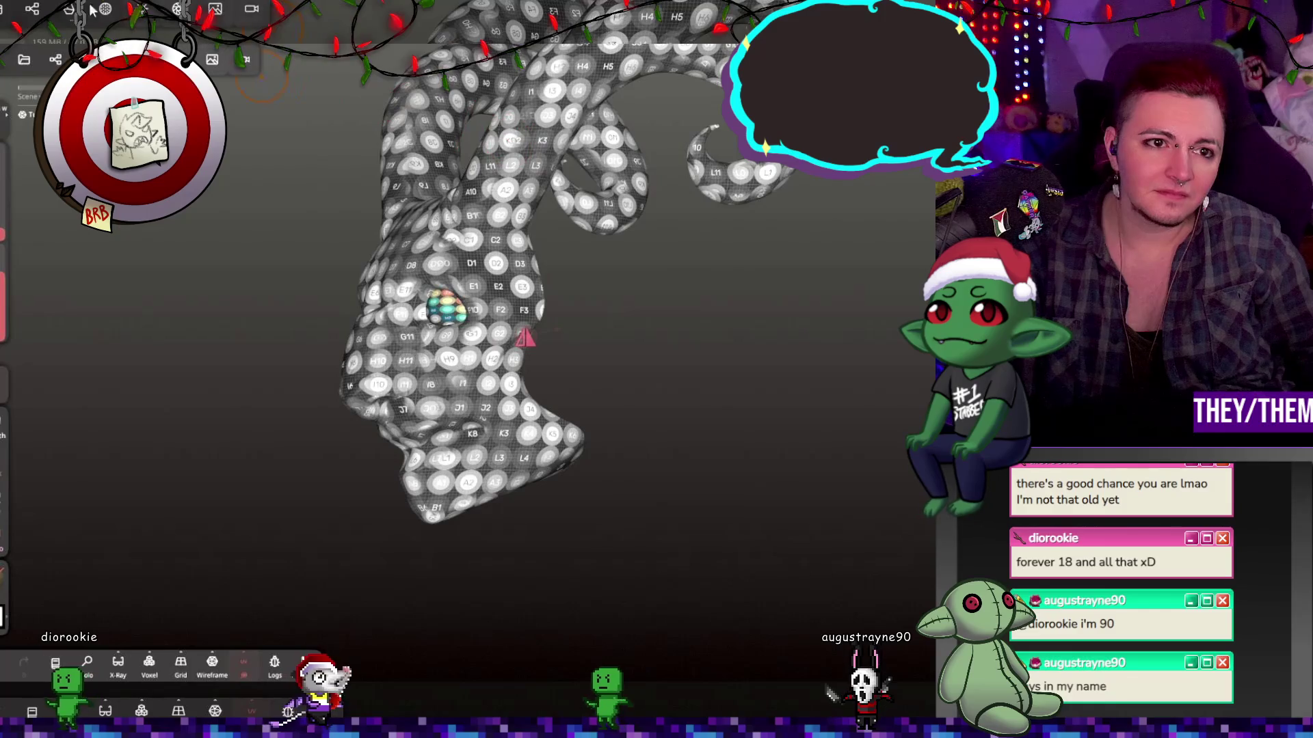
# Decimate the horn tube three times at 50% down to 994 vertices, then UV-unwrap it.
pyautogui.click(30, 38)
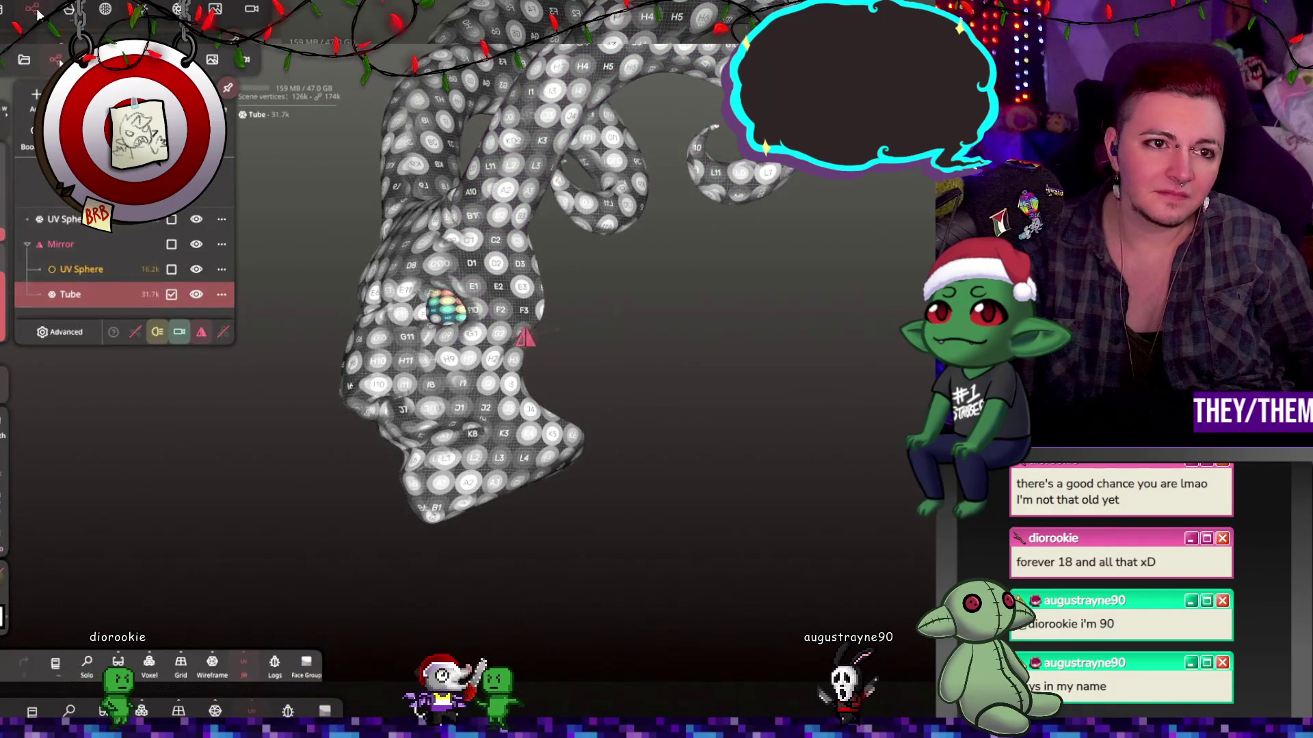
pyautogui.click(87, 59)
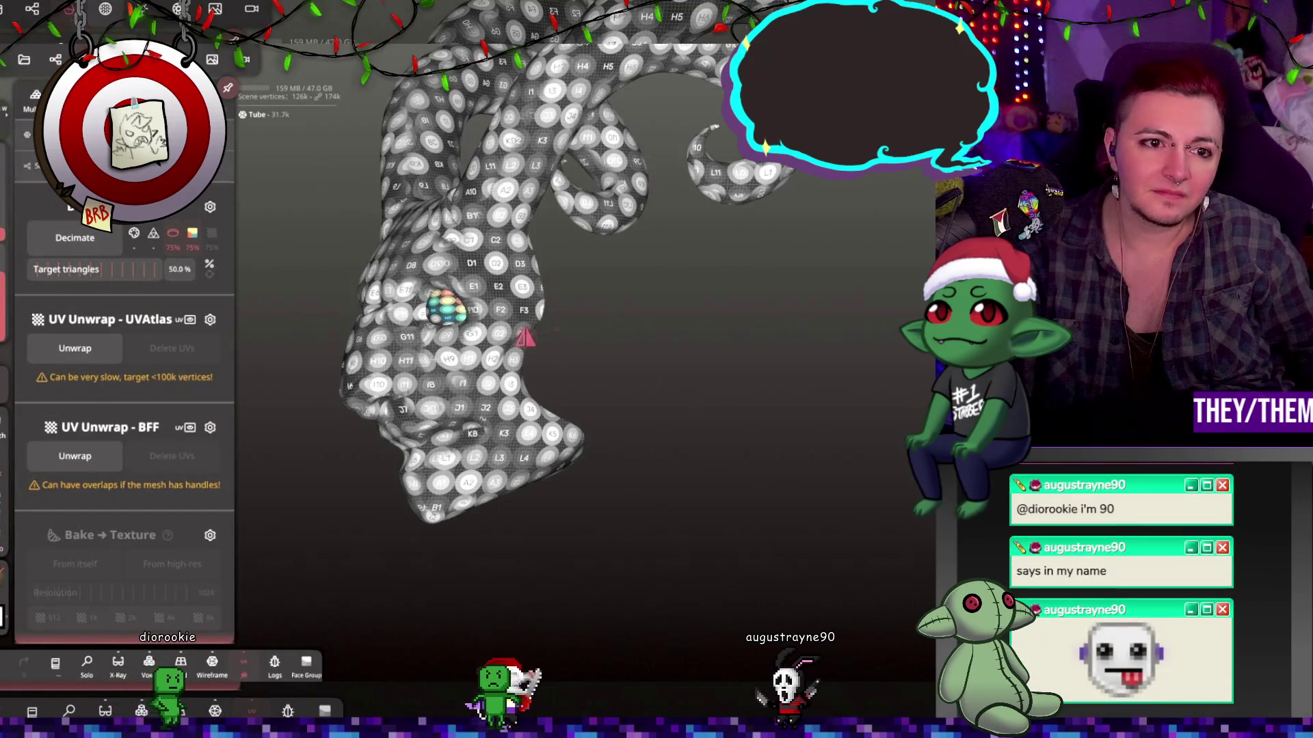
pyautogui.click(80, 238)
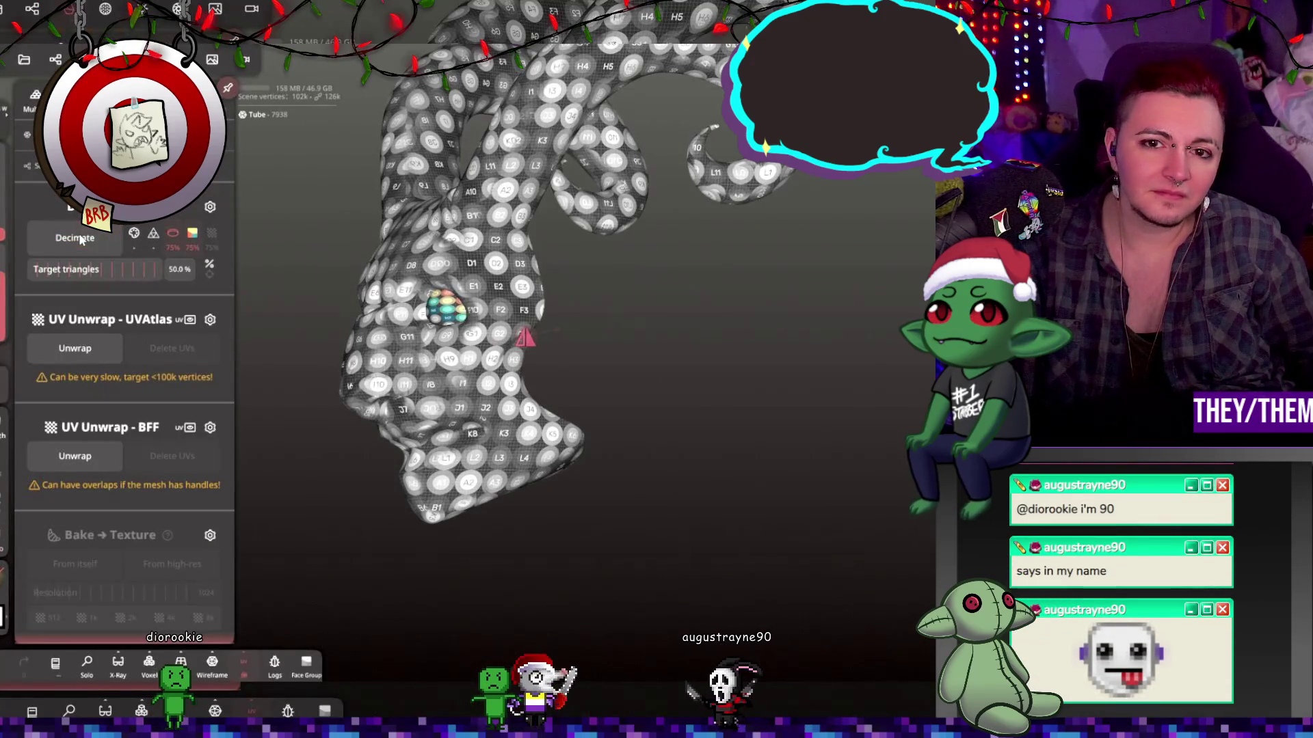
pyautogui.click(80, 238)
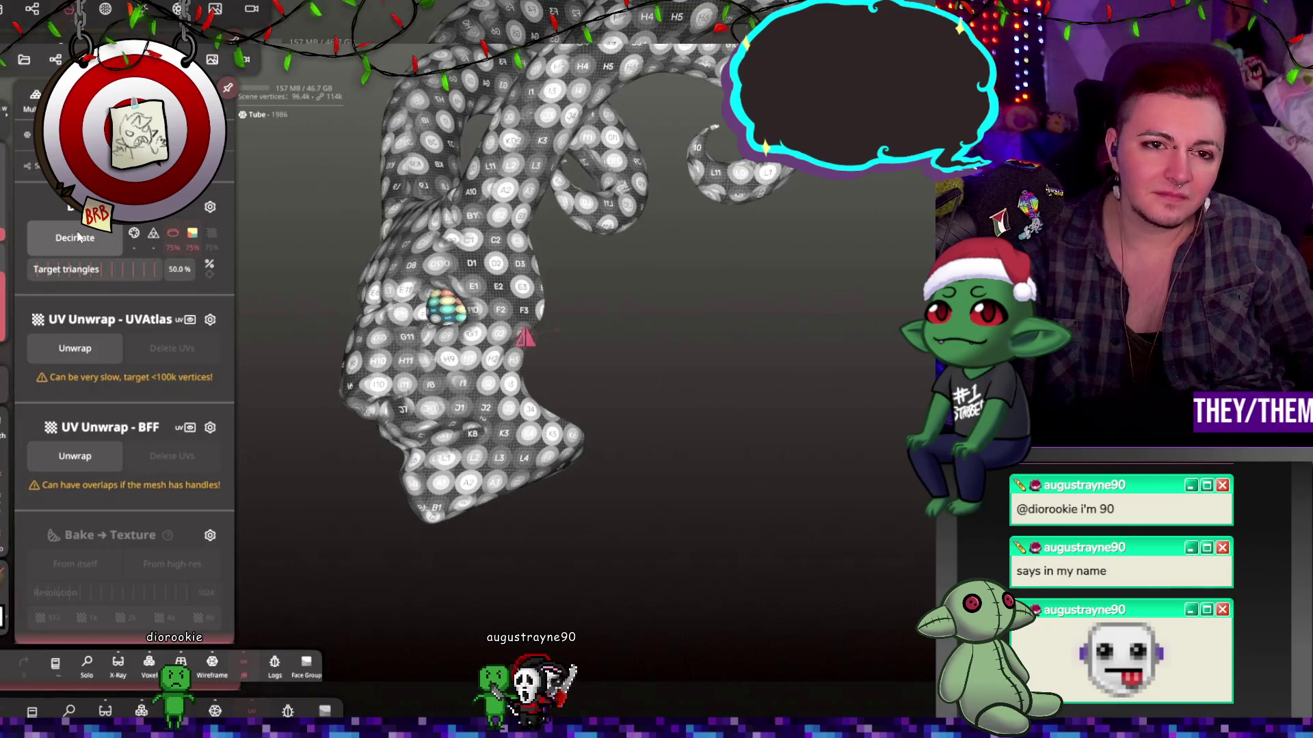
pyautogui.click(77, 237)
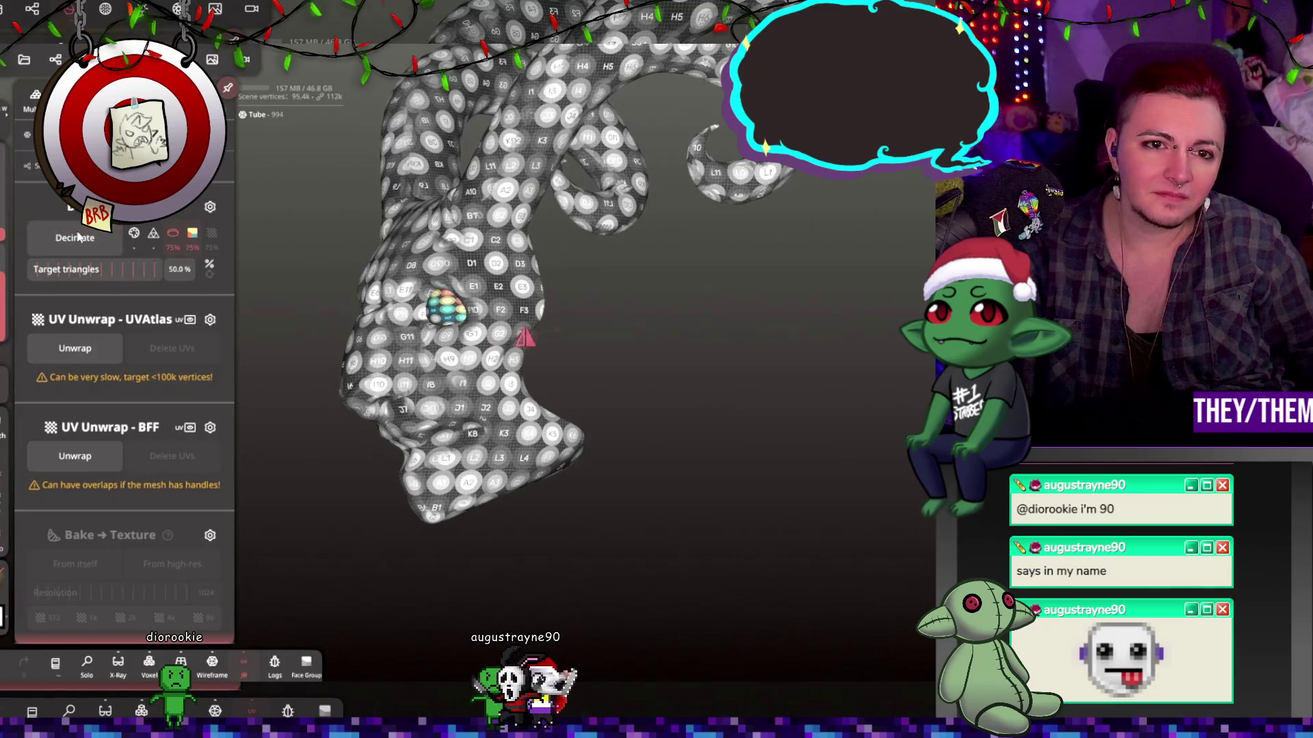
pyautogui.click(77, 348)
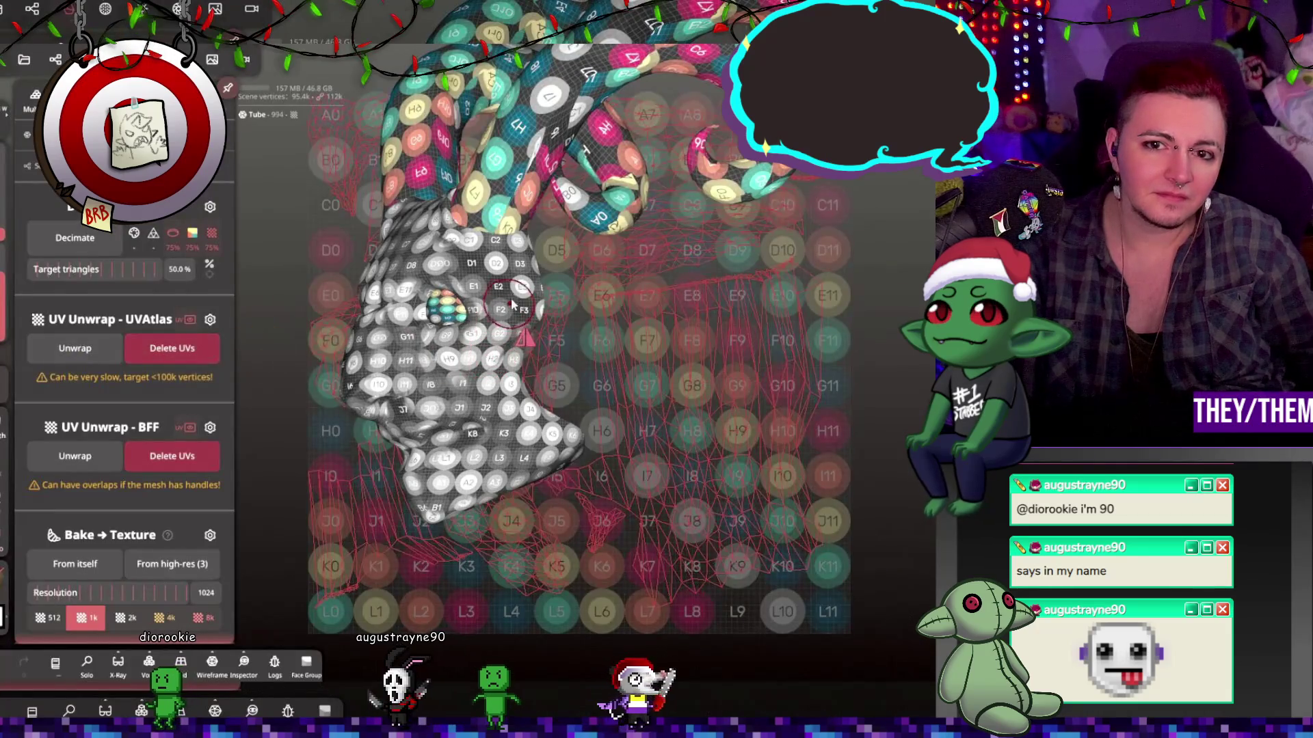
pyautogui.click(810, 294)
pyautogui.moveTo(776, 302)
pyautogui.mouseDown()
pyautogui.moveTo(790, 296)
pyautogui.moveTo(539, 243)
pyautogui.moveTo(542, 298)
pyautogui.mouseUp()
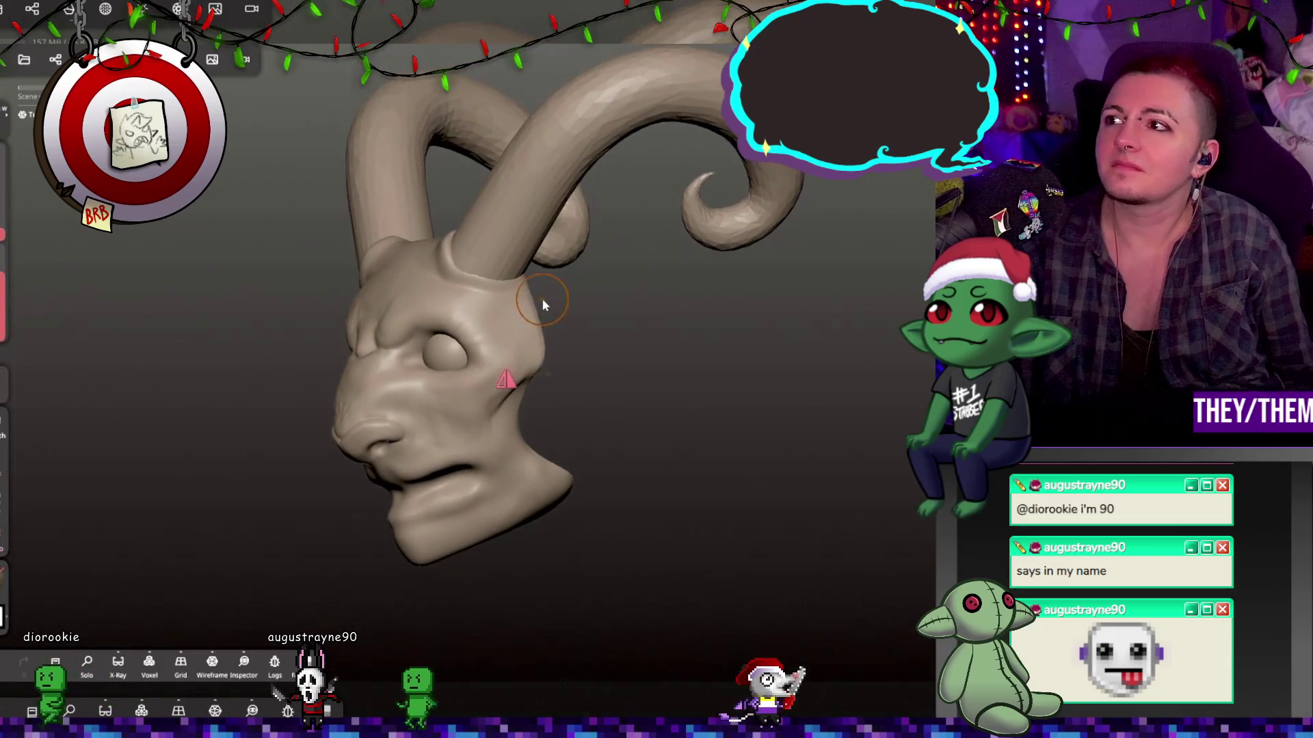
# Undo the last decimation and generate a BFF UV unwrap, previewing it with the UV checker.
pyautogui.hotkey('ctrl', 'z')
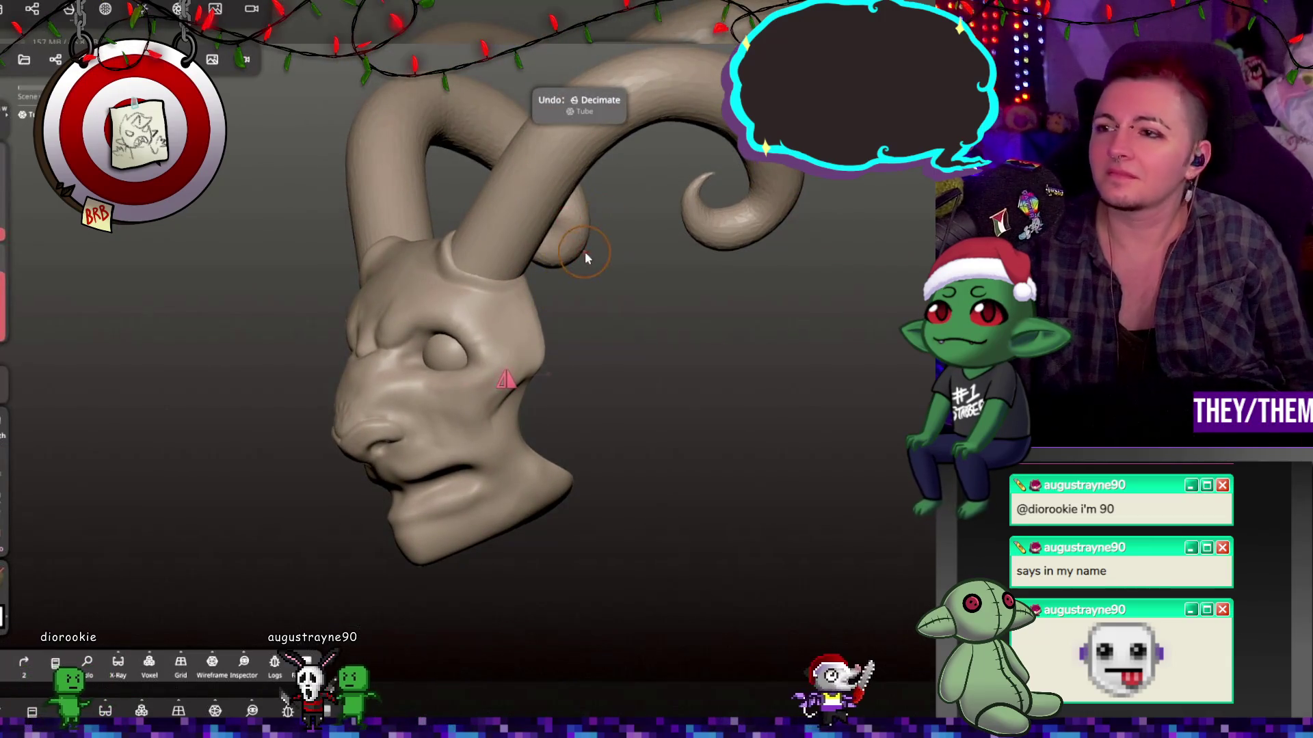
pyautogui.hotkey('ctrl', 'z')
pyautogui.hotkey('ctrl', 'z')
pyautogui.hotkey('ctrl', 'z')
pyautogui.hotkey('ctrl', 'z')
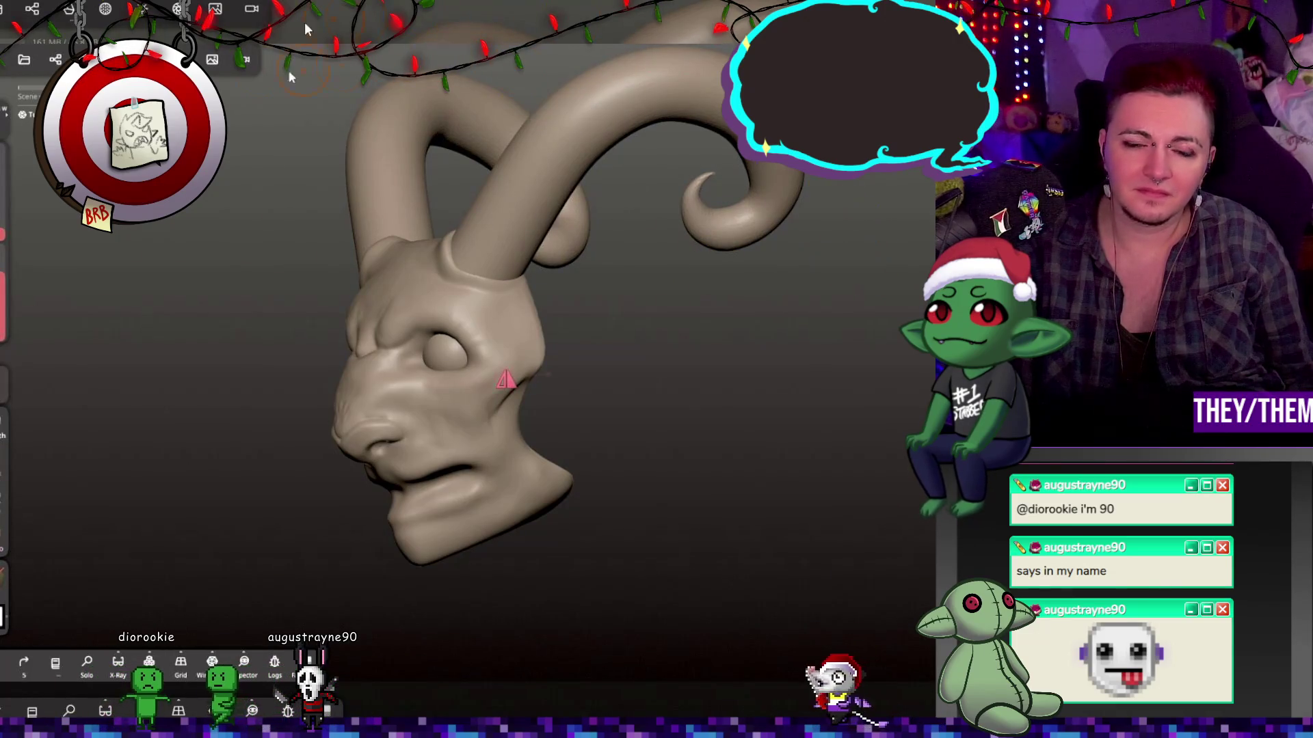
pyautogui.click(104, 9)
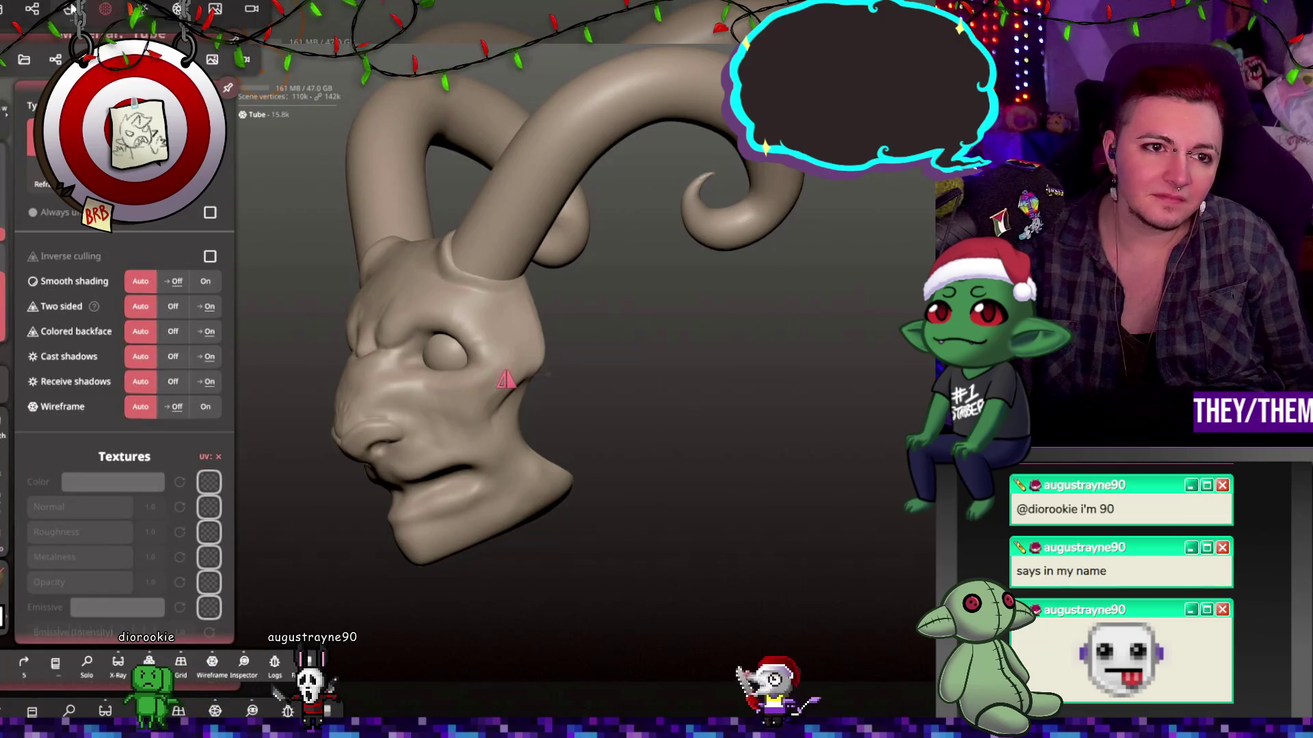
pyautogui.click(71, 9)
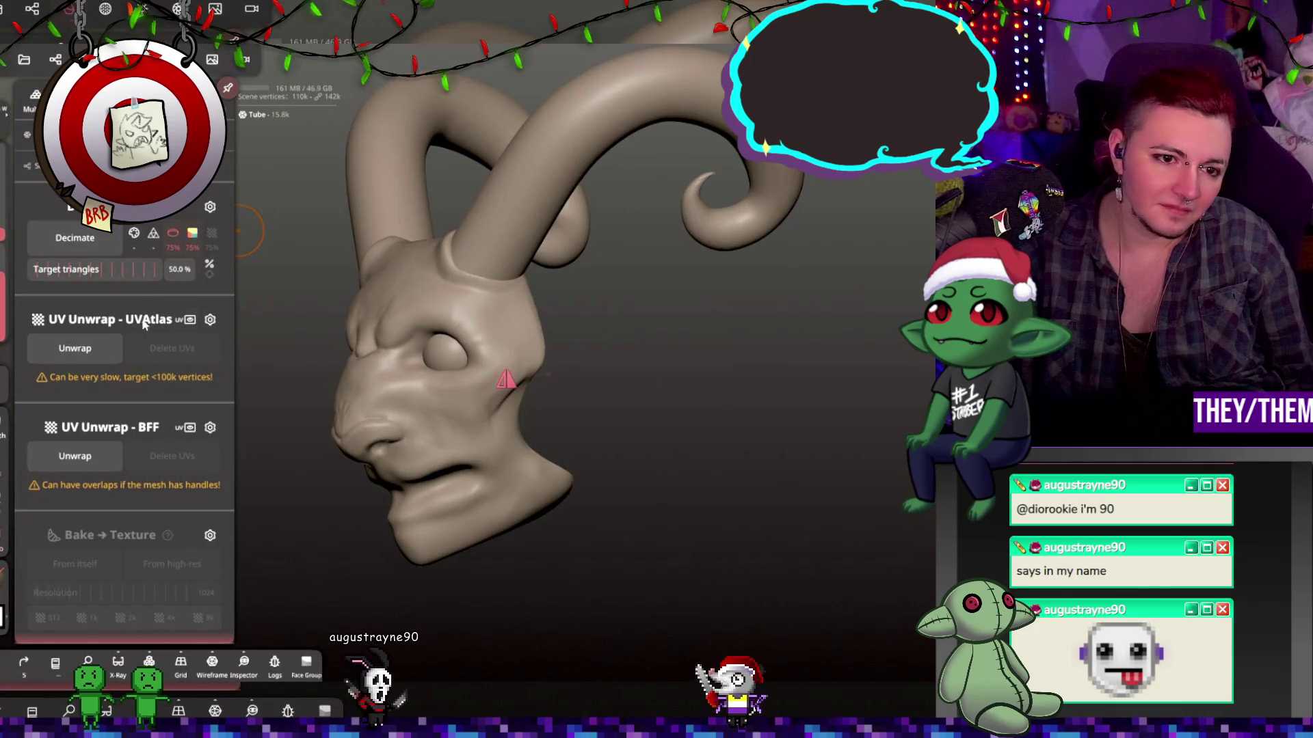
pyautogui.click(108, 464)
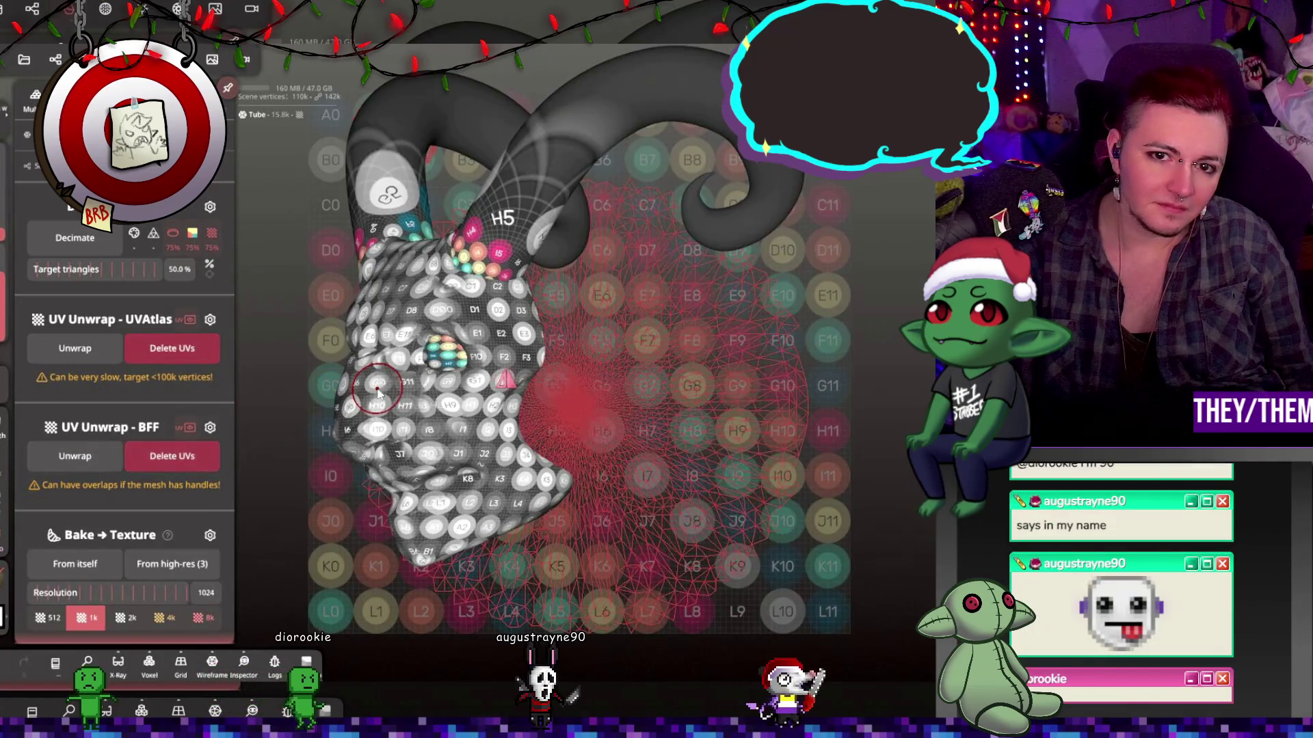
pyautogui.click(377, 391)
pyautogui.moveTo(601, 401); pyautogui.dragTo(659, 404)
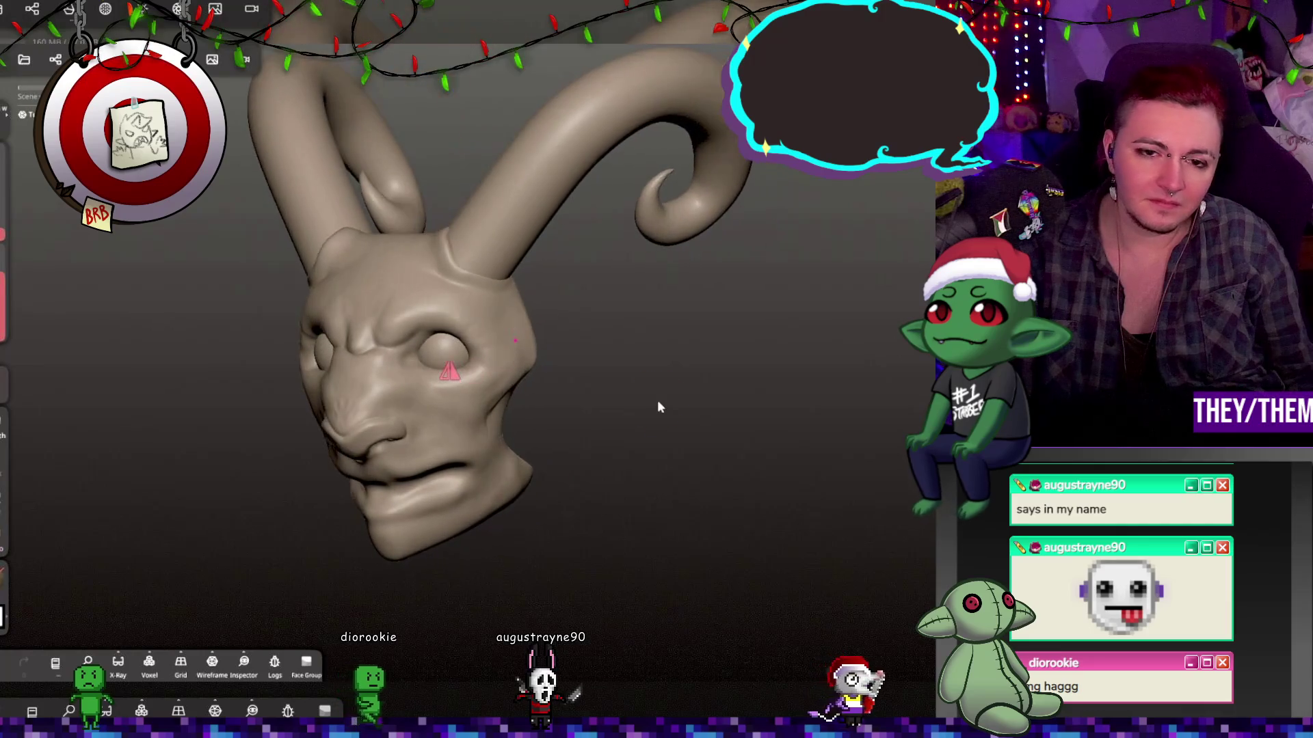
pyautogui.click(243, 661)
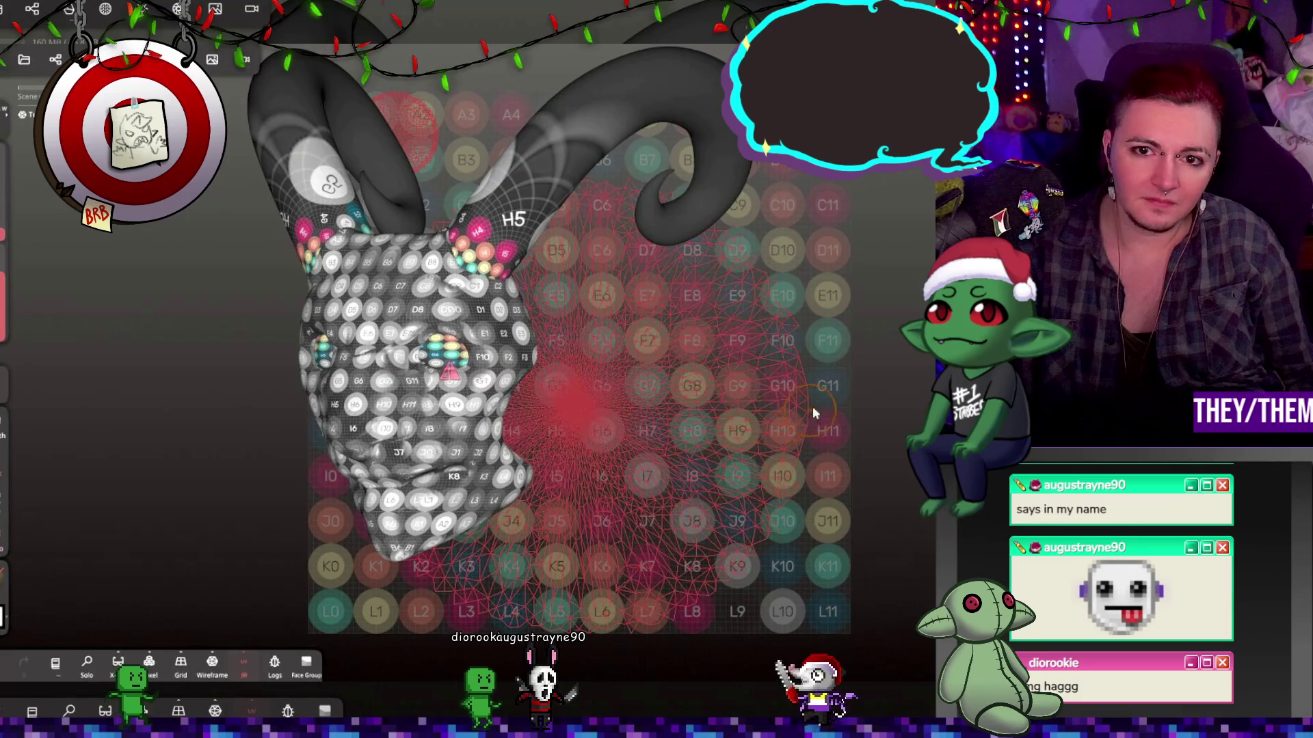
pyautogui.click(835, 384)
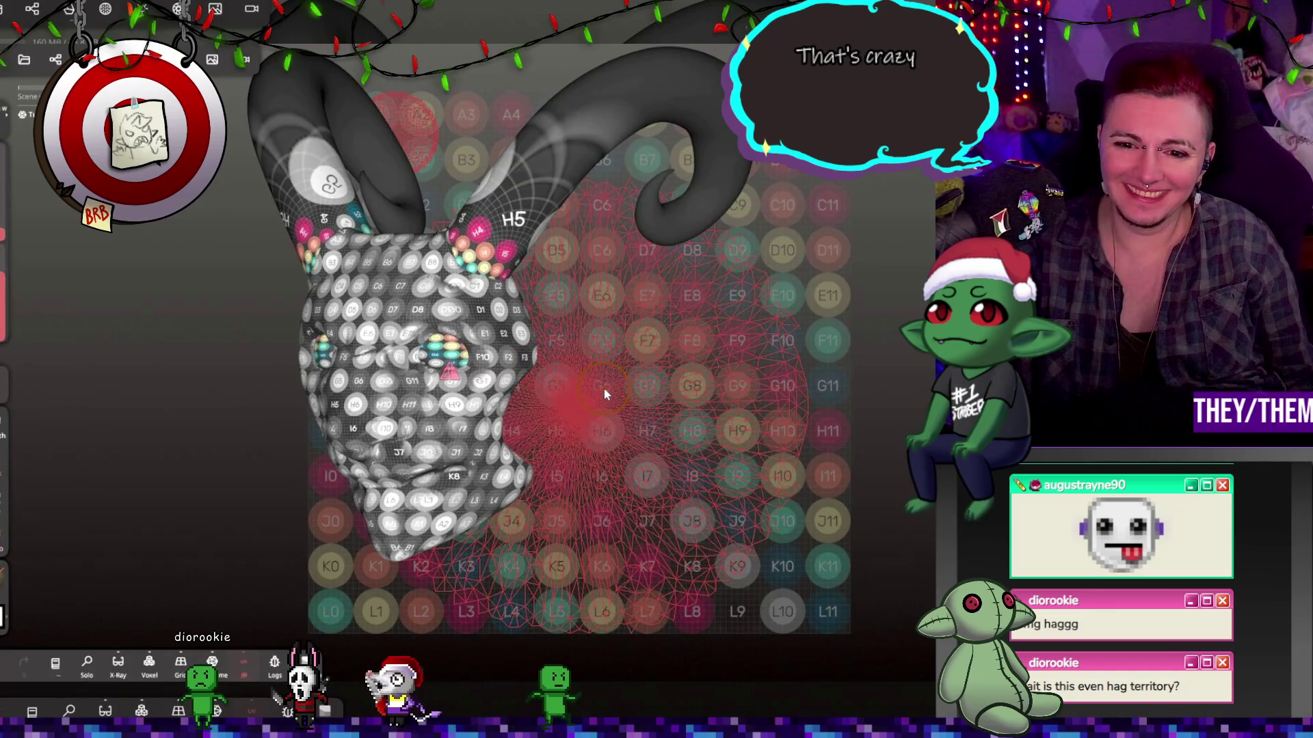
# Replace the BFF unwrap with a UVAtlas unwrap and hide the UV checker.
pyautogui.hotkey('ctrl', 'z')
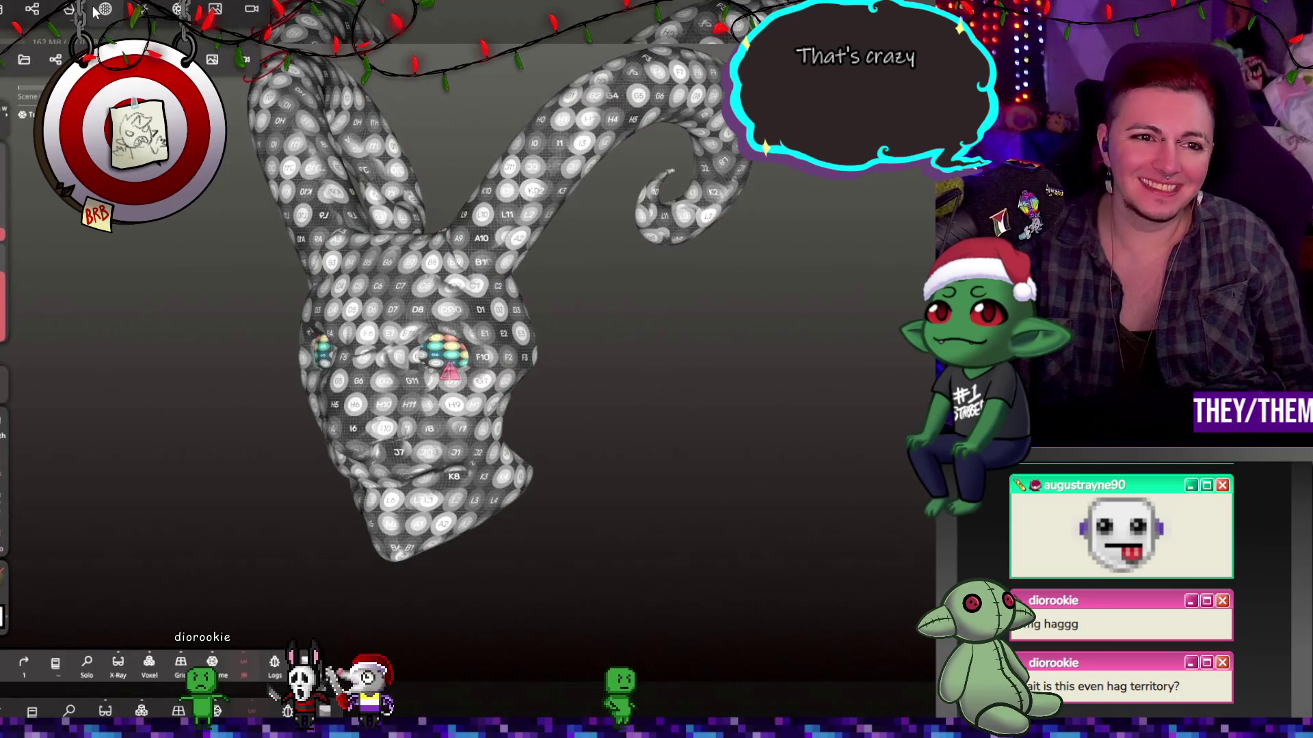
pyautogui.click(104, 9)
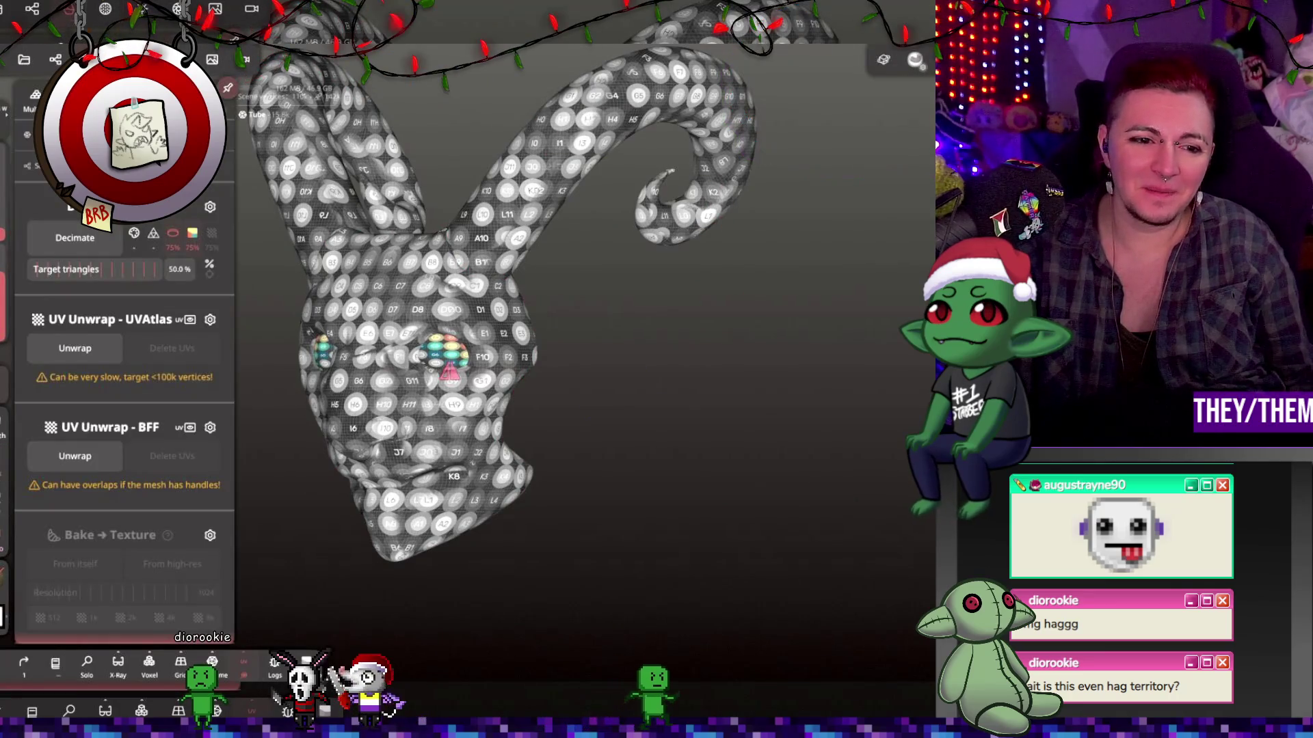
pyautogui.click(92, 354)
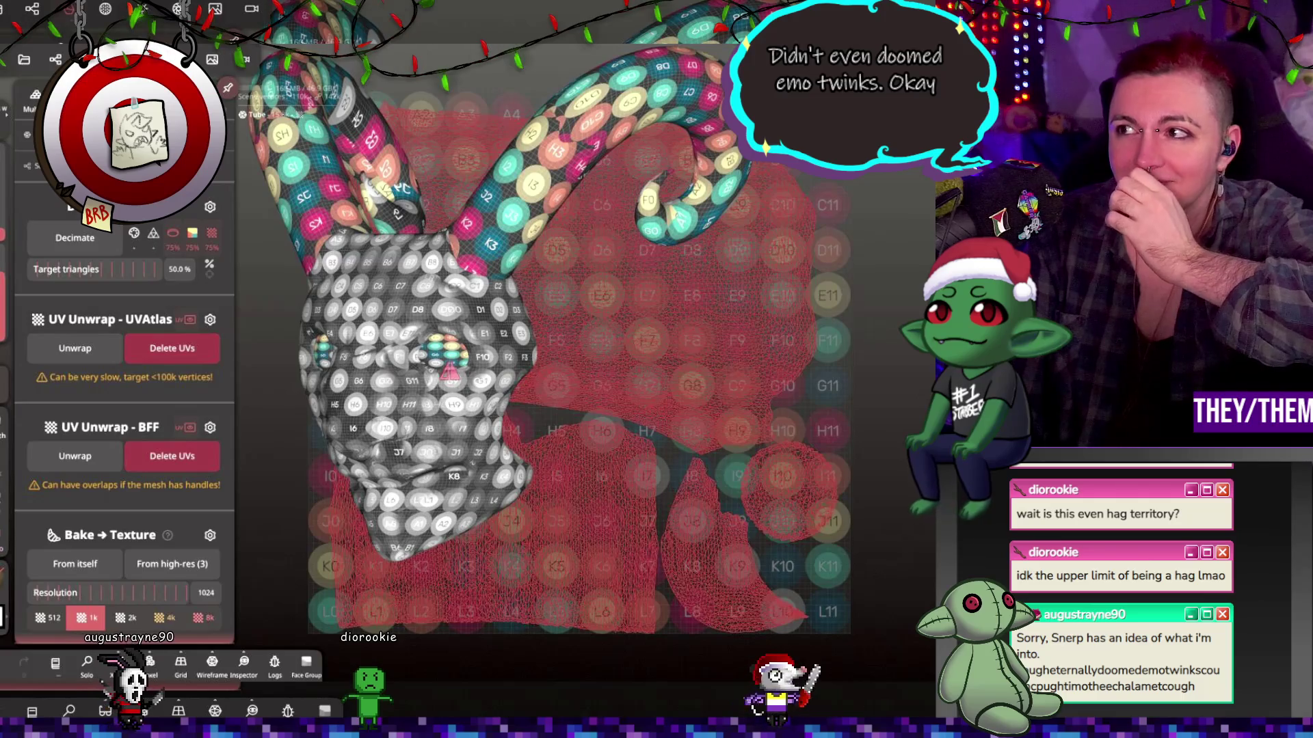
pyautogui.click(647, 244)
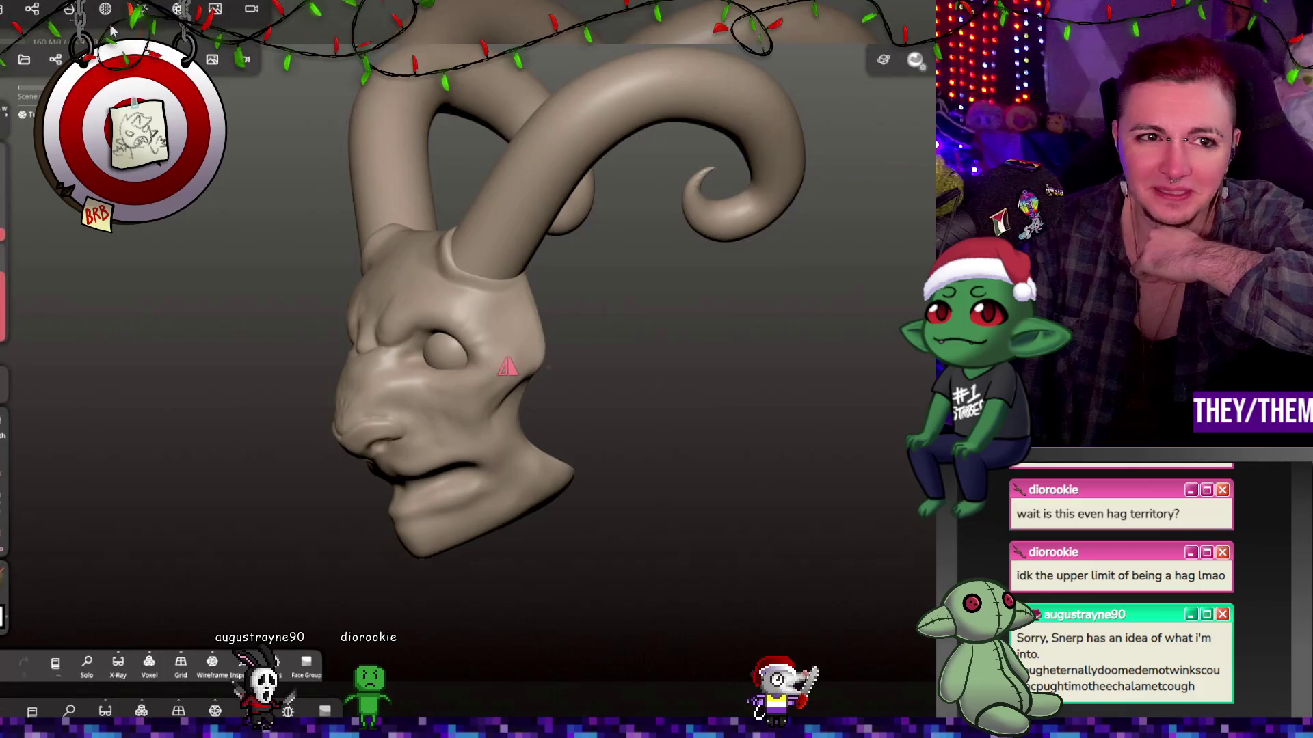
# Check the tube's UV status in the Material panel, then review the Topology panel.
pyautogui.click(106, 15)
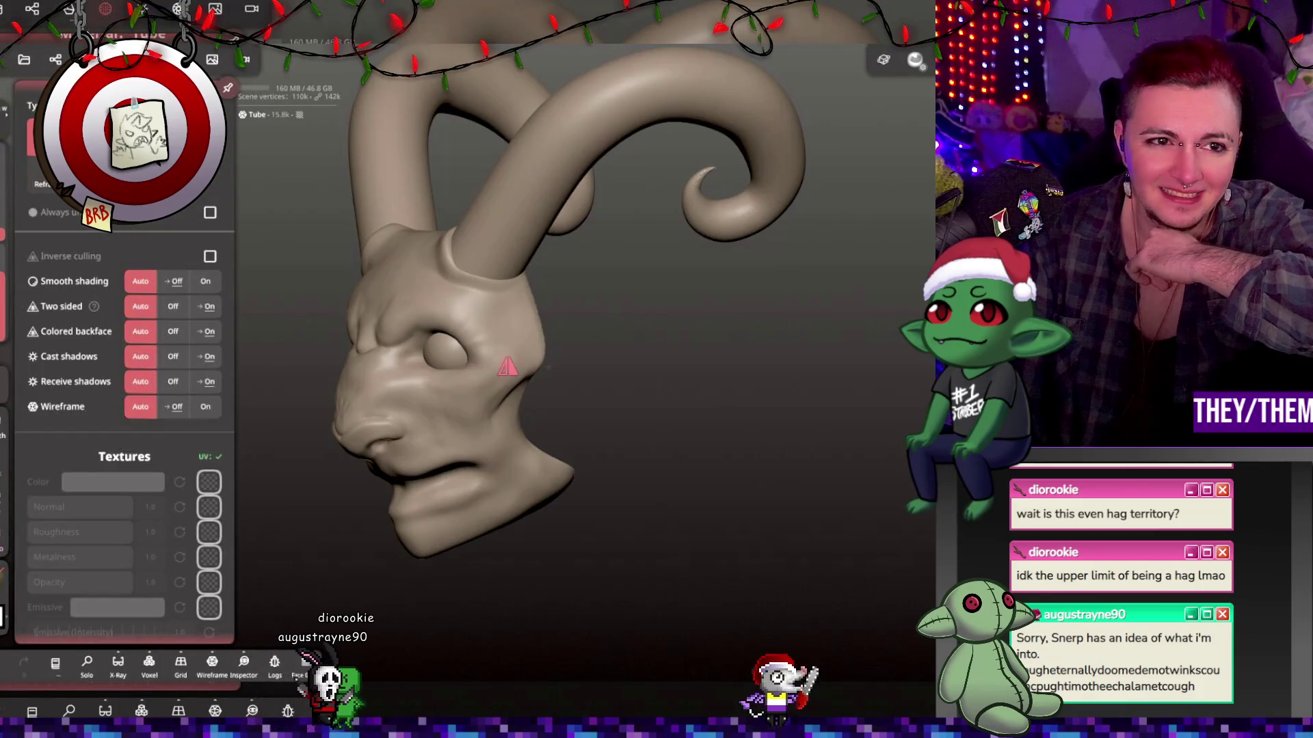
pyautogui.click(69, 9)
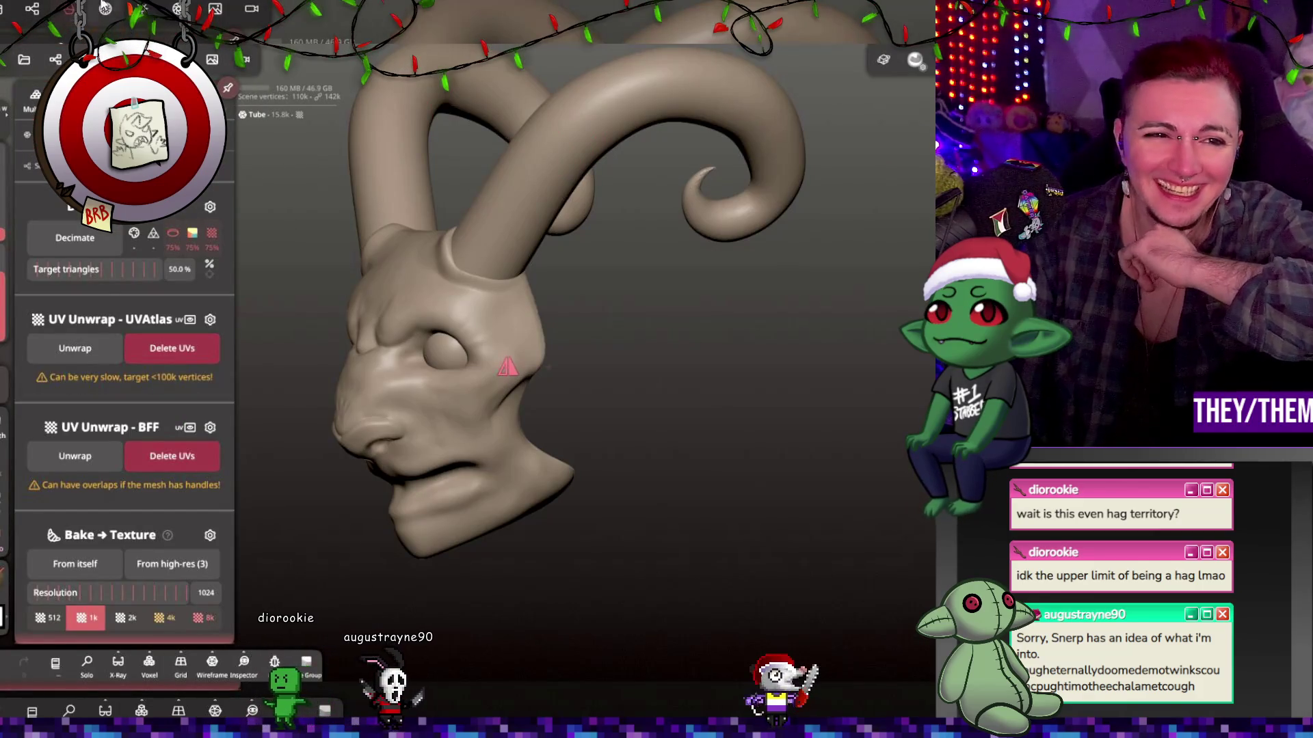
pyautogui.scroll(-5, 116, 361)
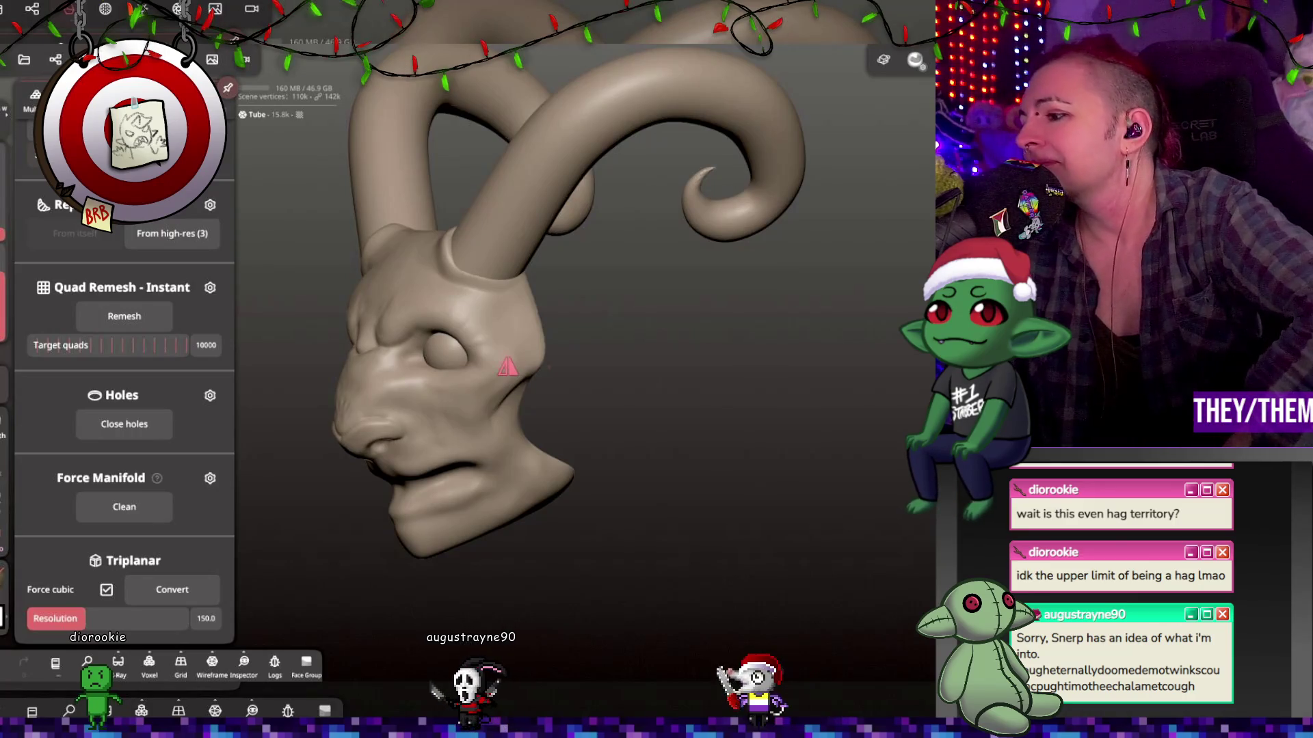
pyautogui.moveTo(507, 367)
pyautogui.mouseDown()
pyautogui.moveTo(479, 369)
pyautogui.moveTo(510, 369)
pyautogui.moveTo(471, 386)
pyautogui.mouseUp()
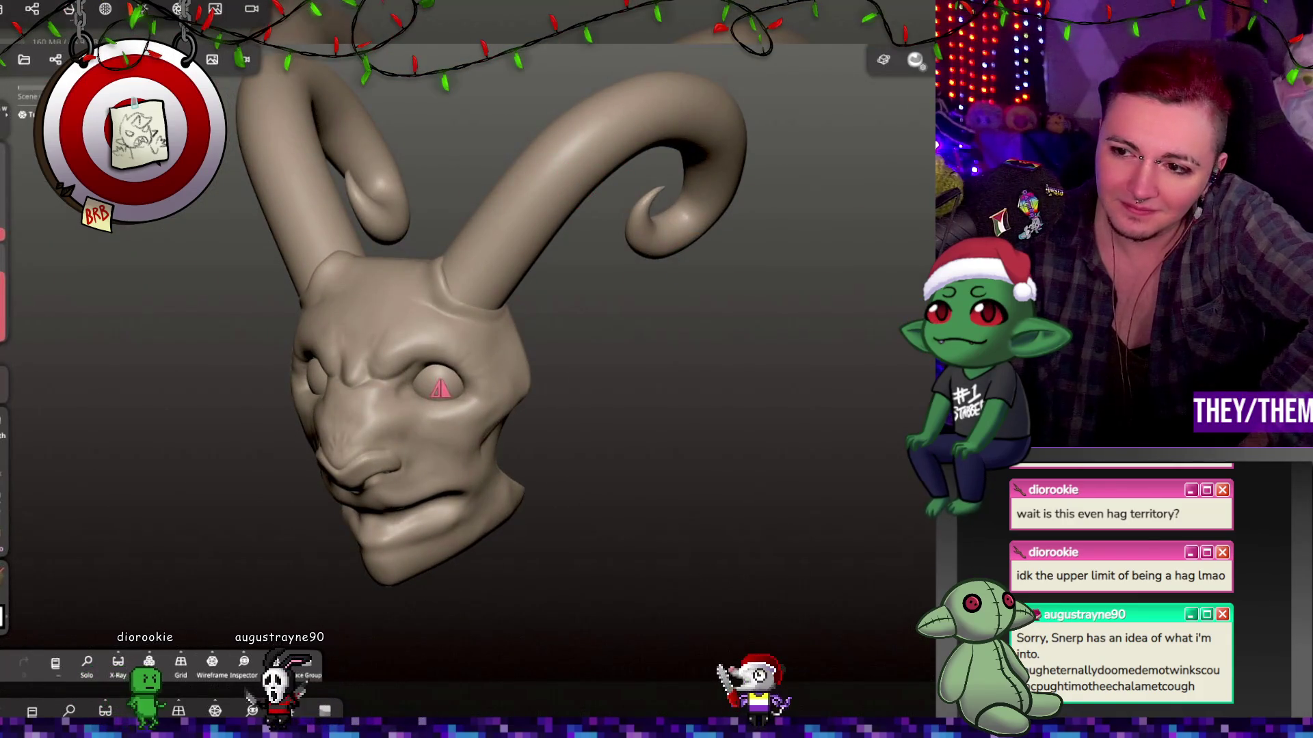
# Rotate the model with the Gizmo toward a front view, then frame and select the whole head.
pyautogui.press('g')
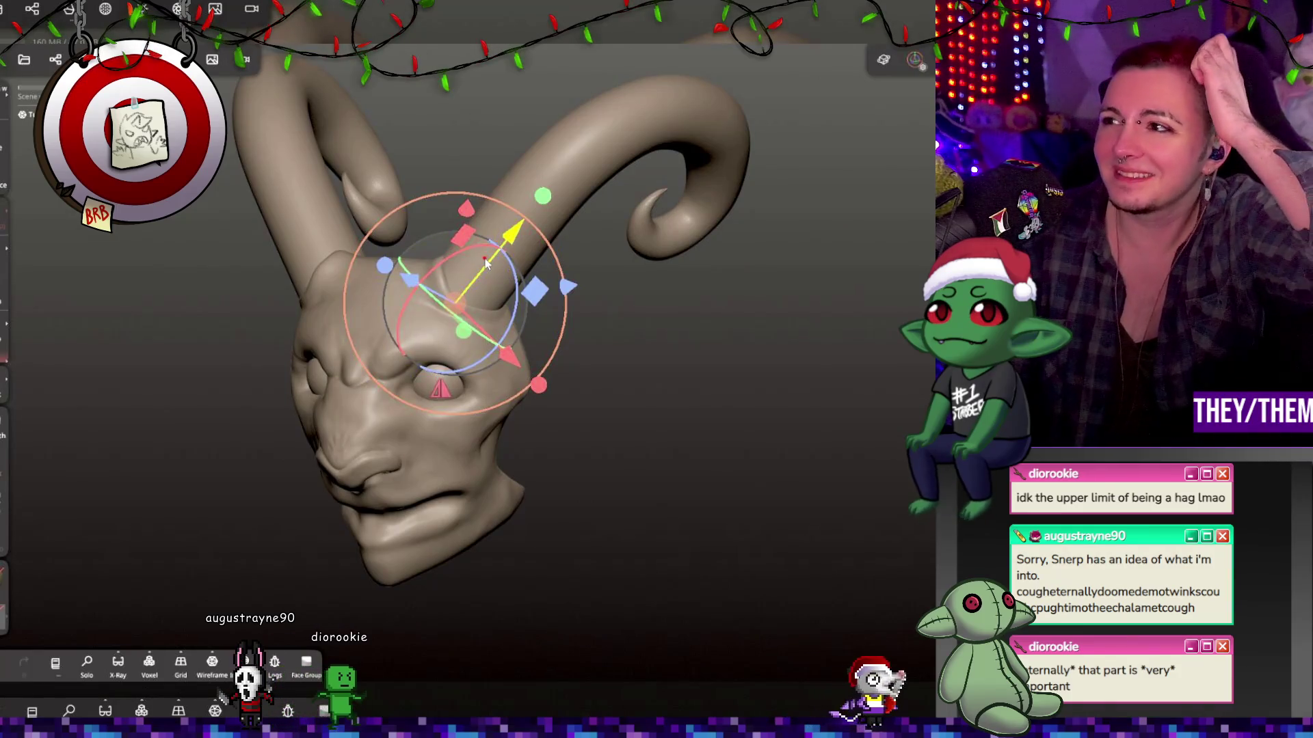
pyautogui.scroll(4, 486, 266)
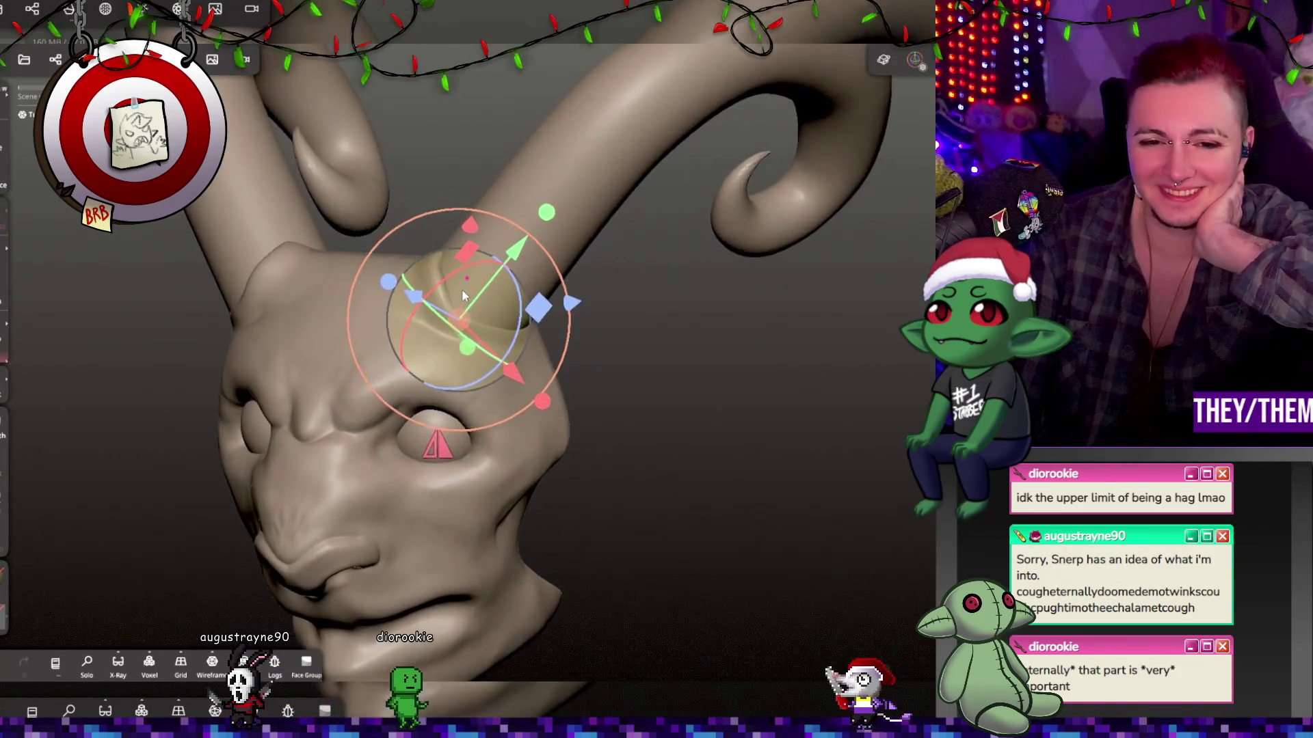
pyautogui.moveTo(538, 321)
pyautogui.mouseDown(button='middle')
pyautogui.moveTo(390, 306)
pyautogui.moveTo(410, 305)
pyautogui.mouseUp(button='middle')
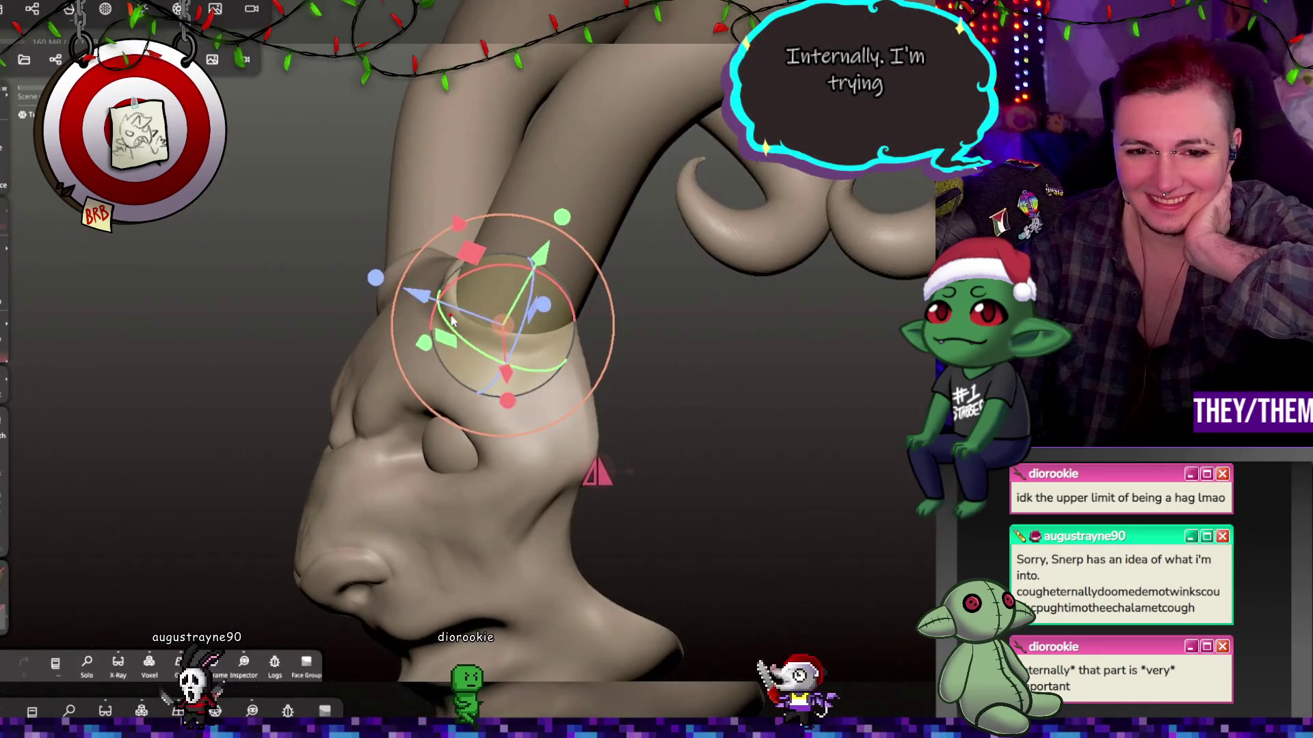
pyautogui.moveTo(458, 335); pyautogui.dragTo(400, 342)
pyautogui.moveTo(400, 342); pyautogui.dragTo(764, 408, button='middle')
pyautogui.moveTo(530, 366)
pyautogui.mouseDown()
pyautogui.moveTo(552, 322)
pyautogui.moveTo(534, 225)
pyautogui.moveTo(500, 271)
pyautogui.mouseUp()
pyautogui.moveTo(607, 277)
pyautogui.mouseDown()
pyautogui.moveTo(687, 176)
pyautogui.moveTo(730, 198)
pyautogui.moveTo(671, 350)
pyautogui.mouseUp()
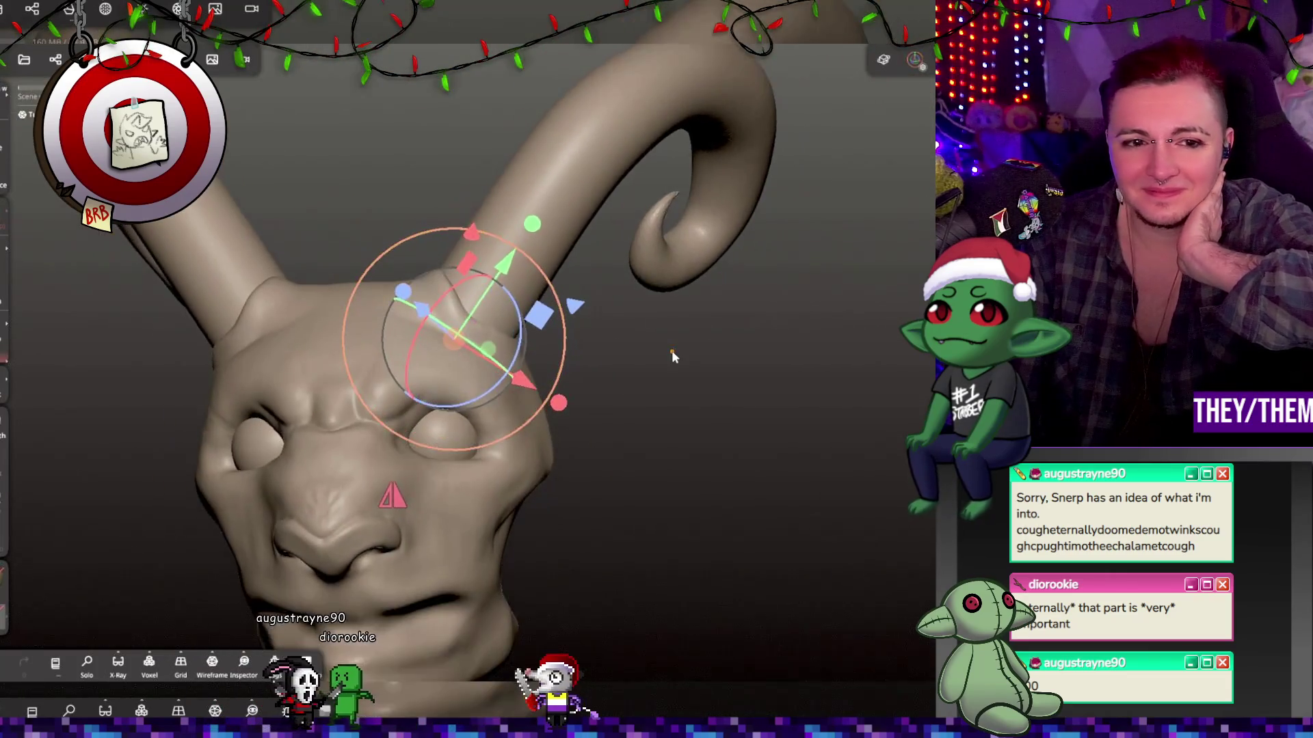
pyautogui.doubleClick(676, 350)
pyautogui.click(415, 351)
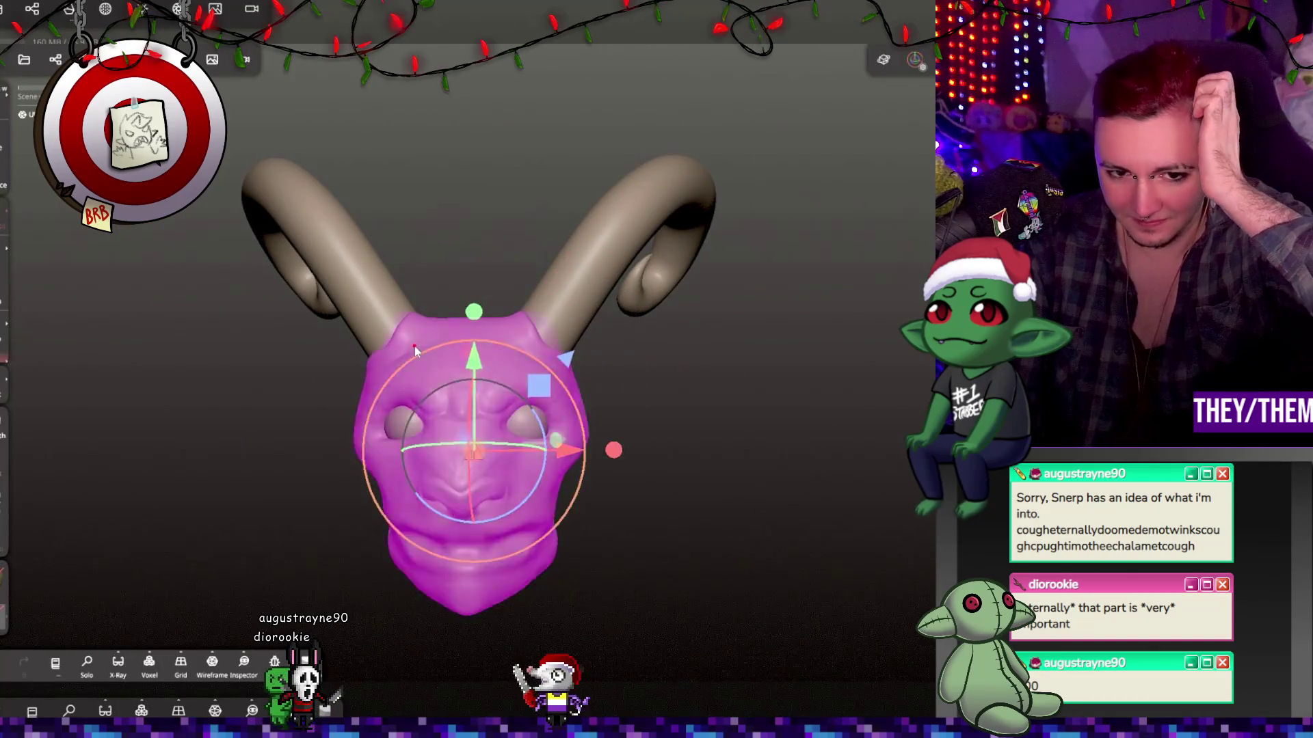
# Switch to the Clay brush, stroke scratch marks across the horn base, then undo that stroke.
pyautogui.scroll(5, 547, 300)
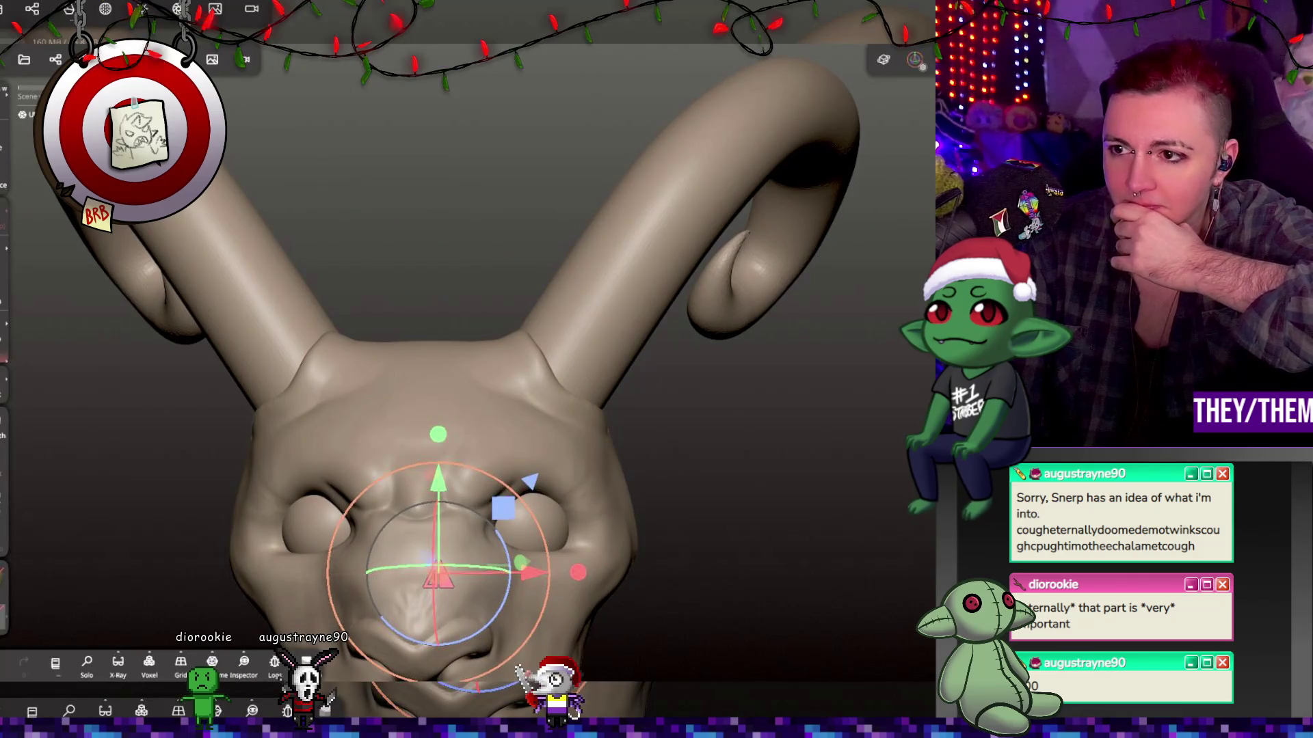
pyautogui.press('b')
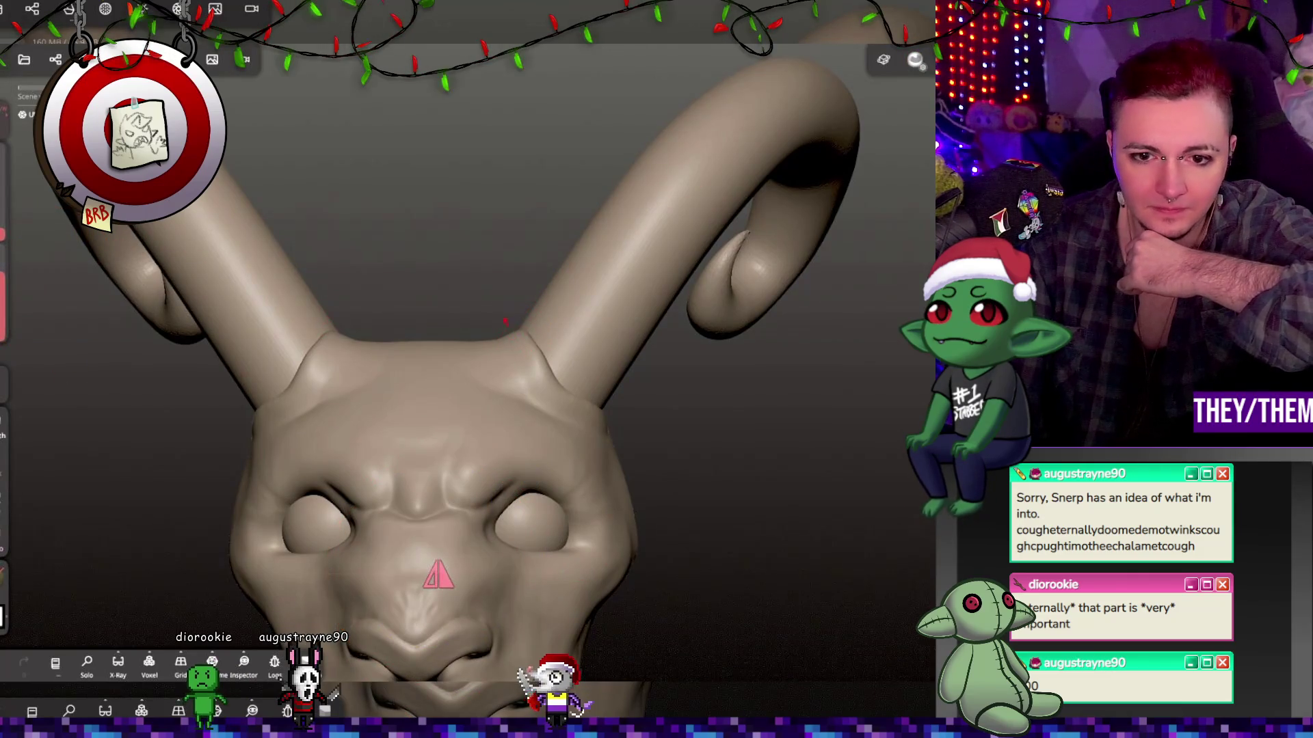
pyautogui.moveTo(536, 334); pyautogui.dragTo(564, 408, button='middle')
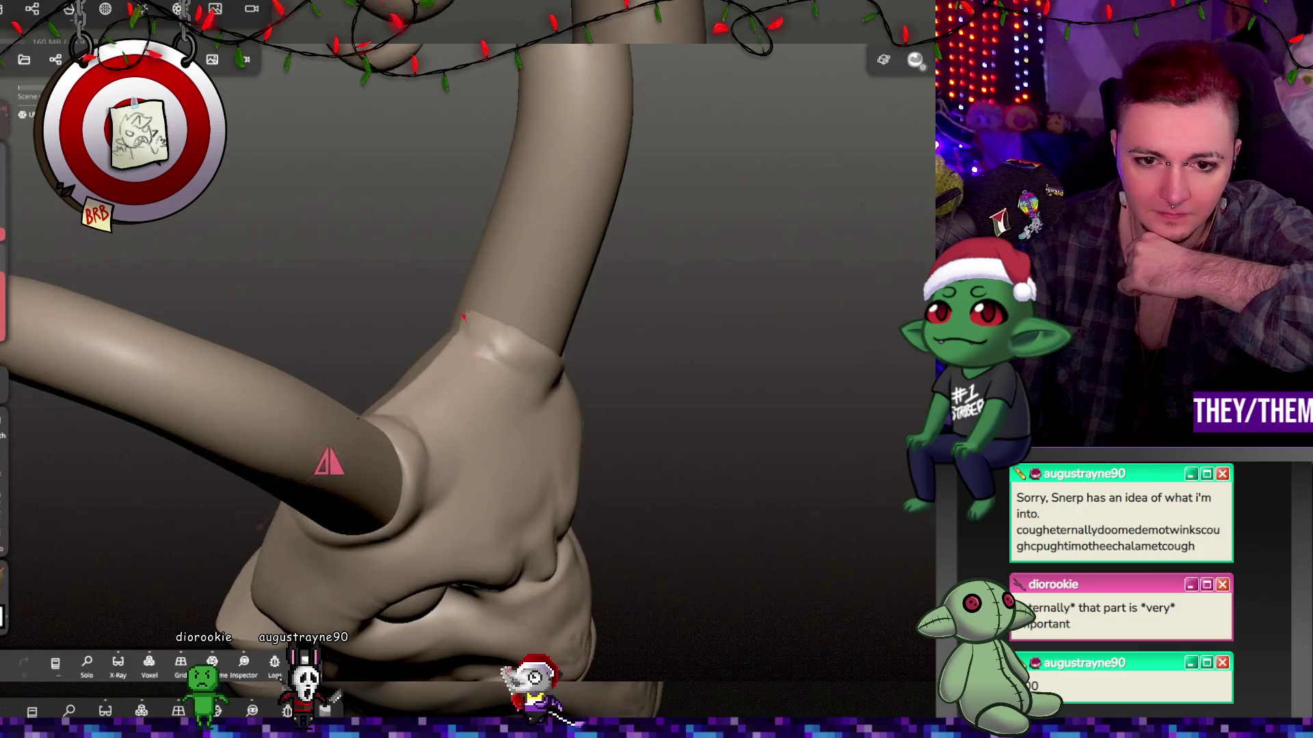
pyautogui.moveTo(483, 328)
pyautogui.mouseDown(button='middle')
pyautogui.moveTo(454, 249)
pyautogui.moveTo(538, 402)
pyautogui.moveTo(656, 442)
pyautogui.mouseUp(button='middle')
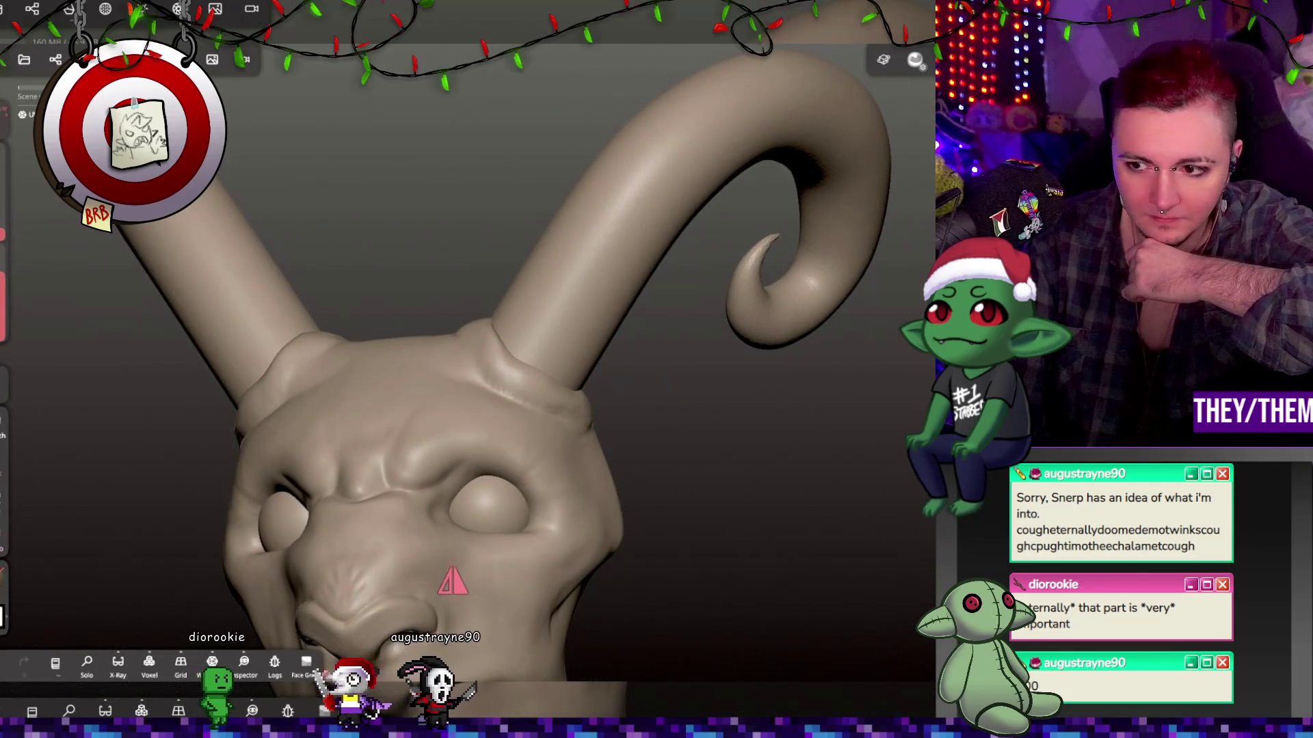
pyautogui.moveTo(609, 410)
pyautogui.mouseDown(button='middle')
pyautogui.moveTo(571, 460)
pyautogui.moveTo(807, 399)
pyautogui.moveTo(887, 456)
pyautogui.moveTo(785, 448)
pyautogui.moveTo(630, 264)
pyautogui.mouseUp(button='middle')
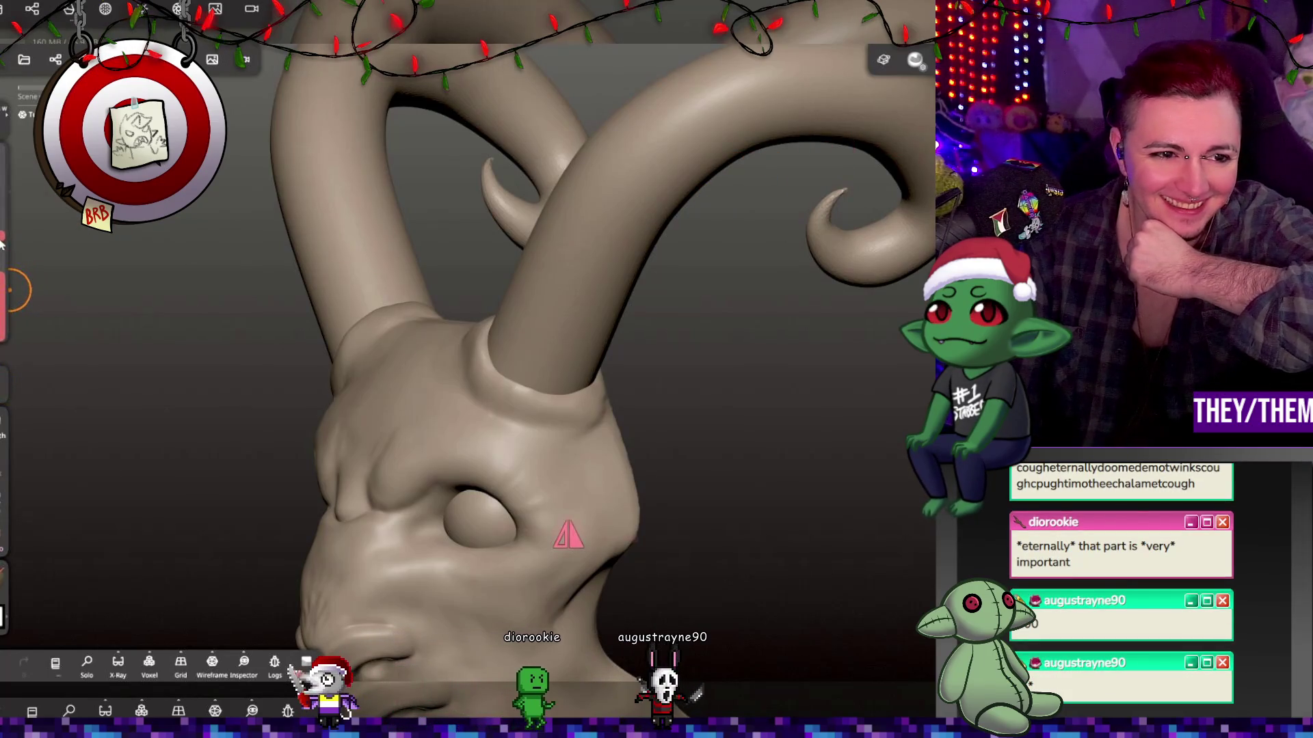
pyautogui.moveTo(497, 328)
pyautogui.mouseDown()
pyautogui.moveTo(563, 352)
pyautogui.moveTo(691, 235)
pyautogui.moveTo(798, 288)
pyautogui.mouseUp()
pyautogui.hotkey('ctrl', 'z')
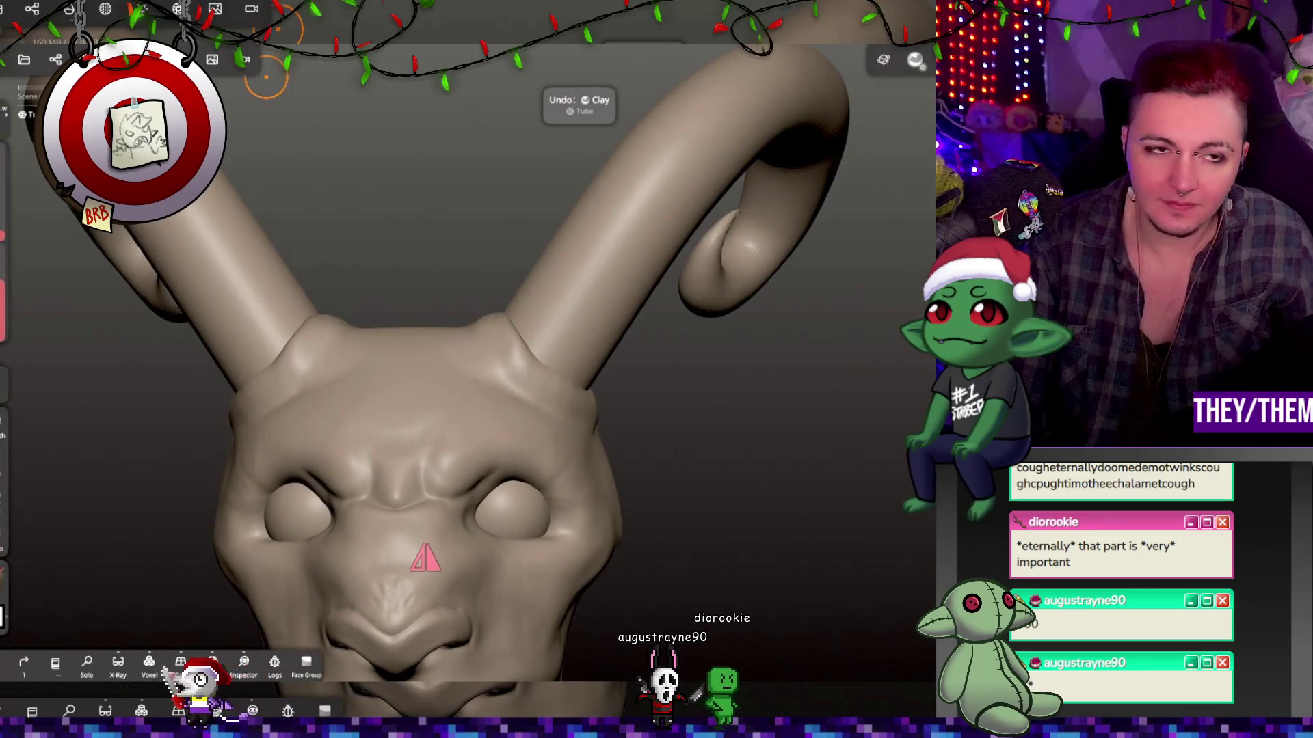
# Voxel-remesh the head at resolution 260.3 with Build multiresolution on, reaching about 80.5k vertices.
pyautogui.click(56, 59)
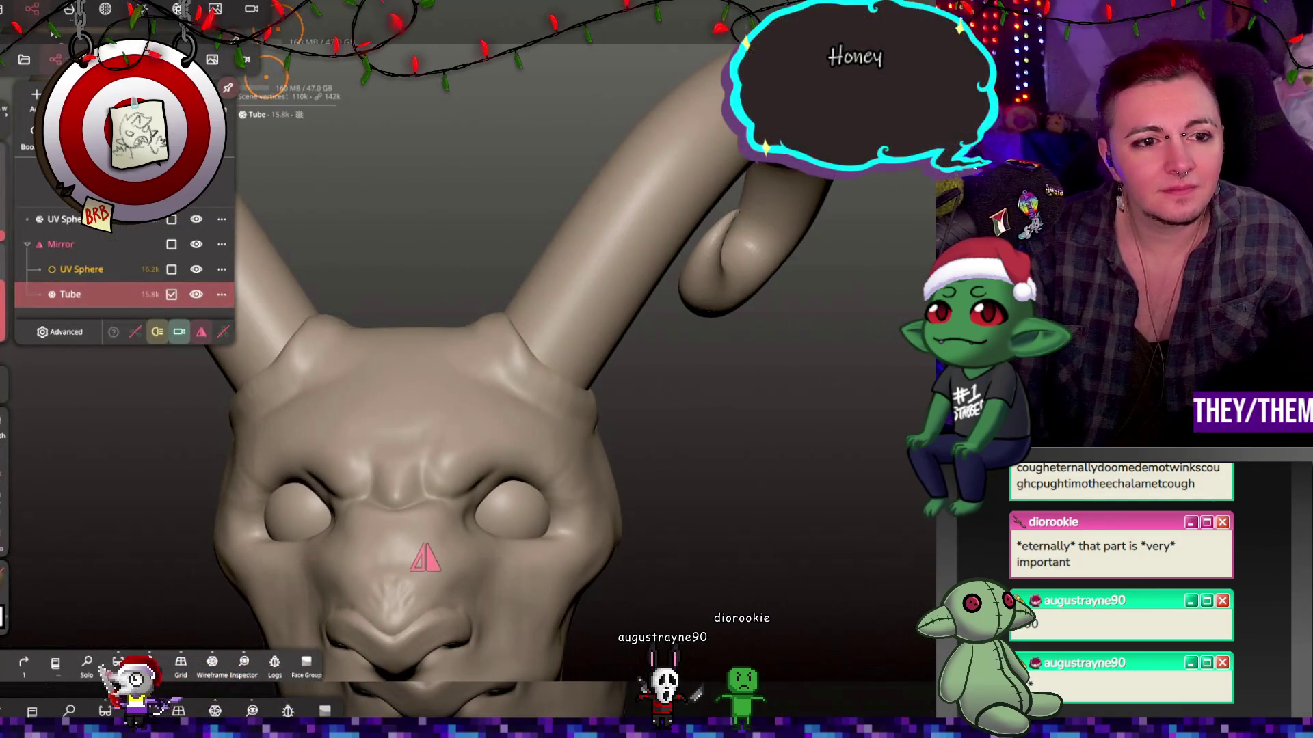
pyautogui.click(106, 8)
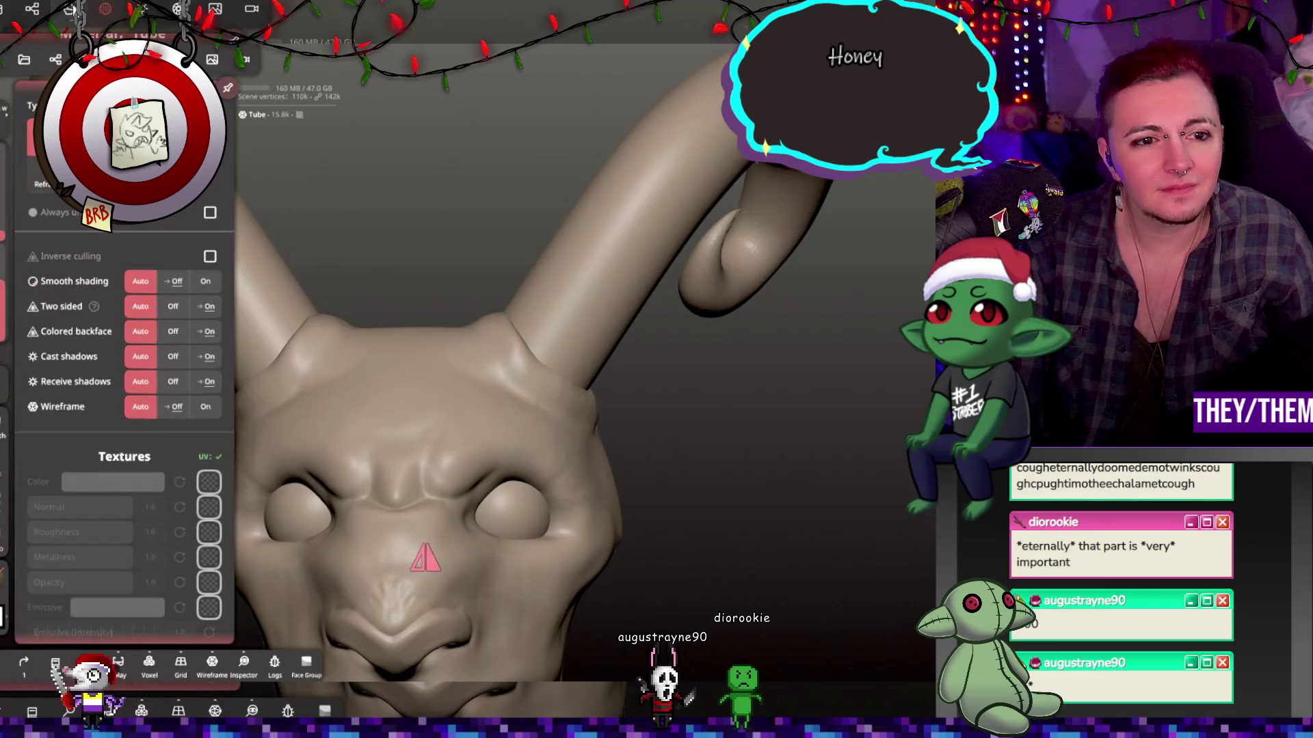
pyautogui.click(70, 8)
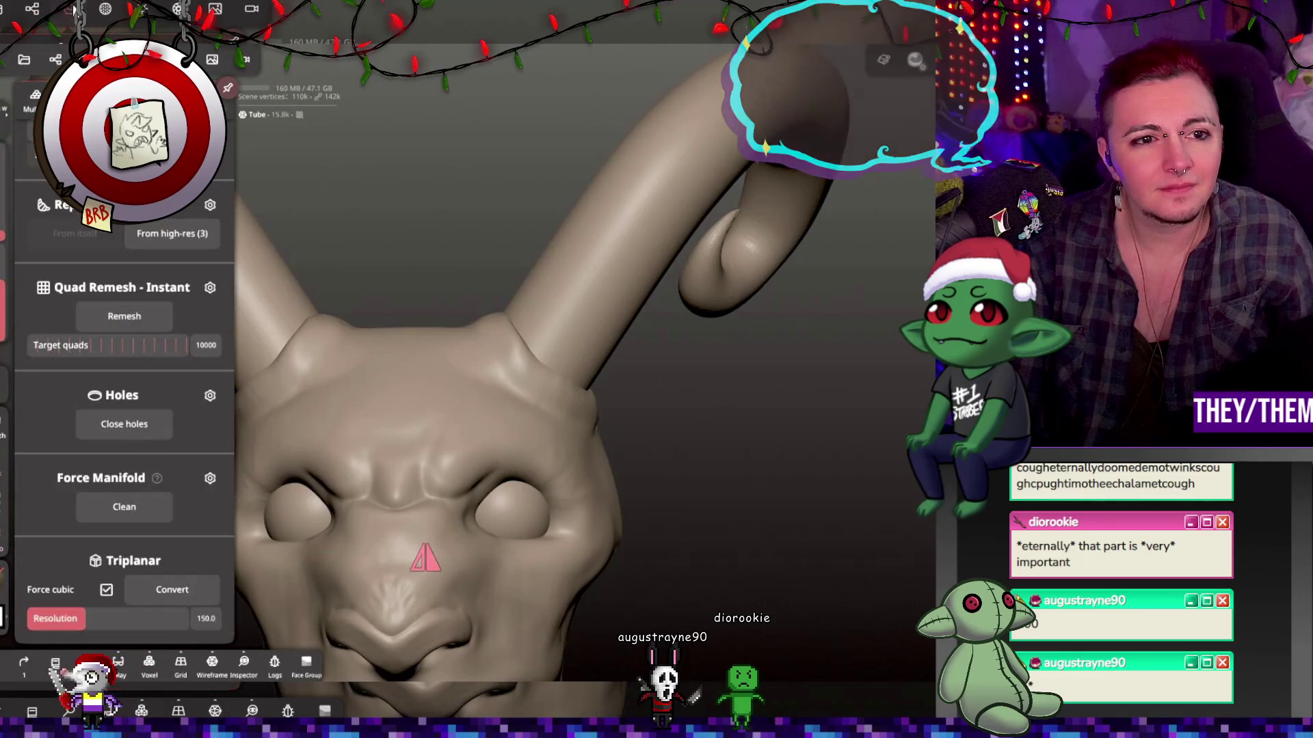
pyautogui.moveTo(65, 283); pyautogui.dragTo(137, 283)
pyautogui.click(68, 307)
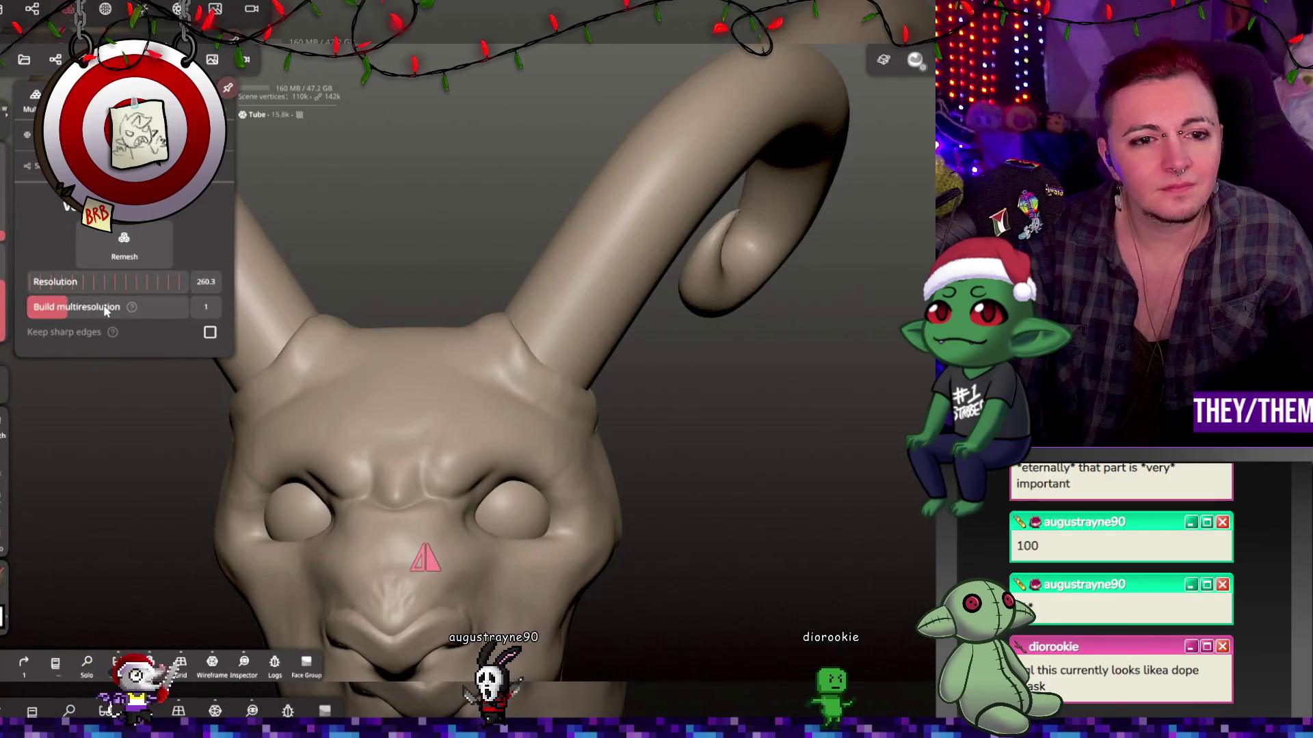
pyautogui.click(124, 246)
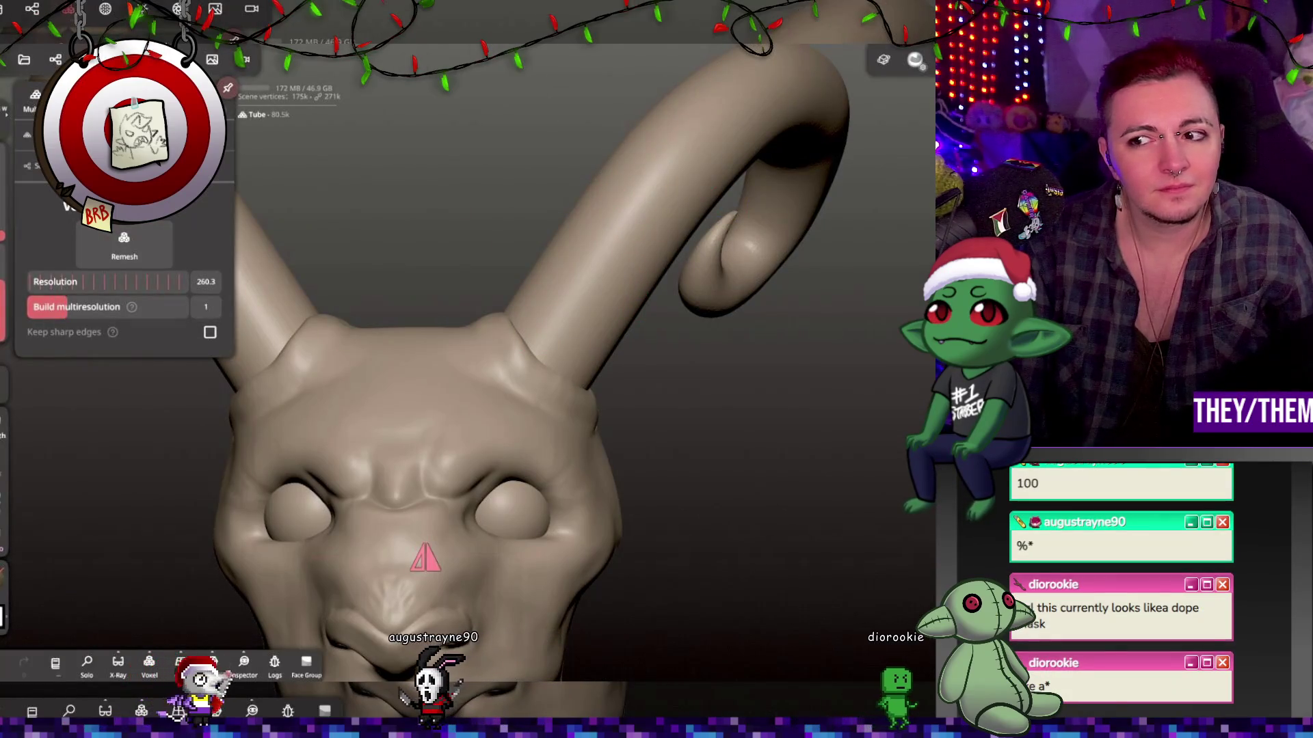
pyautogui.click(569, 287)
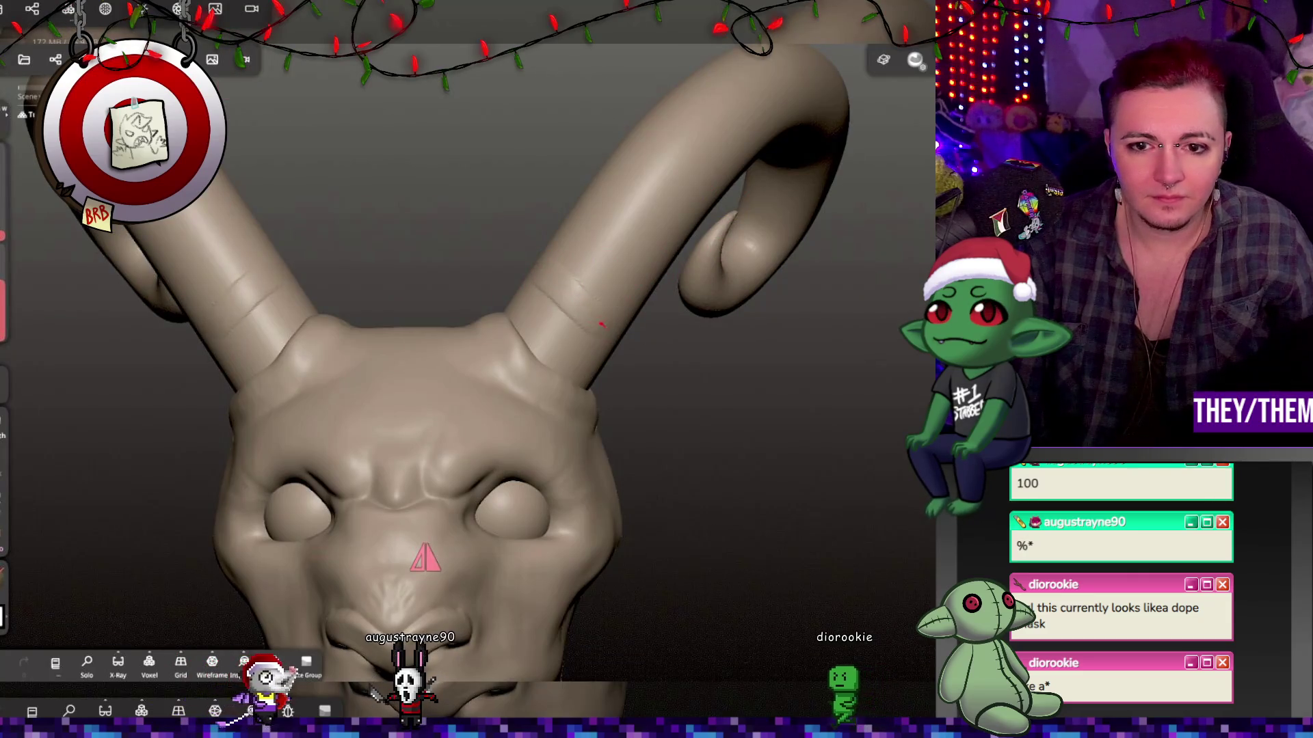
# Sculpt a raised ring band around the lower shaft of the left horn.
pyautogui.moveTo(635, 349)
pyautogui.mouseDown()
pyautogui.moveTo(841, 445)
pyautogui.moveTo(696, 328)
pyautogui.mouseUp()
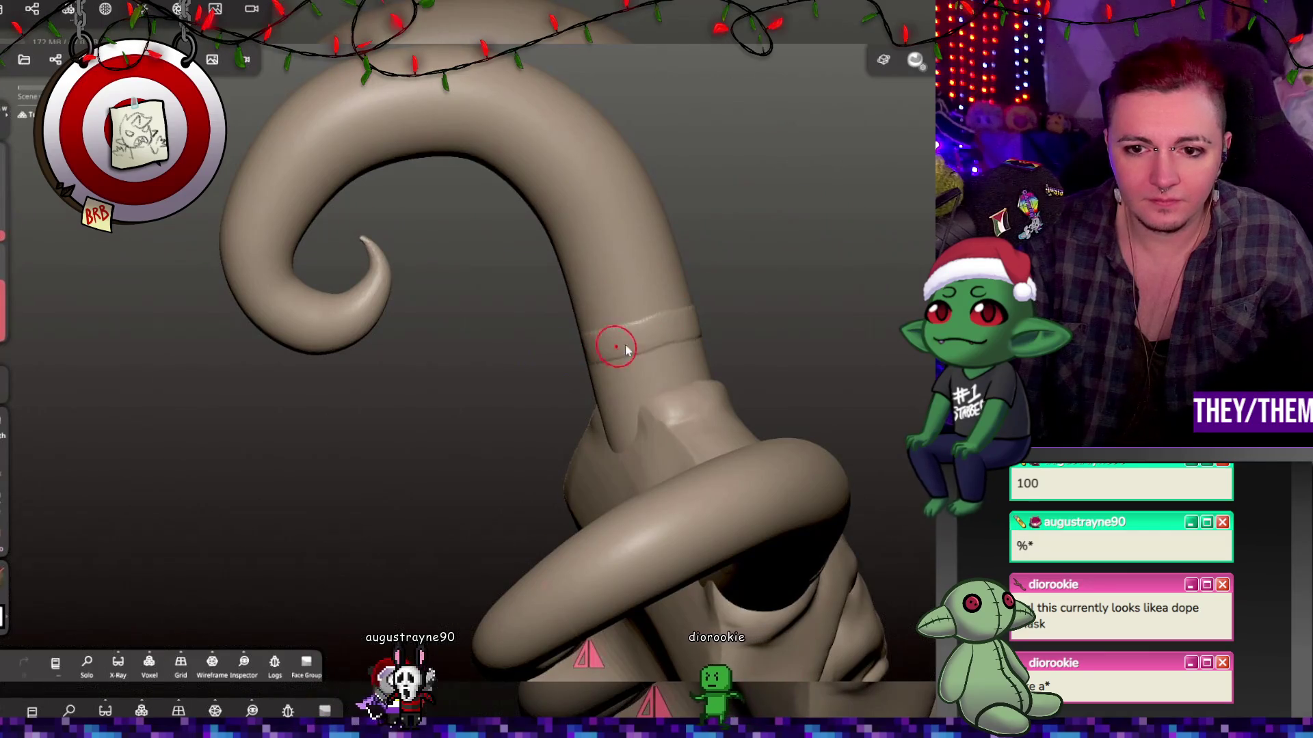
pyautogui.moveTo(616, 348)
pyautogui.mouseDown()
pyautogui.moveTo(792, 312)
pyautogui.moveTo(823, 243)
pyautogui.moveTo(671, 284)
pyautogui.mouseUp()
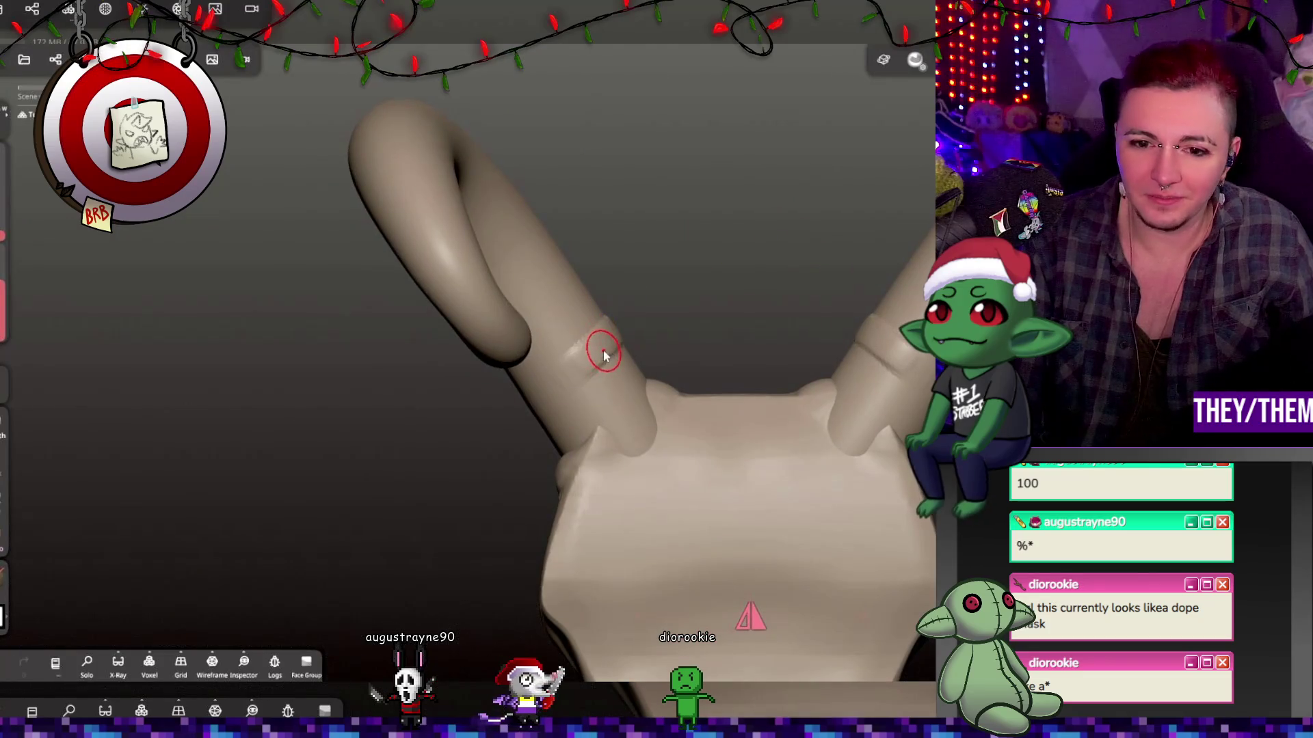
pyautogui.moveTo(625, 351)
pyautogui.mouseDown()
pyautogui.moveTo(567, 383)
pyautogui.moveTo(594, 396)
pyautogui.moveTo(537, 295)
pyautogui.mouseUp()
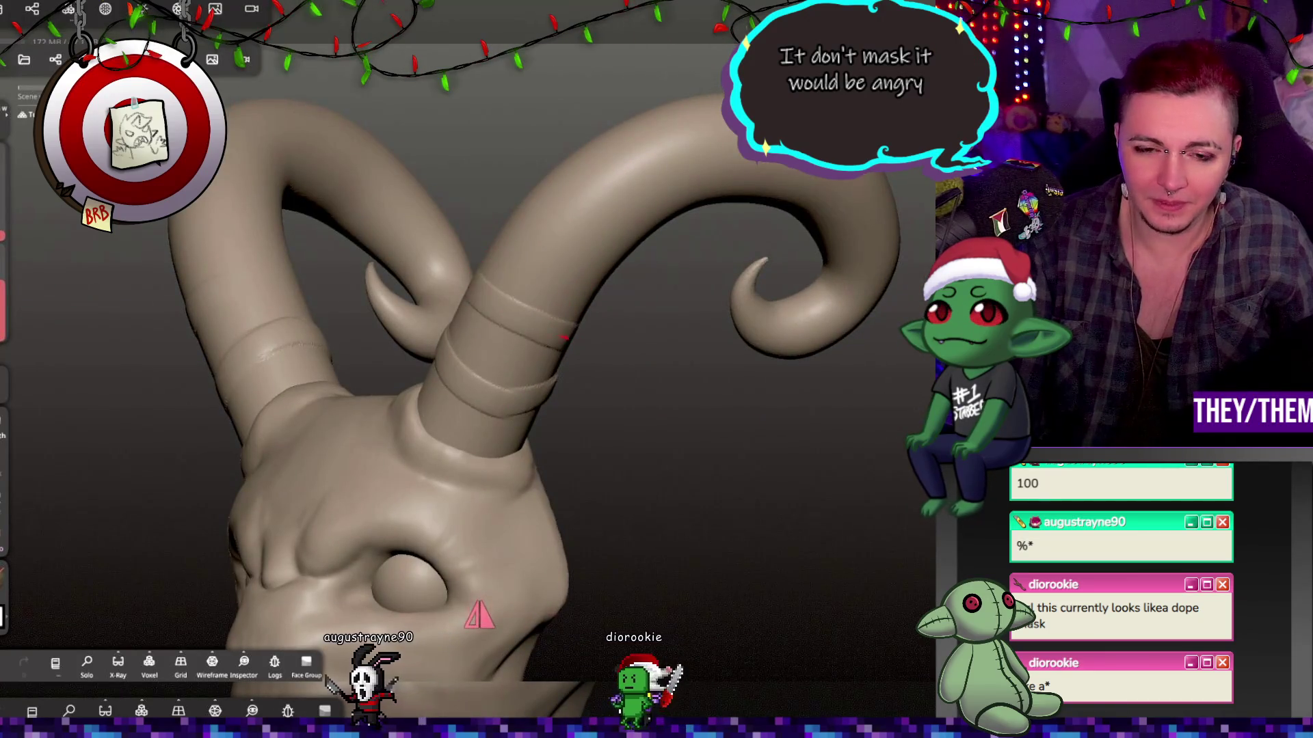
pyautogui.moveTo(615, 376); pyautogui.dragTo(778, 376)
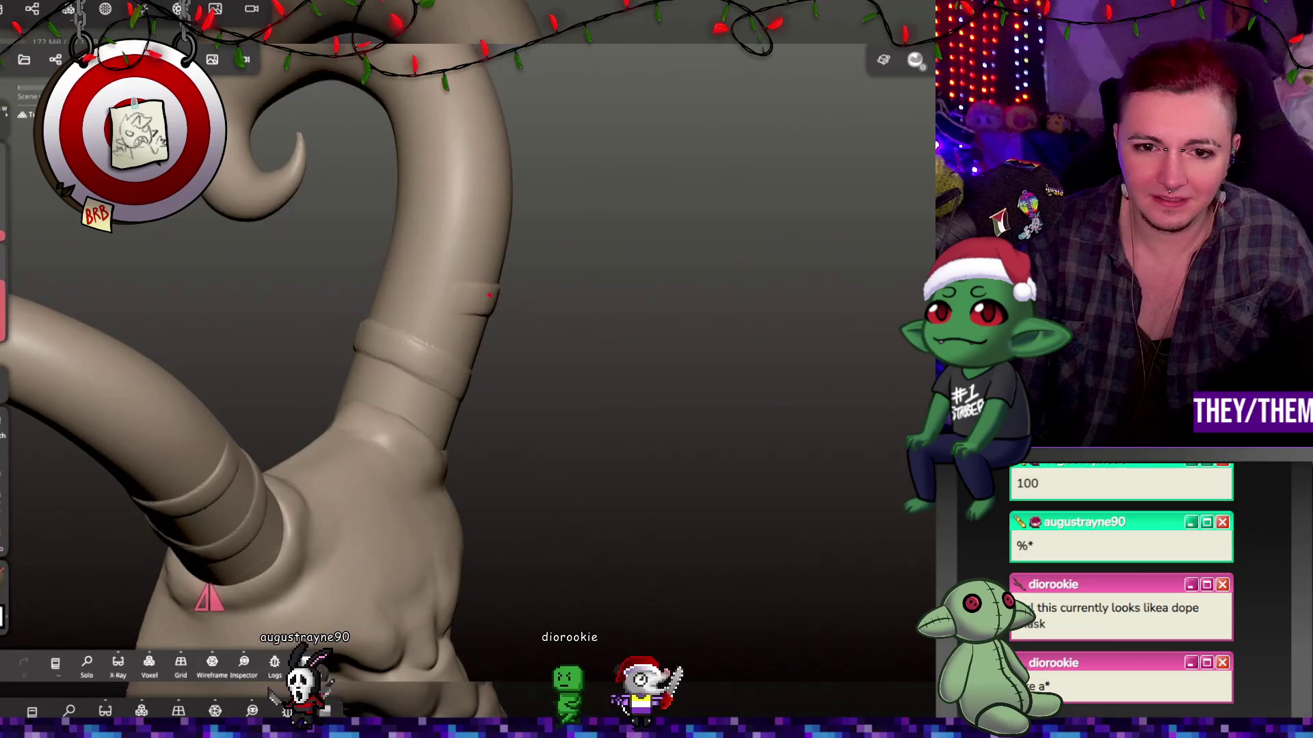
pyautogui.moveTo(511, 301); pyautogui.dragTo(779, 325)
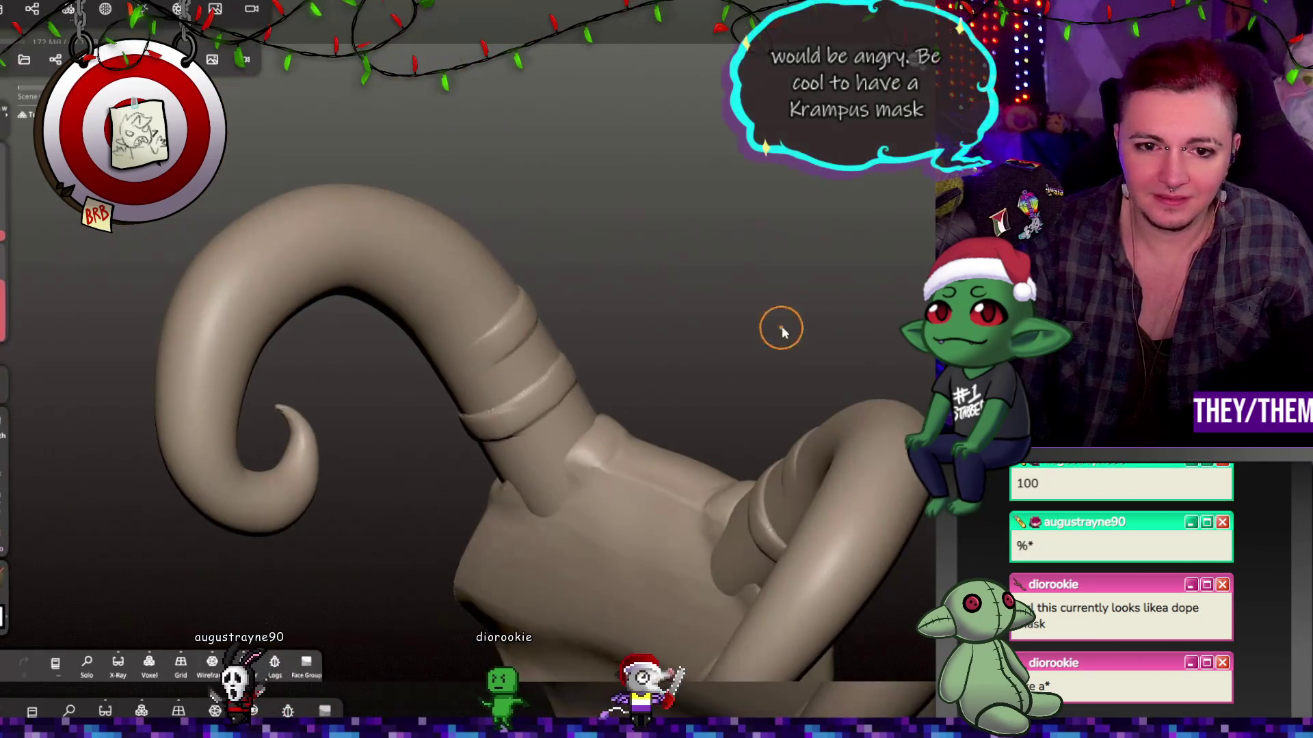
pyautogui.moveTo(495, 334)
pyautogui.mouseDown()
pyautogui.moveTo(435, 369)
pyautogui.moveTo(560, 317)
pyautogui.moveTo(499, 367)
pyautogui.moveTo(595, 360)
pyautogui.moveTo(528, 350)
pyautogui.mouseUp()
# Orbit around both horns to inspect the ring bands from several angles.
pyautogui.moveTo(454, 366)
pyautogui.mouseDown()
pyautogui.moveTo(689, 384)
pyautogui.moveTo(410, 273)
pyautogui.mouseUp()
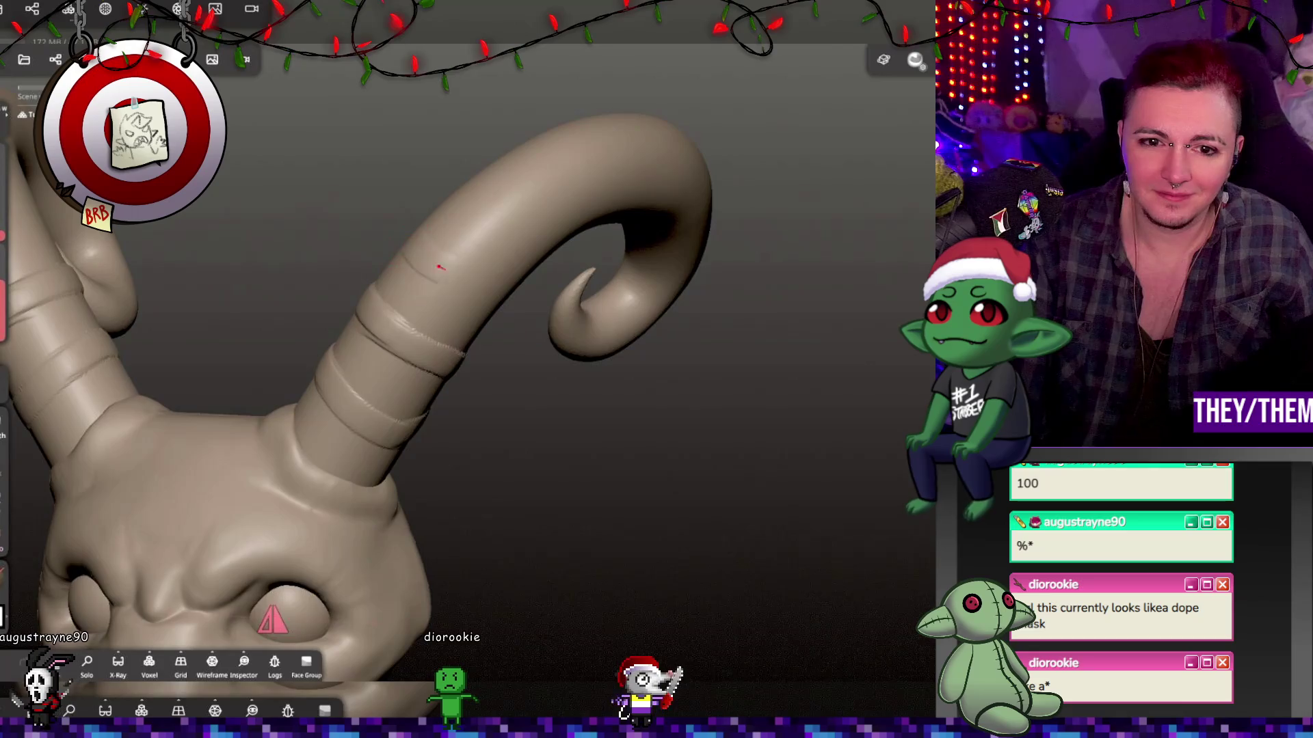
pyautogui.moveTo(498, 311)
pyautogui.mouseDown()
pyautogui.moveTo(747, 406)
pyautogui.moveTo(556, 287)
pyautogui.moveTo(644, 272)
pyautogui.moveTo(650, 191)
pyautogui.moveTo(423, 321)
pyautogui.moveTo(716, 383)
pyautogui.moveTo(512, 261)
pyautogui.moveTo(786, 417)
pyautogui.moveTo(587, 328)
pyautogui.moveTo(791, 108)
pyautogui.moveTo(739, 157)
pyautogui.mouseUp()
pyautogui.moveTo(606, 269)
pyautogui.mouseDown()
pyautogui.moveTo(756, 288)
pyautogui.moveTo(631, 292)
pyautogui.moveTo(750, 346)
pyautogui.moveTo(457, 556)
pyautogui.moveTo(686, 126)
pyautogui.mouseUp()
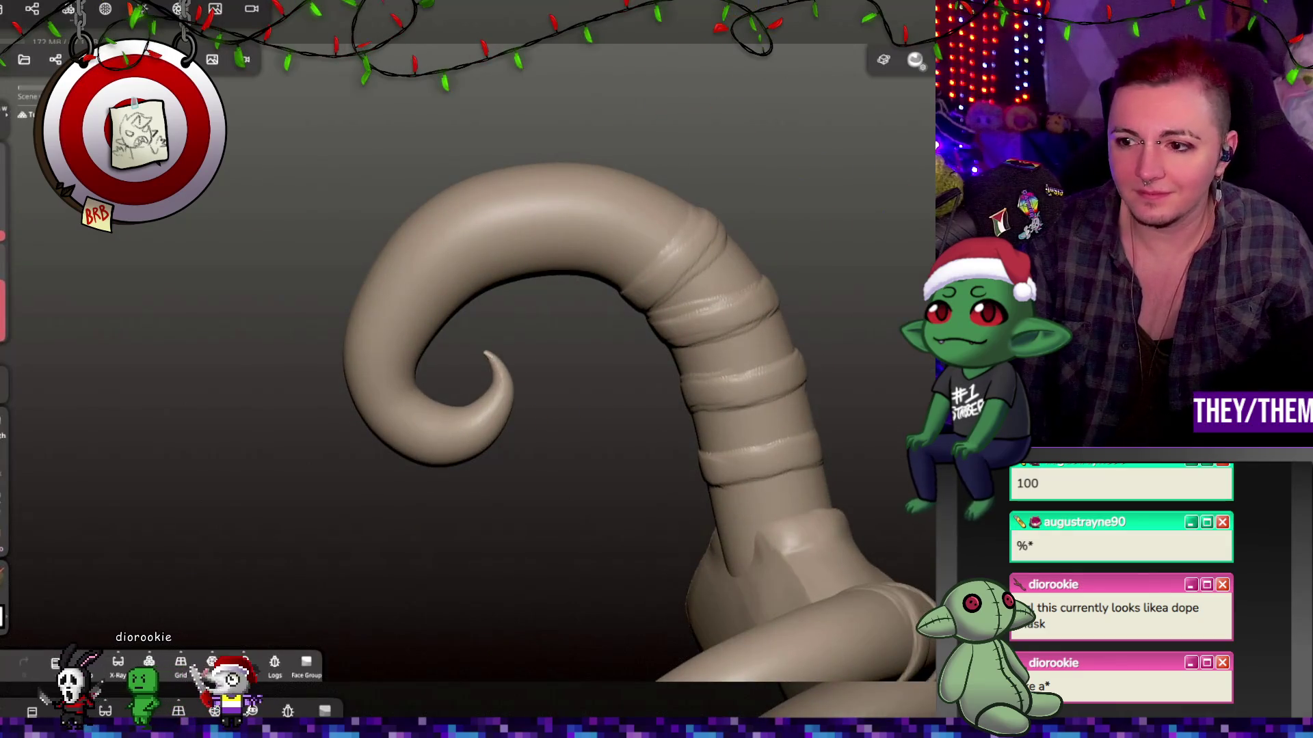
pyautogui.moveTo(632, 387)
pyautogui.mouseDown()
pyautogui.moveTo(651, 283)
pyautogui.moveTo(846, 447)
pyautogui.moveTo(827, 450)
pyautogui.moveTo(802, 407)
pyautogui.mouseUp()
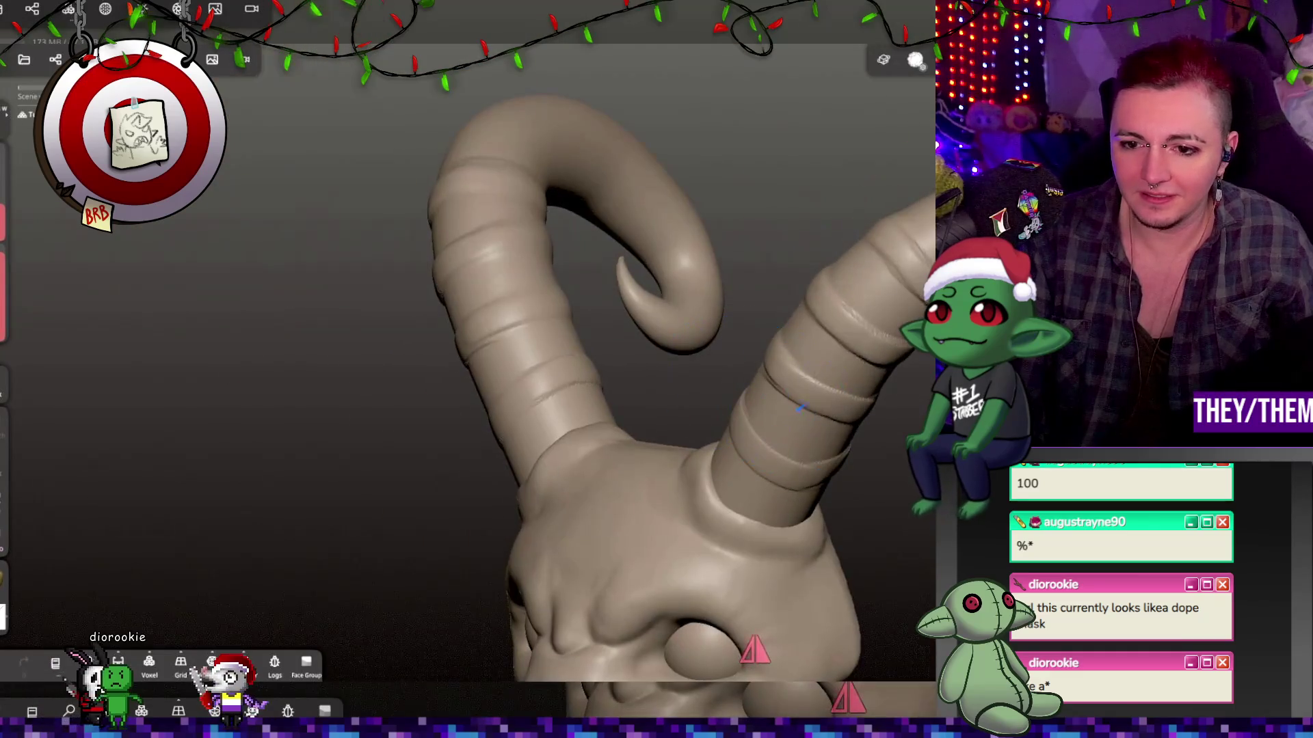
pyautogui.moveTo(853, 470)
pyautogui.mouseDown()
pyautogui.moveTo(786, 383)
pyautogui.moveTo(841, 292)
pyautogui.moveTo(305, 109)
pyautogui.moveTo(461, 141)
pyautogui.moveTo(400, 179)
pyautogui.mouseUp()
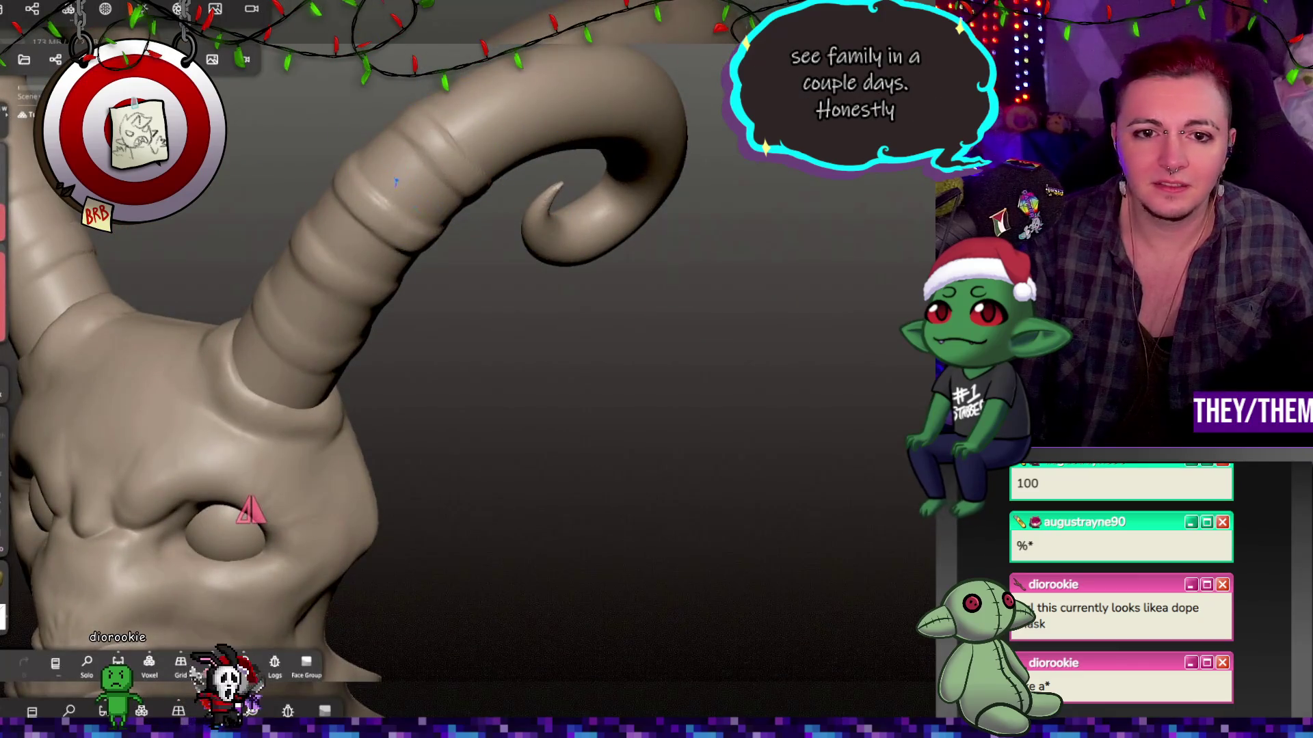
pyautogui.moveTo(452, 246); pyautogui.dragTo(469, 219)
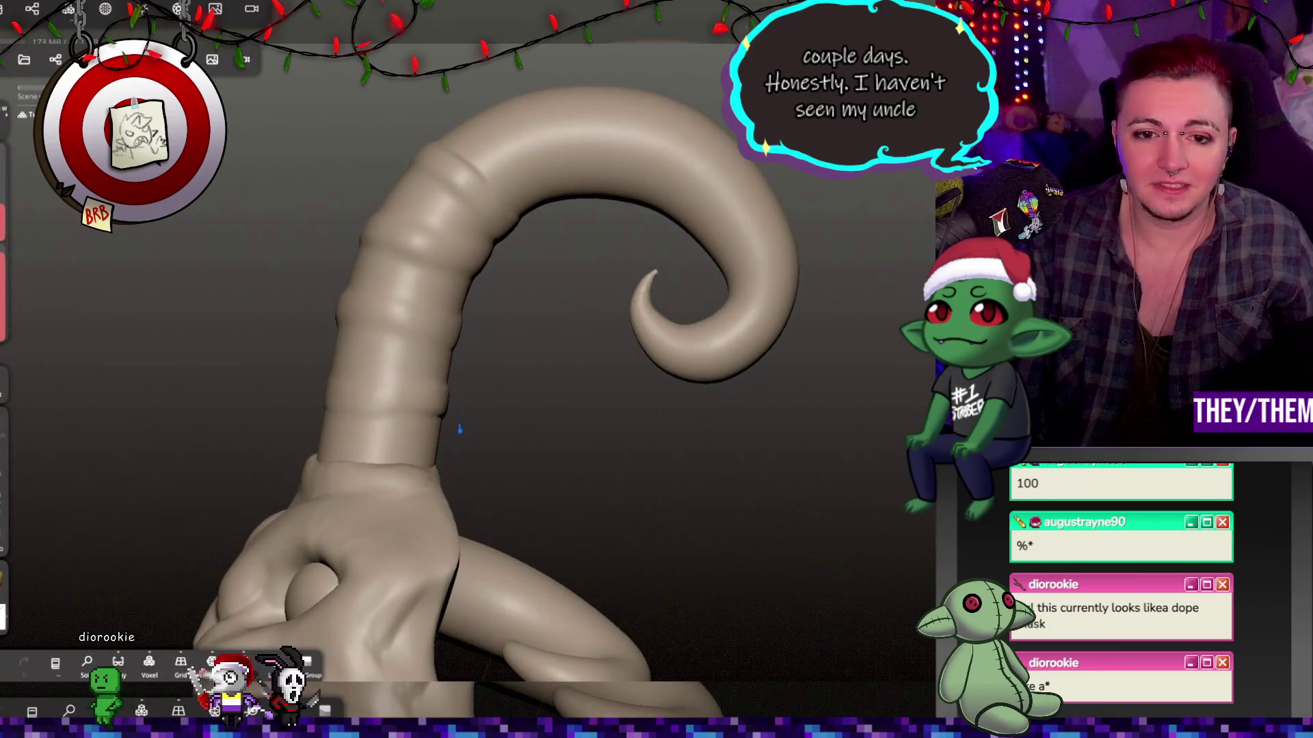
pyautogui.moveTo(477, 402); pyautogui.dragTo(441, 411, button='right')
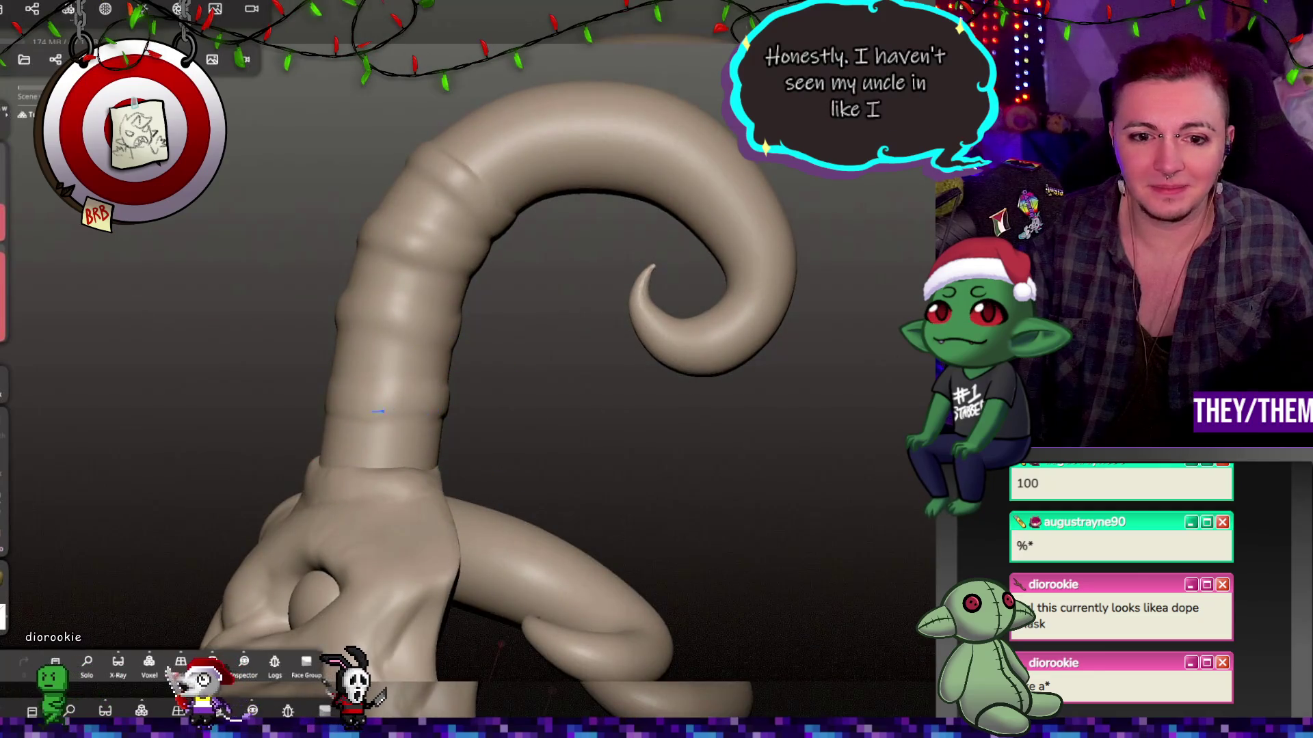
pyautogui.moveTo(366, 249)
pyautogui.mouseDown(button='right')
pyautogui.moveTo(493, 284)
pyautogui.moveTo(476, 218)
pyautogui.moveTo(623, 293)
pyautogui.moveTo(571, 358)
pyautogui.moveTo(317, 238)
pyautogui.moveTo(326, 360)
pyautogui.moveTo(432, 373)
pyautogui.moveTo(216, 500)
pyautogui.moveTo(278, 469)
pyautogui.mouseUp(button='right')
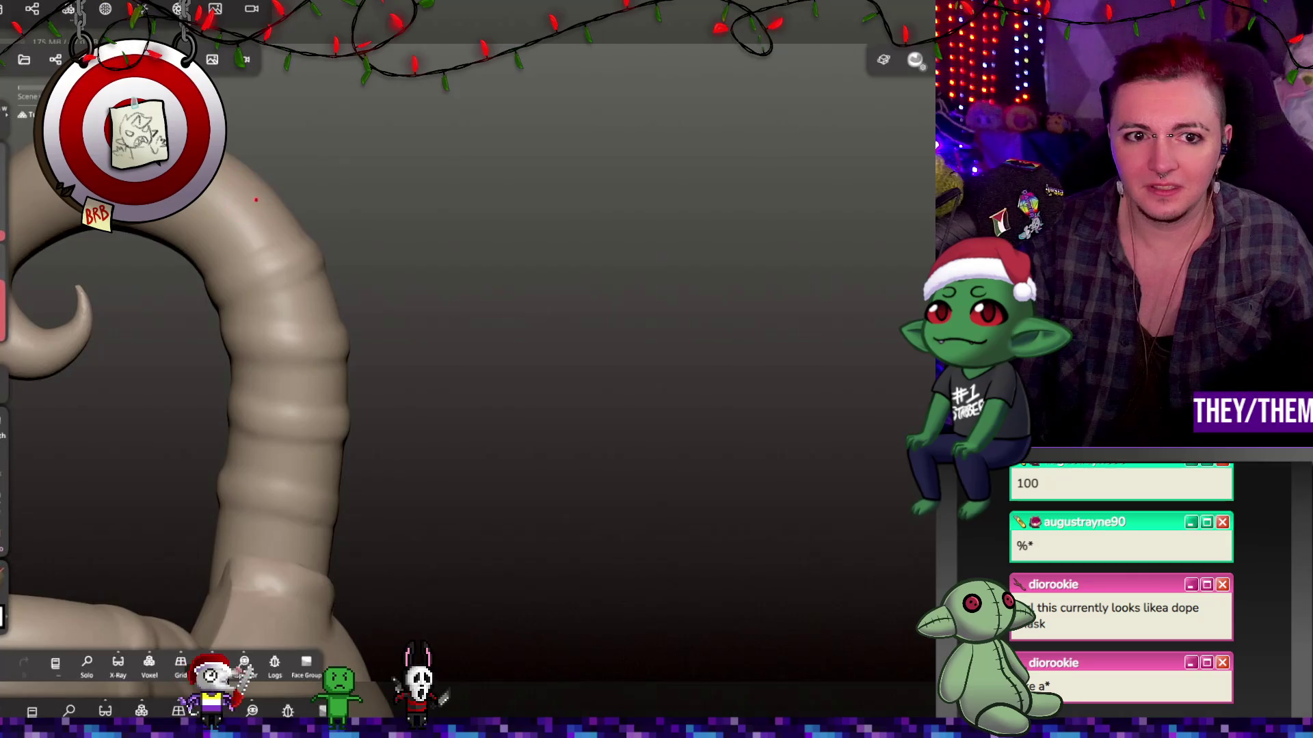
# Orbit and zoom the view until the ridged horn arcs upward across the screen.
pyautogui.moveTo(178, 270); pyautogui.dragTo(187, 257, button='right')
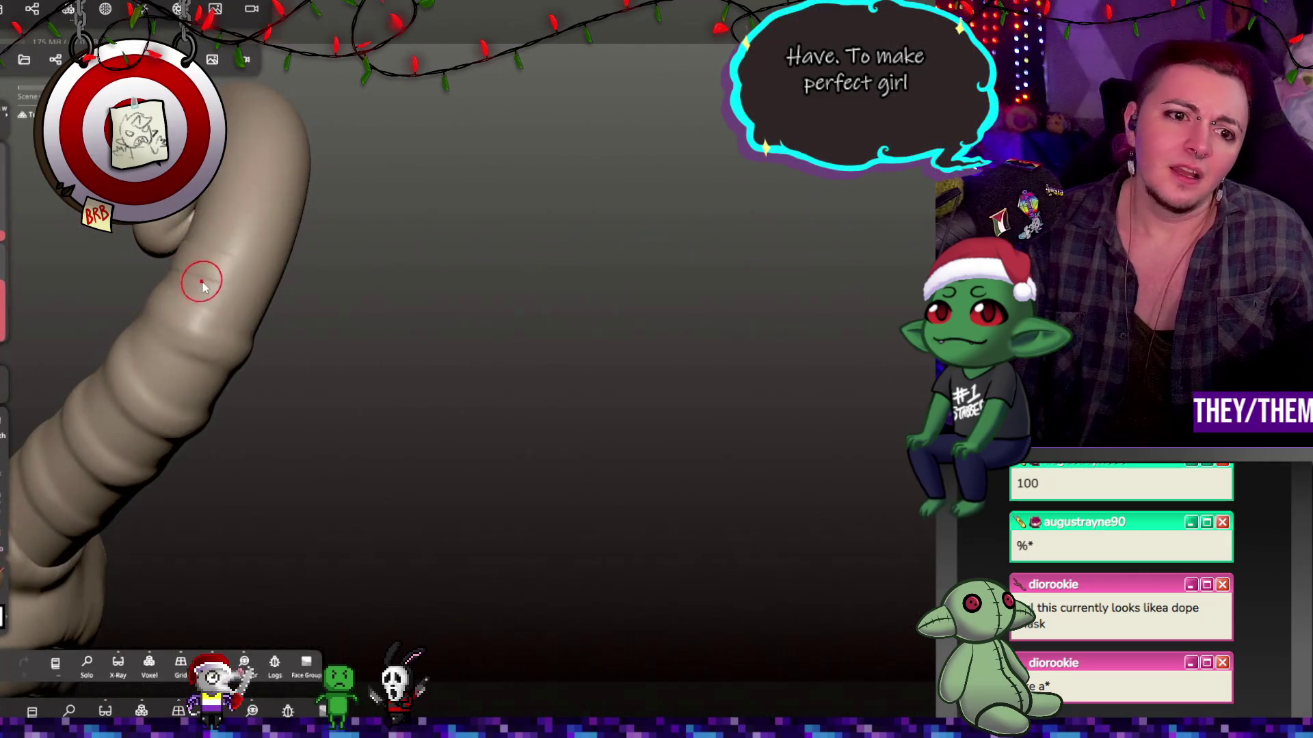
pyautogui.moveTo(314, 303); pyautogui.dragTo(370, 294, button='right')
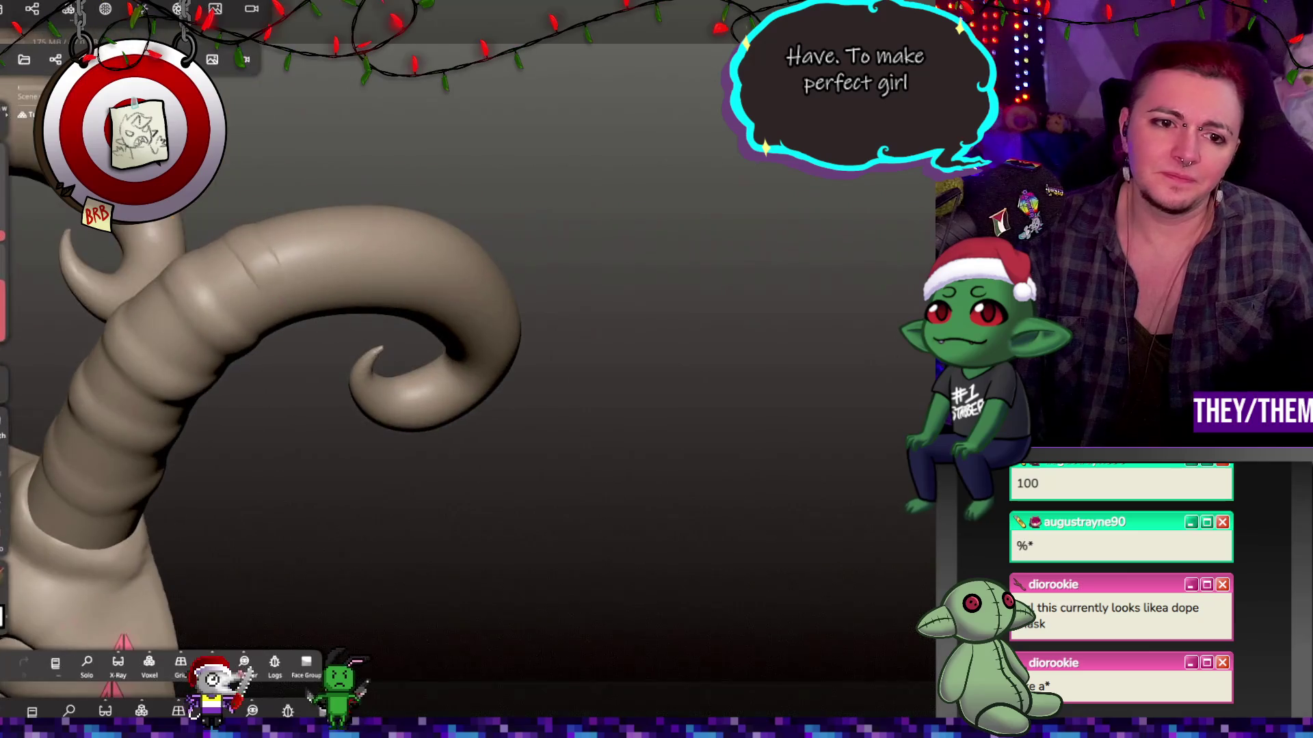
pyautogui.moveTo(299, 332); pyautogui.dragTo(263, 280, button='right')
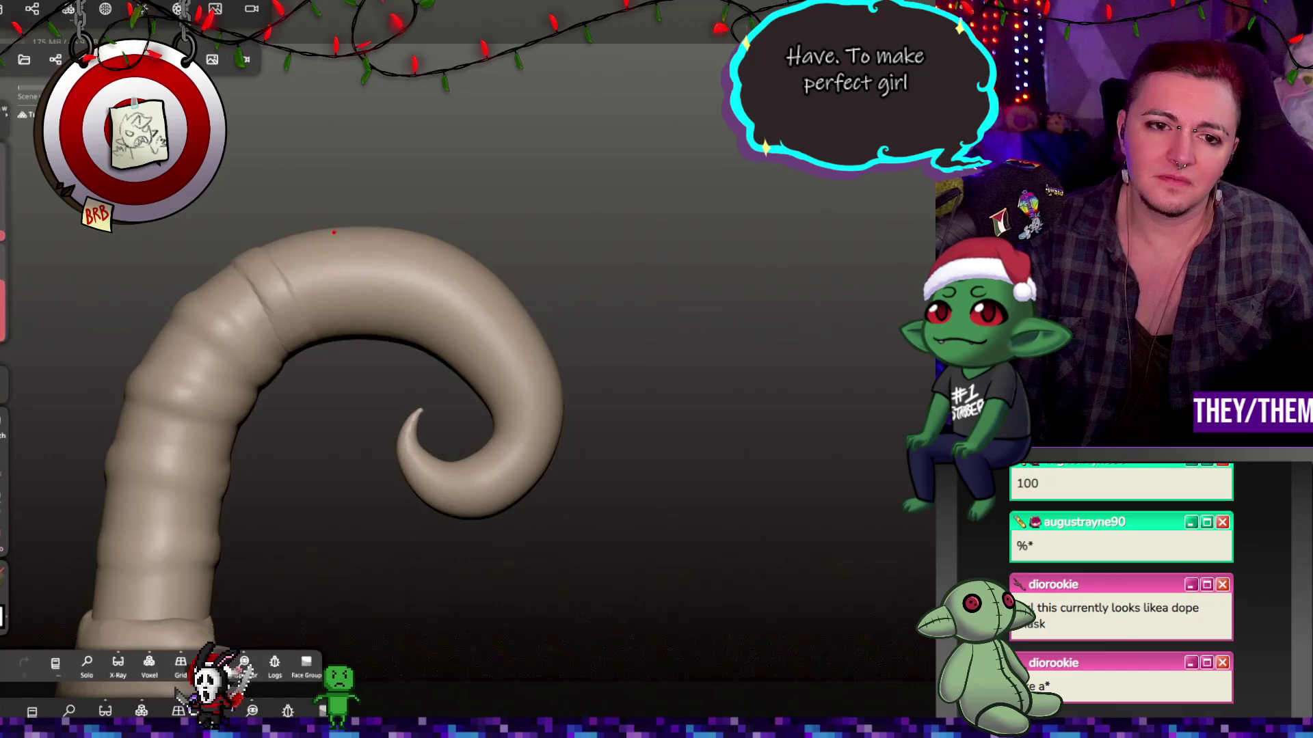
pyautogui.moveTo(343, 191); pyautogui.dragTo(326, 239, button='right')
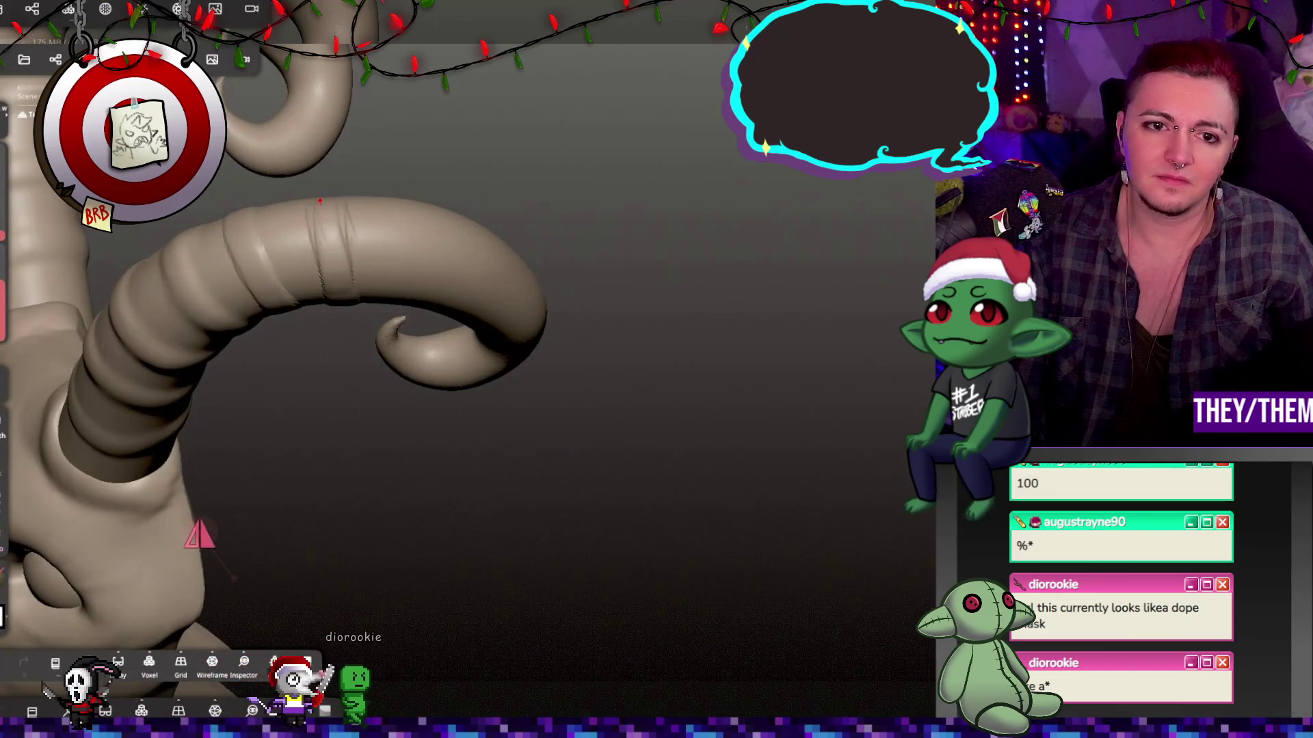
pyautogui.moveTo(369, 138)
pyautogui.mouseDown(button='right')
pyautogui.moveTo(385, 298)
pyautogui.moveTo(355, 267)
pyautogui.moveTo(560, 146)
pyautogui.moveTo(354, 288)
pyautogui.mouseUp(button='right')
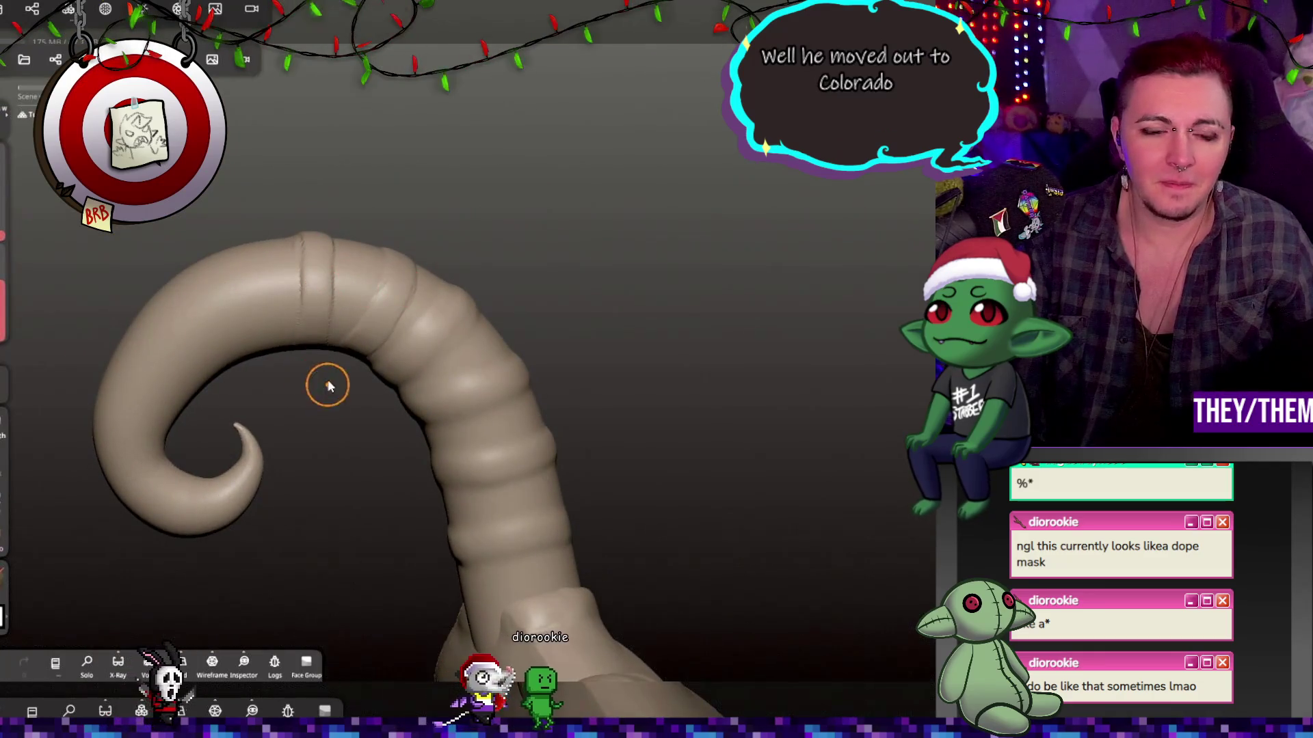
pyautogui.moveTo(328, 381); pyautogui.dragTo(305, 153, button='right')
pyautogui.moveTo(306, 381)
pyautogui.mouseDown(button='right')
pyautogui.moveTo(315, 280)
pyautogui.moveTo(313, 525)
pyautogui.mouseUp(button='right')
# Carve groove lines across the horn between its ring bands, then inspect both horns.
pyautogui.moveTo(228, 232); pyautogui.dragTo(245, 308)
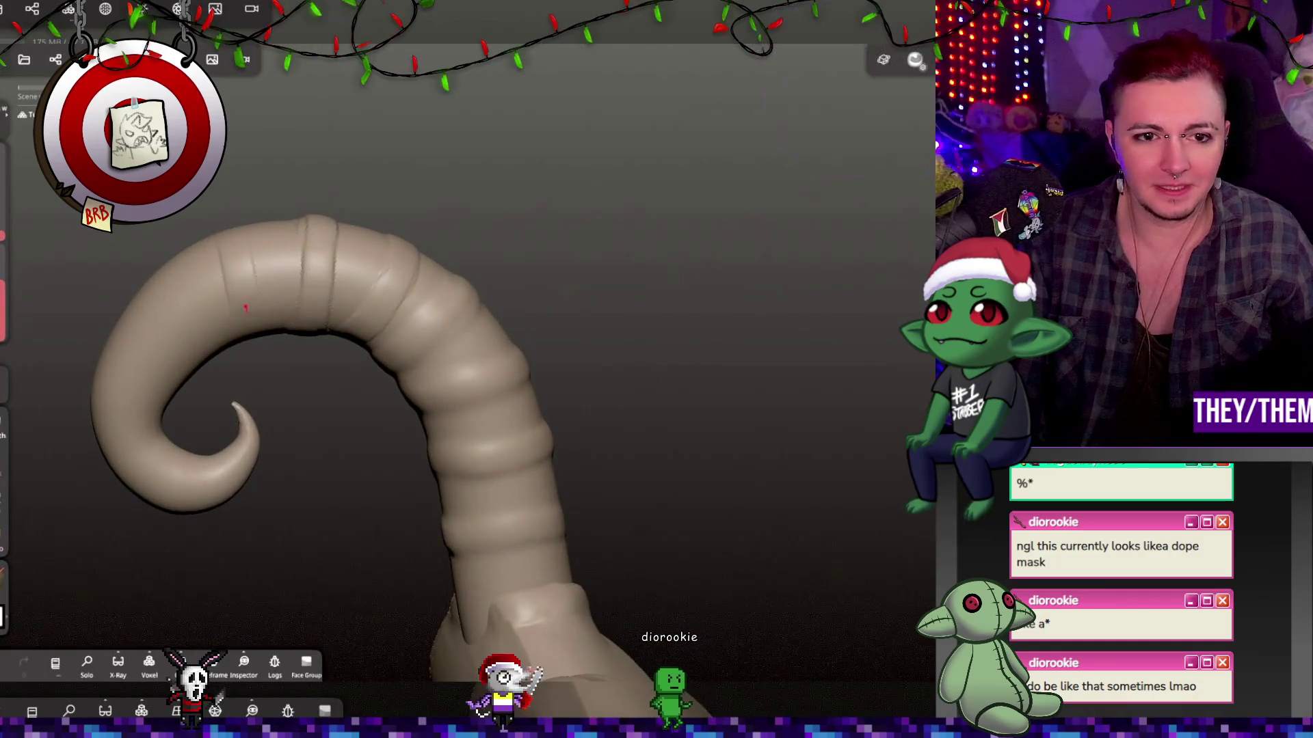
pyautogui.moveTo(250, 319)
pyautogui.mouseDown(button='right')
pyautogui.moveTo(305, 263)
pyautogui.moveTo(286, 164)
pyautogui.moveTo(247, 219)
pyautogui.moveTo(229, 301)
pyautogui.mouseUp(button='right')
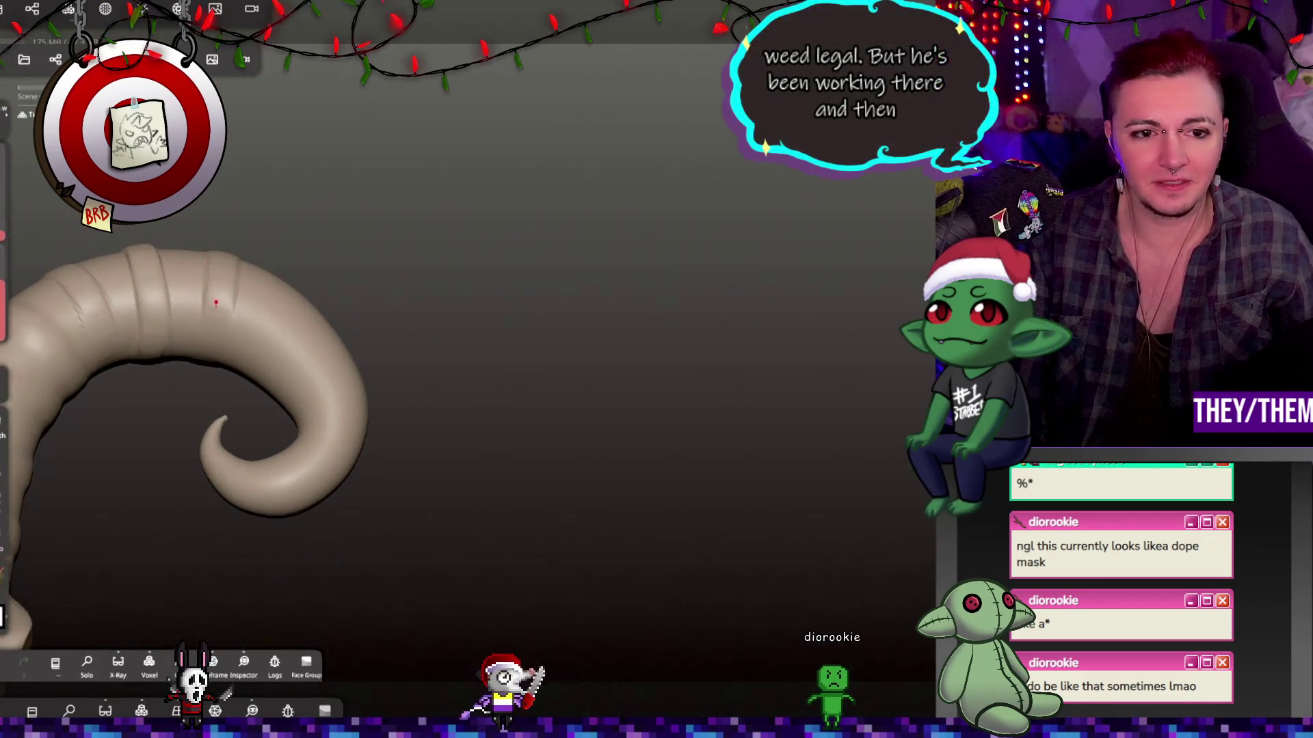
pyautogui.moveTo(291, 262); pyautogui.dragTo(229, 360, button='right')
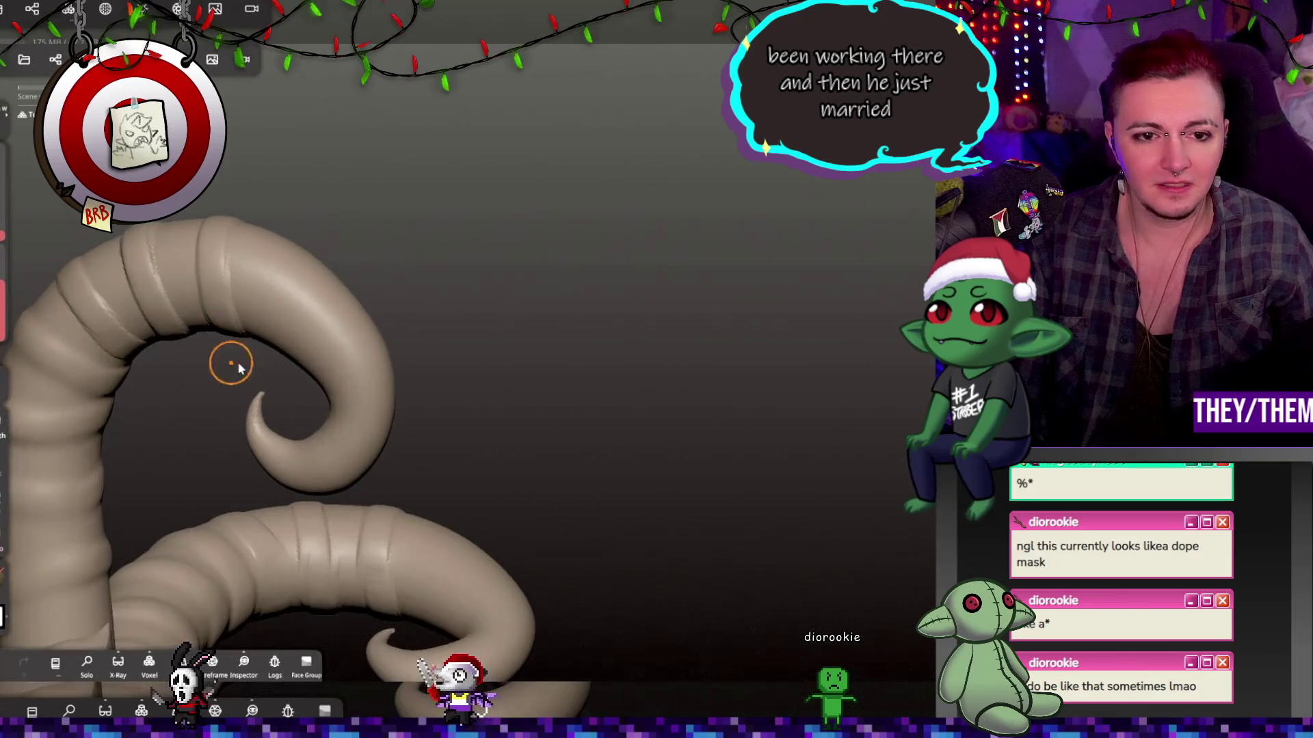
pyautogui.moveTo(349, 240); pyautogui.dragTo(208, 322, button='right')
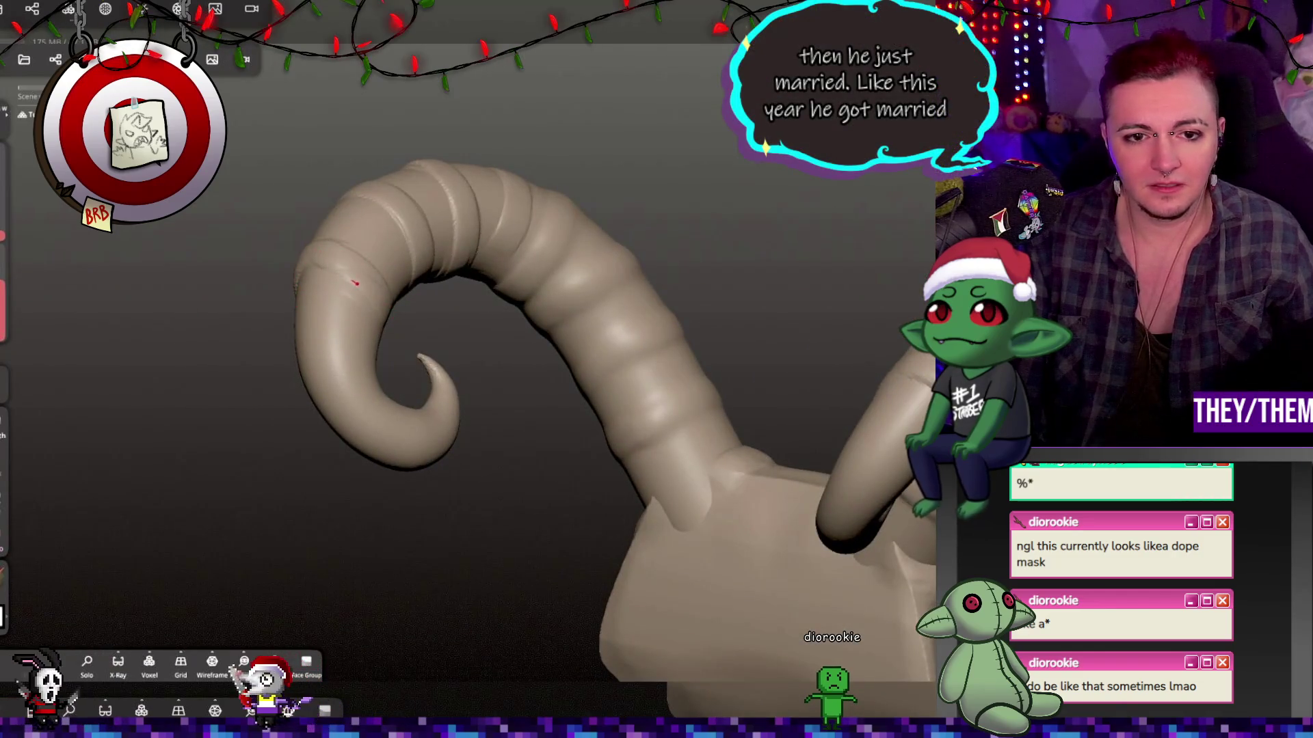
pyautogui.moveTo(301, 264)
pyautogui.mouseDown(button='right')
pyautogui.moveTo(301, 298)
pyautogui.moveTo(453, 323)
pyautogui.moveTo(335, 303)
pyautogui.moveTo(357, 360)
pyautogui.moveTo(520, 286)
pyautogui.moveTo(462, 381)
pyautogui.moveTo(342, 369)
pyautogui.moveTo(383, 284)
pyautogui.moveTo(413, 337)
pyautogui.moveTo(314, 354)
pyautogui.moveTo(421, 410)
pyautogui.moveTo(285, 348)
pyautogui.moveTo(299, 363)
pyautogui.mouseUp(button='right')
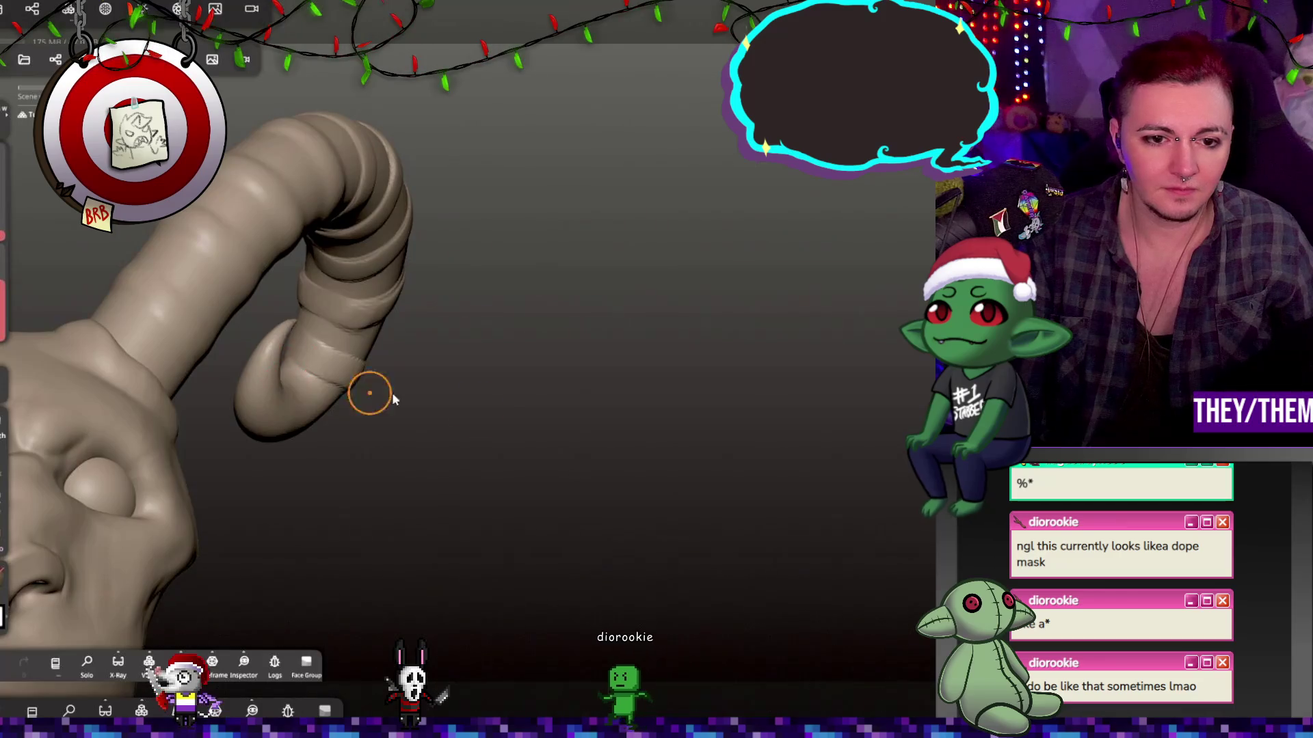
pyautogui.moveTo(367, 390); pyautogui.dragTo(224, 421, button='right')
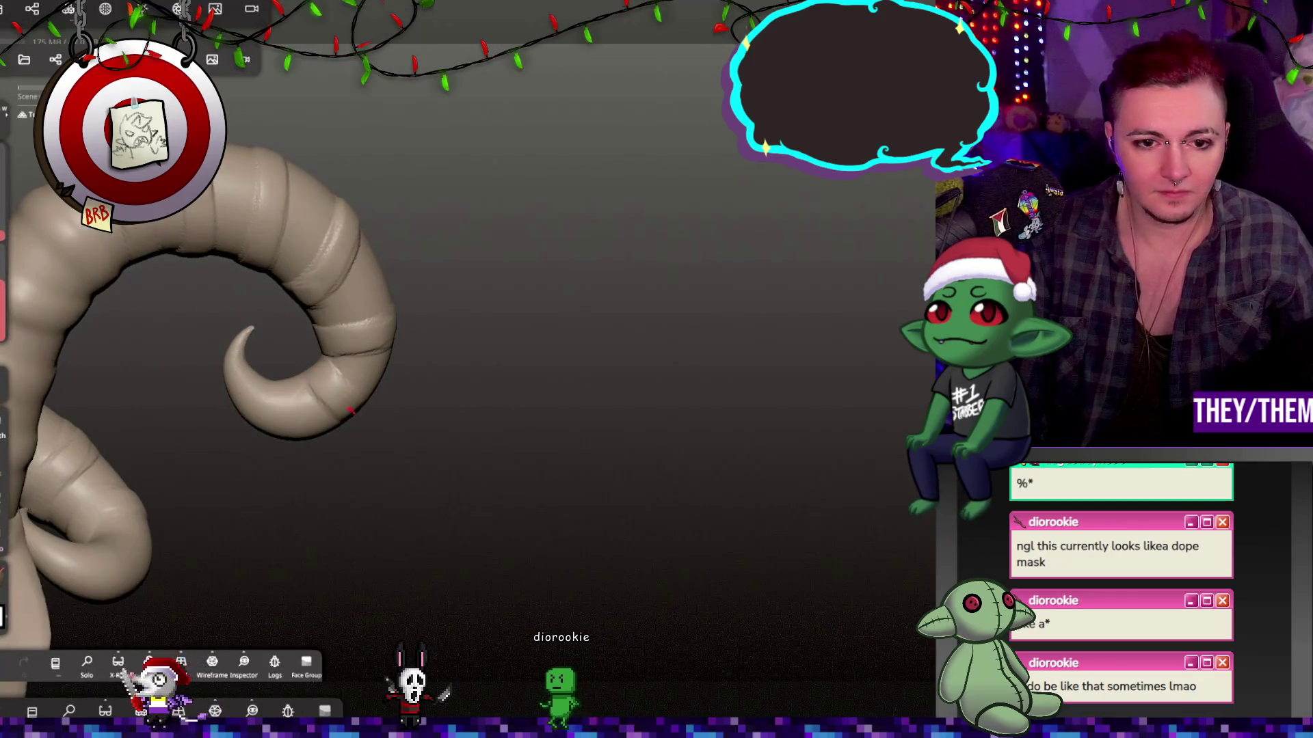
pyautogui.moveTo(441, 435); pyautogui.dragTo(340, 406, button='right')
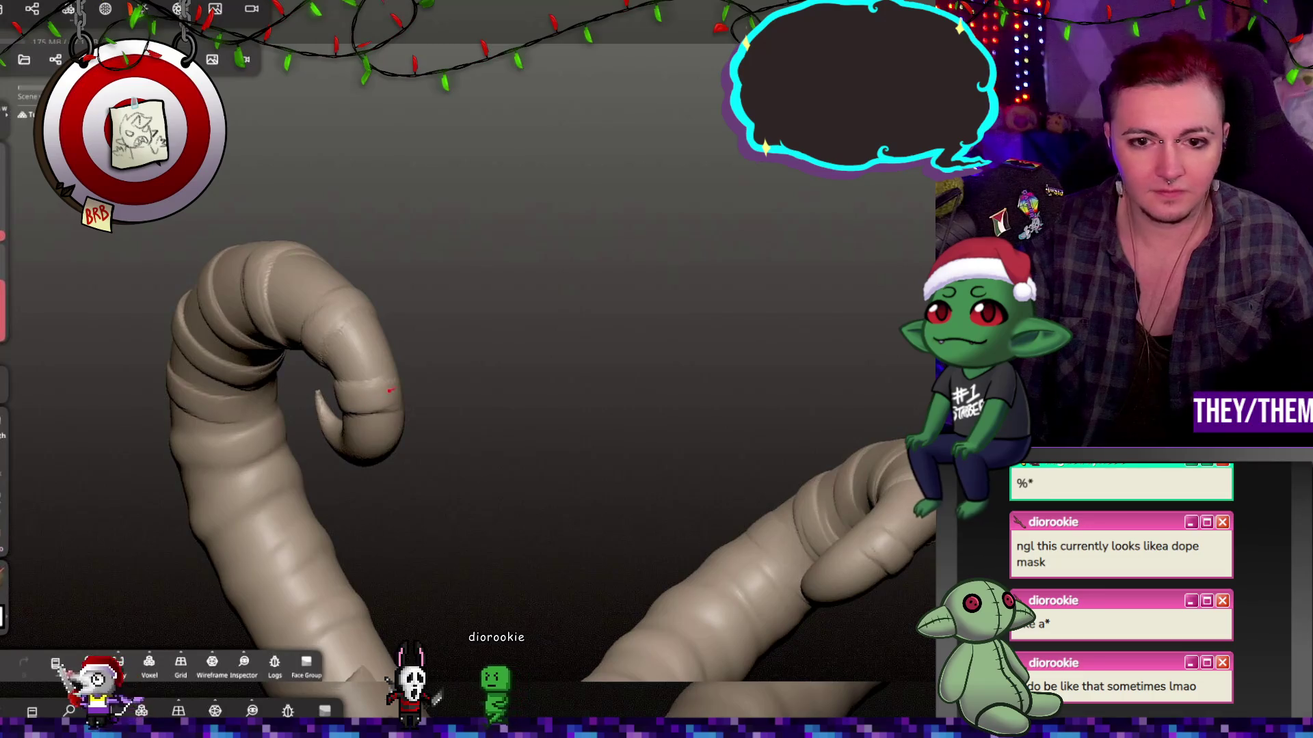
pyautogui.moveTo(481, 372); pyautogui.dragTo(235, 469, button='right')
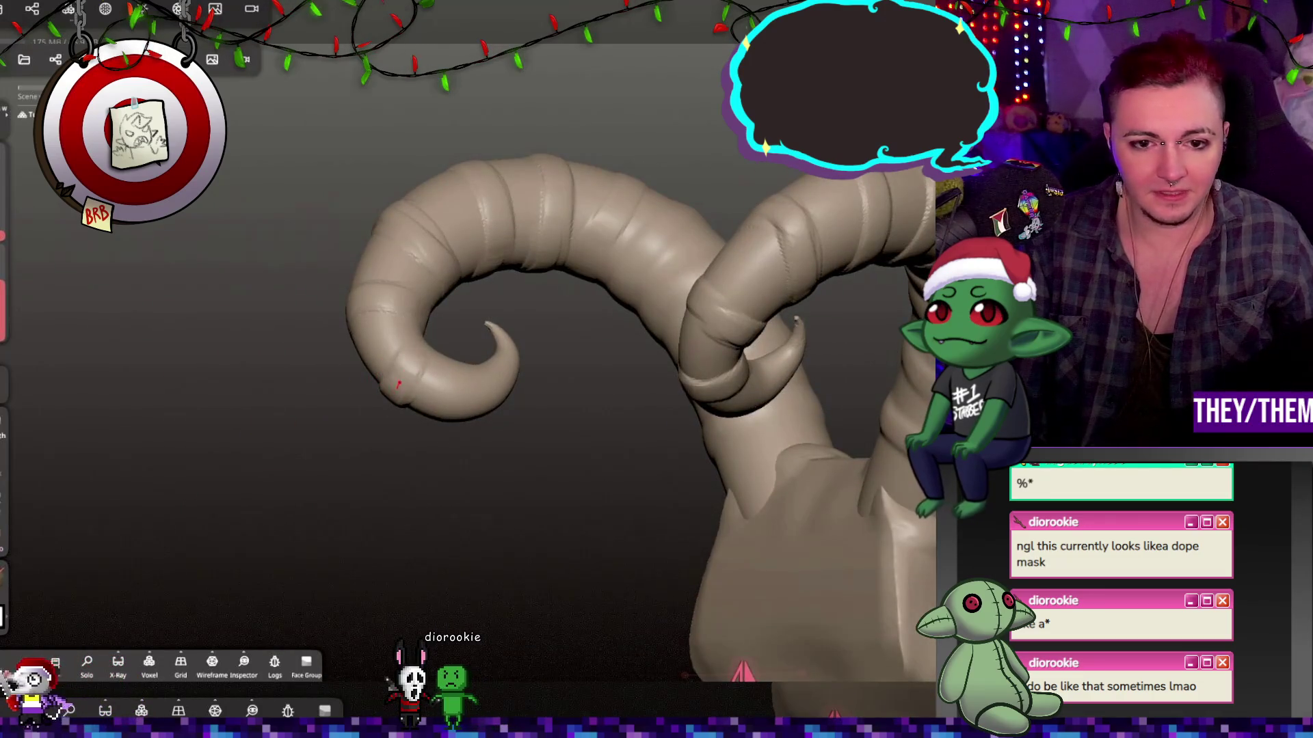
pyautogui.moveTo(454, 337)
pyautogui.mouseDown(button='right')
pyautogui.moveTo(489, 462)
pyautogui.moveTo(430, 375)
pyautogui.moveTo(483, 490)
pyautogui.moveTo(461, 349)
pyautogui.mouseUp(button='right')
pyautogui.moveTo(515, 407); pyautogui.dragTo(504, 287, button='right')
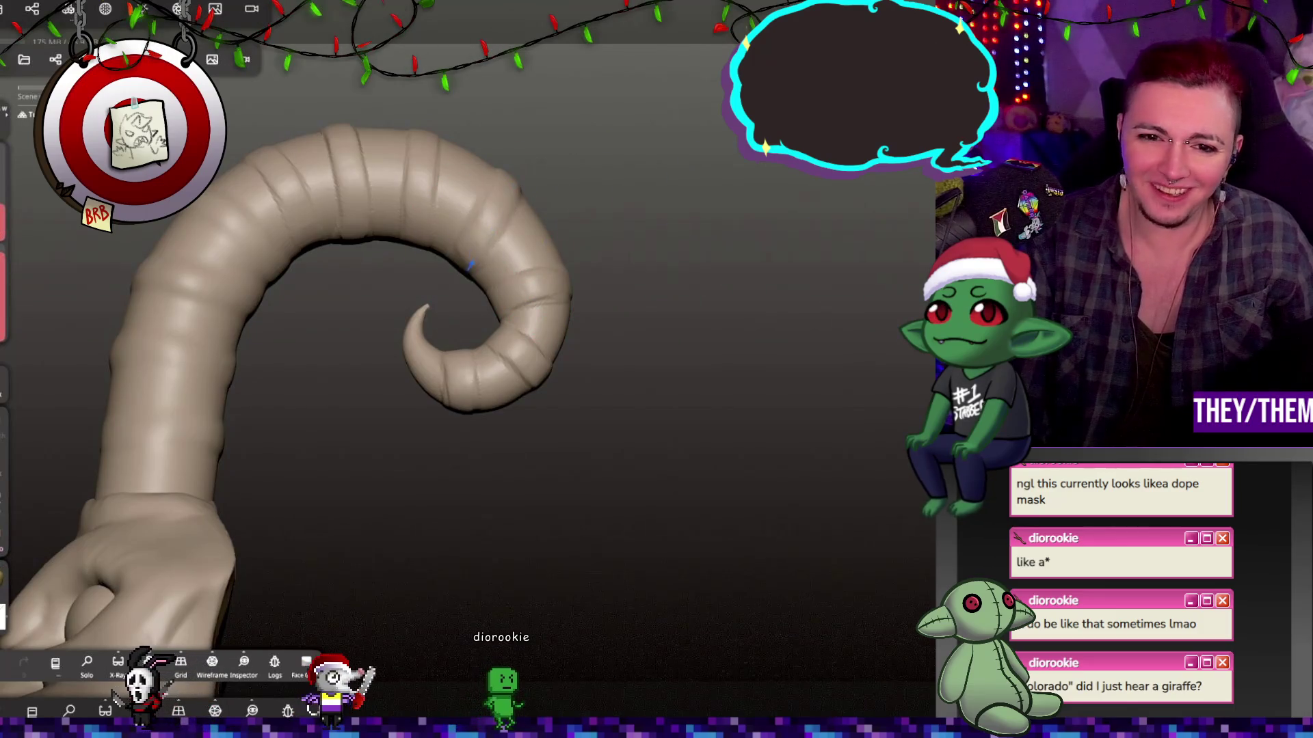
pyautogui.moveTo(330, 117)
pyautogui.mouseDown(button='right')
pyautogui.moveTo(326, 248)
pyautogui.moveTo(437, 287)
pyautogui.mouseUp(button='right')
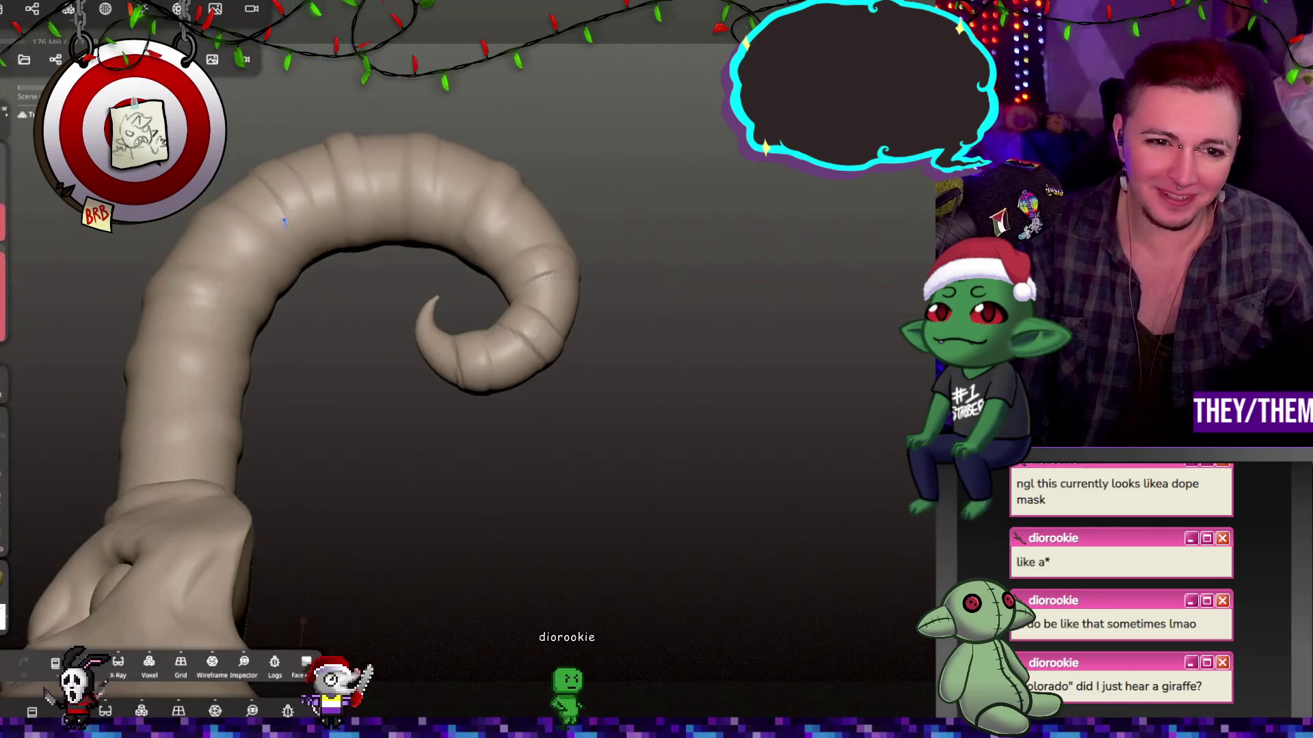
pyautogui.moveTo(557, 327)
pyautogui.mouseDown(button='right')
pyautogui.moveTo(481, 370)
pyautogui.moveTo(561, 266)
pyautogui.moveTo(619, 245)
pyautogui.mouseUp(button='right')
pyautogui.moveTo(615, 321); pyautogui.dragTo(470, 317, button='right')
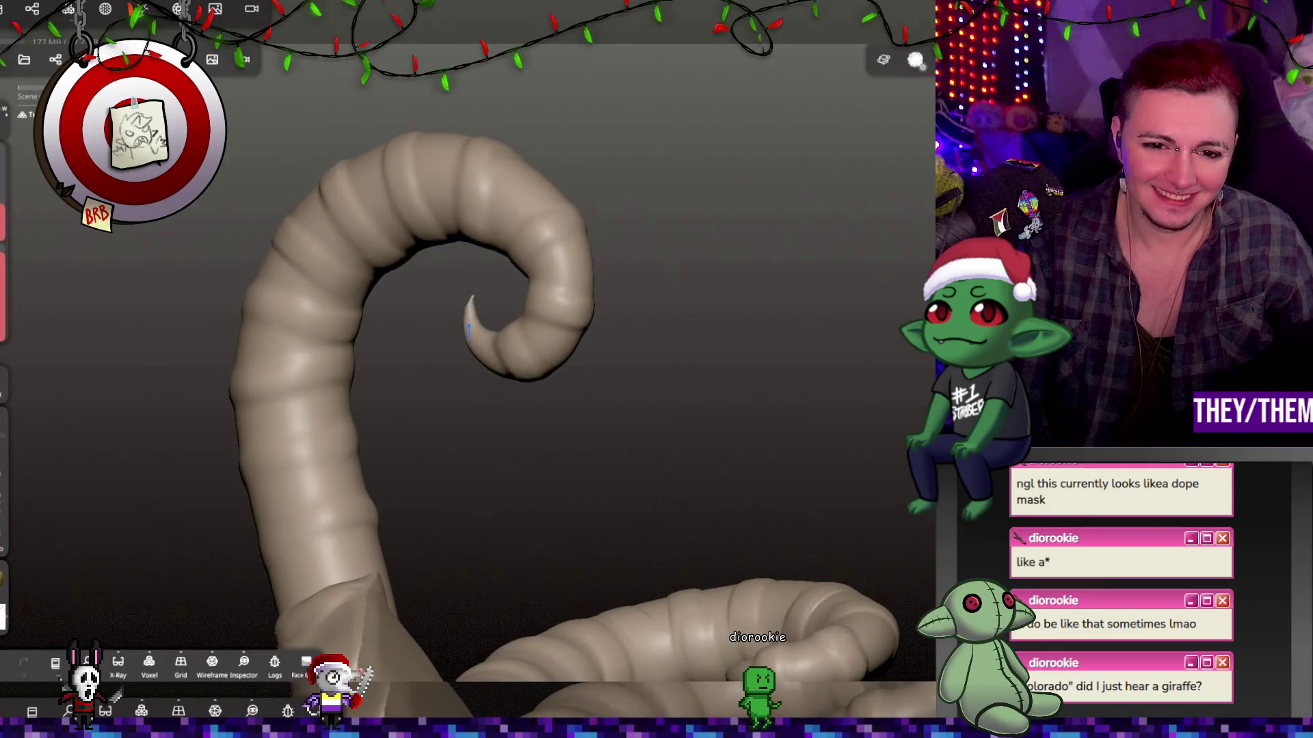
pyautogui.moveTo(590, 332)
pyautogui.mouseDown(button='right')
pyautogui.moveTo(918, 423)
pyautogui.moveTo(668, 375)
pyautogui.mouseUp(button='right')
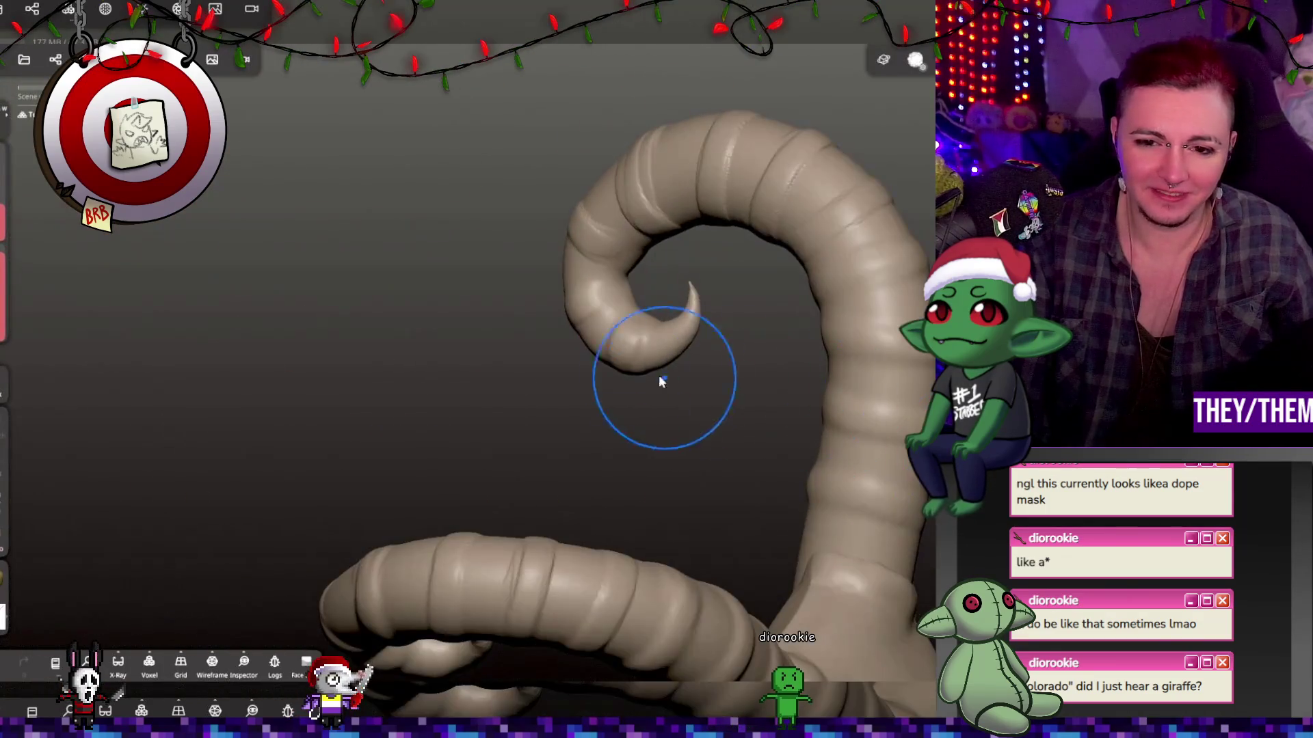
pyautogui.moveTo(646, 305)
pyautogui.mouseDown(button='right')
pyautogui.moveTo(767, 173)
pyautogui.moveTo(847, 343)
pyautogui.moveTo(903, 397)
pyautogui.moveTo(782, 241)
pyautogui.moveTo(849, 395)
pyautogui.moveTo(878, 287)
pyautogui.moveTo(904, 251)
pyautogui.mouseUp(button='right')
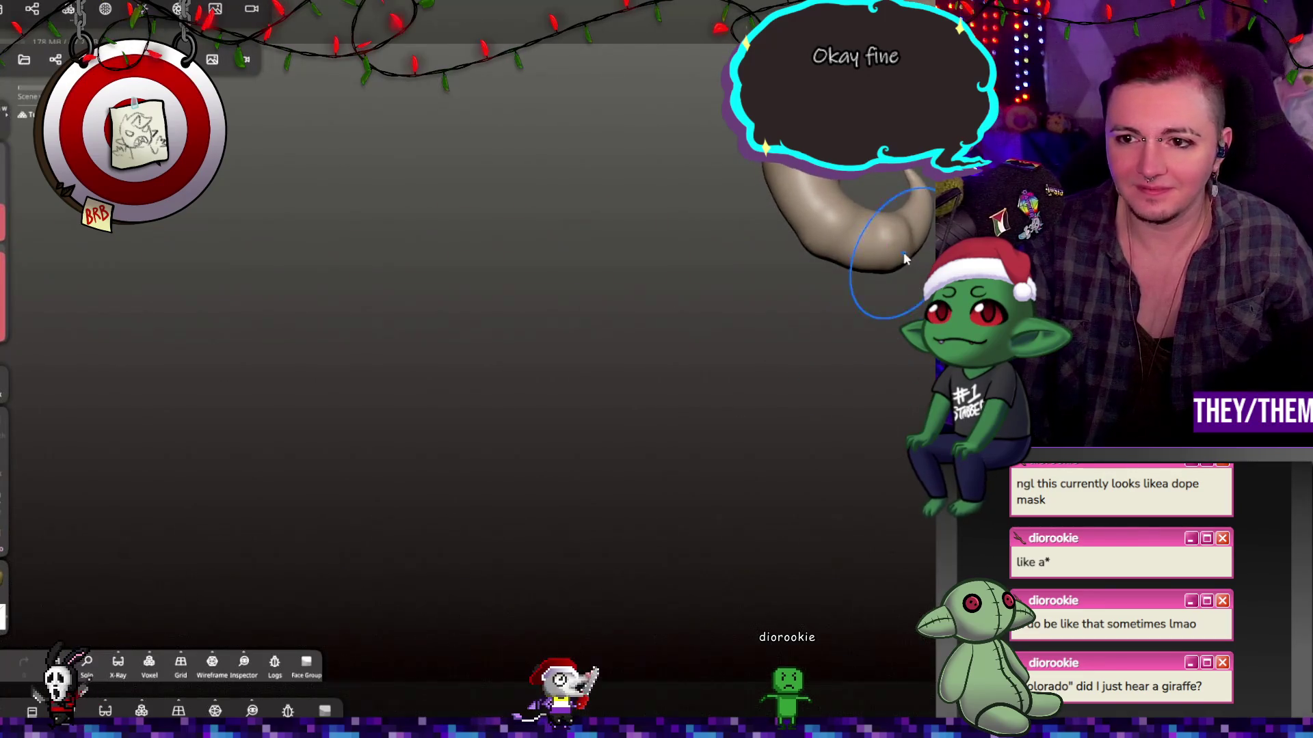
pyautogui.moveTo(774, 275)
pyautogui.mouseDown(button='right')
pyautogui.moveTo(918, 212)
pyautogui.moveTo(879, 307)
pyautogui.moveTo(771, 381)
pyautogui.moveTo(797, 487)
pyautogui.moveTo(741, 557)
pyautogui.moveTo(760, 503)
pyautogui.moveTo(670, 548)
pyautogui.moveTo(860, 333)
pyautogui.moveTo(867, 306)
pyautogui.moveTo(875, 346)
pyautogui.moveTo(717, 433)
pyautogui.moveTo(926, 404)
pyautogui.moveTo(621, 238)
pyautogui.moveTo(848, 327)
pyautogui.moveTo(727, 372)
pyautogui.moveTo(663, 522)
pyautogui.moveTo(595, 331)
pyautogui.moveTo(580, 350)
pyautogui.moveTo(585, 313)
pyautogui.moveTo(531, 430)
pyautogui.moveTo(906, 352)
pyautogui.mouseUp(button='right')
pyautogui.click(581, 294)
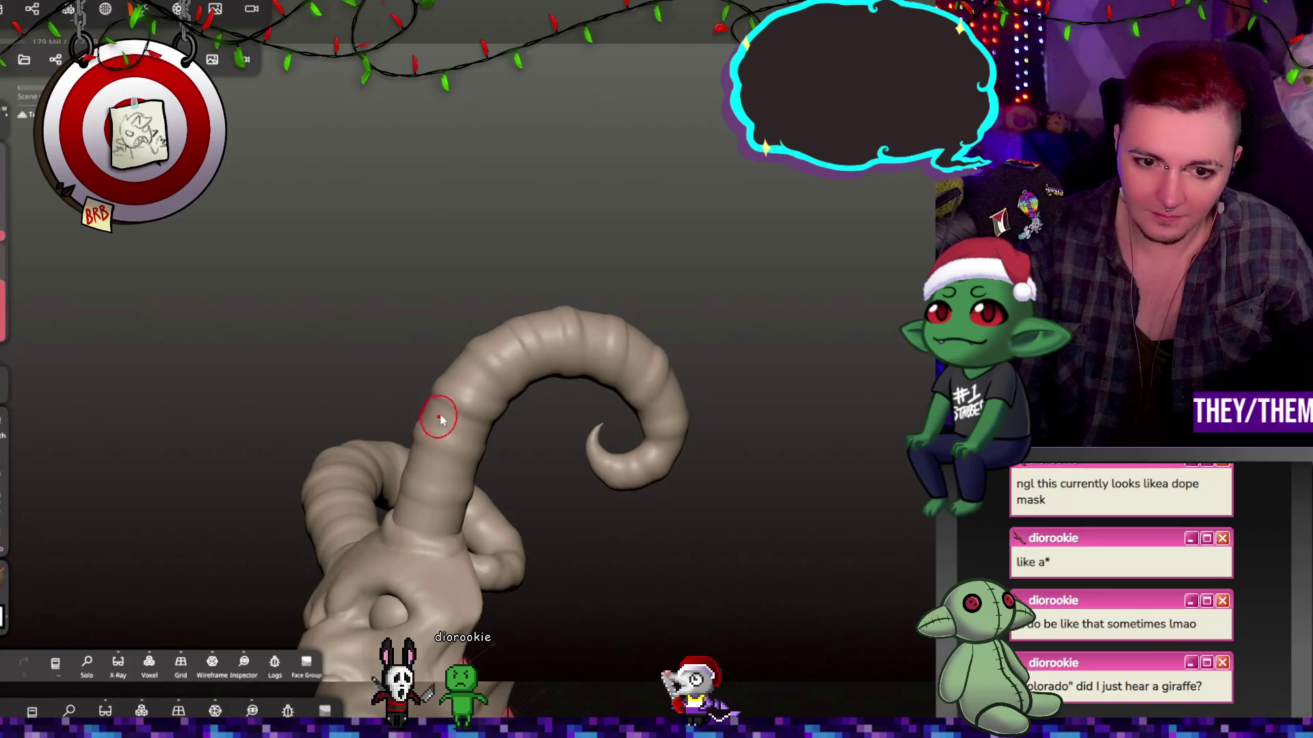
# Select the horn and undo the stray Clay strokes on its band.
pyautogui.click(46, 213)
pyautogui.moveTo(437, 519)
pyautogui.mouseDown(button='right')
pyautogui.moveTo(479, 514)
pyautogui.moveTo(455, 384)
pyautogui.mouseUp(button='right')
pyautogui.click(34, 352)
pyautogui.click(8, 364)
pyautogui.moveTo(429, 333); pyautogui.dragTo(497, 281)
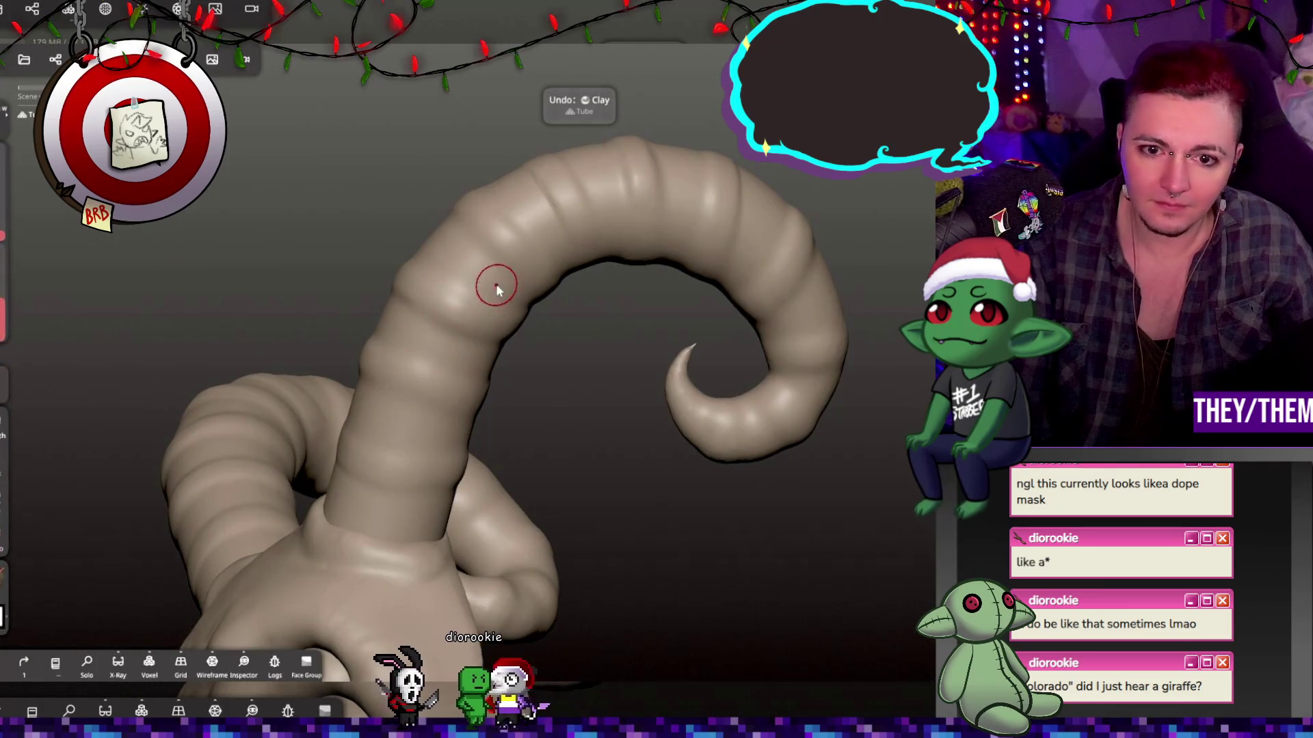
pyautogui.hotkey('ctrl', 'z')
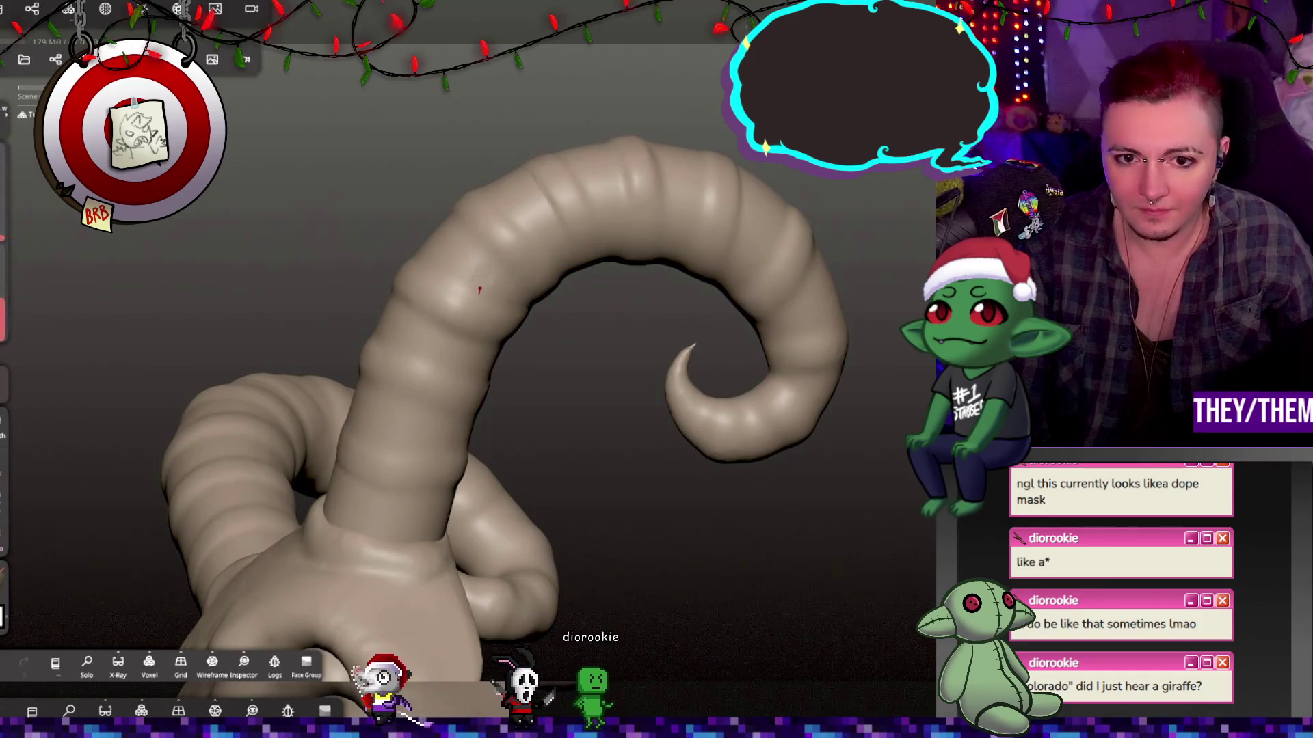
# Carve a crack groove into the upper ring band and zoom in to check it.
pyautogui.moveTo(482, 277); pyautogui.dragTo(503, 291)
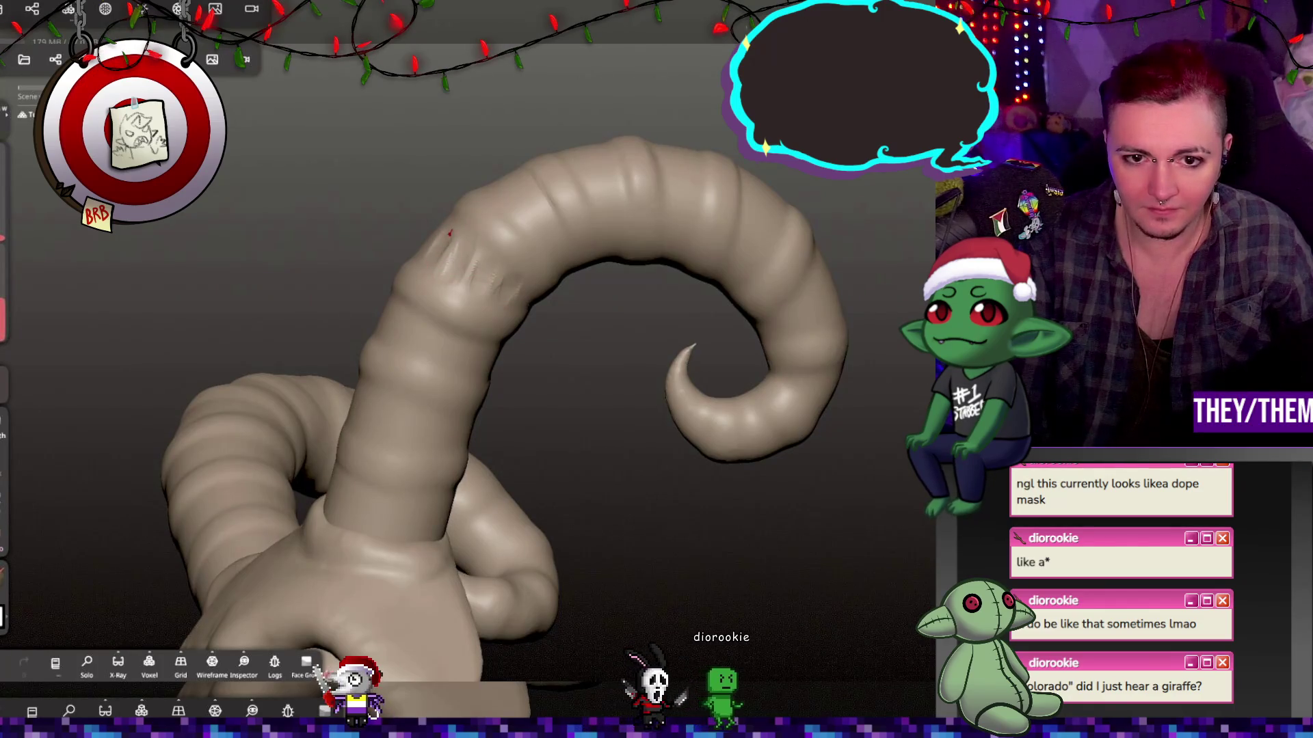
pyautogui.moveTo(435, 250); pyautogui.dragTo(512, 305, button='right')
pyautogui.scroll(5, 674, 439)
pyautogui.moveTo(674, 440)
pyautogui.mouseDown(button='right')
pyautogui.moveTo(441, 229)
pyautogui.moveTo(454, 231)
pyautogui.mouseUp(button='right')
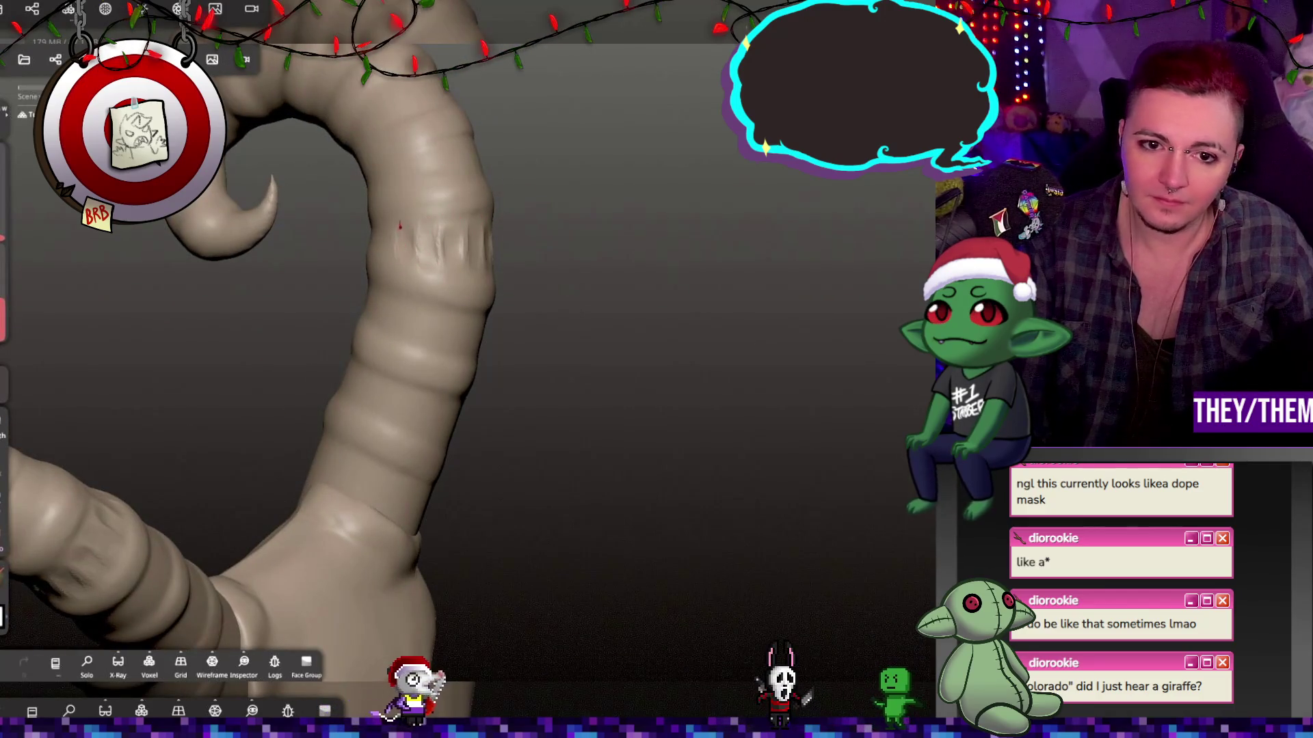
pyautogui.moveTo(384, 240)
pyautogui.mouseDown(button='right')
pyautogui.moveTo(512, 240)
pyautogui.moveTo(451, 198)
pyautogui.mouseUp(button='right')
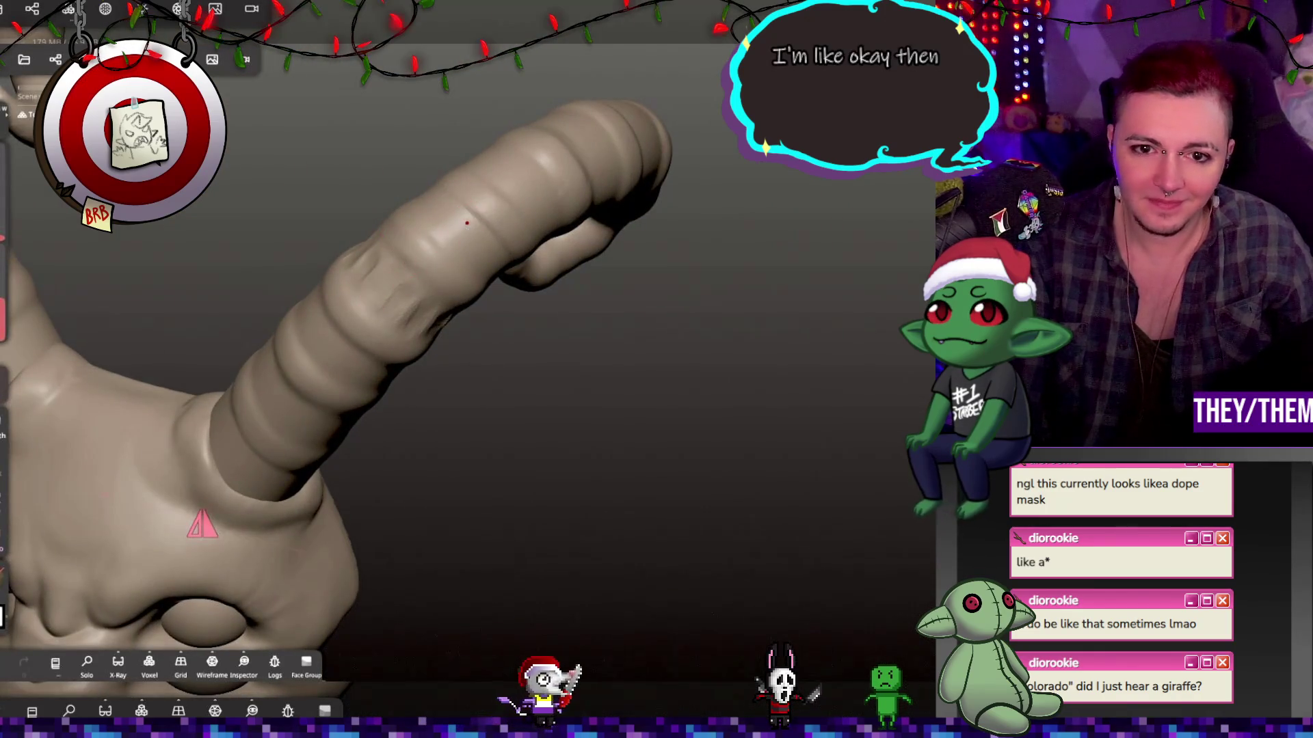
pyautogui.moveTo(456, 237)
pyautogui.mouseDown(button='right')
pyautogui.moveTo(505, 184)
pyautogui.moveTo(468, 287)
pyautogui.mouseUp(button='right')
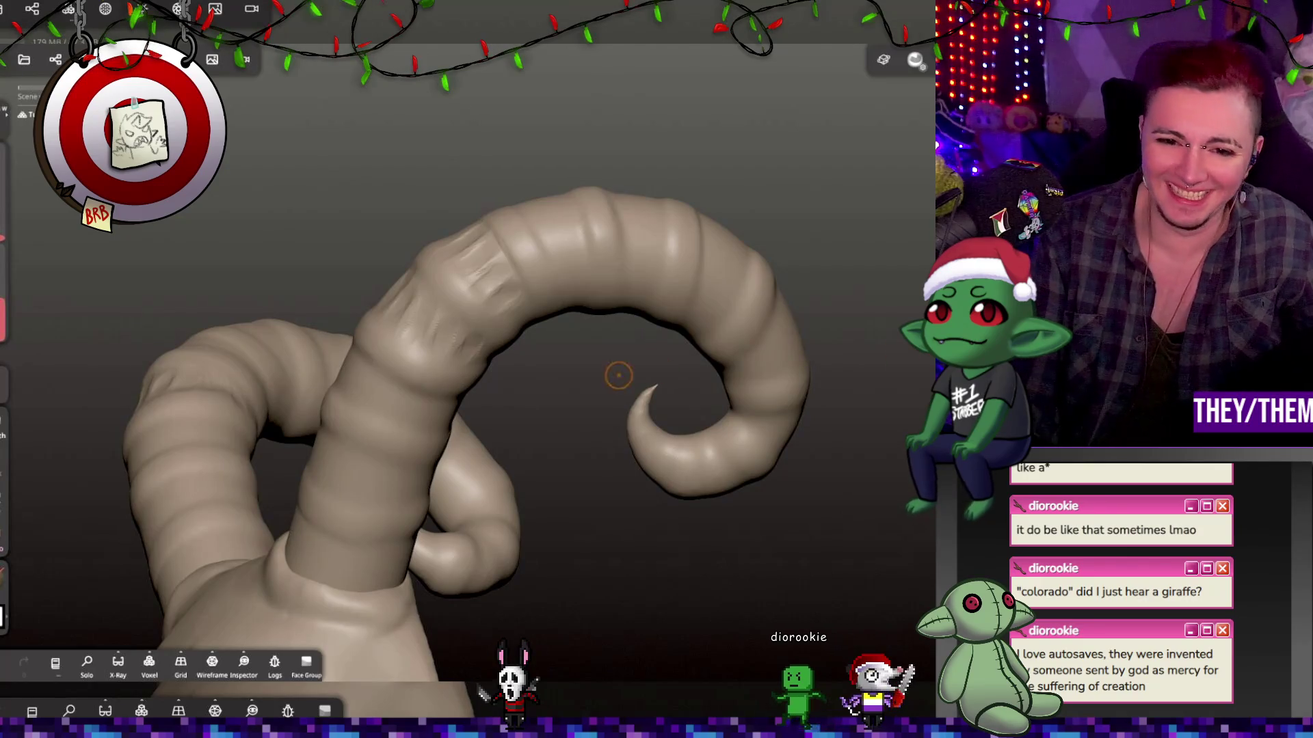
# Inspect the horns' upper bands from several angles and save the sculpt as krampus.
pyautogui.moveTo(615, 375); pyautogui.dragTo(517, 293)
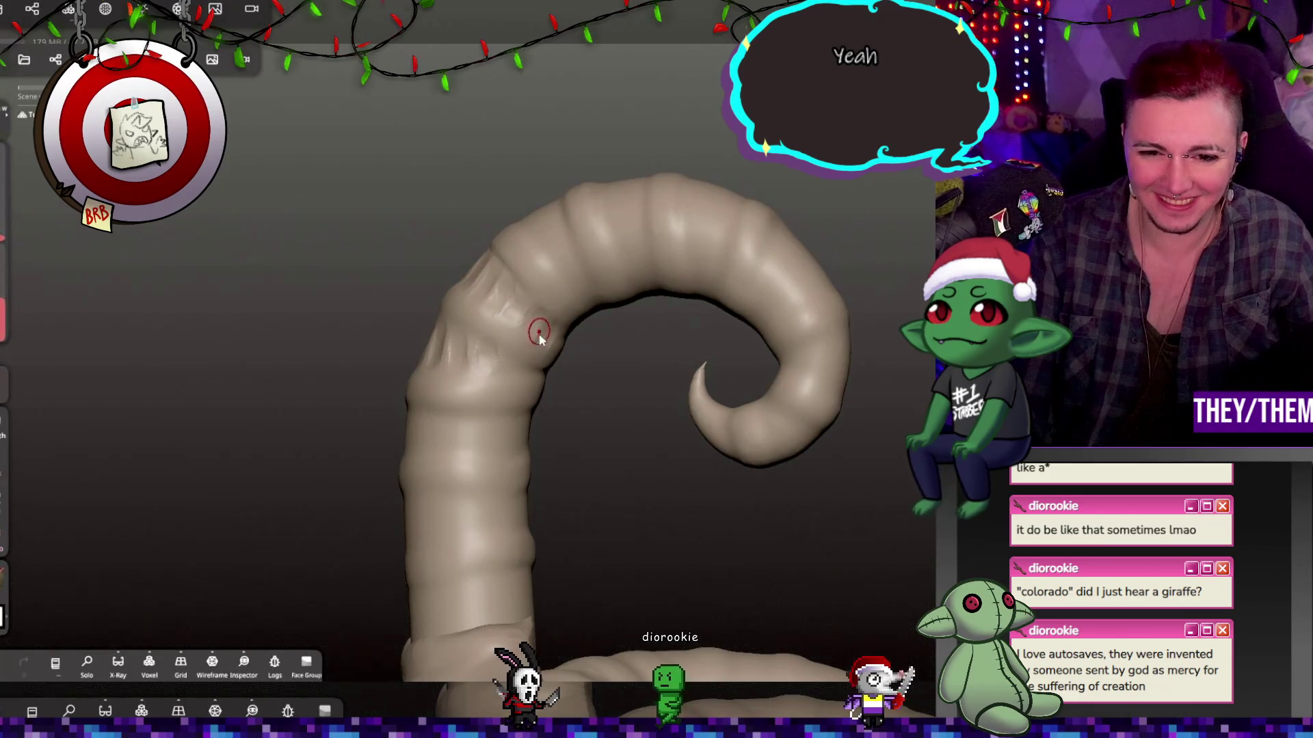
pyautogui.moveTo(537, 328); pyautogui.dragTo(777, 490)
pyautogui.moveTo(578, 277); pyautogui.dragTo(530, 292)
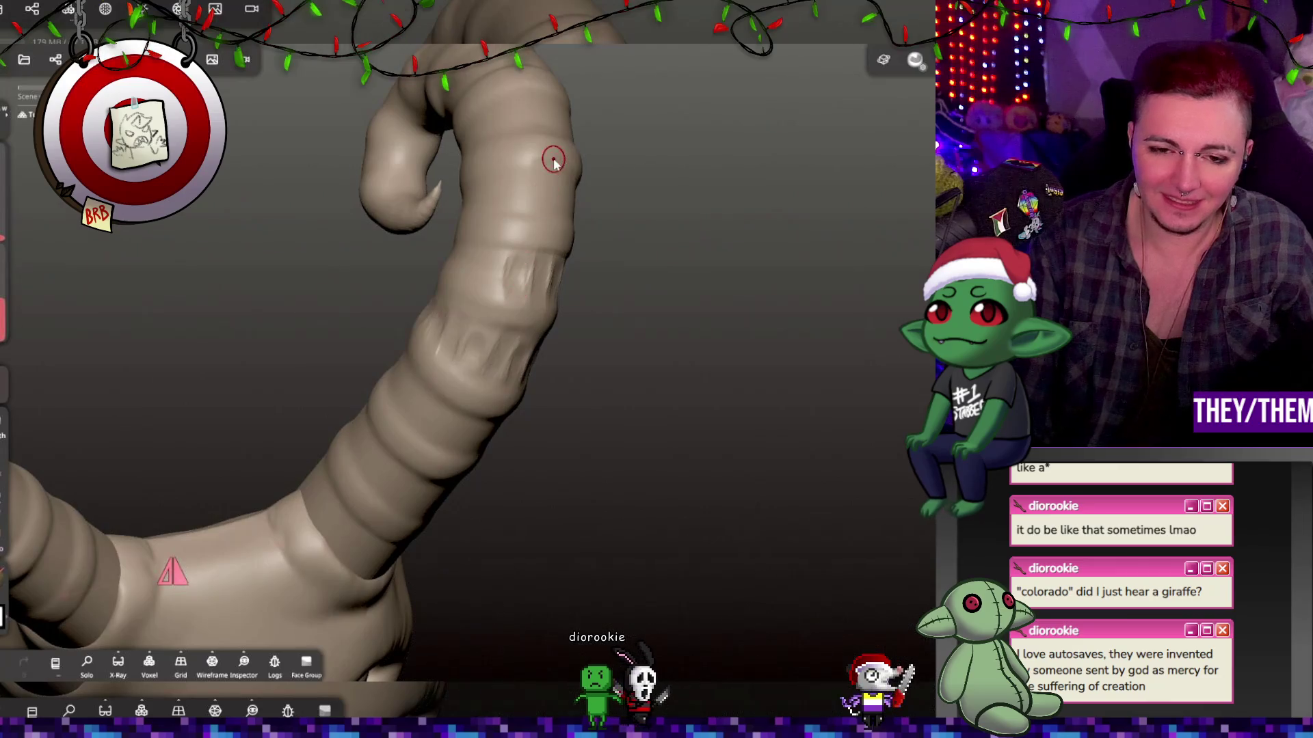
pyautogui.moveTo(485, 271)
pyautogui.mouseDown()
pyautogui.moveTo(624, 299)
pyautogui.moveTo(469, 274)
pyautogui.mouseUp()
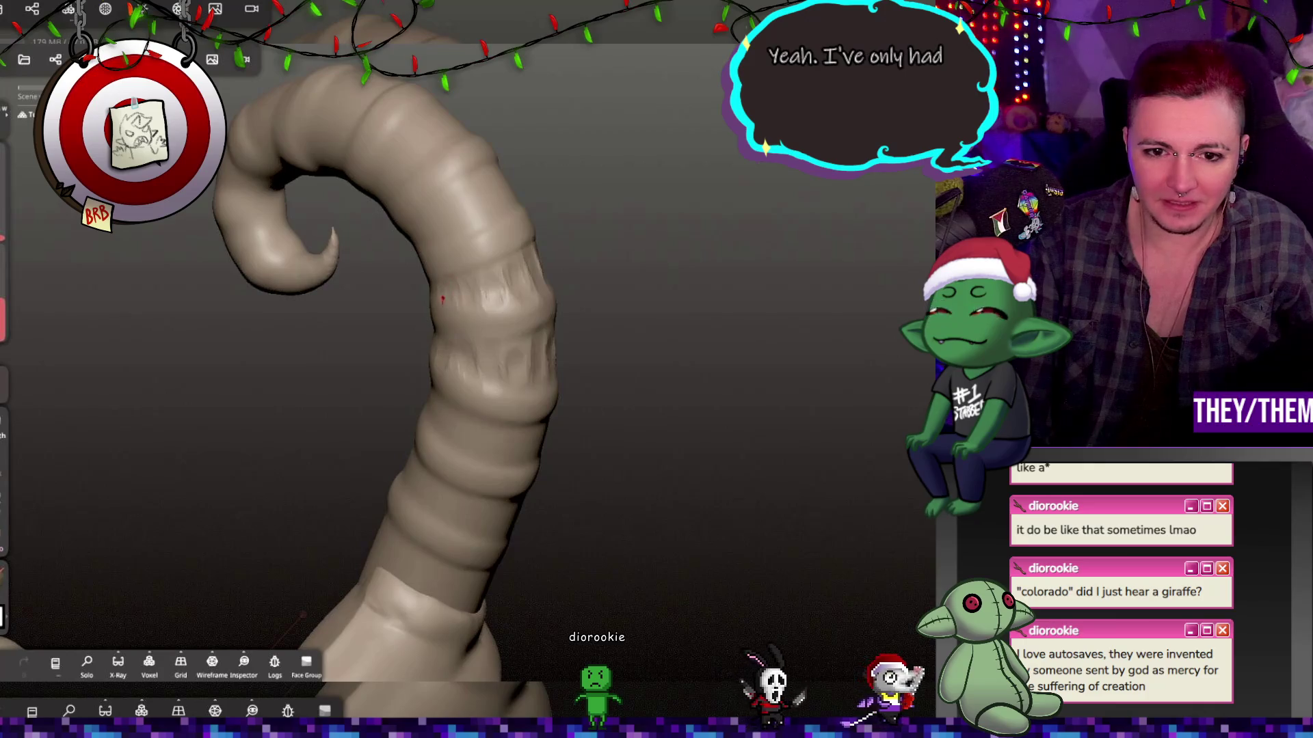
pyautogui.moveTo(475, 276)
pyautogui.mouseDown()
pyautogui.moveTo(682, 268)
pyautogui.moveTo(689, 219)
pyautogui.mouseUp()
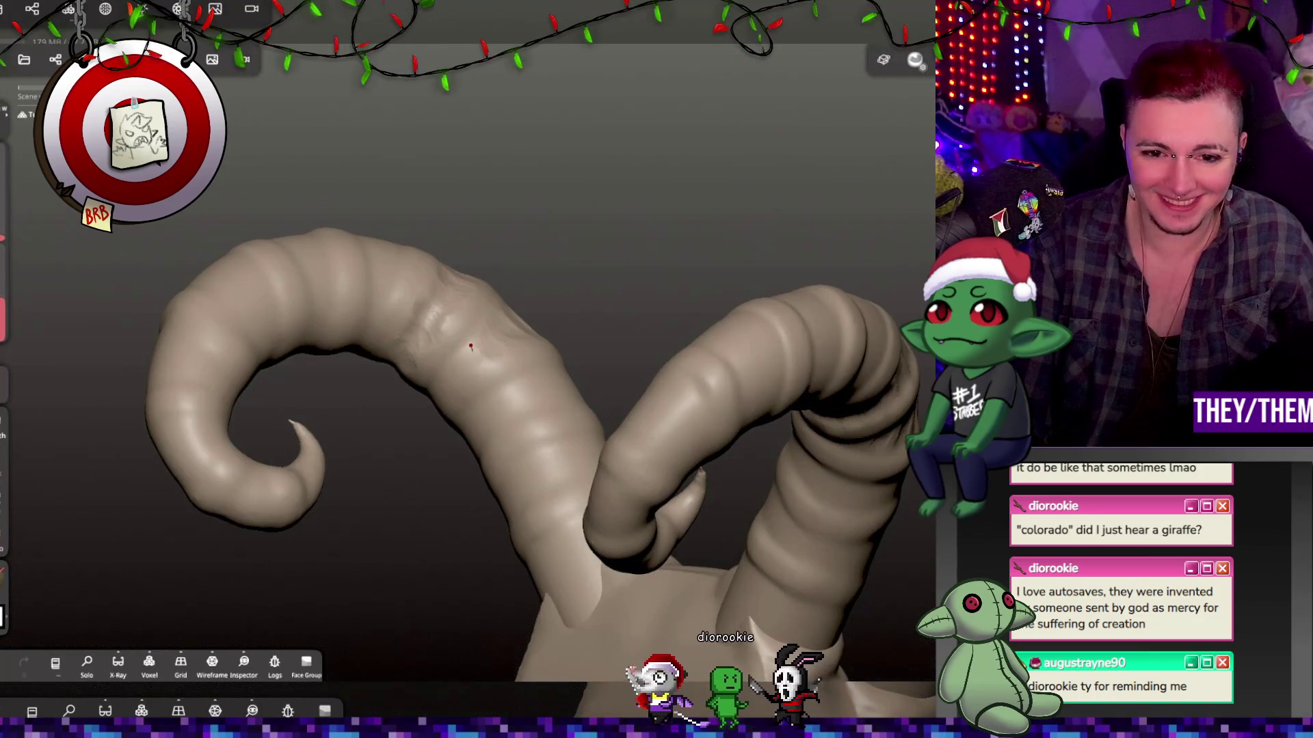
pyautogui.moveTo(478, 370)
pyautogui.mouseDown()
pyautogui.moveTo(592, 358)
pyautogui.moveTo(473, 369)
pyautogui.mouseUp()
pyautogui.hotkey('ctrl', 's')
# Work along the curled horn's length, adding crack grooves to its ring bands.
pyautogui.moveTo(450, 367)
pyautogui.mouseDown(button='right')
pyautogui.moveTo(544, 391)
pyautogui.moveTo(670, 395)
pyautogui.moveTo(784, 434)
pyautogui.moveTo(448, 415)
pyautogui.mouseUp(button='right')
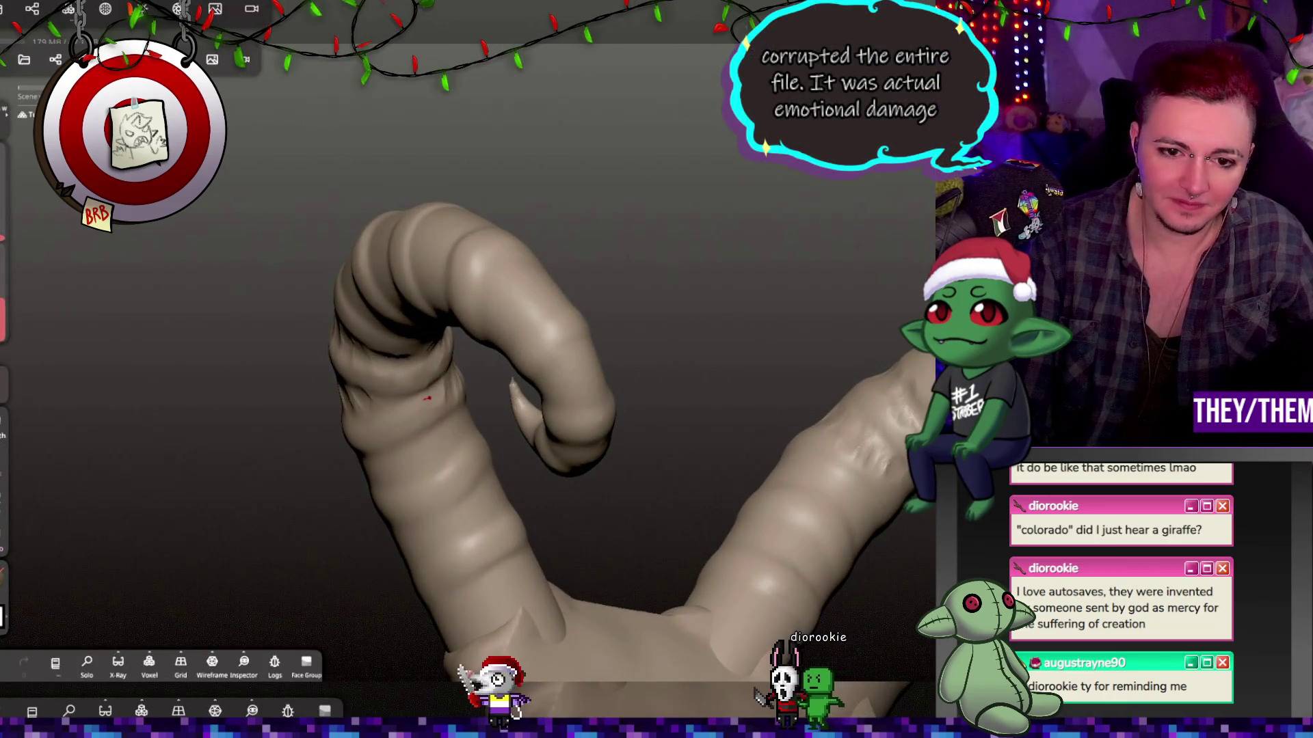
pyautogui.moveTo(376, 406)
pyautogui.mouseDown(button='right')
pyautogui.moveTo(507, 384)
pyautogui.moveTo(786, 411)
pyautogui.moveTo(415, 352)
pyautogui.mouseUp(button='right')
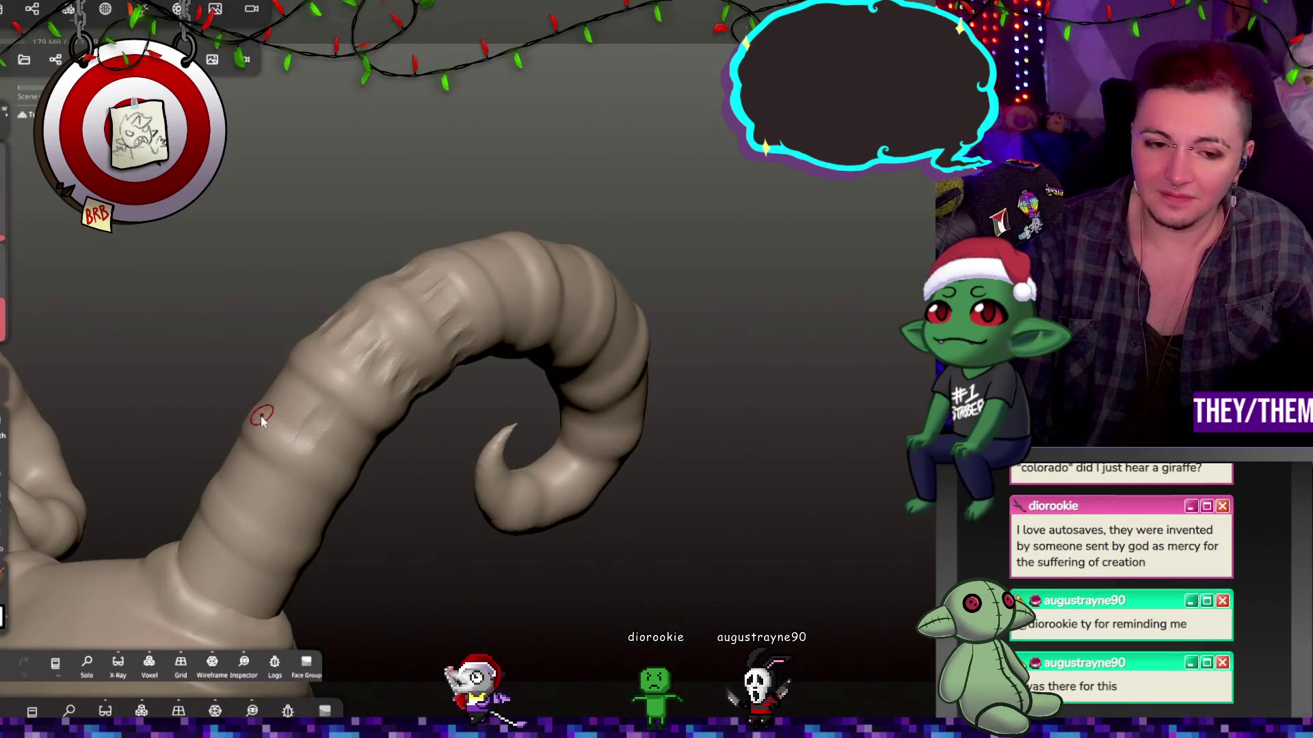
pyautogui.moveTo(274, 401)
pyautogui.mouseDown(button='right')
pyautogui.moveTo(454, 461)
pyautogui.moveTo(244, 367)
pyautogui.moveTo(334, 408)
pyautogui.moveTo(244, 407)
pyautogui.mouseUp(button='right')
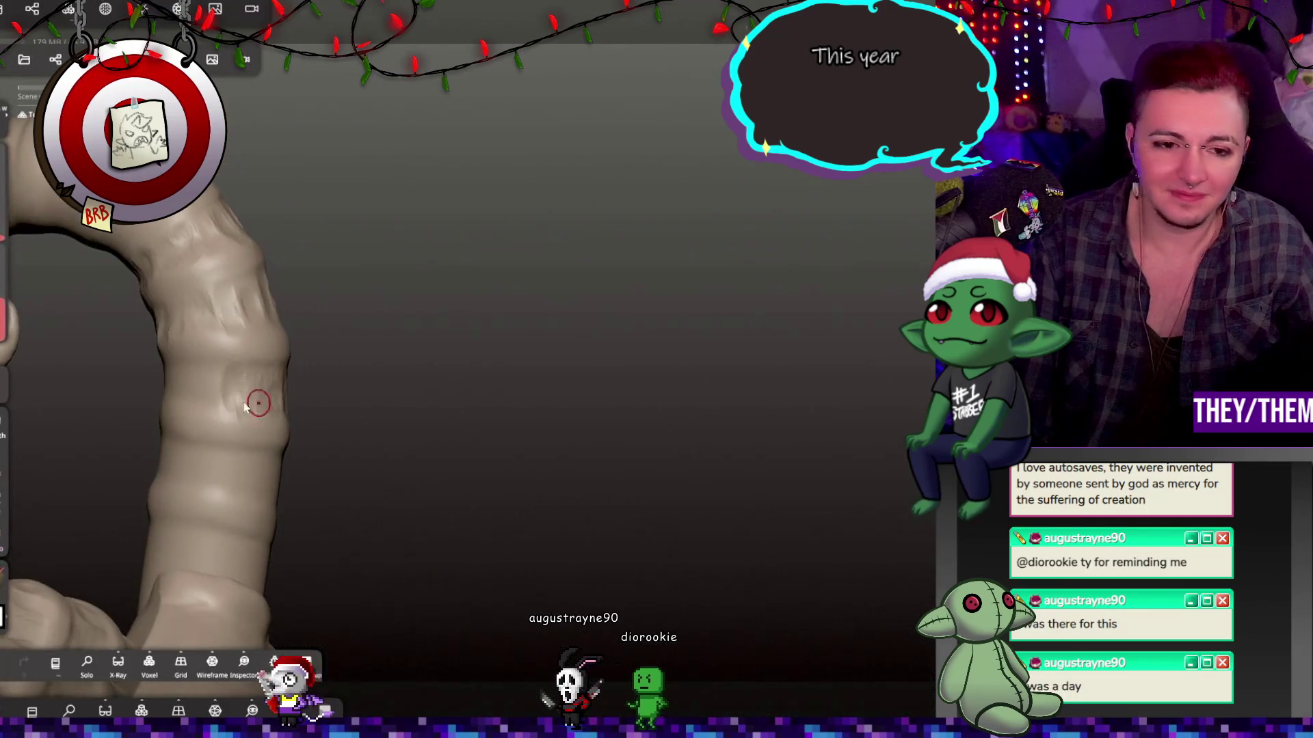
pyautogui.moveTo(190, 371)
pyautogui.mouseDown(button='middle')
pyautogui.moveTo(166, 342)
pyautogui.moveTo(137, 357)
pyautogui.moveTo(185, 399)
pyautogui.mouseUp(button='middle')
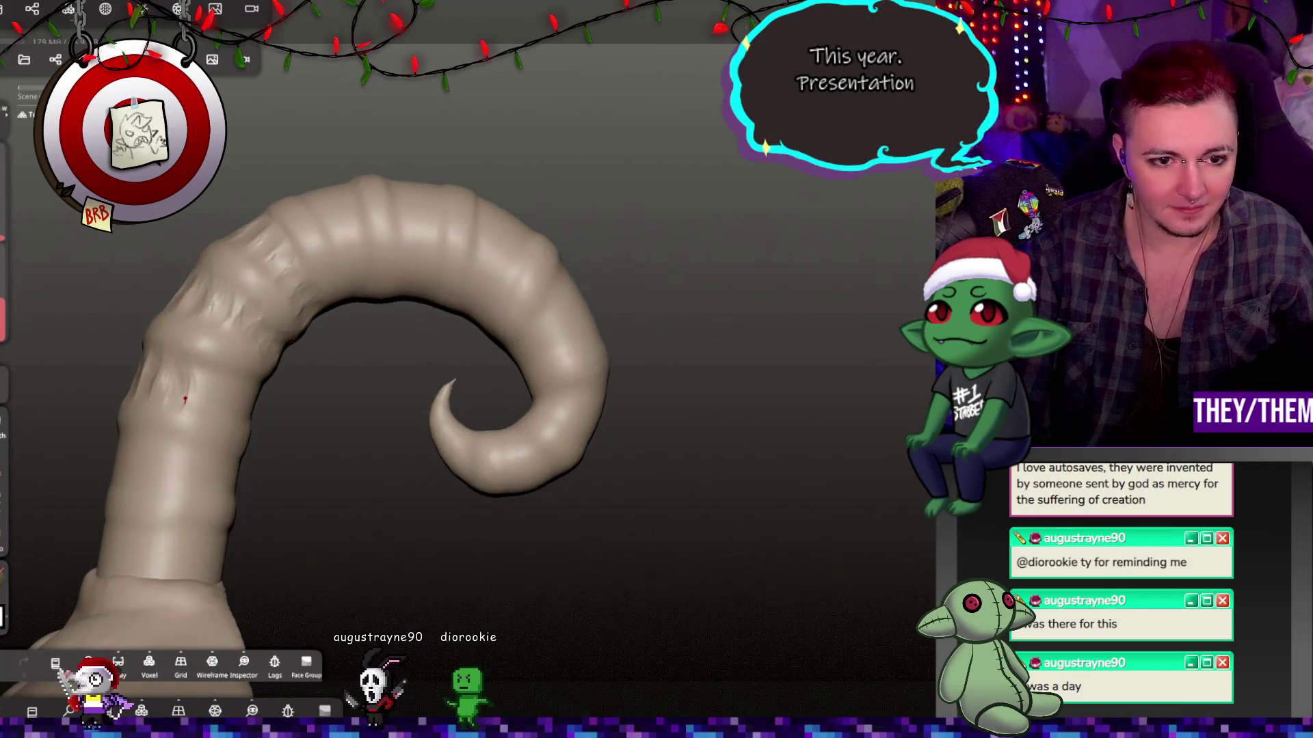
pyautogui.moveTo(301, 404)
pyautogui.mouseDown(button='middle')
pyautogui.moveTo(269, 387)
pyautogui.moveTo(346, 398)
pyautogui.moveTo(314, 445)
pyautogui.moveTo(385, 404)
pyautogui.moveTo(331, 353)
pyautogui.moveTo(615, 346)
pyautogui.moveTo(793, 291)
pyautogui.mouseUp(button='middle')
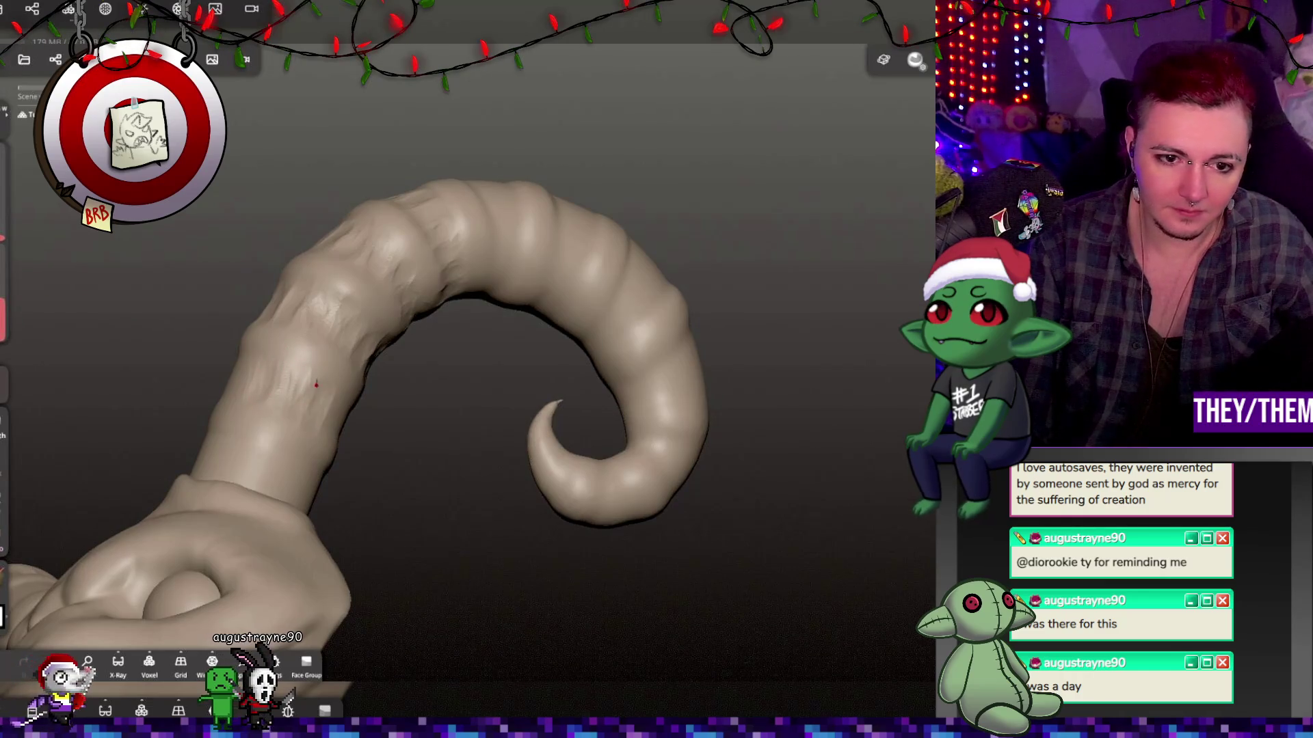
pyautogui.moveTo(248, 375)
pyautogui.mouseDown(button='middle')
pyautogui.moveTo(443, 469)
pyautogui.moveTo(269, 381)
pyautogui.mouseUp(button='middle')
pyautogui.moveTo(193, 356)
pyautogui.mouseDown(button='middle')
pyautogui.moveTo(236, 330)
pyautogui.moveTo(310, 354)
pyautogui.mouseUp(button='middle')
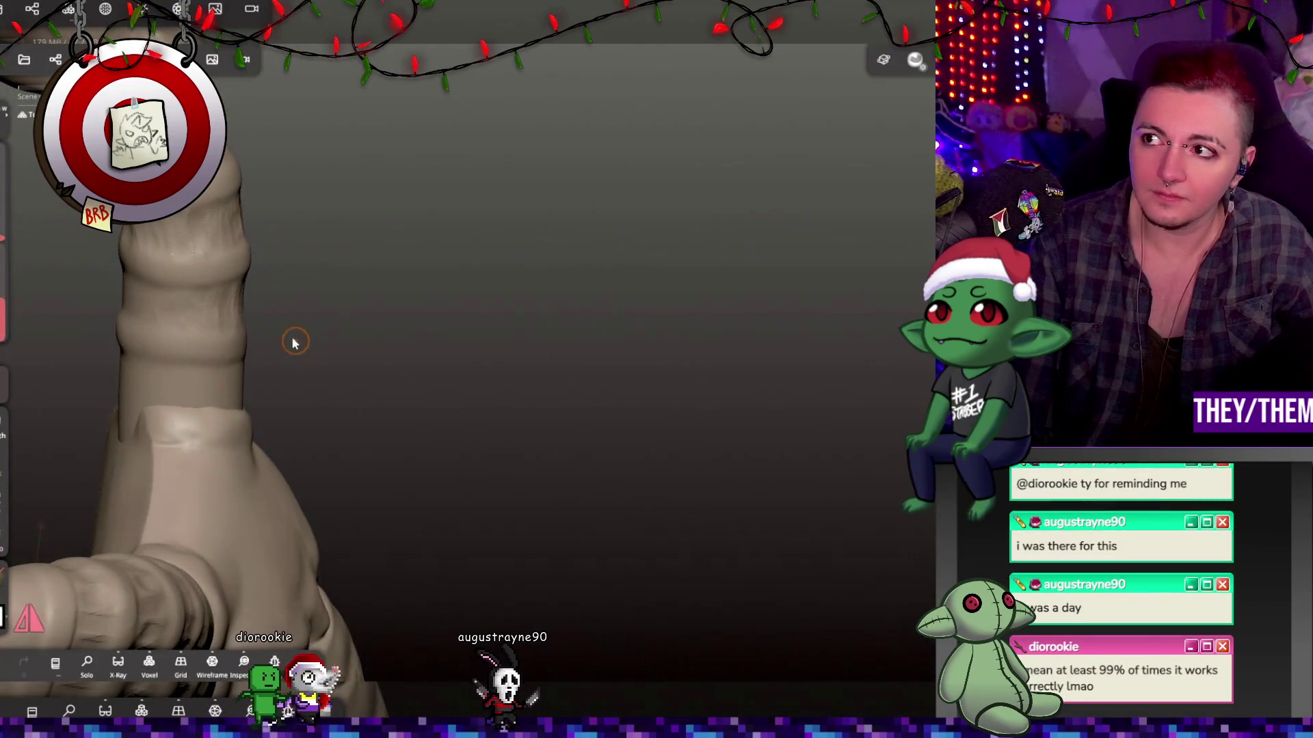
# Continue around both horns from the base, roughening more bands with crack detail.
pyautogui.moveTo(149, 303); pyautogui.dragTo(118, 290, button='middle')
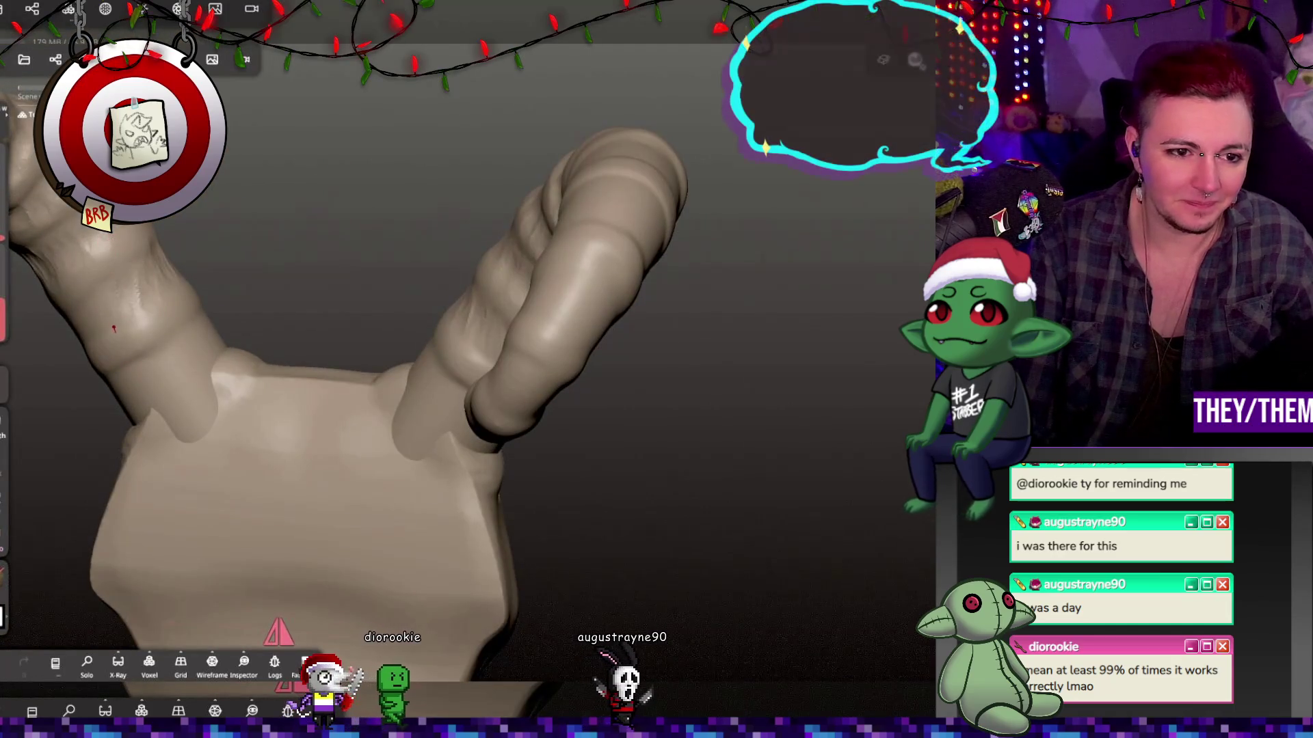
pyautogui.moveTo(58, 366); pyautogui.dragTo(80, 341, button='middle')
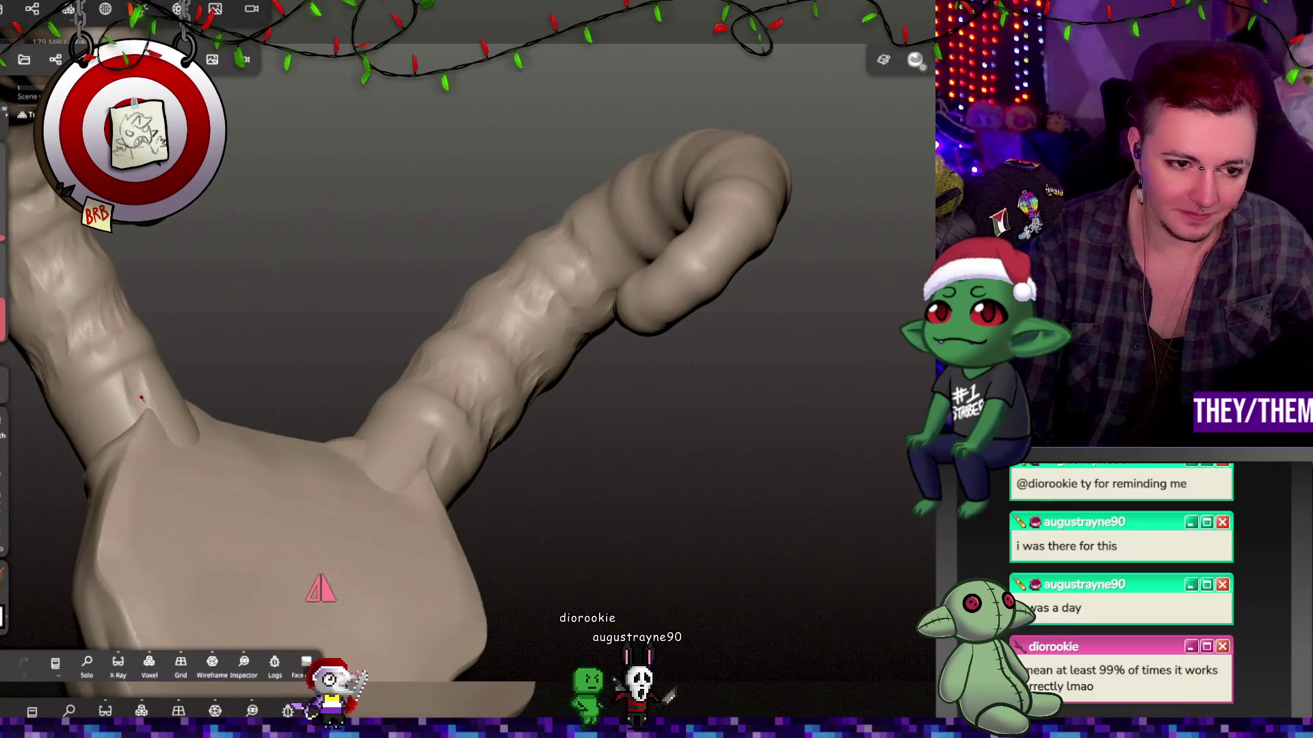
pyautogui.moveTo(294, 373)
pyautogui.mouseDown(button='middle')
pyautogui.moveTo(285, 363)
pyautogui.moveTo(135, 448)
pyautogui.moveTo(157, 451)
pyautogui.moveTo(270, 375)
pyautogui.moveTo(229, 409)
pyautogui.mouseUp(button='middle')
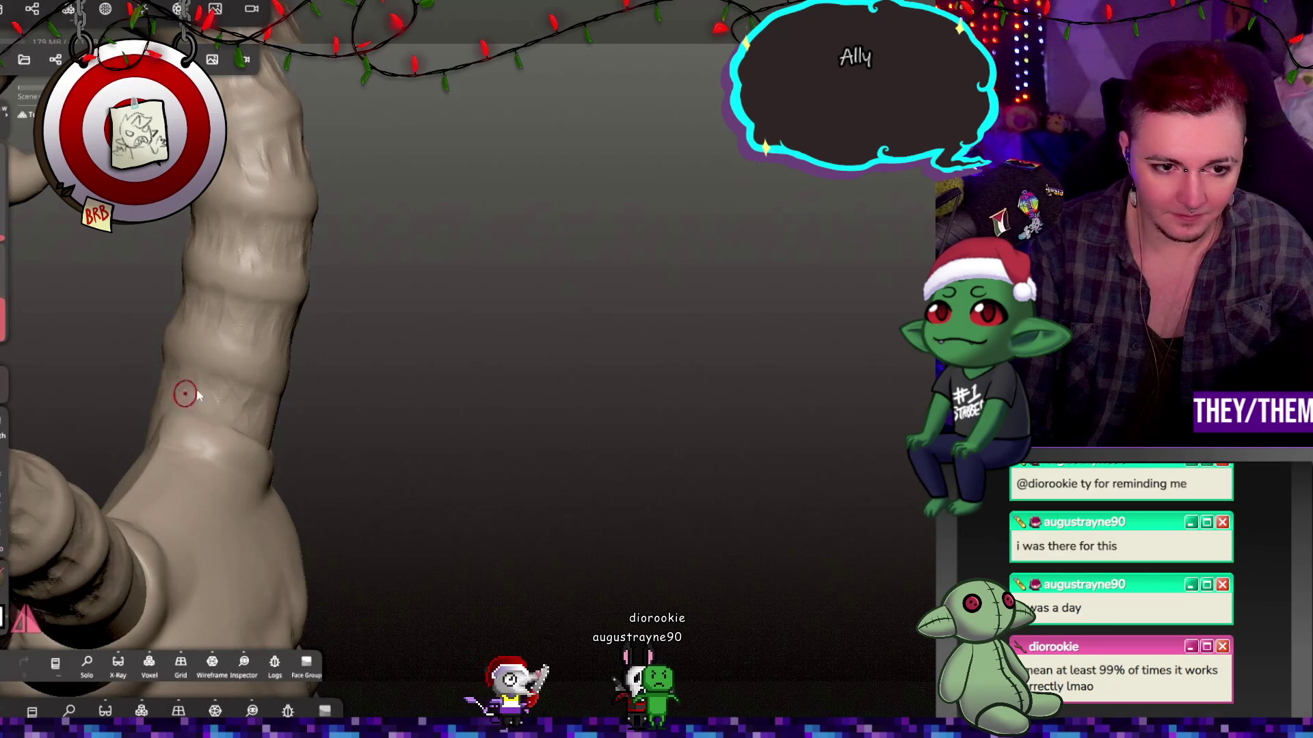
pyautogui.moveTo(233, 408)
pyautogui.mouseDown(button='middle')
pyautogui.moveTo(182, 366)
pyautogui.moveTo(263, 437)
pyautogui.mouseUp(button='middle')
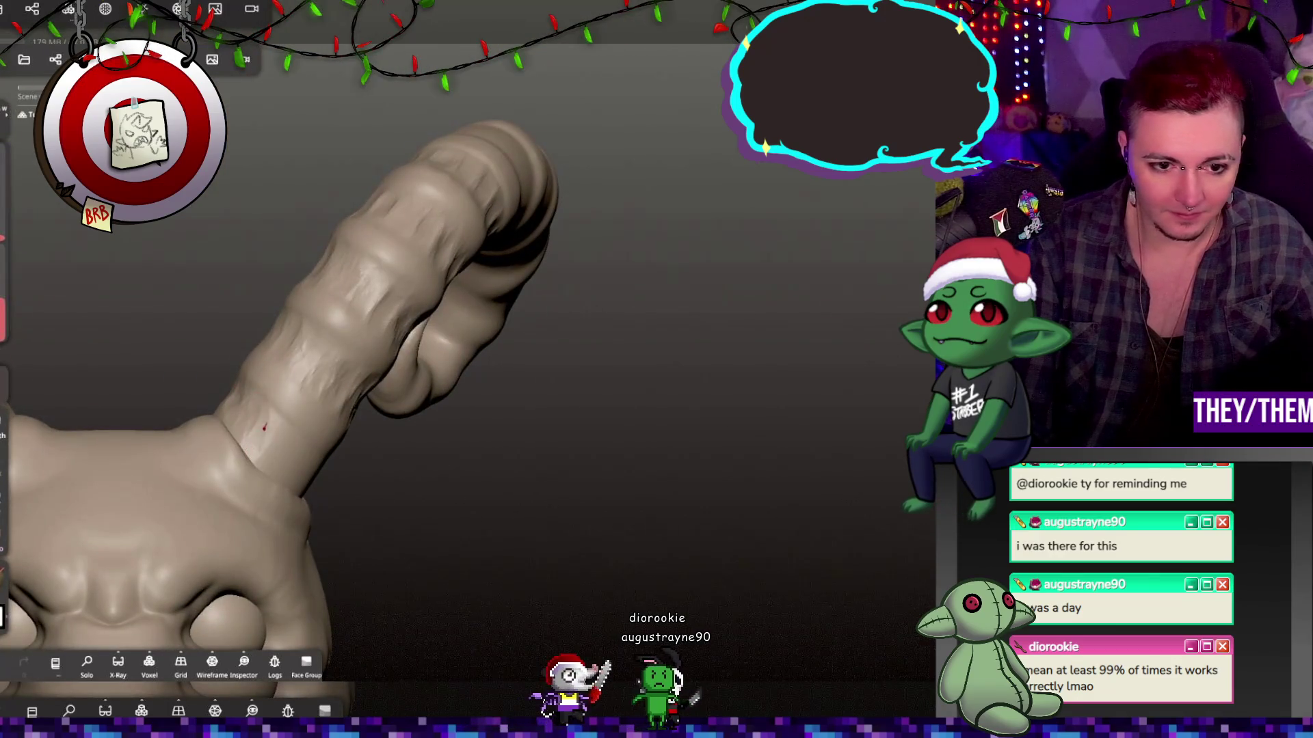
pyautogui.moveTo(440, 485); pyautogui.dragTo(317, 460, button='middle')
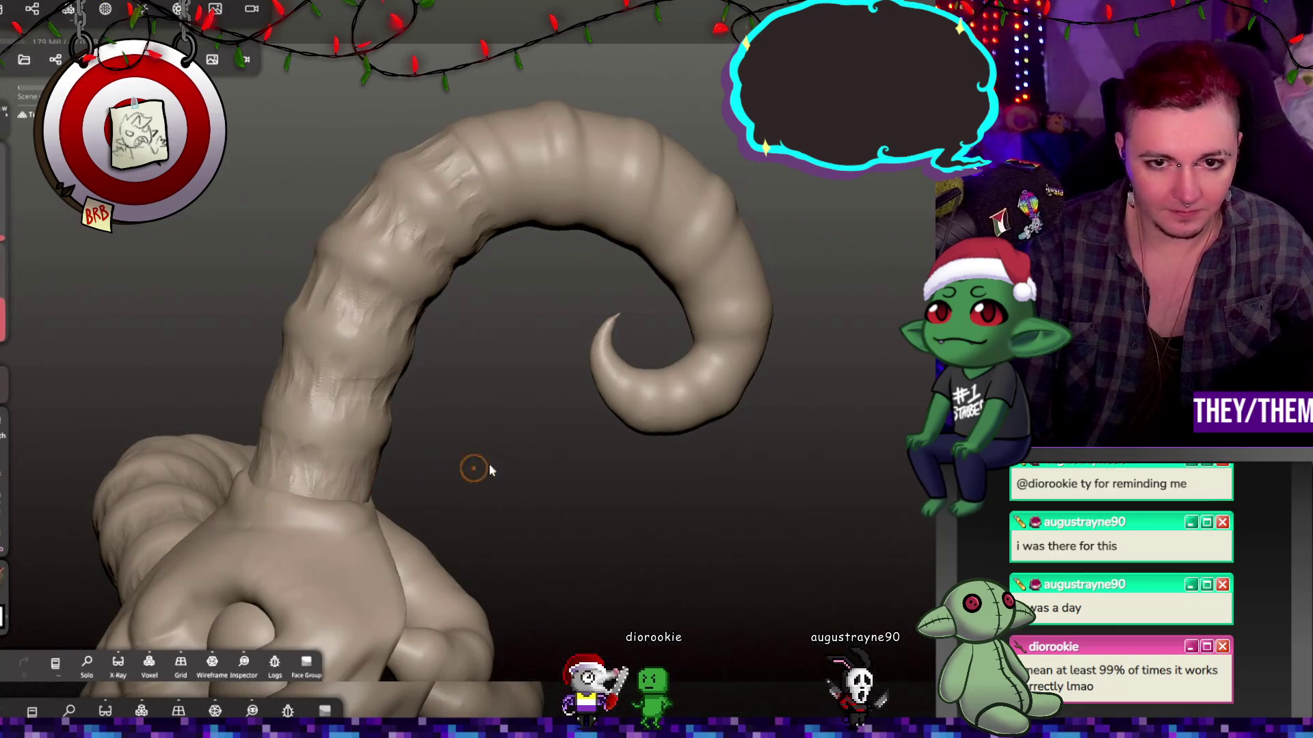
pyautogui.moveTo(498, 301)
pyautogui.mouseDown(button='middle')
pyautogui.moveTo(431, 540)
pyautogui.moveTo(395, 458)
pyautogui.mouseUp(button='middle')
pyautogui.scroll(2, 395, 458)
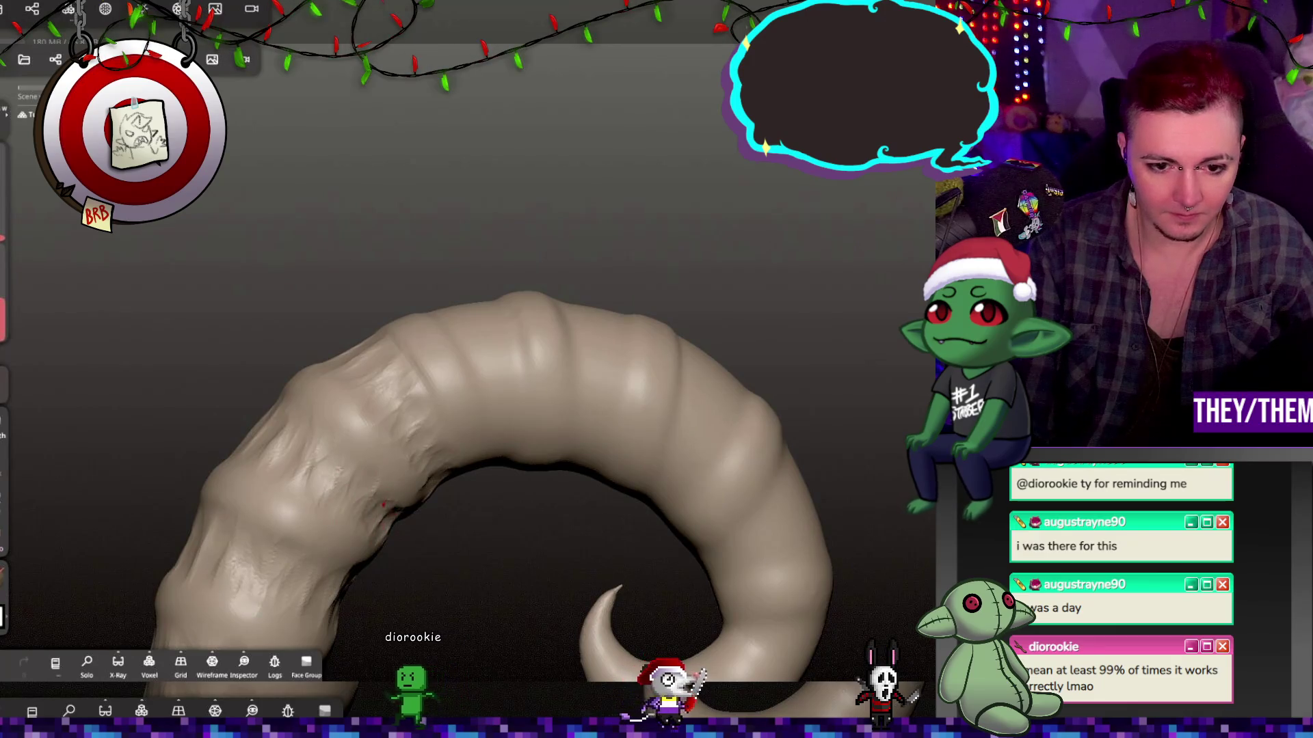
pyautogui.moveTo(346, 469)
pyautogui.mouseDown(button='middle')
pyautogui.moveTo(479, 581)
pyautogui.moveTo(294, 418)
pyautogui.mouseUp(button='middle')
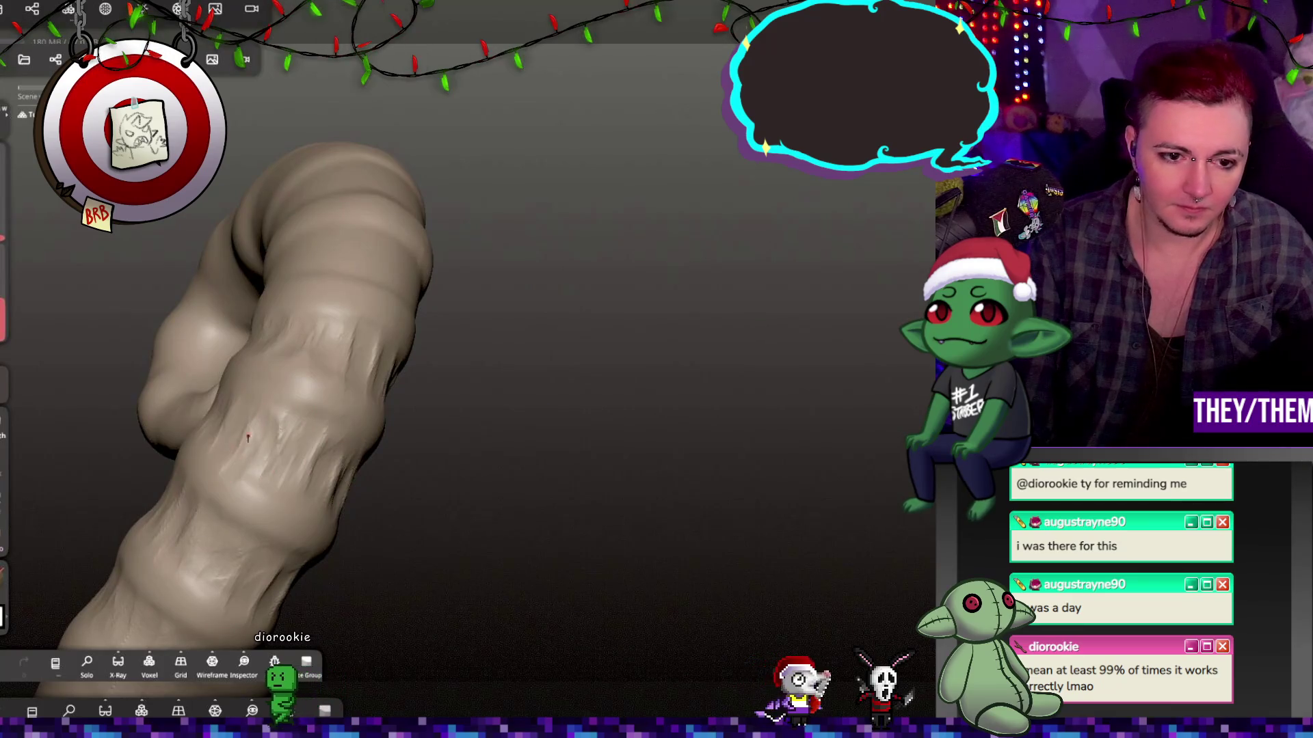
# Bring the curled horn into a close side view near its base.
pyautogui.moveTo(340, 453)
pyautogui.mouseDown(button='middle')
pyautogui.moveTo(331, 329)
pyautogui.moveTo(288, 350)
pyautogui.moveTo(317, 316)
pyautogui.moveTo(405, 434)
pyautogui.moveTo(394, 427)
pyautogui.moveTo(428, 502)
pyautogui.moveTo(473, 446)
pyautogui.moveTo(389, 309)
pyautogui.moveTo(266, 278)
pyautogui.moveTo(544, 342)
pyautogui.moveTo(531, 384)
pyautogui.moveTo(408, 174)
pyautogui.moveTo(381, 459)
pyautogui.moveTo(428, 372)
pyautogui.moveTo(387, 426)
pyautogui.moveTo(430, 389)
pyautogui.mouseUp(button='middle')
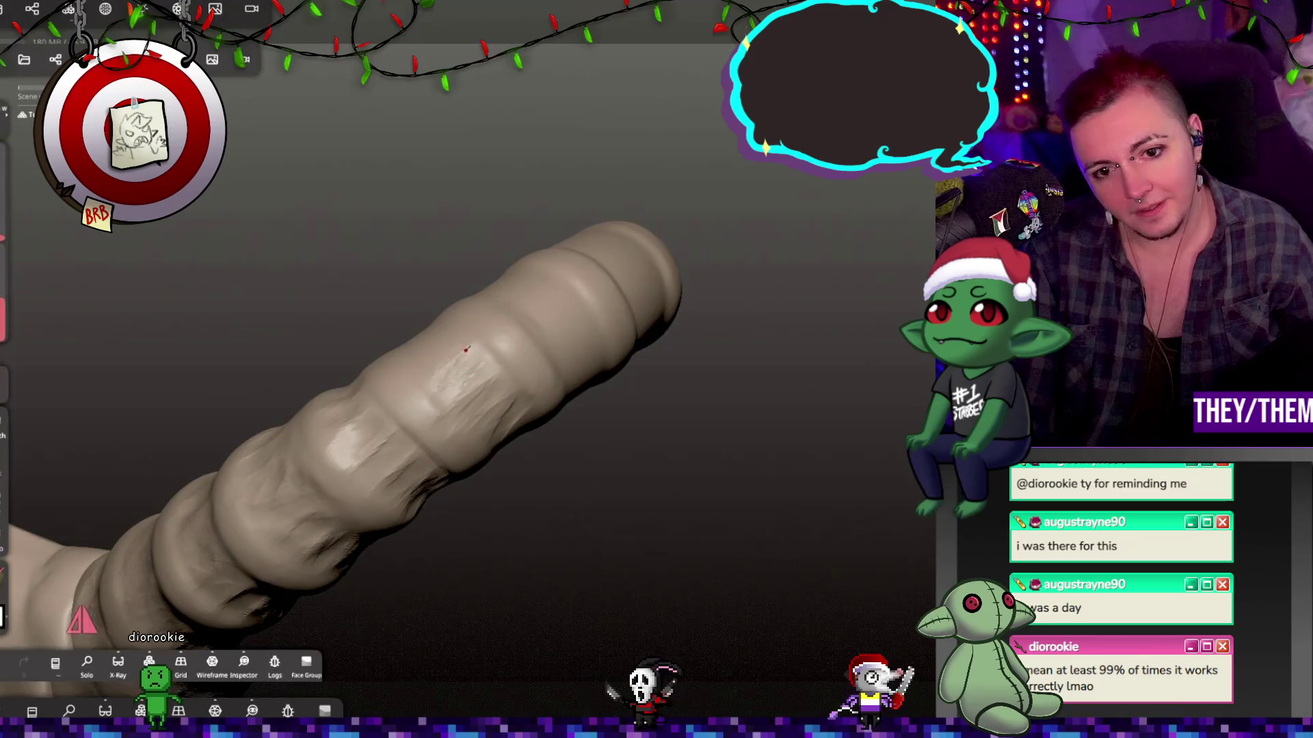
pyautogui.moveTo(448, 376); pyautogui.dragTo(624, 381, button='middle')
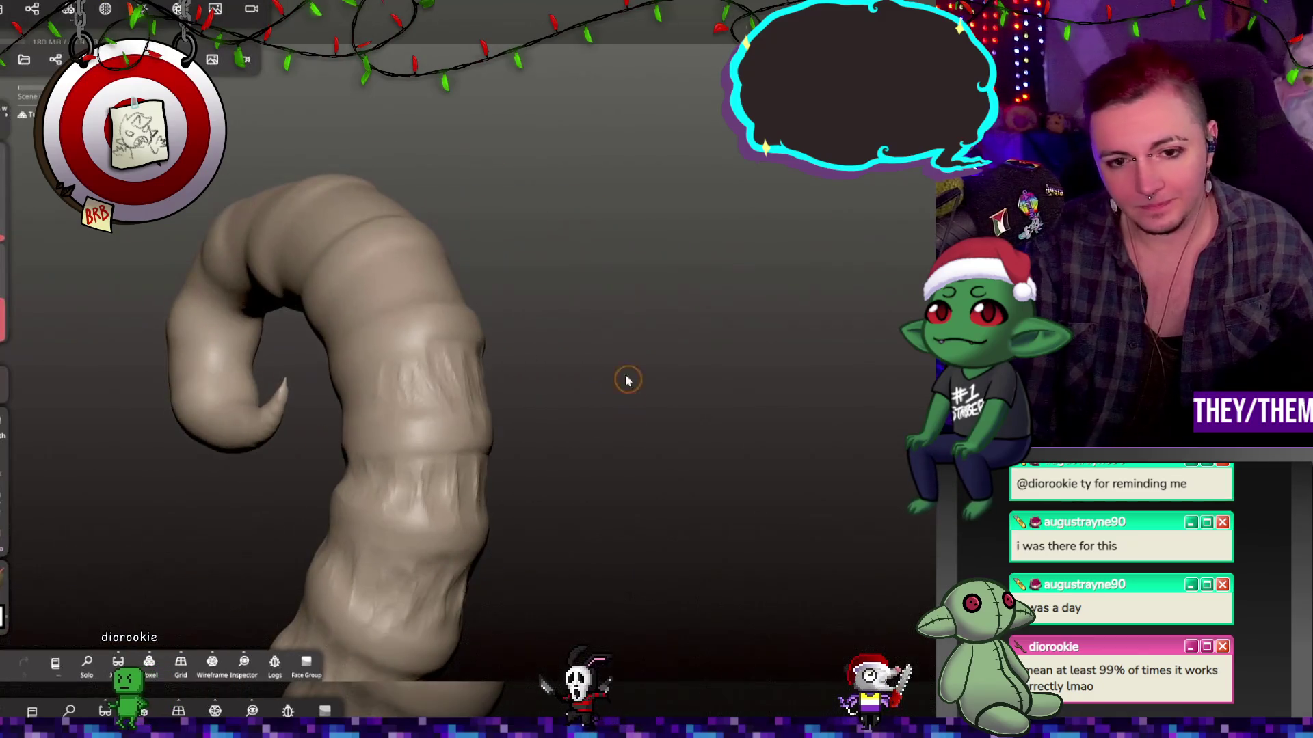
pyautogui.moveTo(353, 378)
pyautogui.mouseDown(button='middle')
pyautogui.moveTo(545, 349)
pyautogui.moveTo(533, 412)
pyautogui.mouseUp(button='middle')
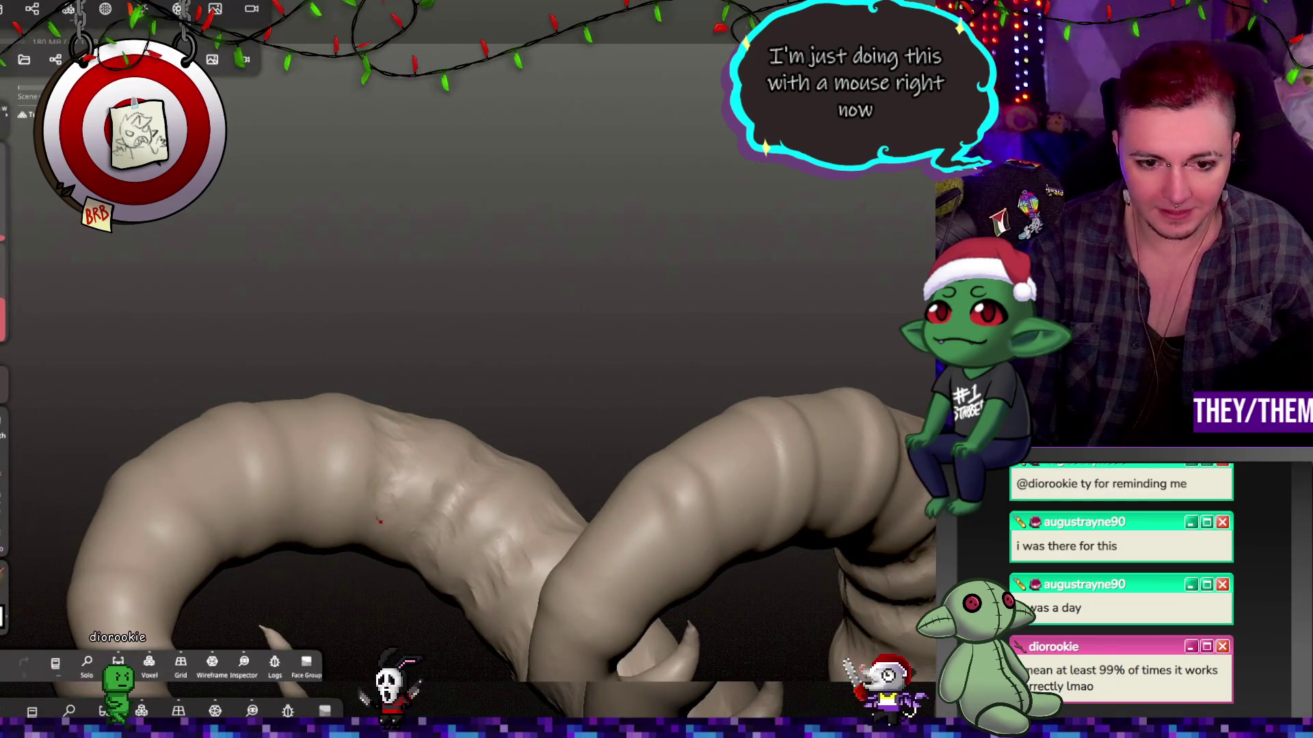
pyautogui.moveTo(379, 521)
pyautogui.mouseDown(button='middle')
pyautogui.moveTo(479, 398)
pyautogui.moveTo(376, 521)
pyautogui.mouseUp(button='middle')
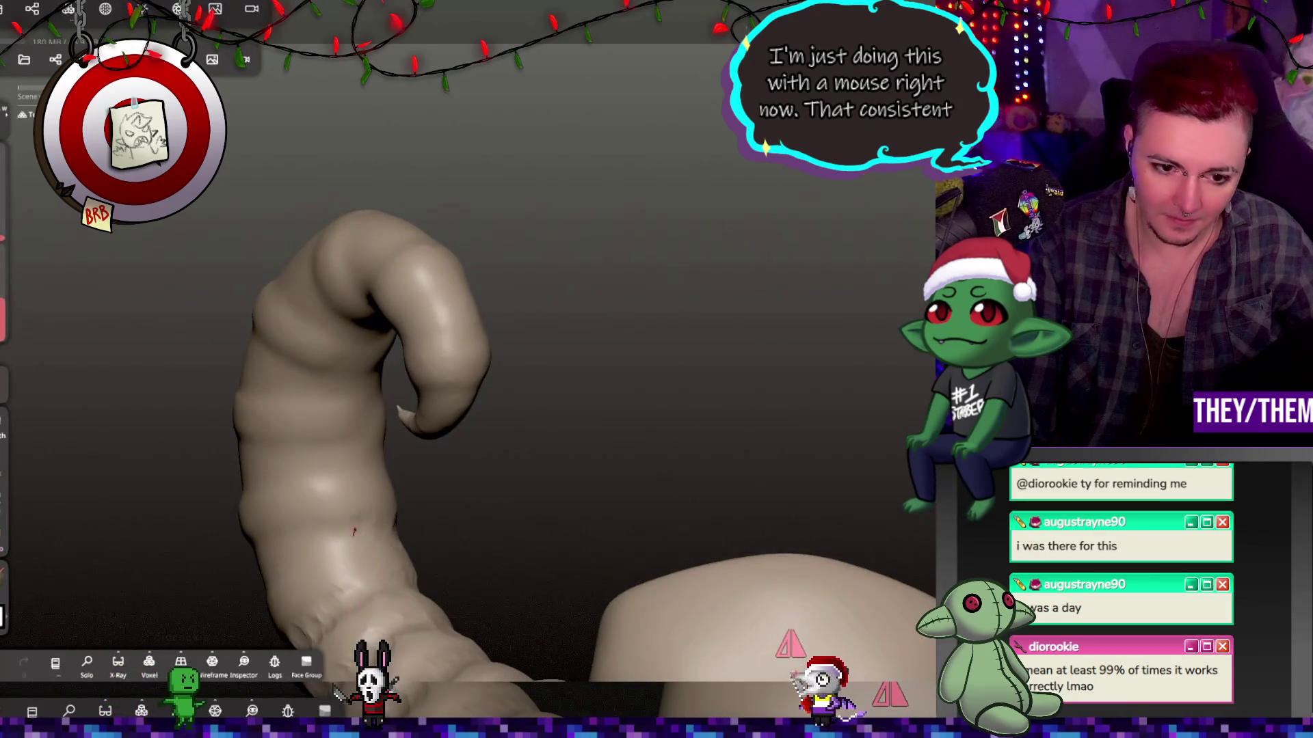
pyautogui.moveTo(190, 454)
pyautogui.mouseDown(button='middle')
pyautogui.moveTo(366, 199)
pyautogui.moveTo(512, 264)
pyautogui.moveTo(469, 275)
pyautogui.mouseUp(button='middle')
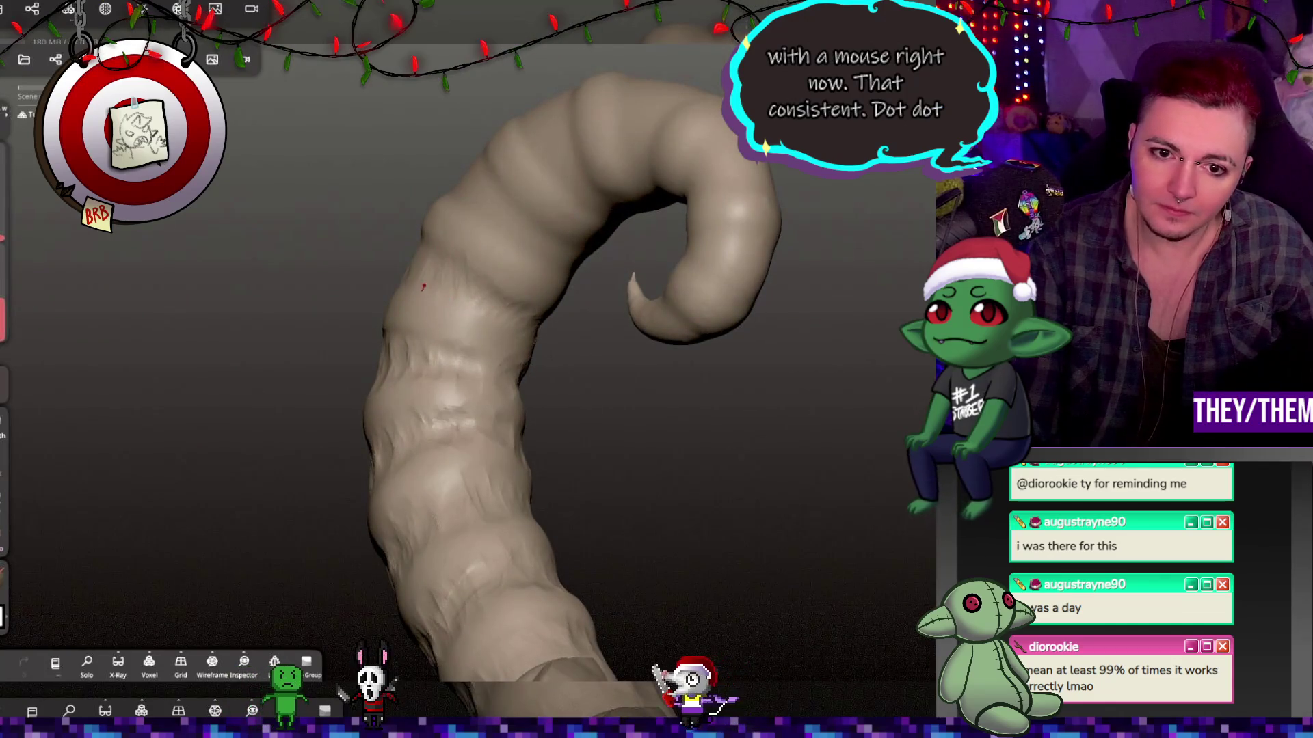
pyautogui.moveTo(360, 219); pyautogui.dragTo(494, 337, button='middle')
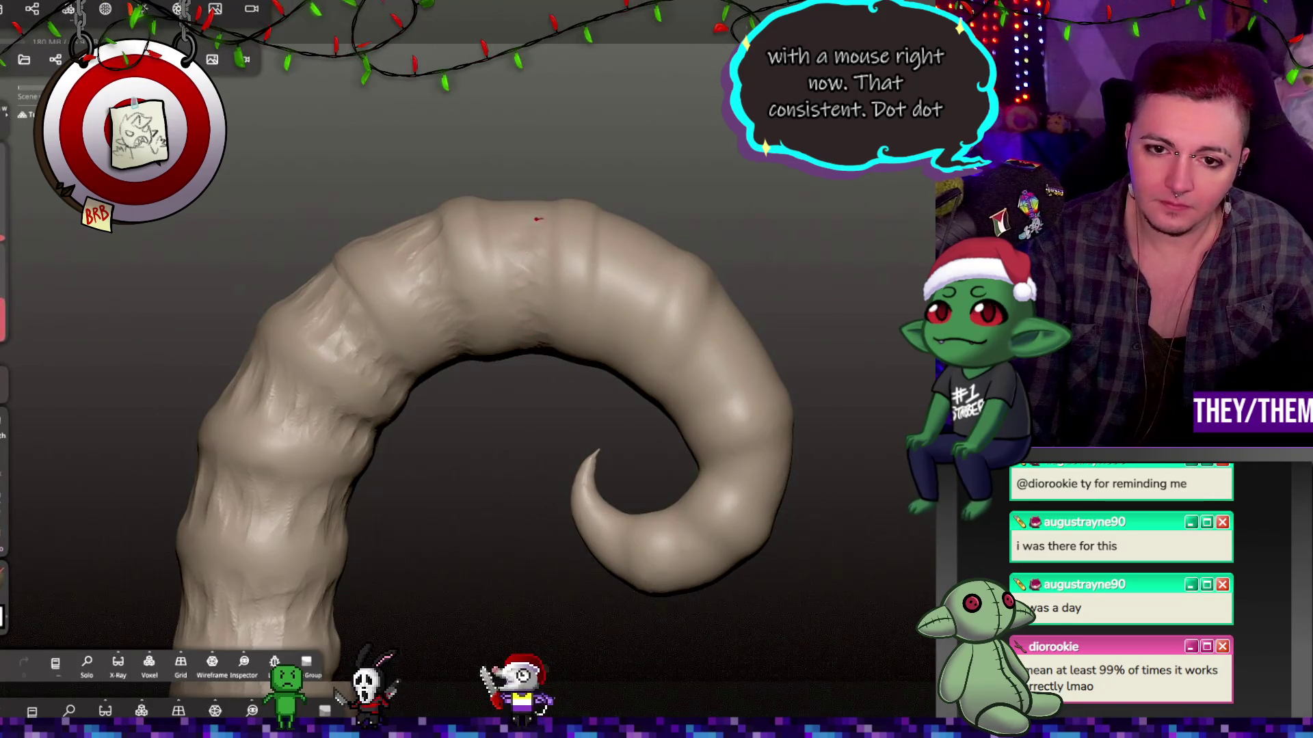
pyautogui.moveTo(522, 177); pyautogui.dragTo(615, 374)
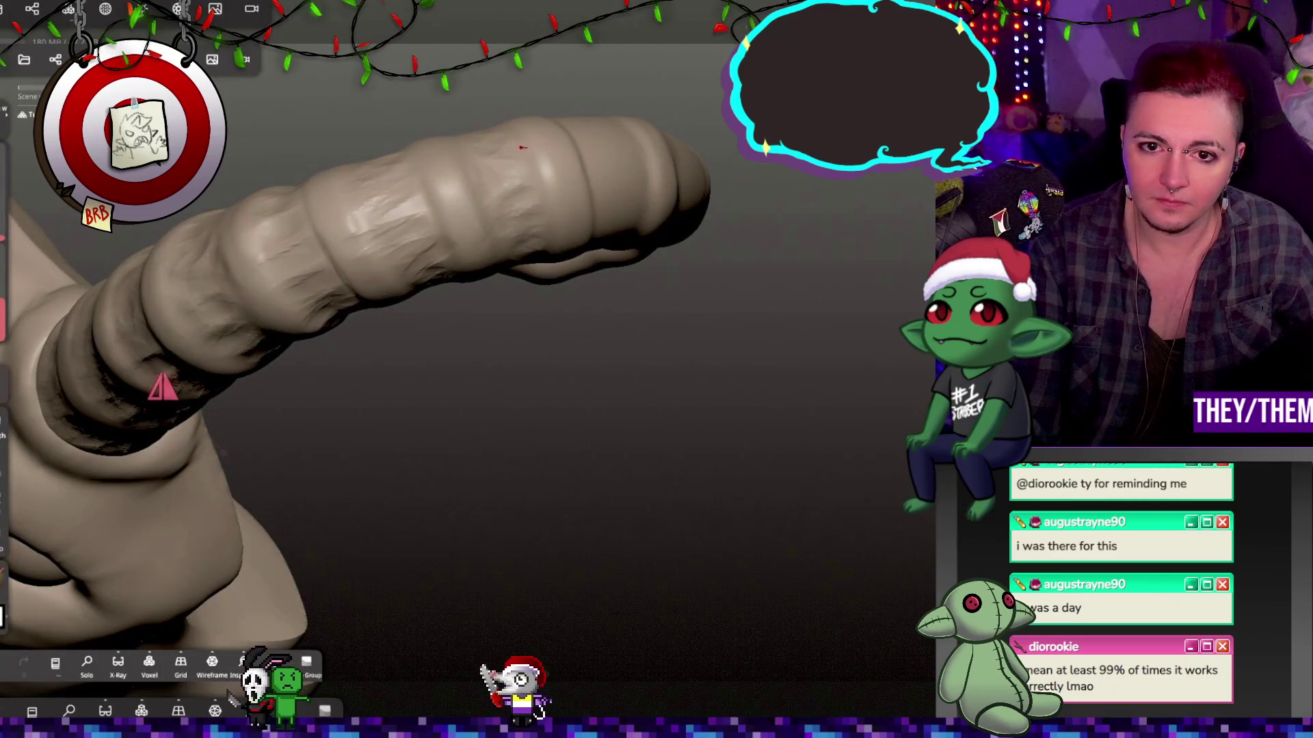
pyautogui.moveTo(667, 372)
pyautogui.mouseDown()
pyautogui.moveTo(867, 418)
pyautogui.moveTo(889, 438)
pyautogui.mouseUp()
pyautogui.moveTo(614, 250); pyautogui.dragTo(646, 246)
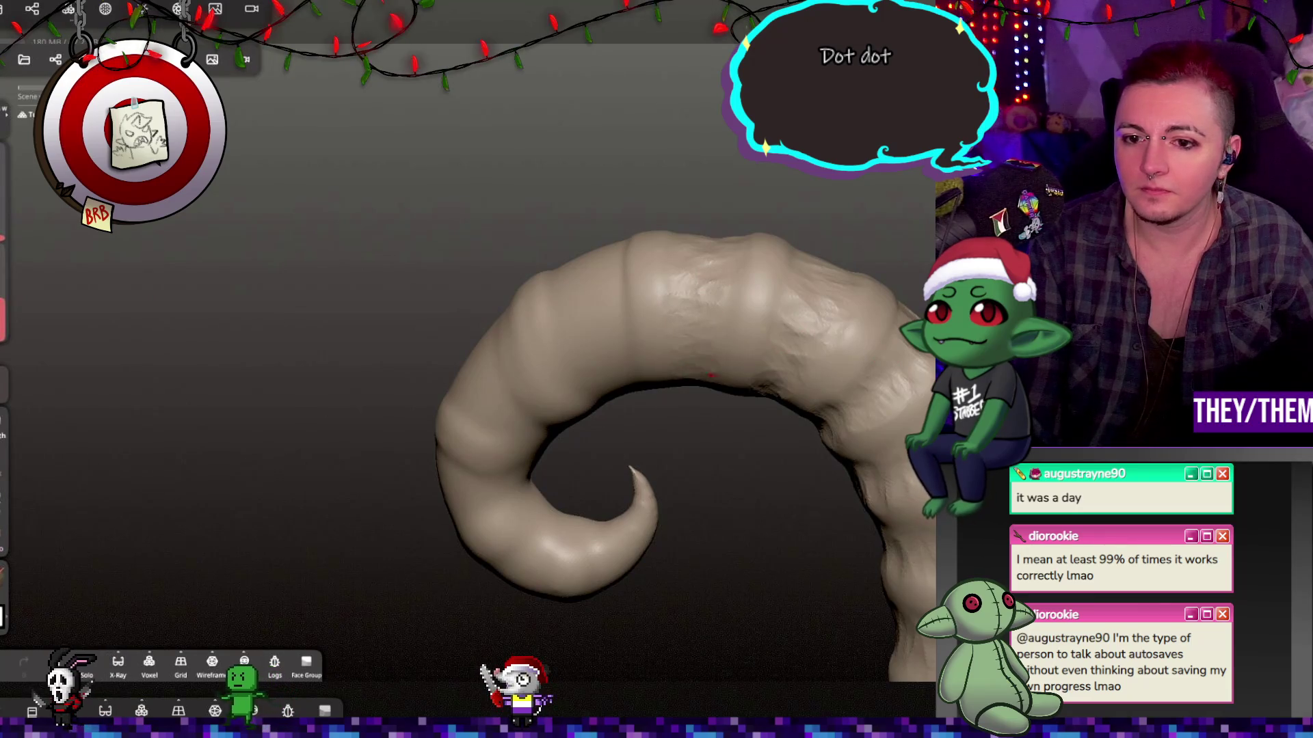
pyautogui.moveTo(688, 389)
pyautogui.mouseDown()
pyautogui.moveTo(776, 374)
pyautogui.moveTo(755, 287)
pyautogui.moveTo(864, 496)
pyautogui.moveTo(804, 573)
pyautogui.moveTo(715, 429)
pyautogui.mouseUp()
# Press a small dent and scratch-like crack lines into the horn, then show it solo.
pyautogui.click(706, 404)
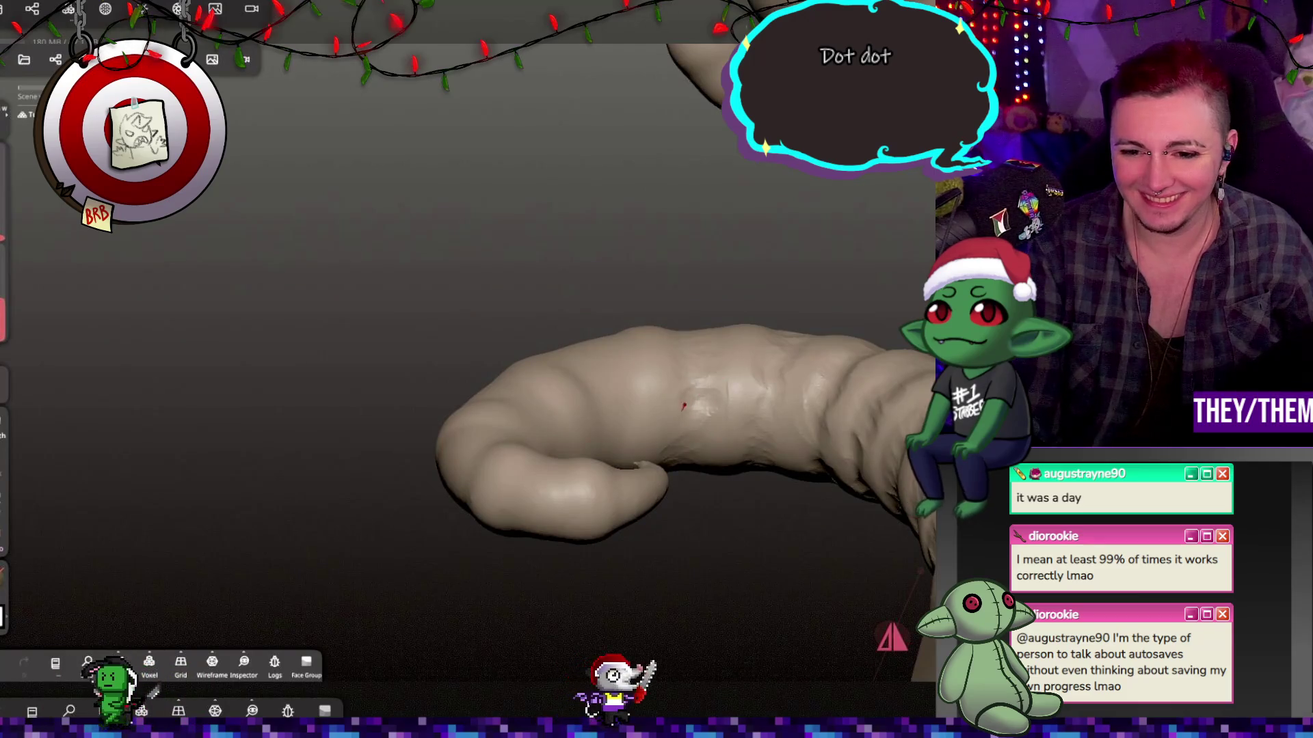
pyautogui.moveTo(682, 419); pyautogui.dragTo(739, 624)
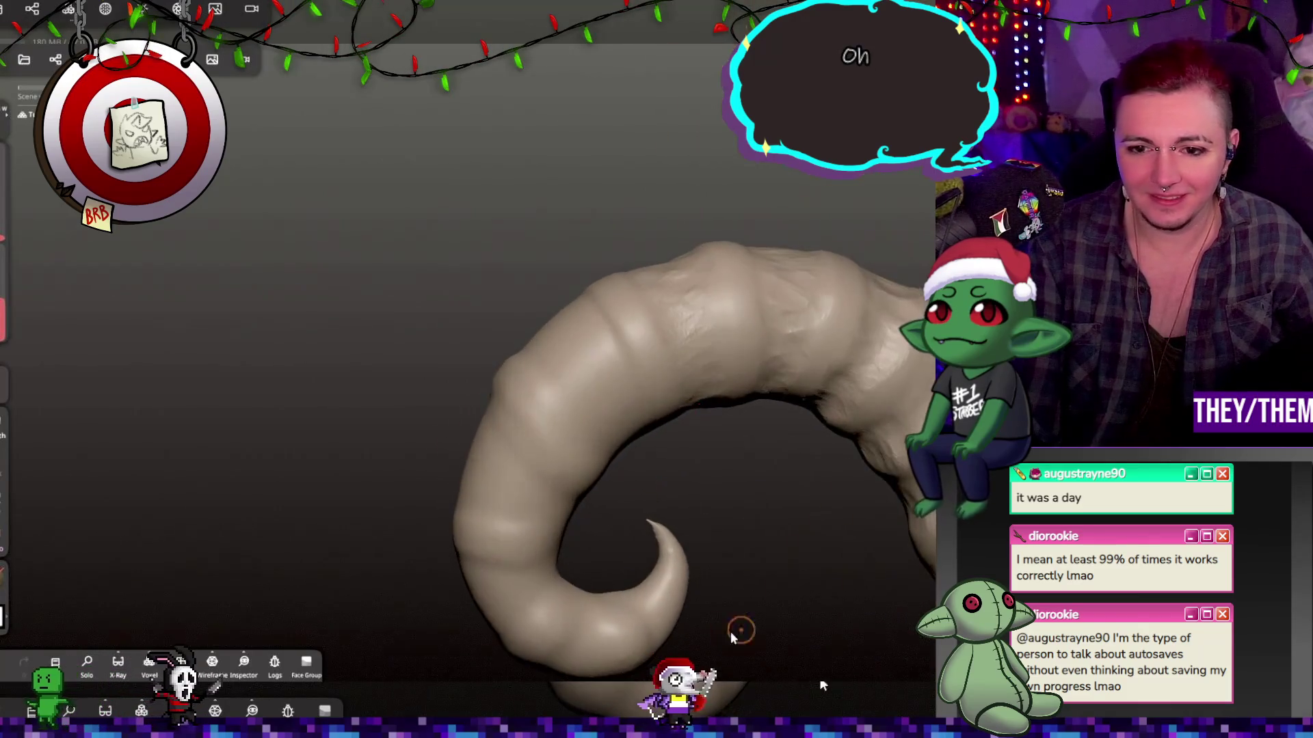
pyautogui.moveTo(558, 402); pyautogui.dragTo(614, 437)
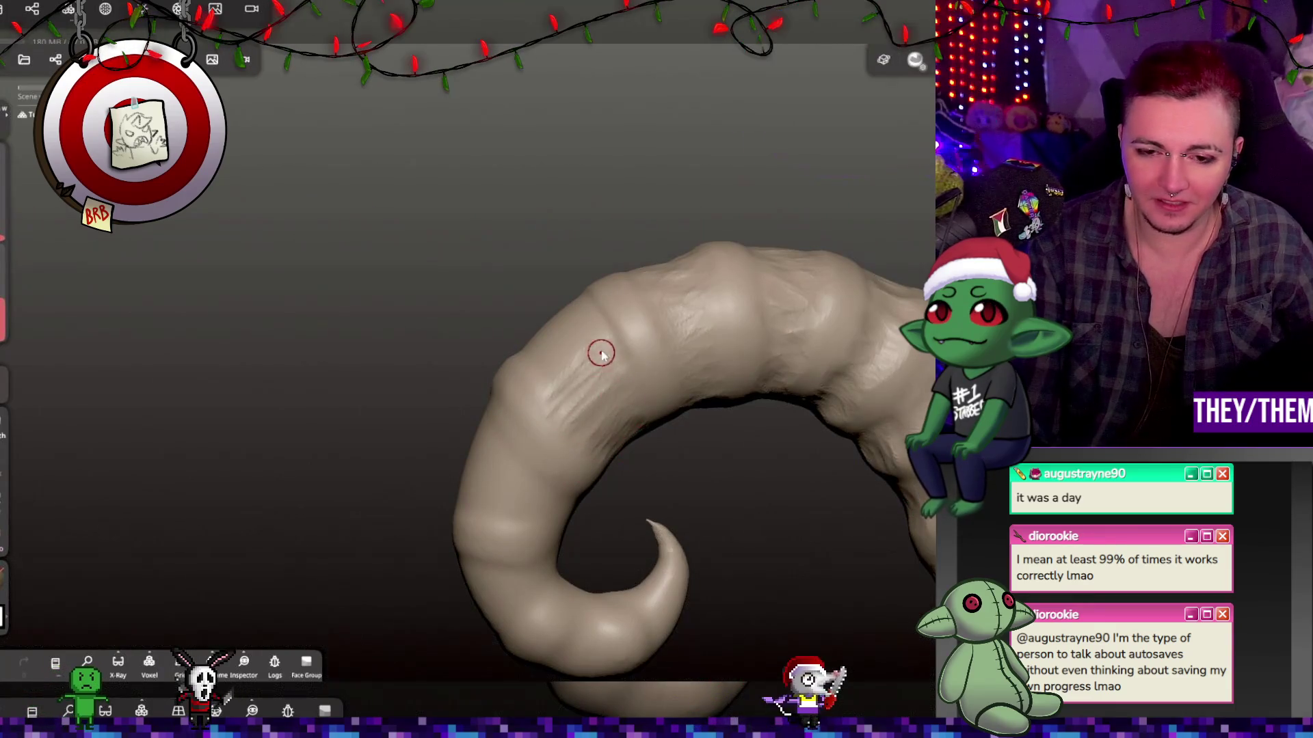
pyautogui.moveTo(539, 363)
pyautogui.mouseDown(button='right')
pyautogui.moveTo(588, 365)
pyautogui.moveTo(396, 223)
pyautogui.moveTo(507, 243)
pyautogui.moveTo(571, 280)
pyautogui.moveTo(681, 194)
pyautogui.mouseUp(button='right')
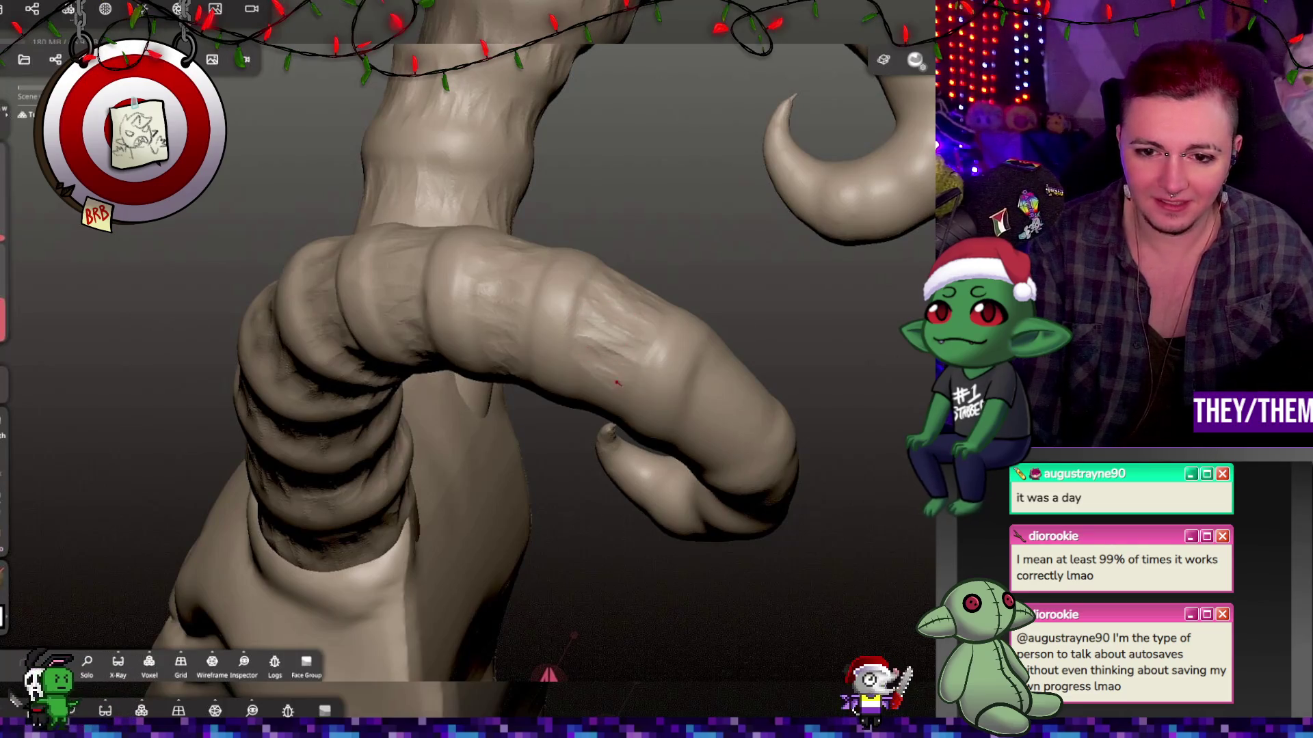
pyautogui.press('s')
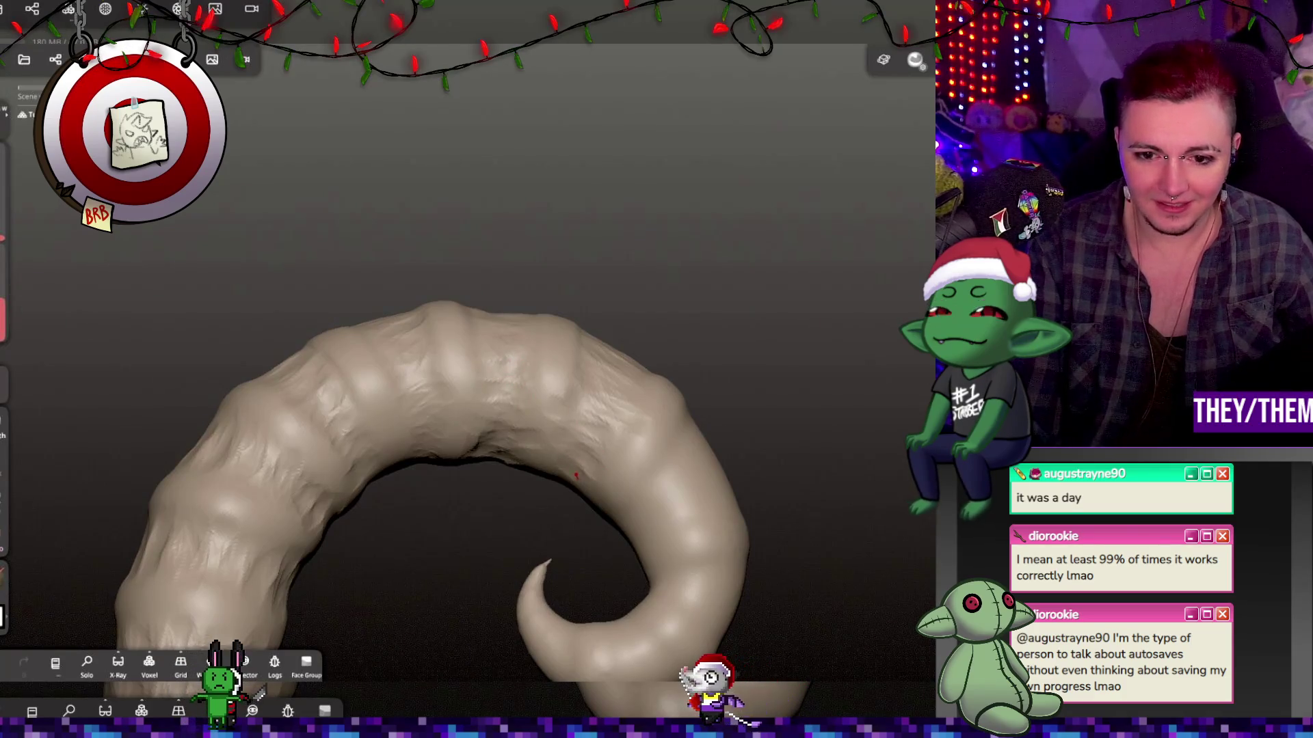
# Smooth a small rough patch on the horn near its curled tip.
pyautogui.moveTo(622, 413)
pyautogui.mouseDown(button='middle')
pyautogui.moveTo(768, 272)
pyautogui.moveTo(588, 411)
pyautogui.moveTo(774, 454)
pyautogui.moveTo(719, 598)
pyautogui.moveTo(791, 504)
pyautogui.moveTo(556, 536)
pyautogui.moveTo(438, 571)
pyautogui.mouseUp(button='middle')
pyautogui.moveTo(498, 424); pyautogui.dragTo(507, 424)
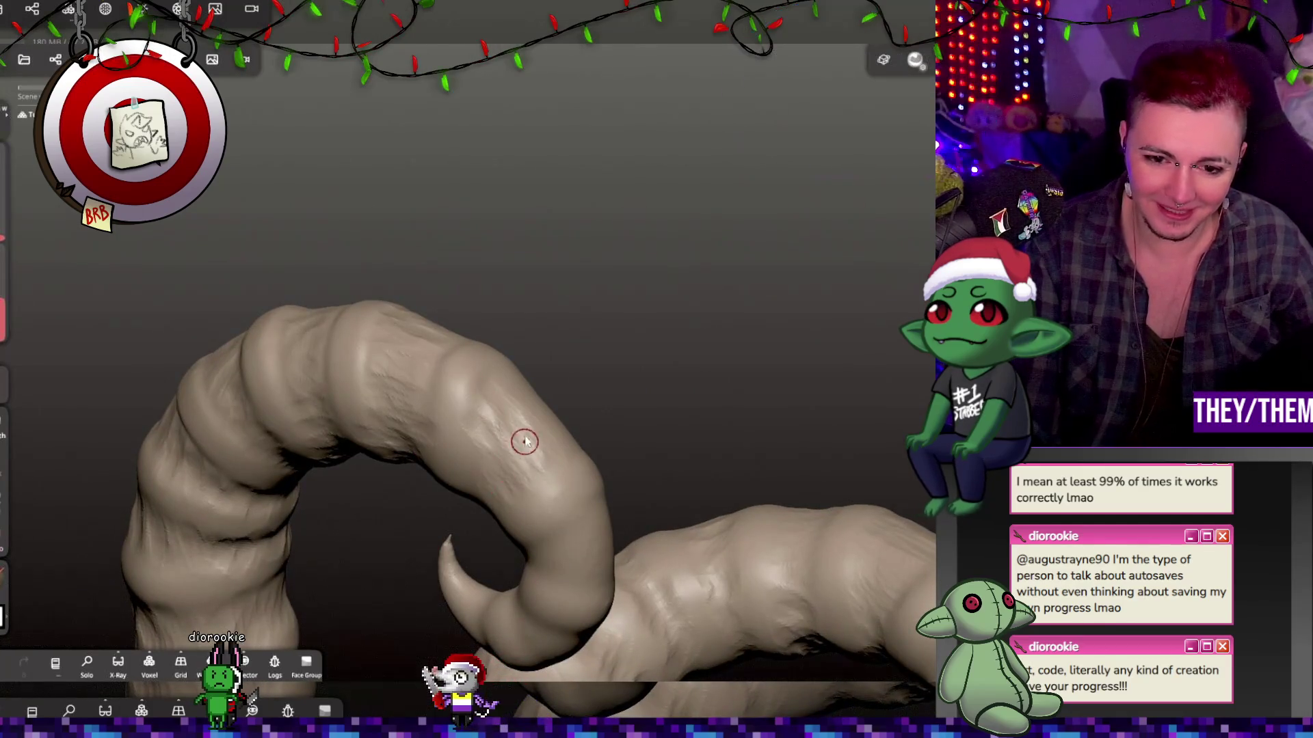
pyautogui.moveTo(517, 389)
pyautogui.mouseDown(button='middle')
pyautogui.moveTo(600, 445)
pyautogui.moveTo(556, 410)
pyautogui.mouseUp(button='middle')
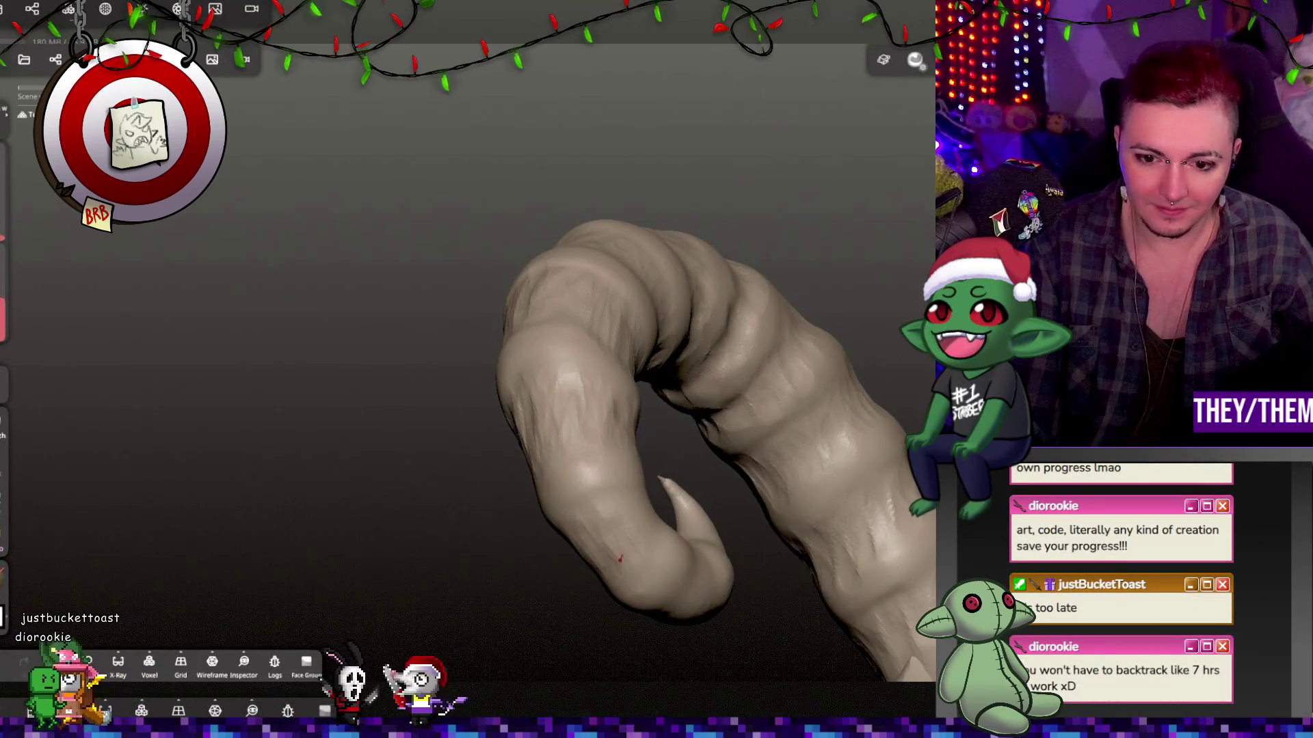
pyautogui.moveTo(635, 533)
pyautogui.mouseDown(button='right')
pyautogui.moveTo(556, 574)
pyautogui.moveTo(711, 512)
pyautogui.moveTo(697, 502)
pyautogui.moveTo(749, 490)
pyautogui.moveTo(767, 463)
pyautogui.mouseUp(button='right')
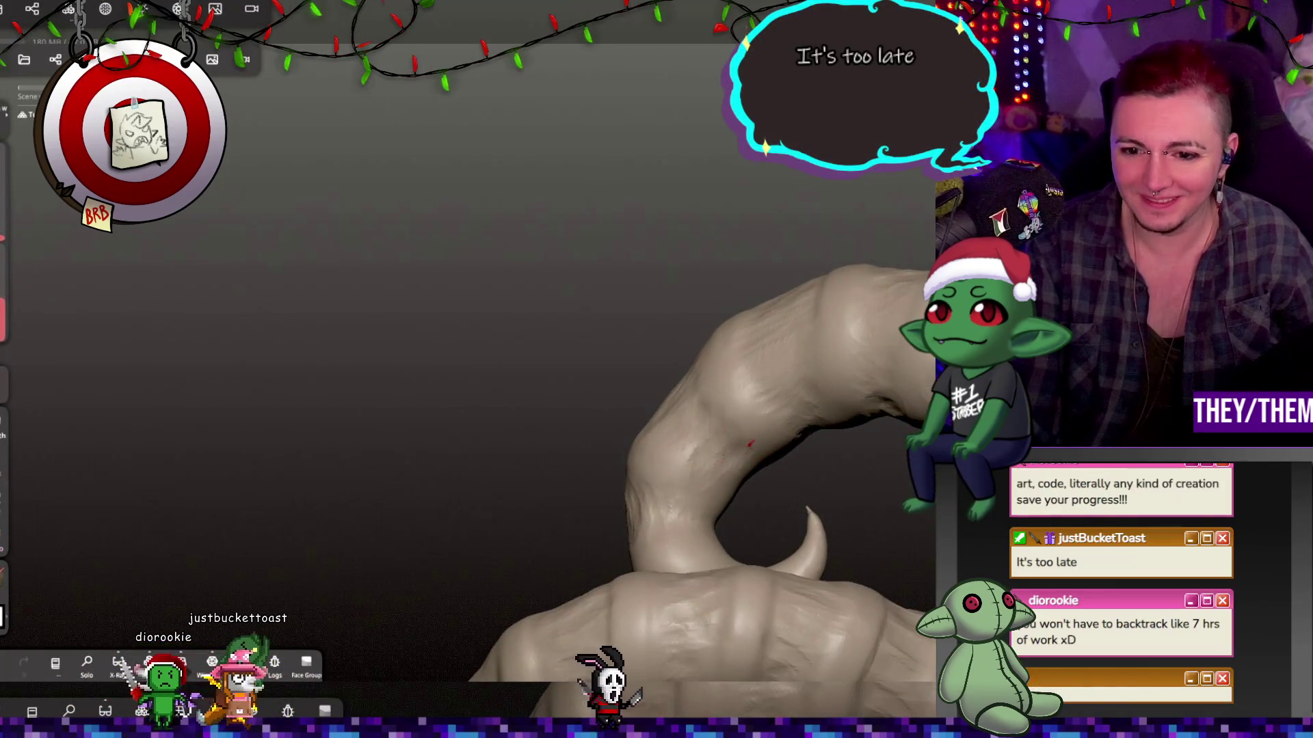
pyautogui.moveTo(858, 502)
pyautogui.mouseDown(button='right')
pyautogui.moveTo(720, 484)
pyautogui.moveTo(605, 355)
pyautogui.moveTo(783, 520)
pyautogui.moveTo(715, 528)
pyautogui.moveTo(750, 526)
pyautogui.moveTo(750, 578)
pyautogui.moveTo(800, 566)
pyautogui.moveTo(786, 568)
pyautogui.mouseUp(button='right')
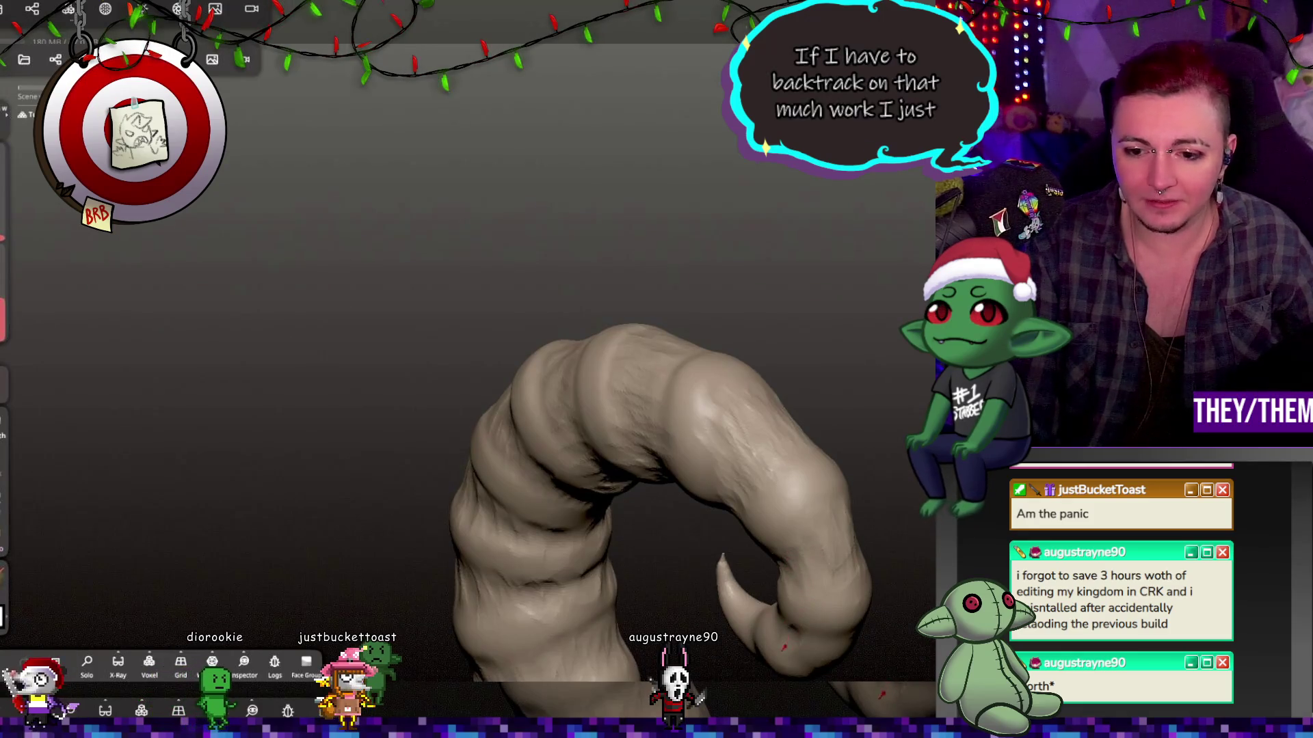
# Review the horn's full curve, then zoom out to the whole horned head.
pyautogui.moveTo(804, 634); pyautogui.dragTo(757, 611, button='right')
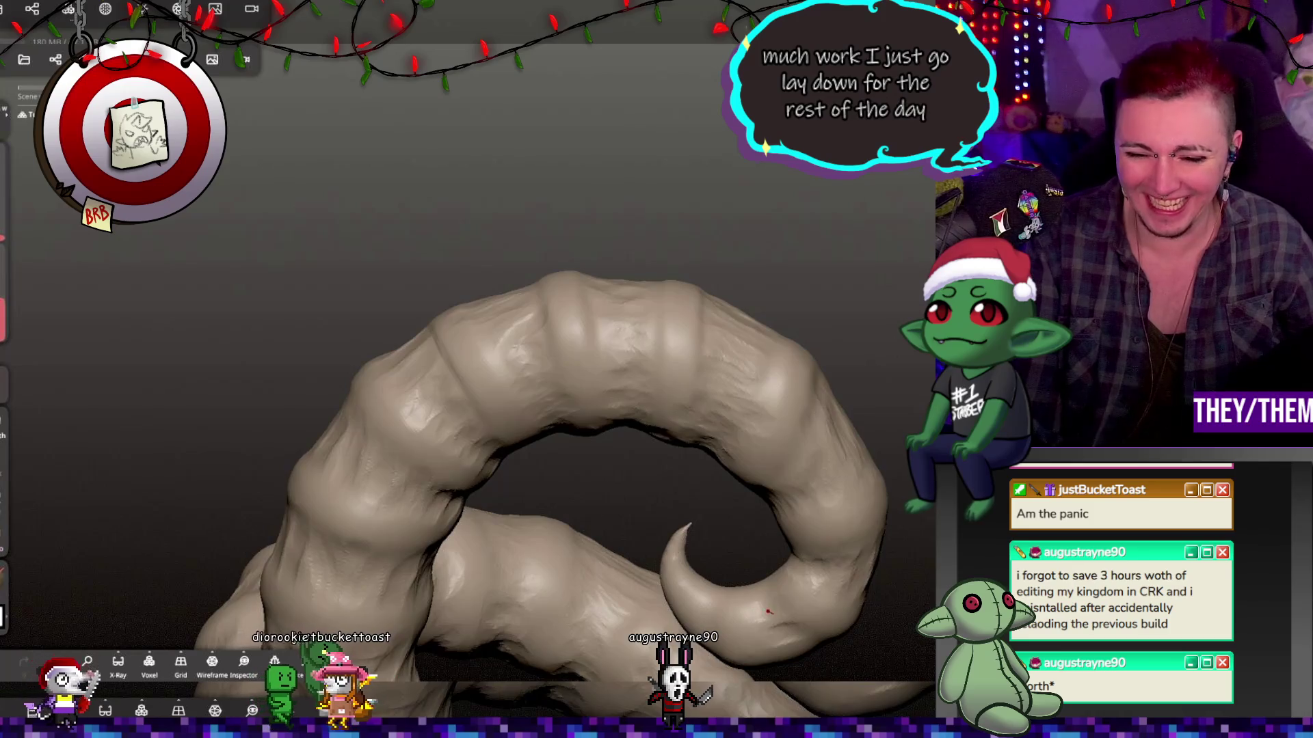
pyautogui.moveTo(763, 562)
pyautogui.mouseDown(button='right')
pyautogui.moveTo(825, 638)
pyautogui.moveTo(795, 580)
pyautogui.mouseUp(button='right')
pyautogui.moveTo(791, 639)
pyautogui.mouseDown(button='right')
pyautogui.moveTo(677, 497)
pyautogui.moveTo(507, 492)
pyautogui.mouseUp(button='right')
pyautogui.moveTo(690, 506)
pyautogui.mouseDown(button='right')
pyautogui.moveTo(779, 479)
pyautogui.moveTo(664, 463)
pyautogui.moveTo(740, 510)
pyautogui.moveTo(665, 577)
pyautogui.moveTo(682, 463)
pyautogui.moveTo(694, 534)
pyautogui.moveTo(624, 285)
pyautogui.moveTo(527, 407)
pyautogui.mouseUp(button='right')
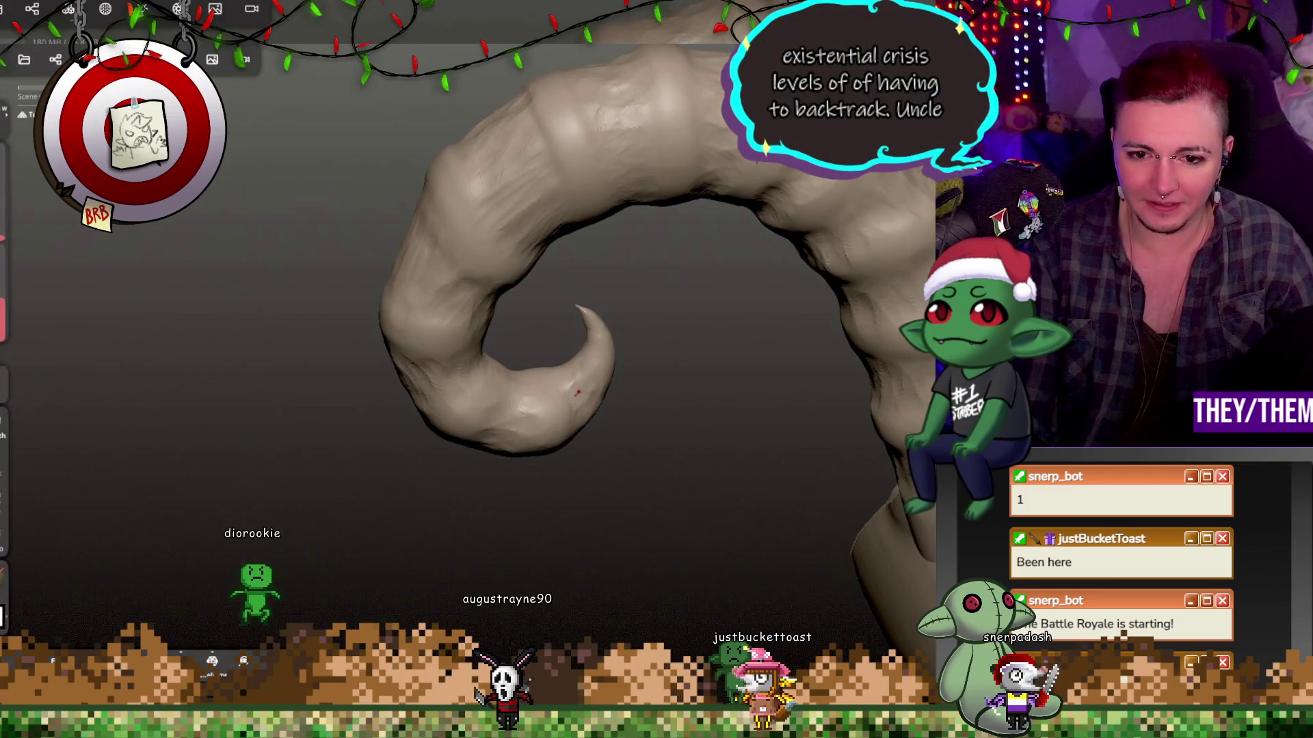
pyautogui.moveTo(683, 428)
pyautogui.mouseDown(button='right')
pyautogui.moveTo(594, 370)
pyautogui.moveTo(668, 360)
pyautogui.moveTo(646, 474)
pyautogui.moveTo(647, 437)
pyautogui.moveTo(781, 357)
pyautogui.moveTo(434, 359)
pyautogui.moveTo(384, 331)
pyautogui.moveTo(556, 354)
pyautogui.moveTo(872, 530)
pyautogui.moveTo(512, 501)
pyautogui.mouseUp(button='right')
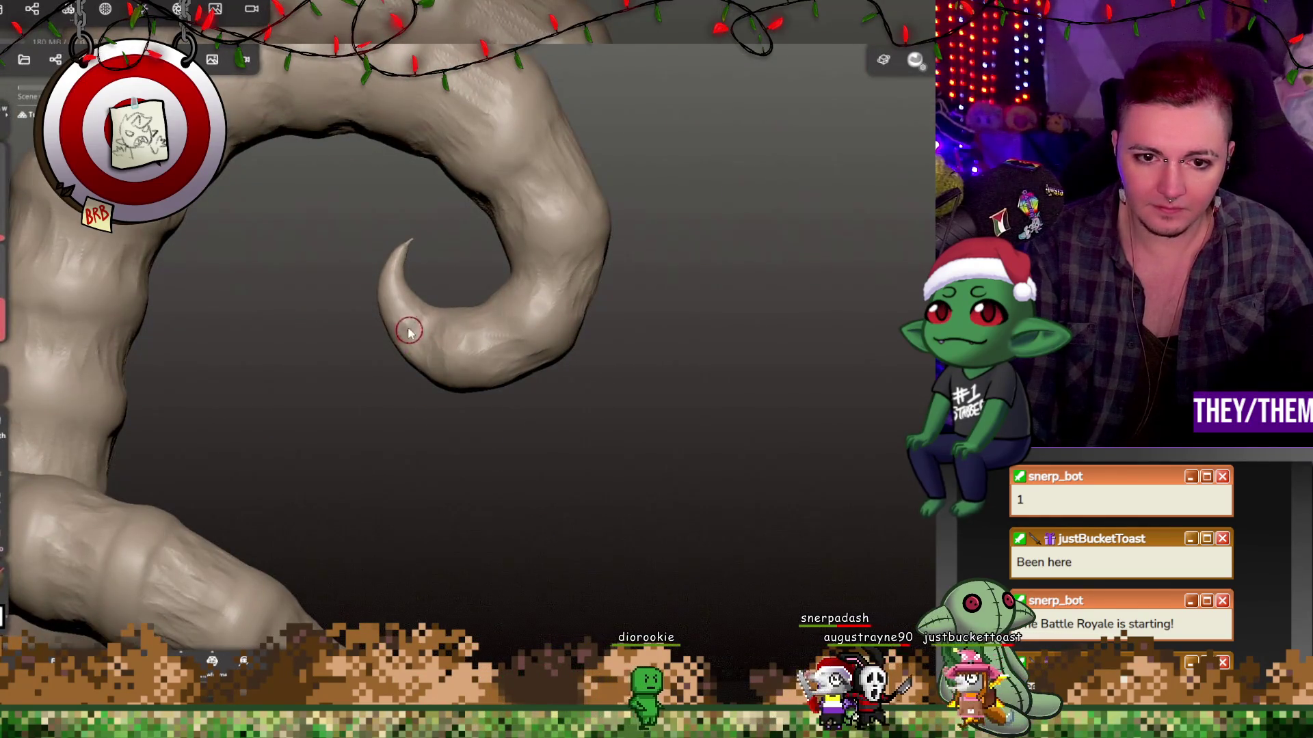
pyautogui.moveTo(409, 282)
pyautogui.mouseDown(button='right')
pyautogui.moveTo(401, 299)
pyautogui.moveTo(430, 396)
pyautogui.moveTo(425, 372)
pyautogui.mouseUp(button='right')
pyautogui.moveTo(421, 395)
pyautogui.mouseDown()
pyautogui.moveTo(419, 433)
pyautogui.moveTo(668, 395)
pyautogui.moveTo(338, 520)
pyautogui.moveTo(542, 445)
pyautogui.moveTo(589, 334)
pyautogui.moveTo(451, 407)
pyautogui.moveTo(386, 409)
pyautogui.moveTo(489, 381)
pyautogui.moveTo(592, 396)
pyautogui.moveTo(445, 430)
pyautogui.mouseUp()
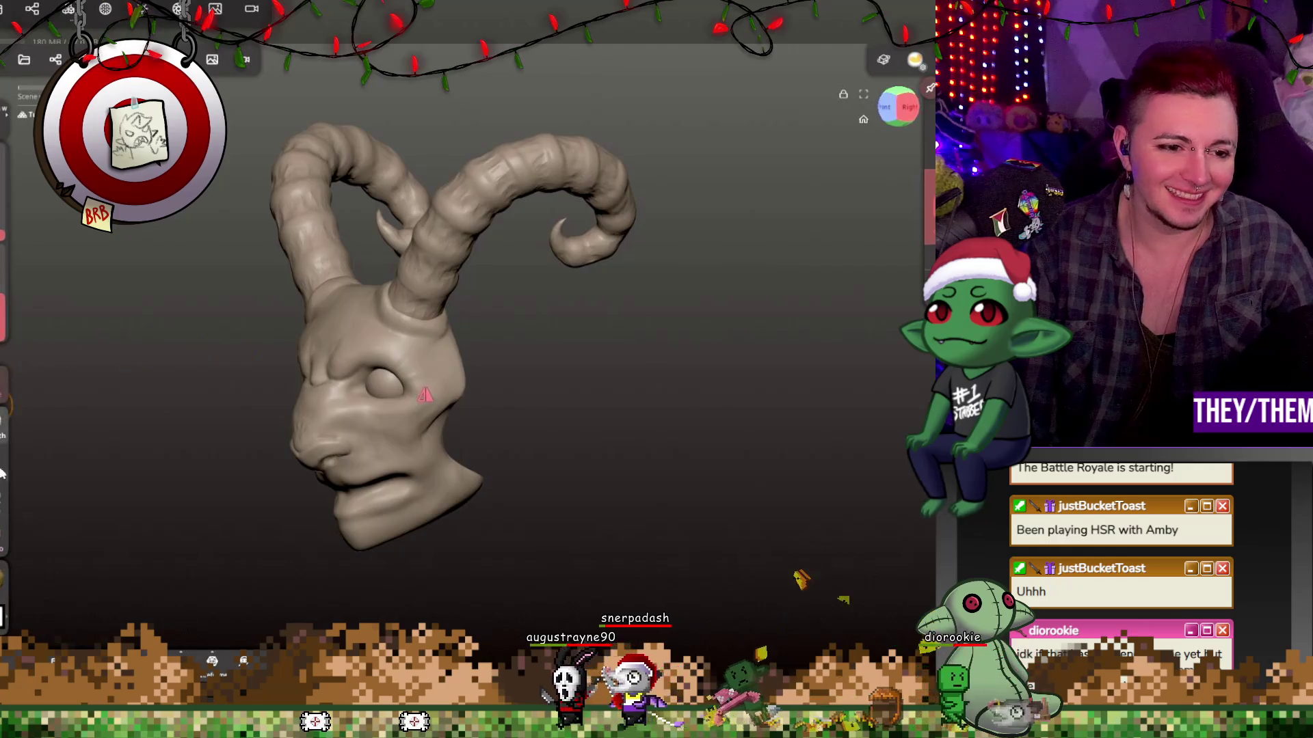
# Paint all the horns a dark red-brown with roughness 0.67 and check the result.
pyautogui.click(3, 615)
pyautogui.moveTo(120, 551); pyautogui.dragTo(152, 564)
pyautogui.moveTo(151, 505)
pyautogui.mouseDown()
pyautogui.moveTo(175, 545)
pyautogui.moveTo(107, 569)
pyautogui.mouseUp()
pyautogui.moveTo(62, 391); pyautogui.dragTo(92, 392)
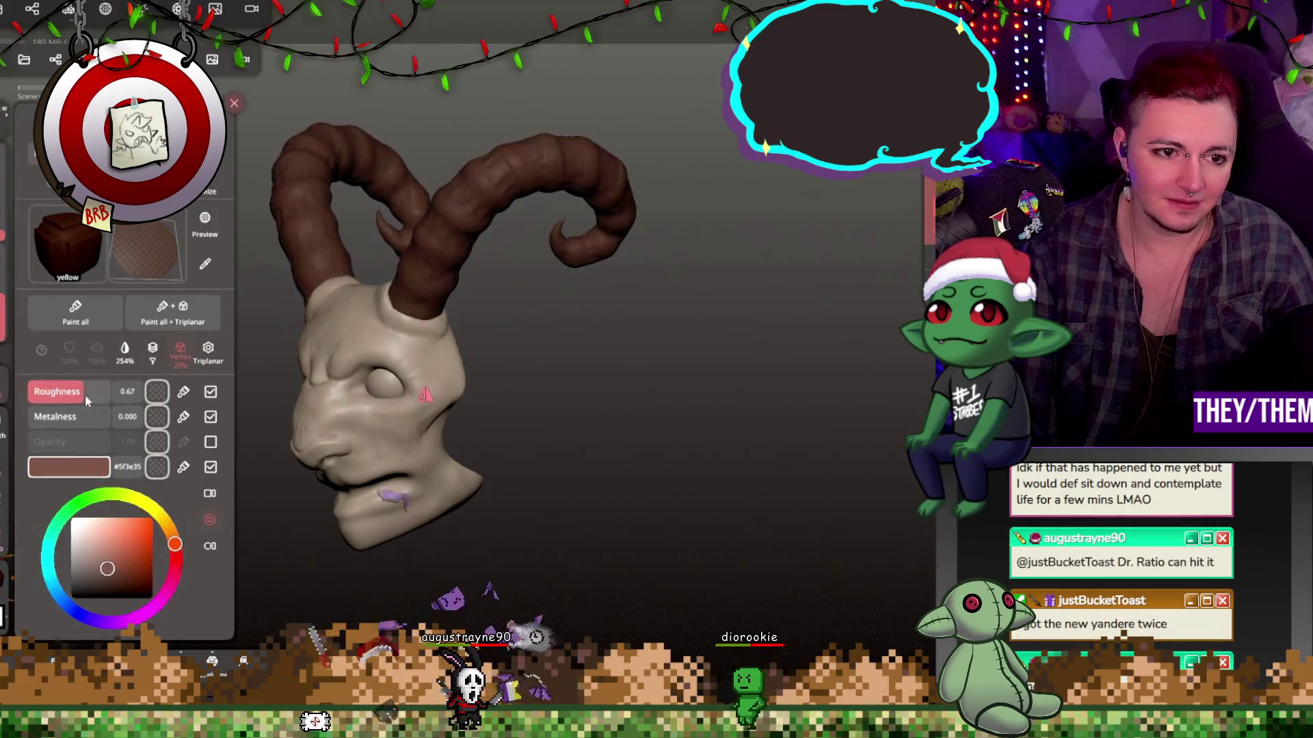
pyautogui.click(75, 313)
pyautogui.moveTo(504, 347)
pyautogui.mouseDown()
pyautogui.moveTo(703, 360)
pyautogui.moveTo(489, 335)
pyautogui.moveTo(527, 343)
pyautogui.moveTo(261, 441)
pyautogui.mouseUp()
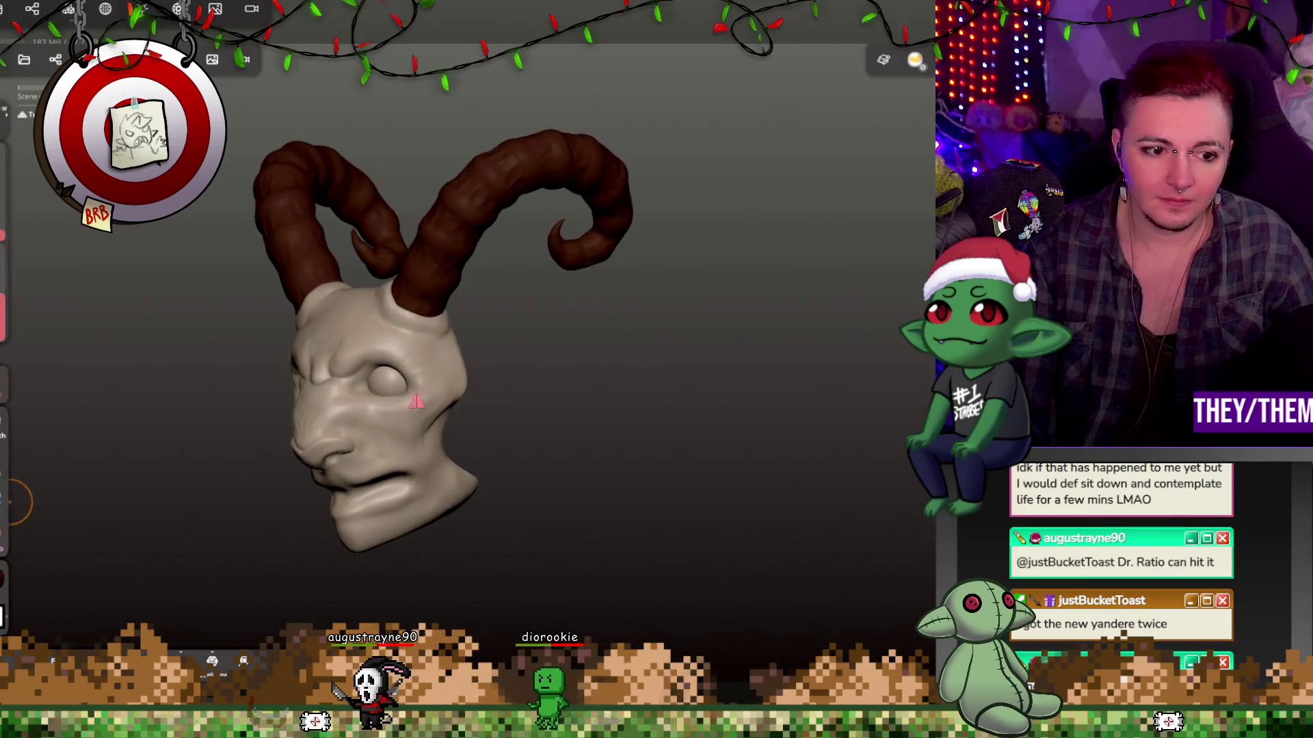
pyautogui.click(4, 578)
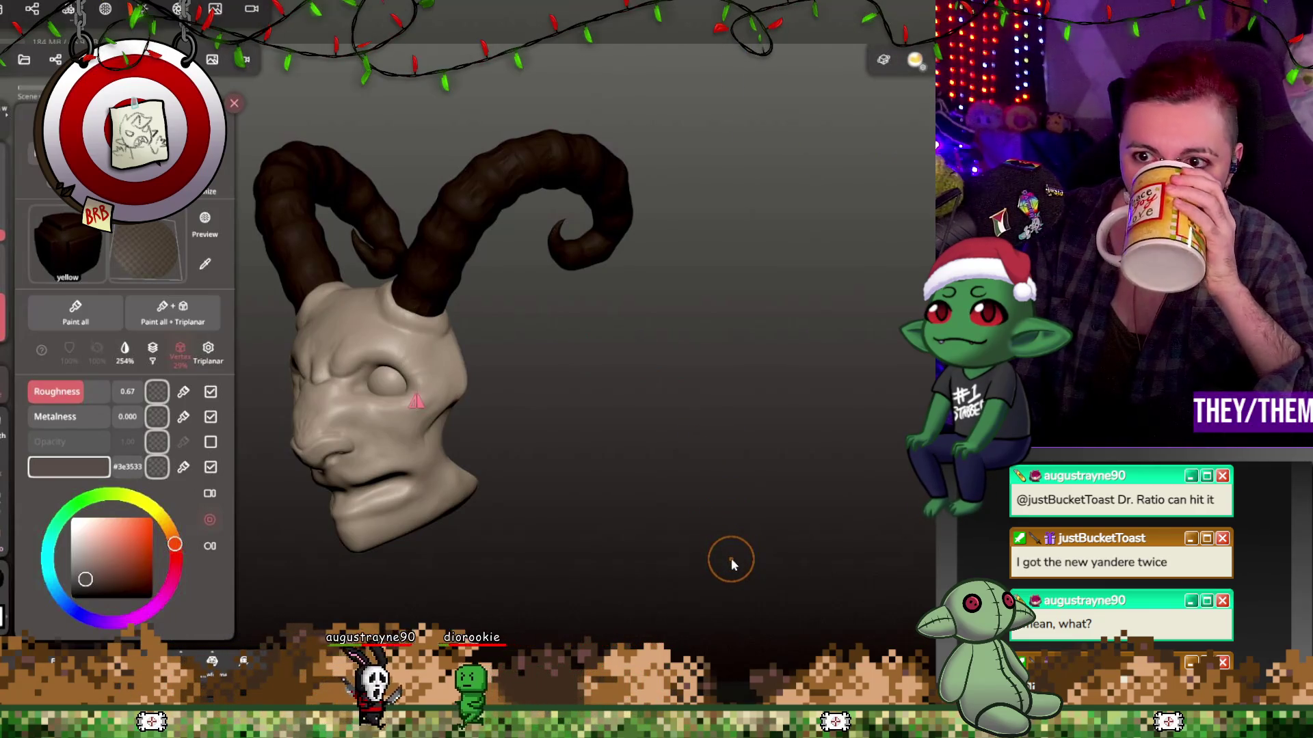
# Hide the paint panel and undo the stray spike at the jaw edge.
pyautogui.press('Tab')
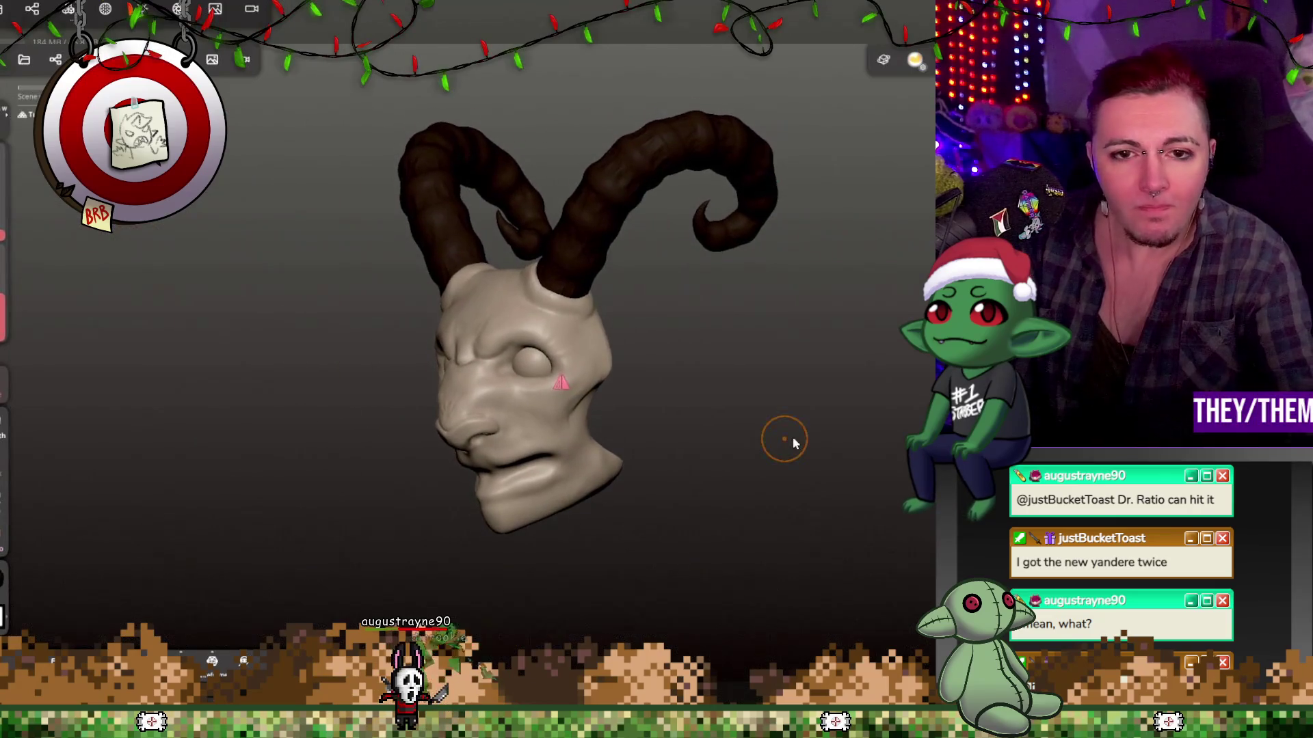
pyautogui.moveTo(771, 445); pyautogui.dragTo(881, 458)
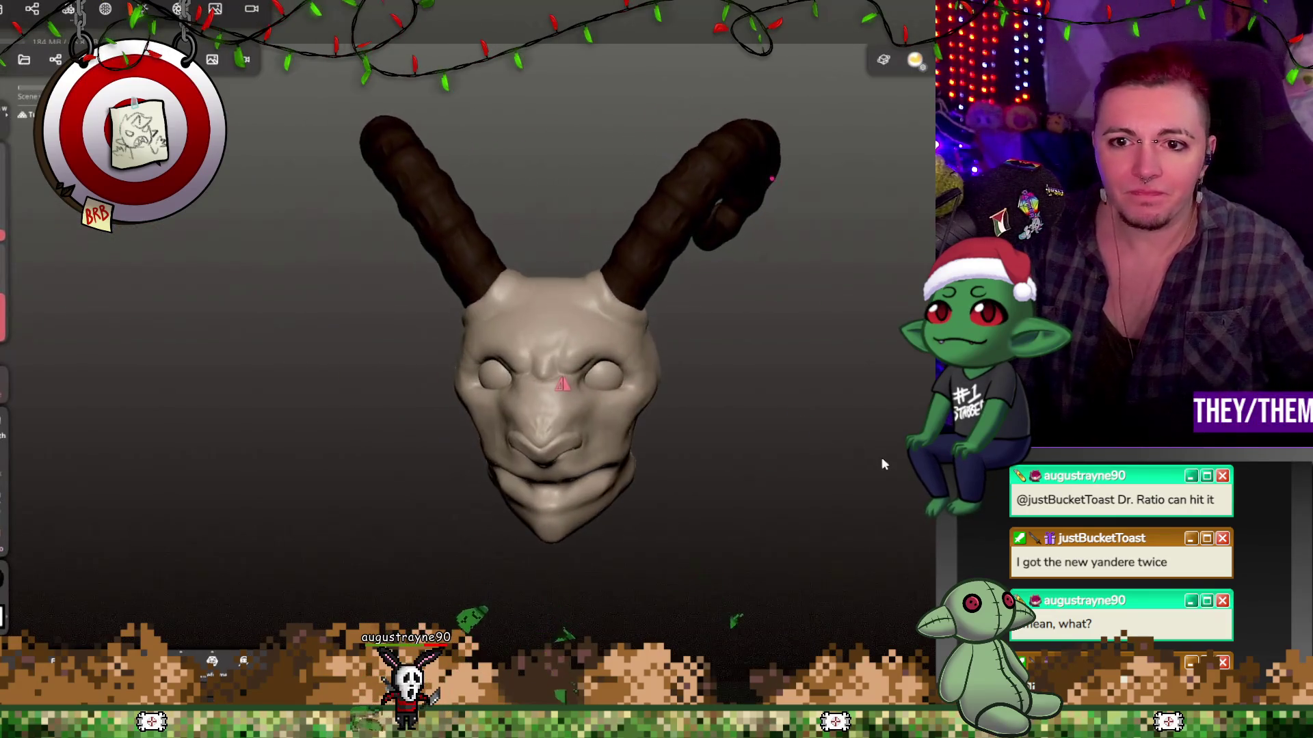
pyautogui.scroll(5, 726, 451)
pyautogui.moveTo(724, 441)
pyautogui.mouseDown()
pyautogui.moveTo(638, 459)
pyautogui.moveTo(724, 465)
pyautogui.moveTo(675, 465)
pyautogui.moveTo(732, 453)
pyautogui.moveTo(764, 469)
pyautogui.mouseUp()
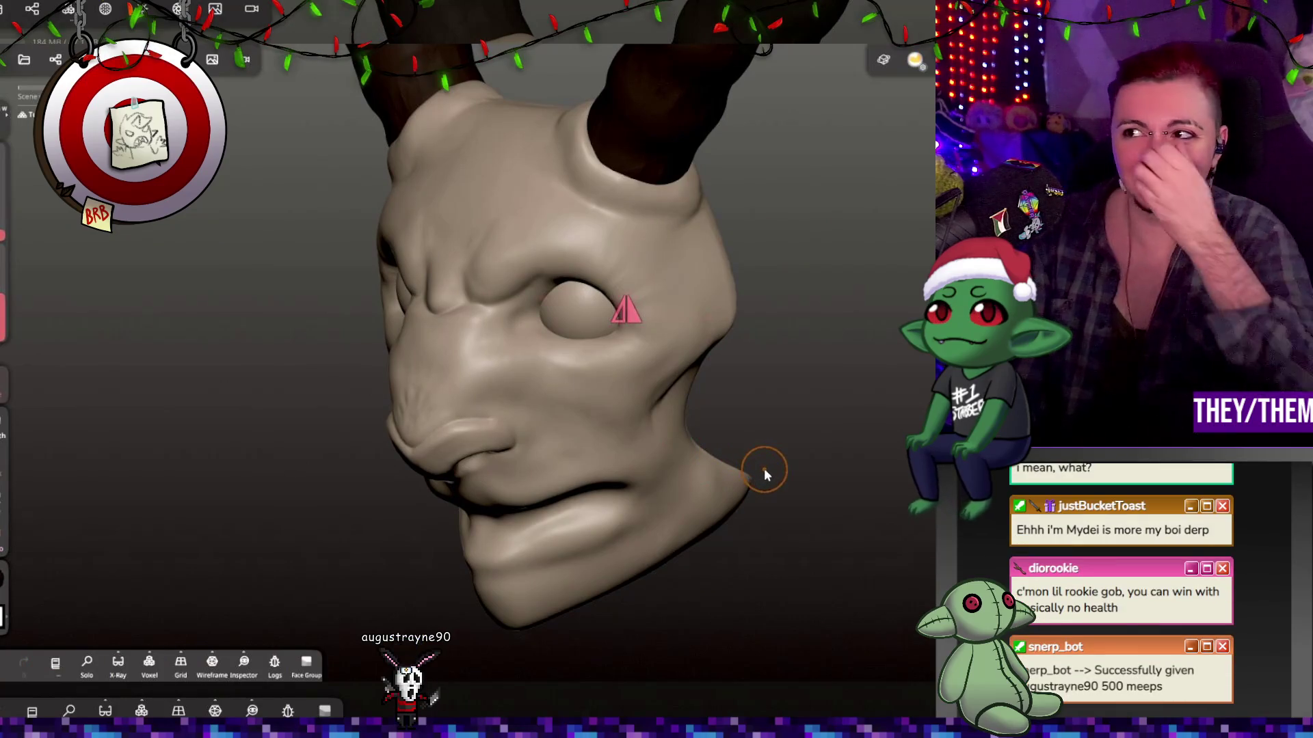
pyautogui.hotkey('ctrl', 'z')
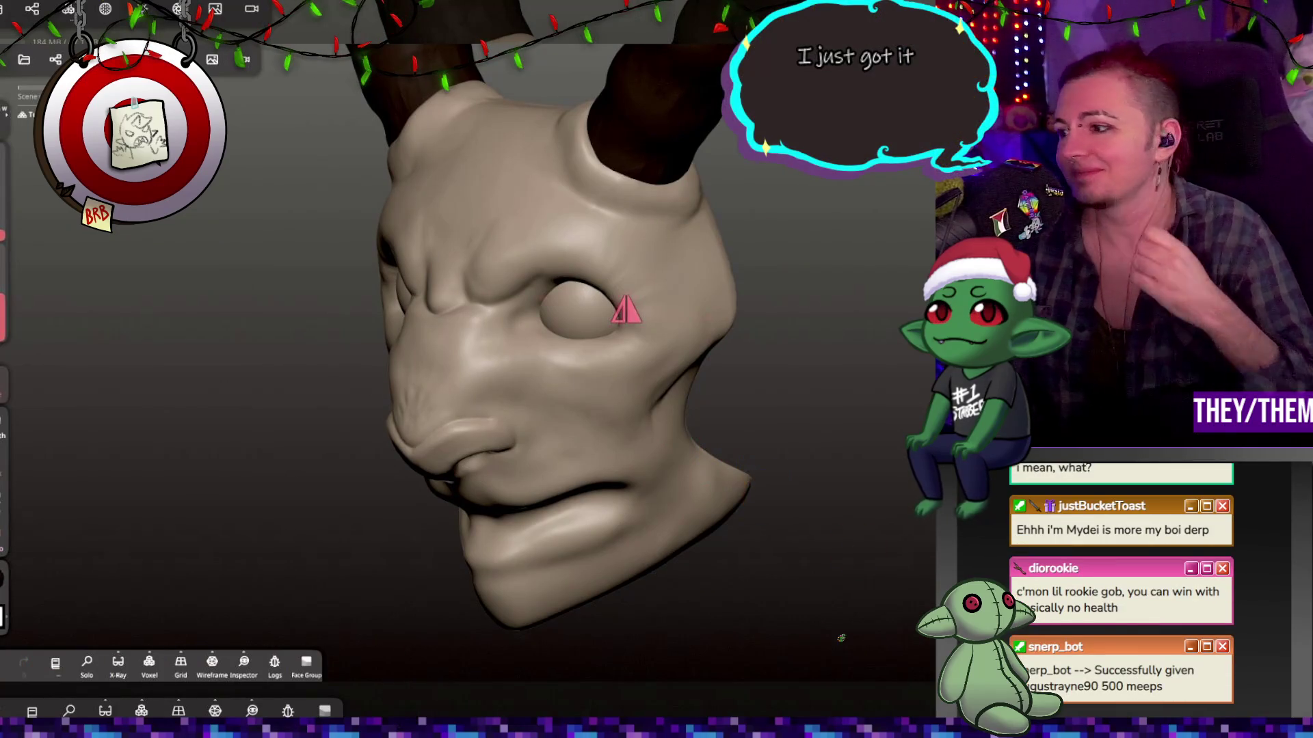
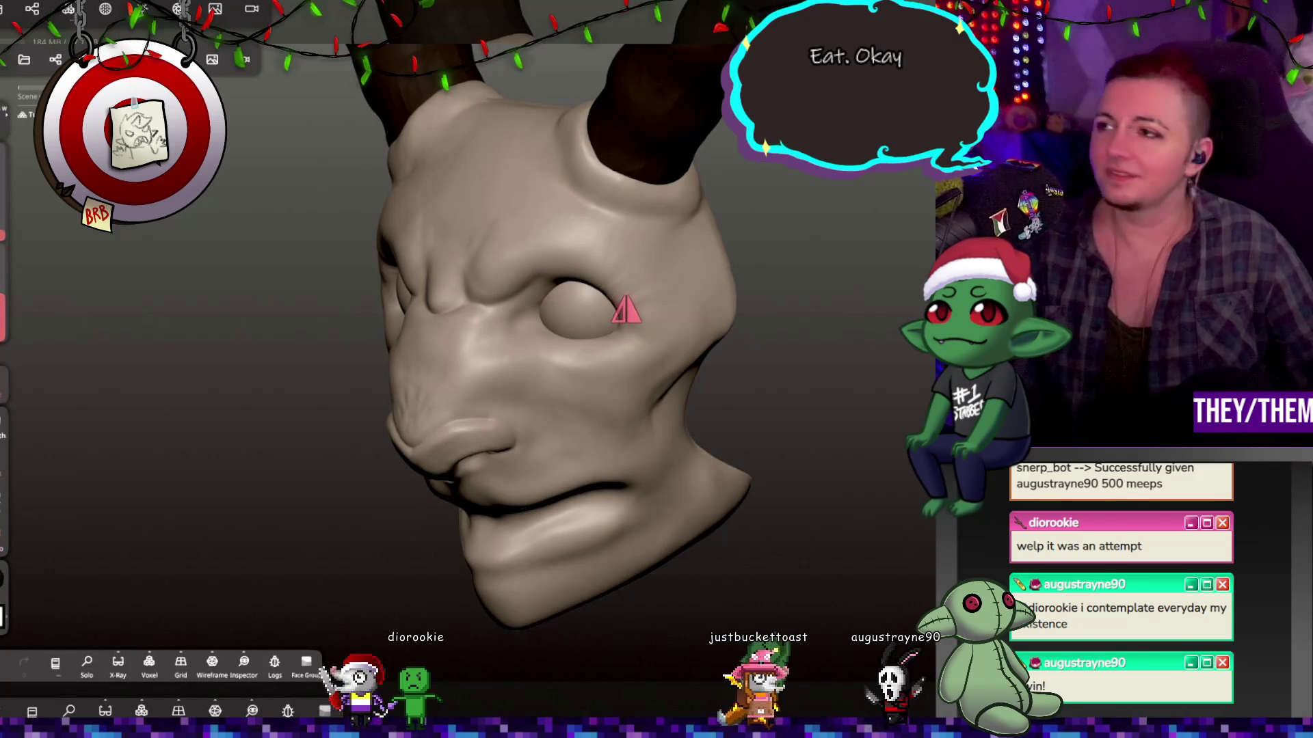
# Mask a thin strip along the mouth line between the lip corners.
pyautogui.moveTo(718, 520)
pyautogui.mouseDown()
pyautogui.moveTo(823, 513)
pyautogui.moveTo(806, 445)
pyautogui.moveTo(781, 439)
pyautogui.moveTo(833, 462)
pyautogui.moveTo(909, 567)
pyautogui.moveTo(864, 512)
pyautogui.moveTo(873, 565)
pyautogui.moveTo(732, 454)
pyautogui.moveTo(732, 542)
pyautogui.moveTo(637, 479)
pyautogui.mouseUp()
pyautogui.moveTo(760, 464); pyautogui.dragTo(702, 491)
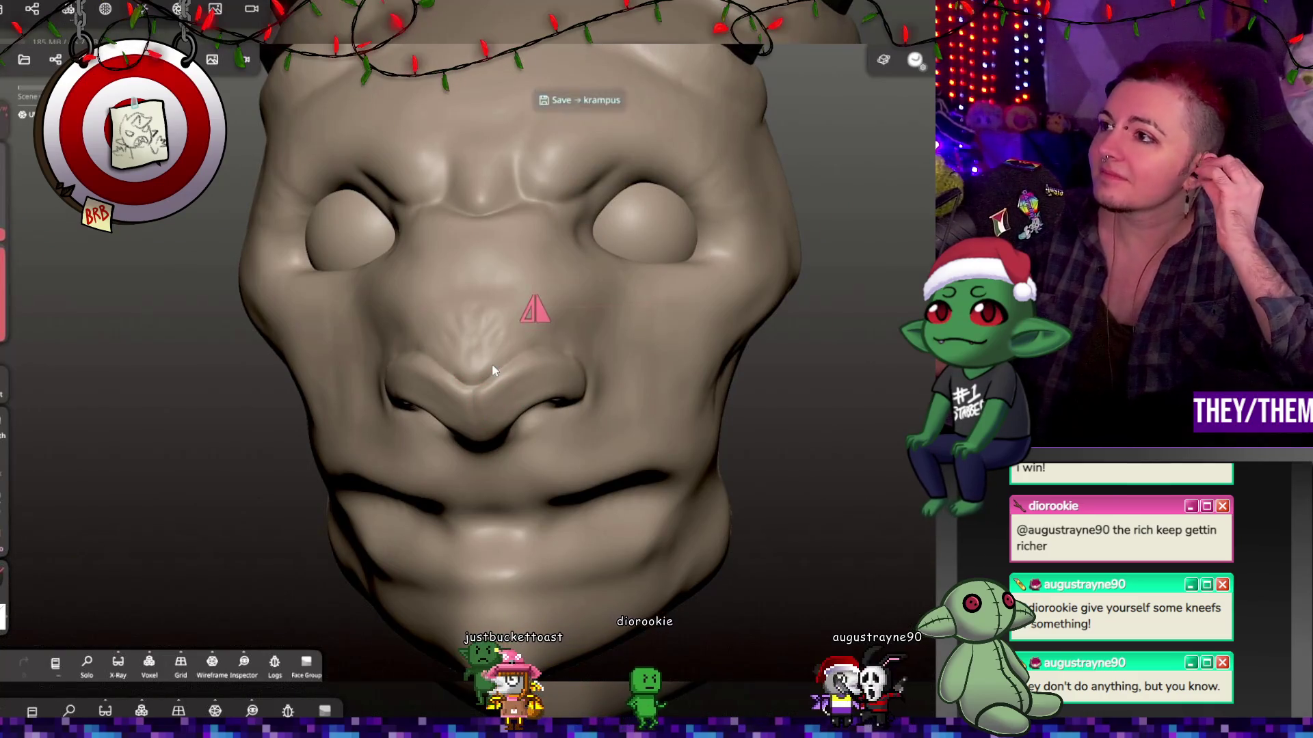
pyautogui.moveTo(803, 396); pyautogui.dragTo(582, 431)
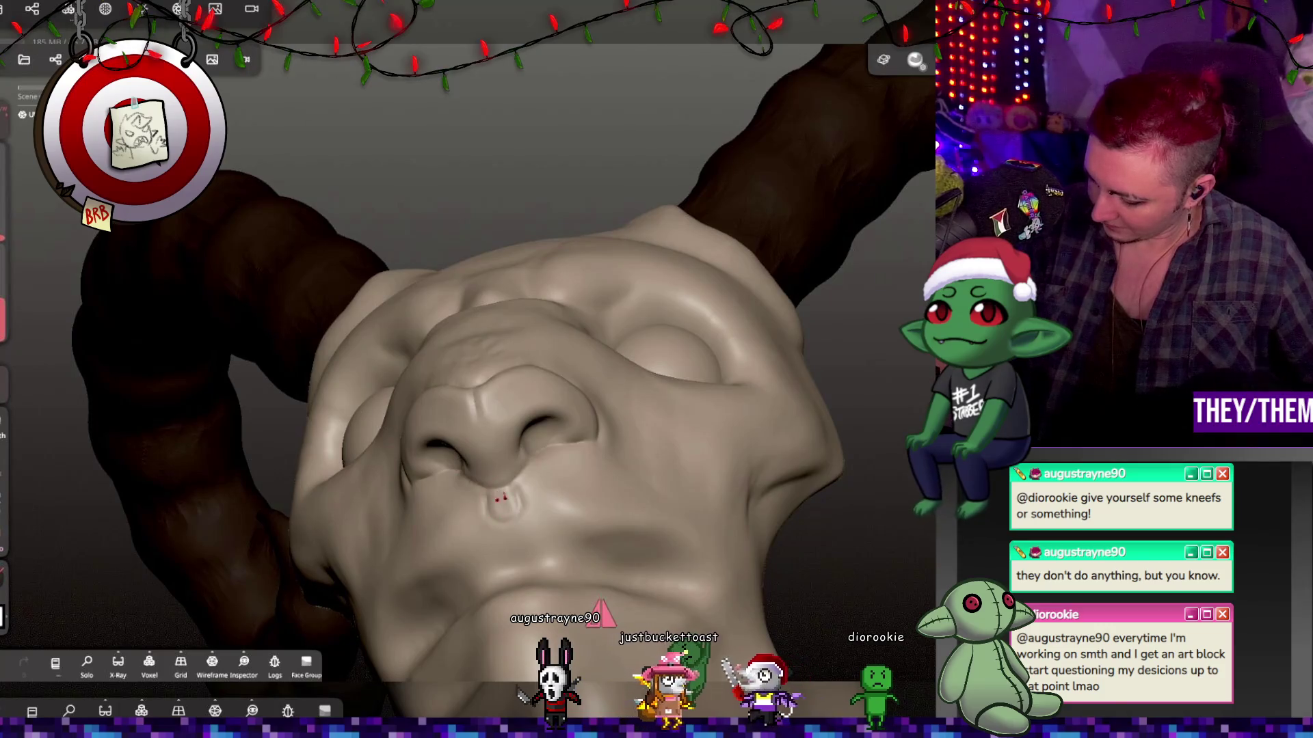
pyautogui.moveTo(601, 614)
pyautogui.mouseDown(button='middle')
pyautogui.moveTo(536, 490)
pyautogui.moveTo(522, 498)
pyautogui.mouseUp(button='middle')
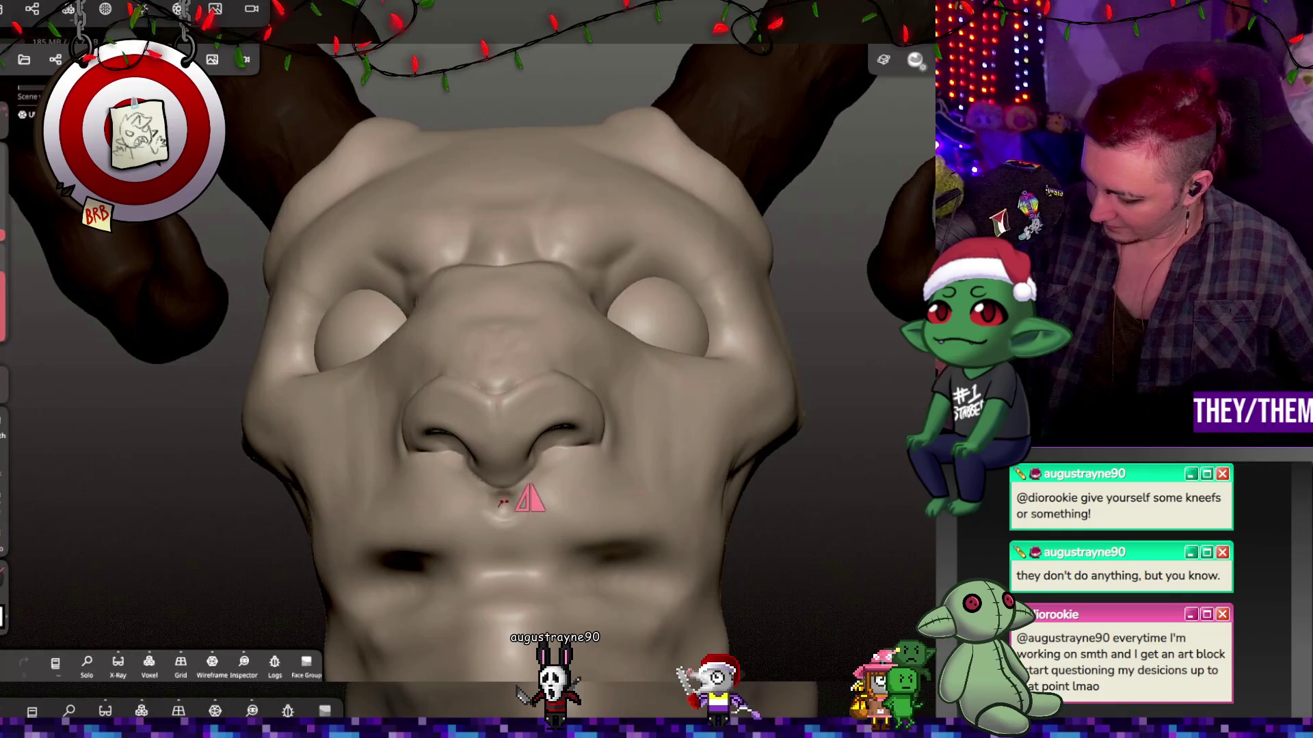
pyautogui.moveTo(530, 499)
pyautogui.mouseDown(button='middle')
pyautogui.moveTo(727, 440)
pyautogui.moveTo(598, 504)
pyautogui.moveTo(299, 327)
pyautogui.mouseUp(button='middle')
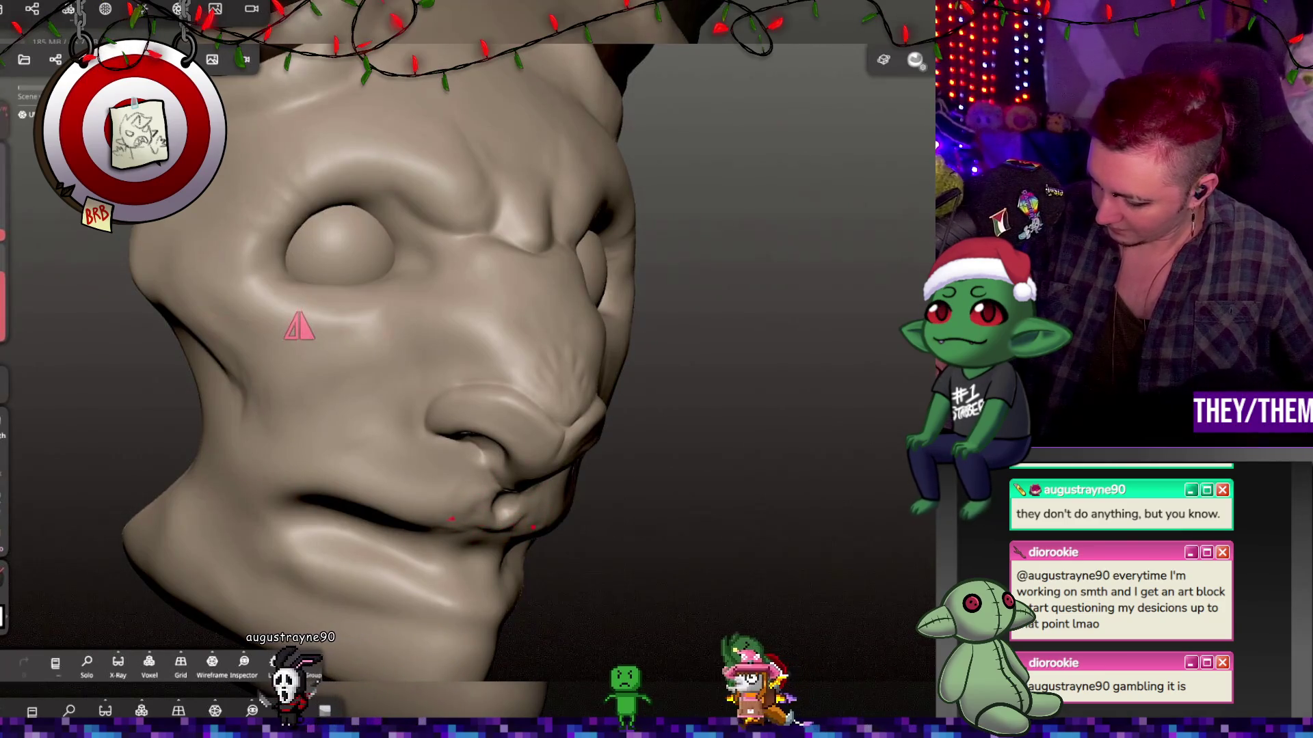
pyautogui.moveTo(298, 326)
pyautogui.mouseDown()
pyautogui.moveTo(408, 381)
pyautogui.moveTo(574, 504)
pyautogui.moveTo(522, 530)
pyautogui.mouseUp()
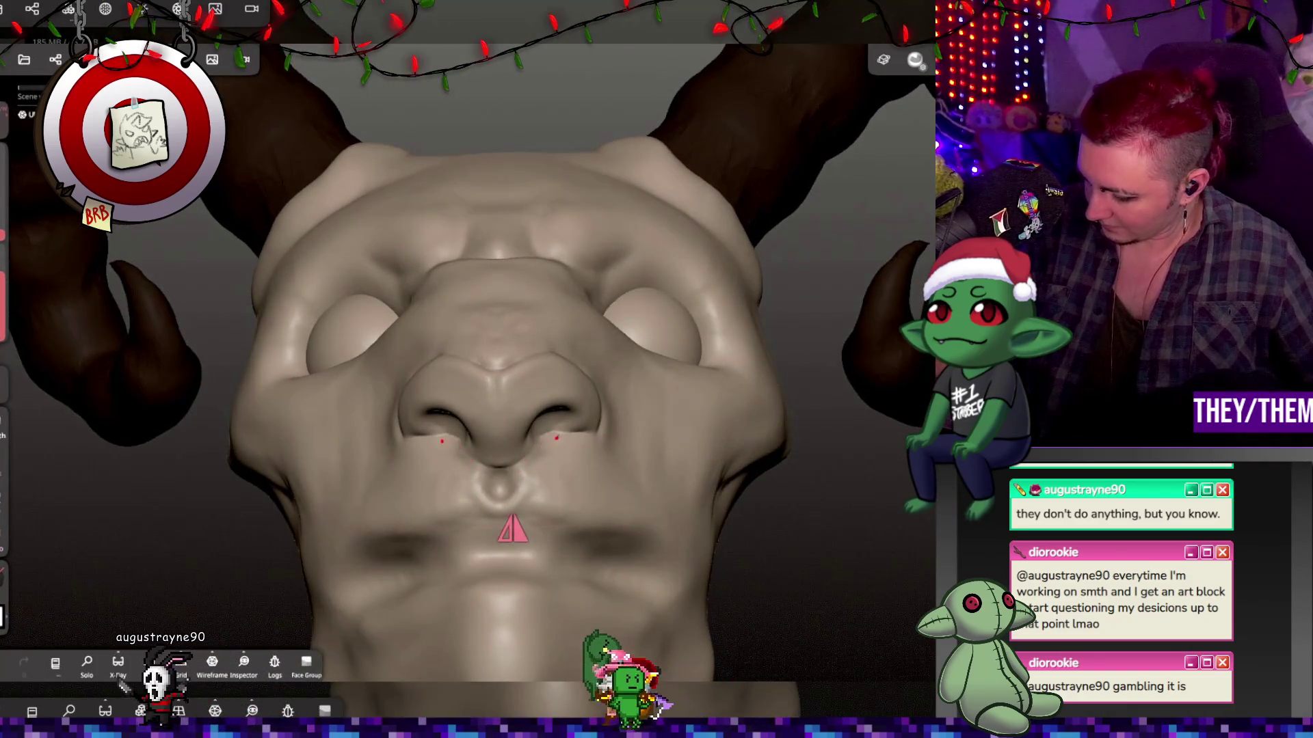
pyautogui.moveTo(583, 410); pyautogui.dragTo(424, 386)
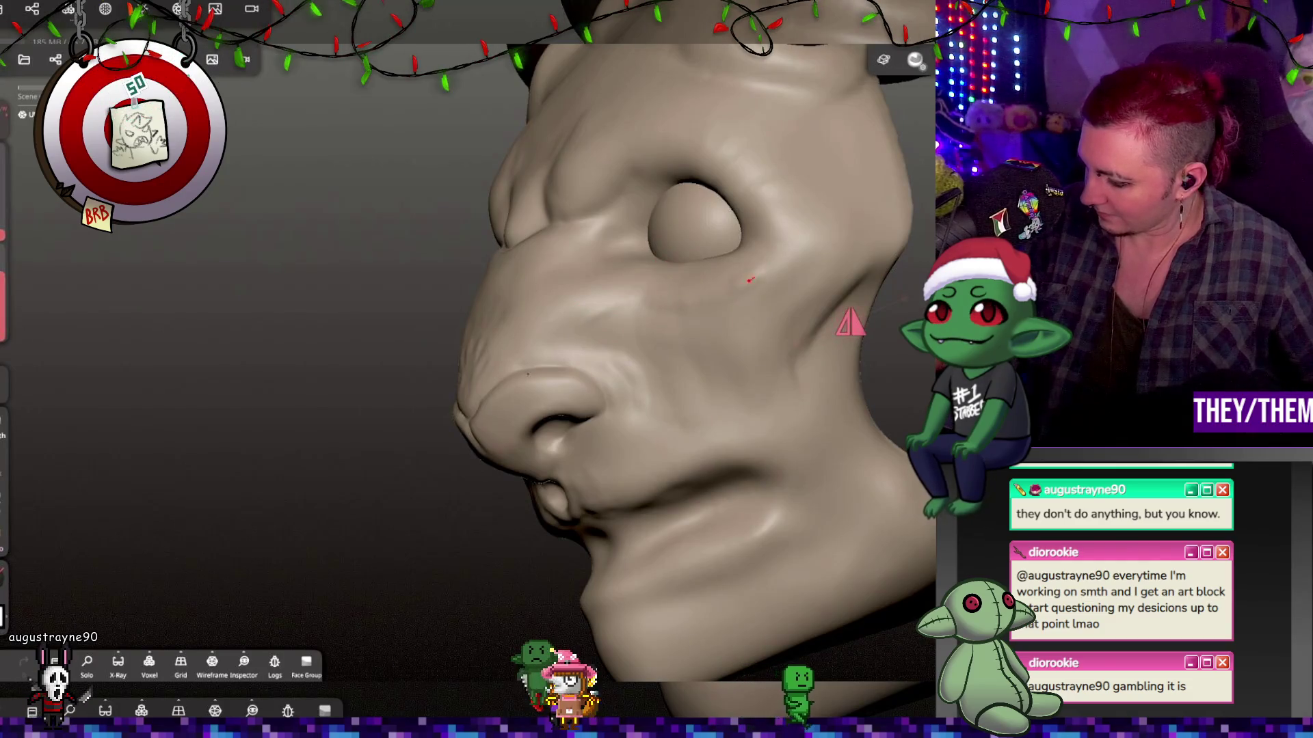
pyautogui.moveTo(880, 253); pyautogui.dragTo(1009, 264)
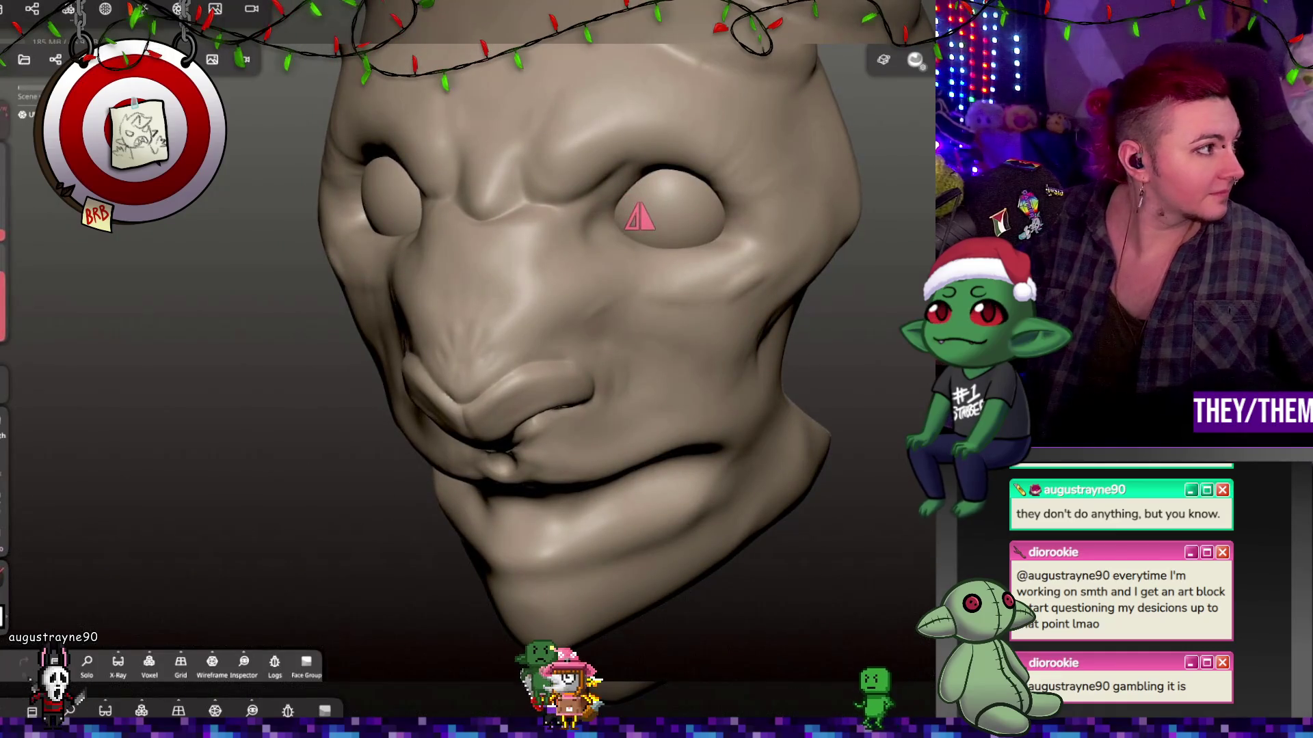
pyautogui.moveTo(895, 271); pyautogui.dragTo(733, 285)
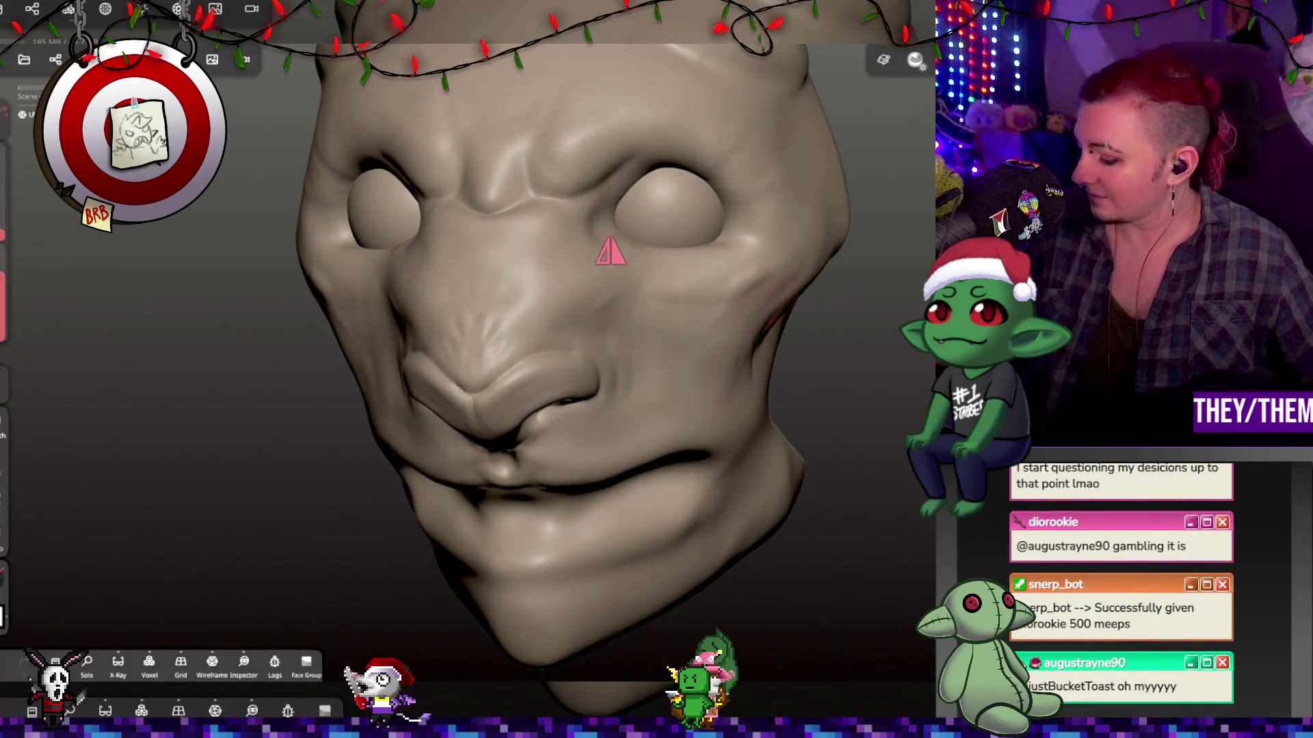
pyautogui.moveTo(705, 318)
pyautogui.mouseDown()
pyautogui.moveTo(615, 308)
pyautogui.moveTo(786, 259)
pyautogui.moveTo(832, 232)
pyautogui.moveTo(725, 240)
pyautogui.moveTo(848, 230)
pyautogui.mouseUp()
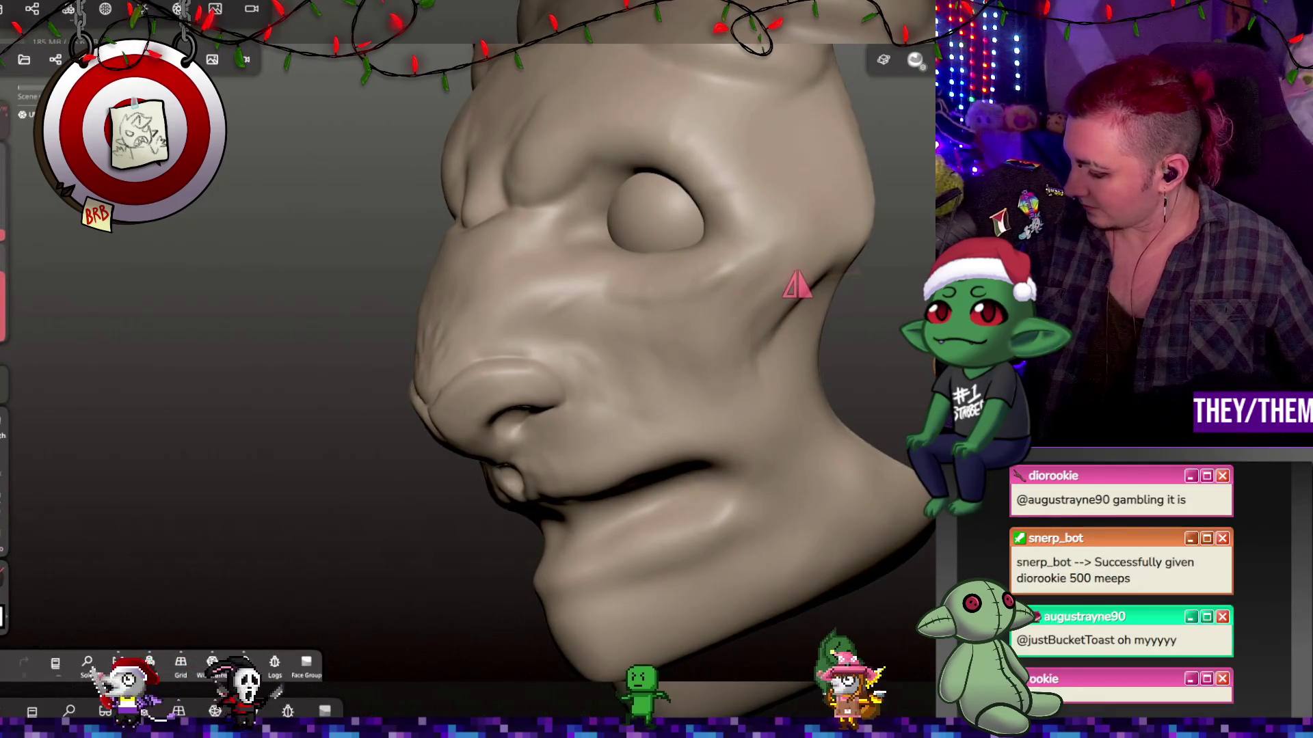
pyautogui.moveTo(868, 337); pyautogui.dragTo(826, 234)
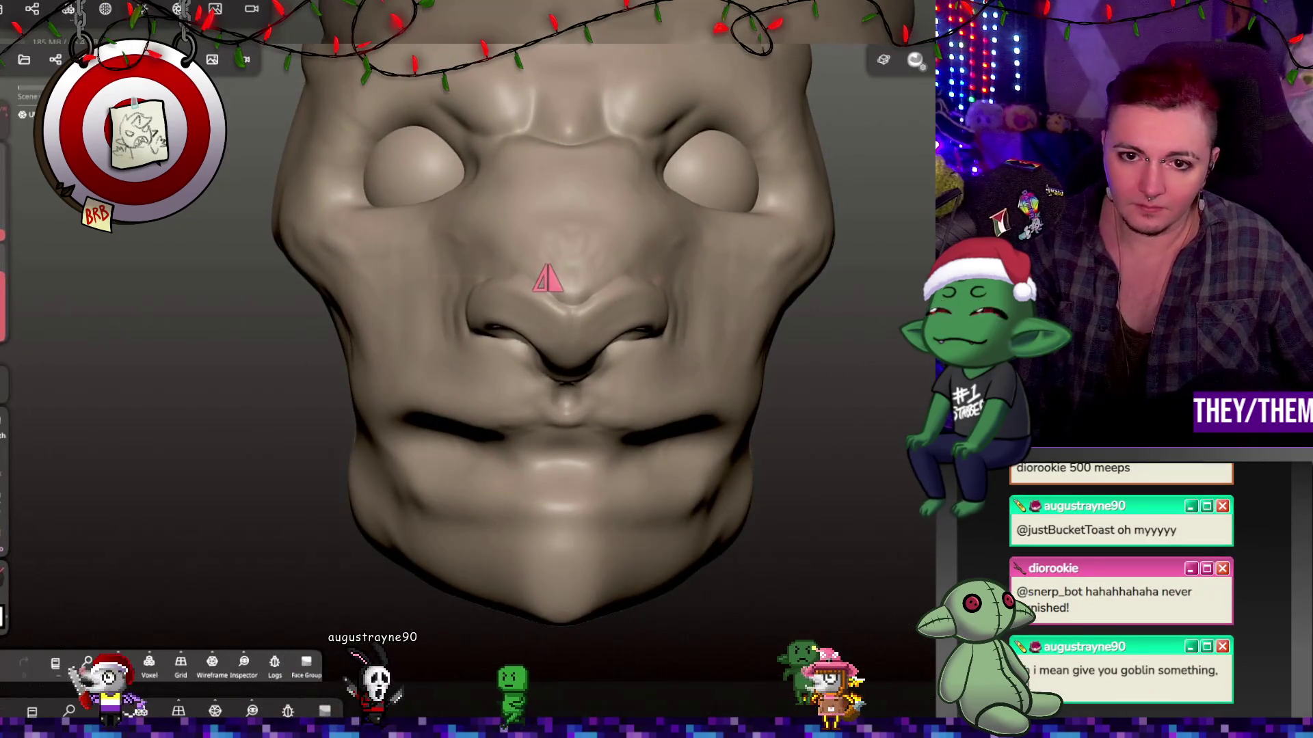
pyautogui.press('m')
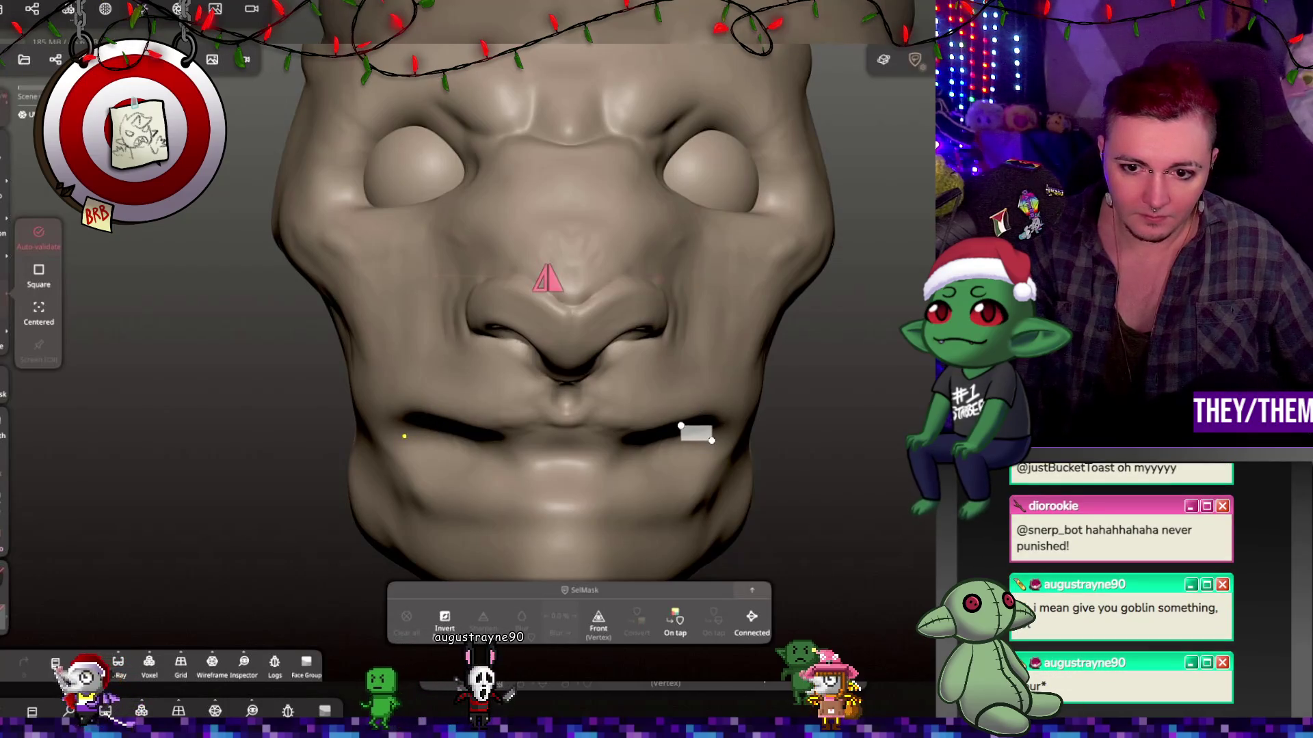
pyautogui.moveTo(711, 440); pyautogui.dragTo(712, 441)
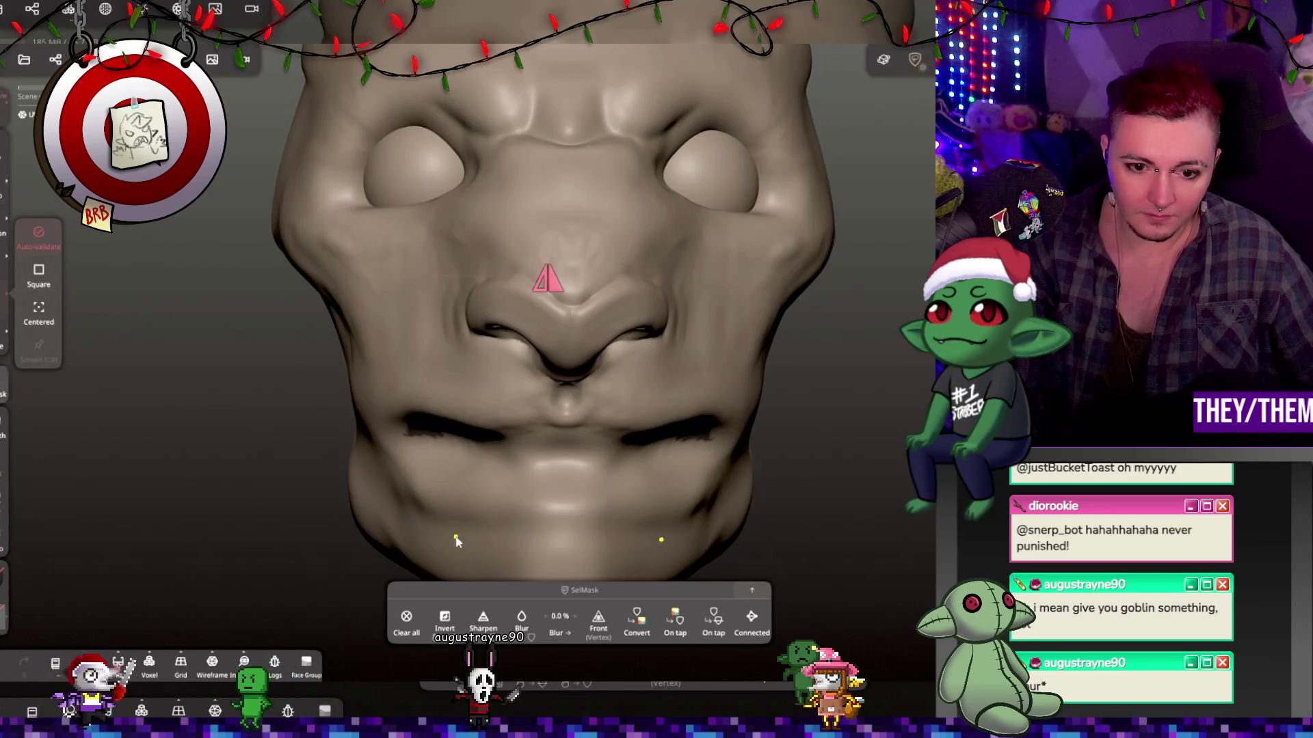
pyautogui.click(406, 619)
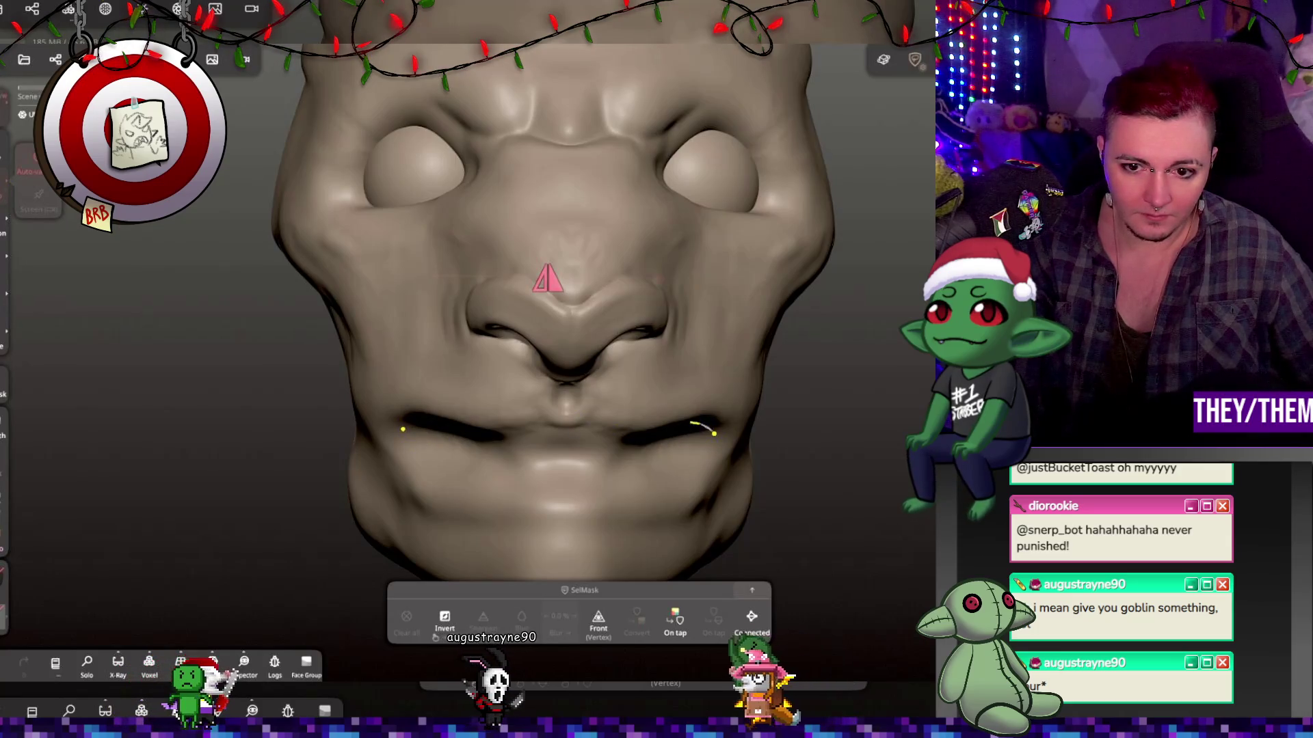
pyautogui.moveTo(713, 433)
pyautogui.mouseDown()
pyautogui.moveTo(411, 430)
pyautogui.moveTo(414, 469)
pyautogui.moveTo(540, 487)
pyautogui.moveTo(677, 478)
pyautogui.moveTo(736, 445)
pyautogui.mouseUp()
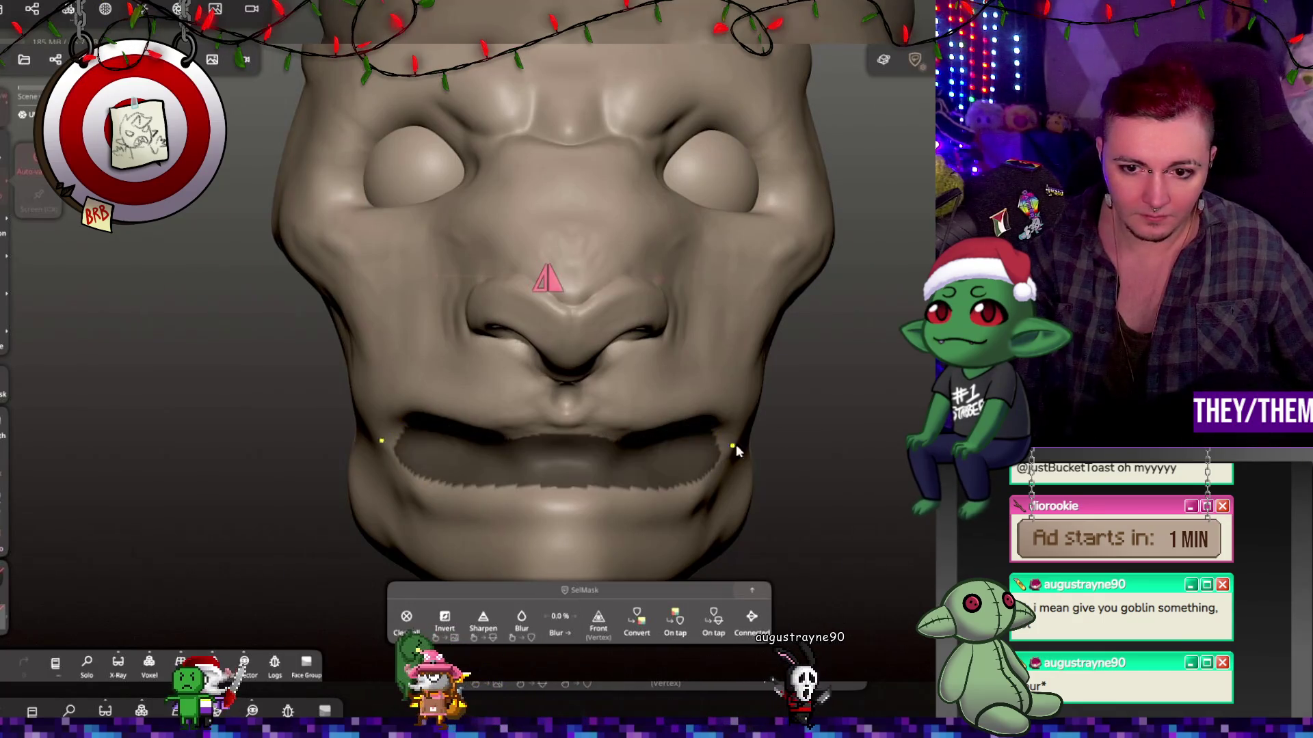
# Invert the mask and carve a crease separating the upper and lower lips.
pyautogui.moveTo(735, 445)
pyautogui.mouseDown(button='right')
pyautogui.moveTo(769, 403)
pyautogui.moveTo(728, 495)
pyautogui.moveTo(675, 424)
pyautogui.moveTo(680, 453)
pyautogui.moveTo(688, 439)
pyautogui.moveTo(738, 486)
pyautogui.mouseUp(button='right')
pyautogui.moveTo(800, 455)
pyautogui.mouseDown(button='right')
pyautogui.moveTo(809, 382)
pyautogui.moveTo(833, 369)
pyautogui.mouseUp(button='right')
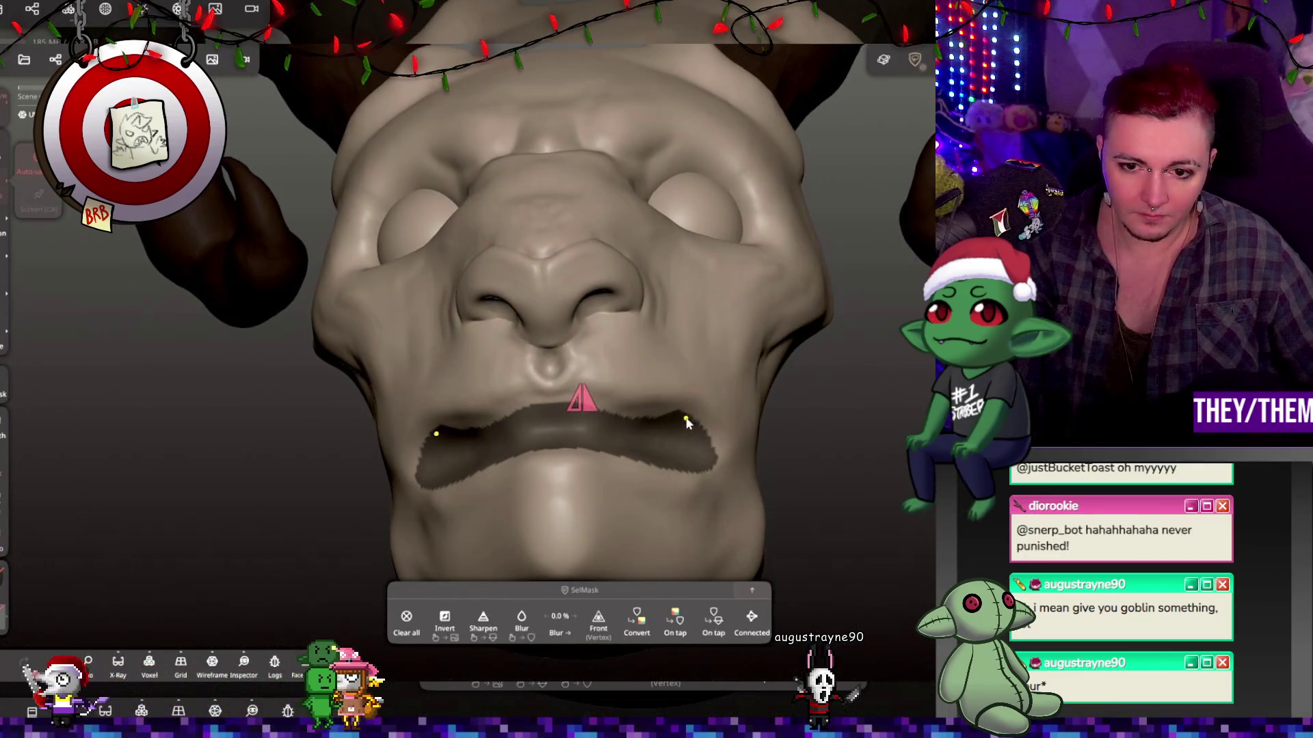
pyautogui.click(447, 625)
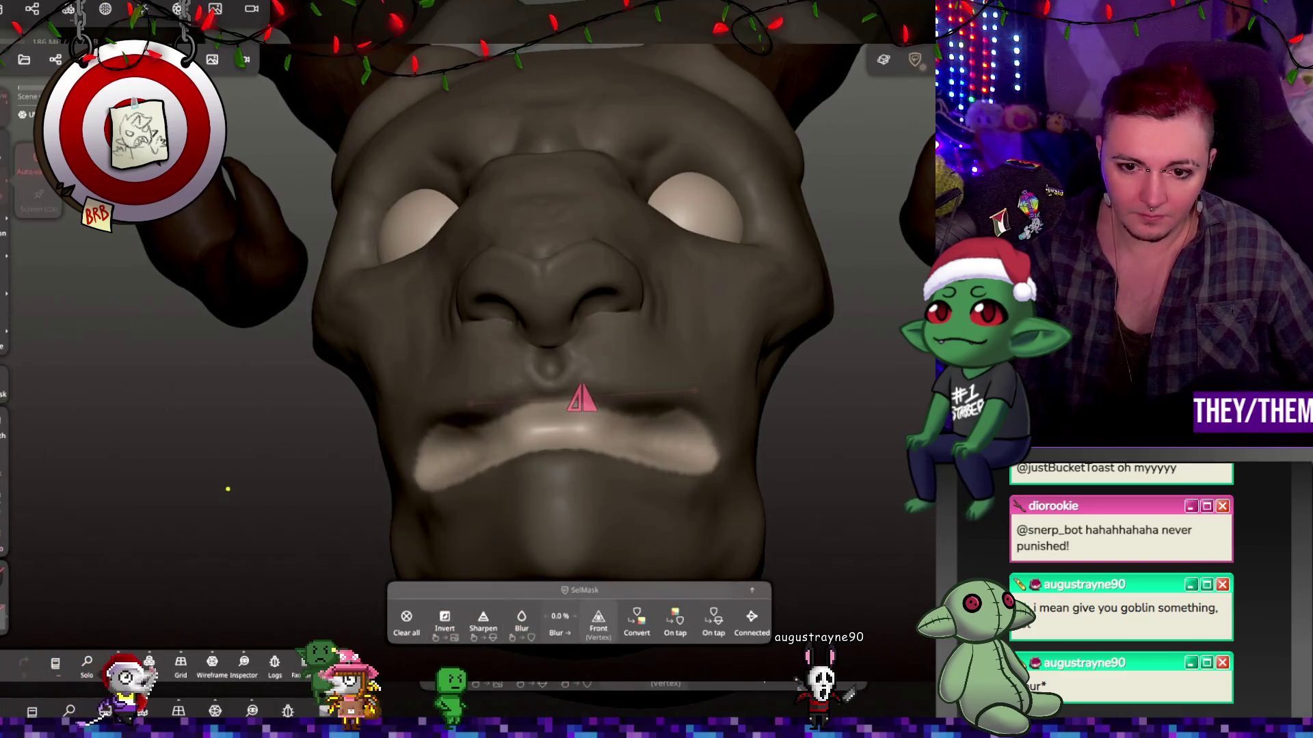
pyautogui.press('m')
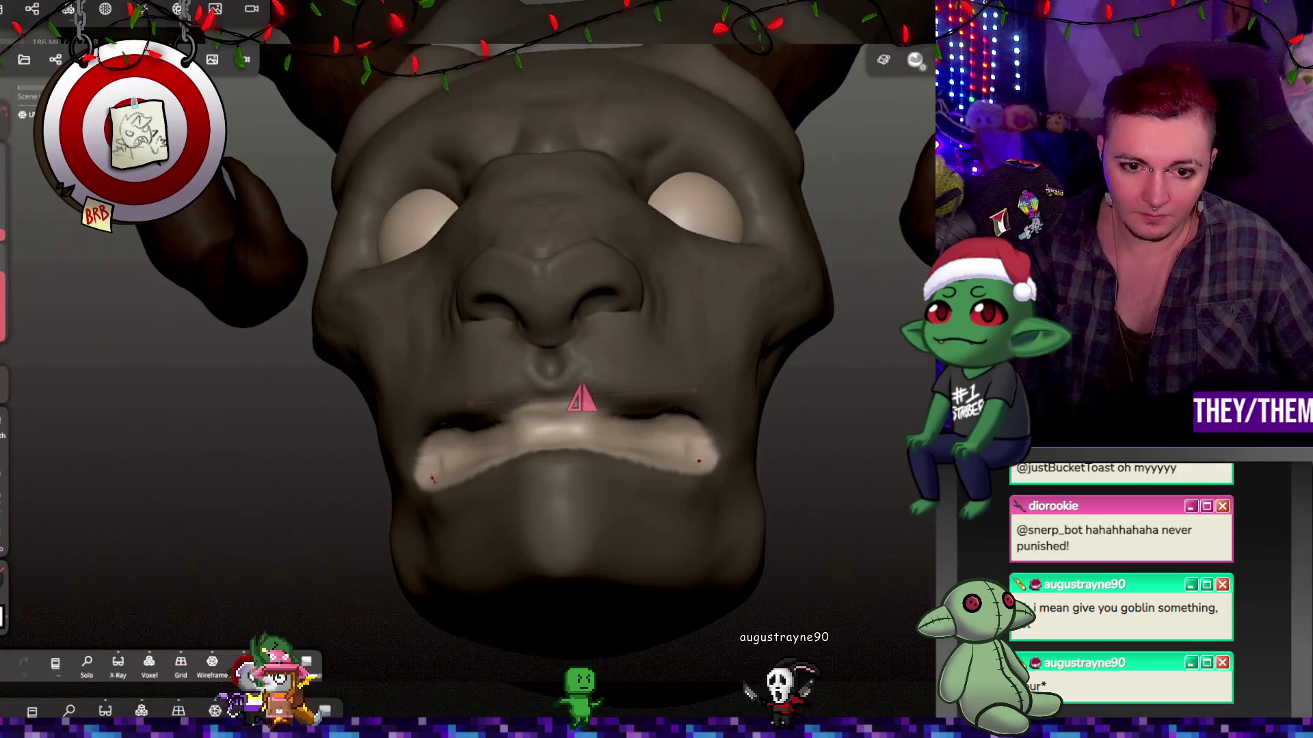
pyautogui.moveTo(471, 431)
pyautogui.mouseDown()
pyautogui.moveTo(616, 437)
pyautogui.moveTo(519, 444)
pyautogui.moveTo(589, 468)
pyautogui.mouseUp()
# Clear the mask from the whole head.
pyautogui.moveTo(589, 467); pyautogui.dragTo(760, 541, button='right')
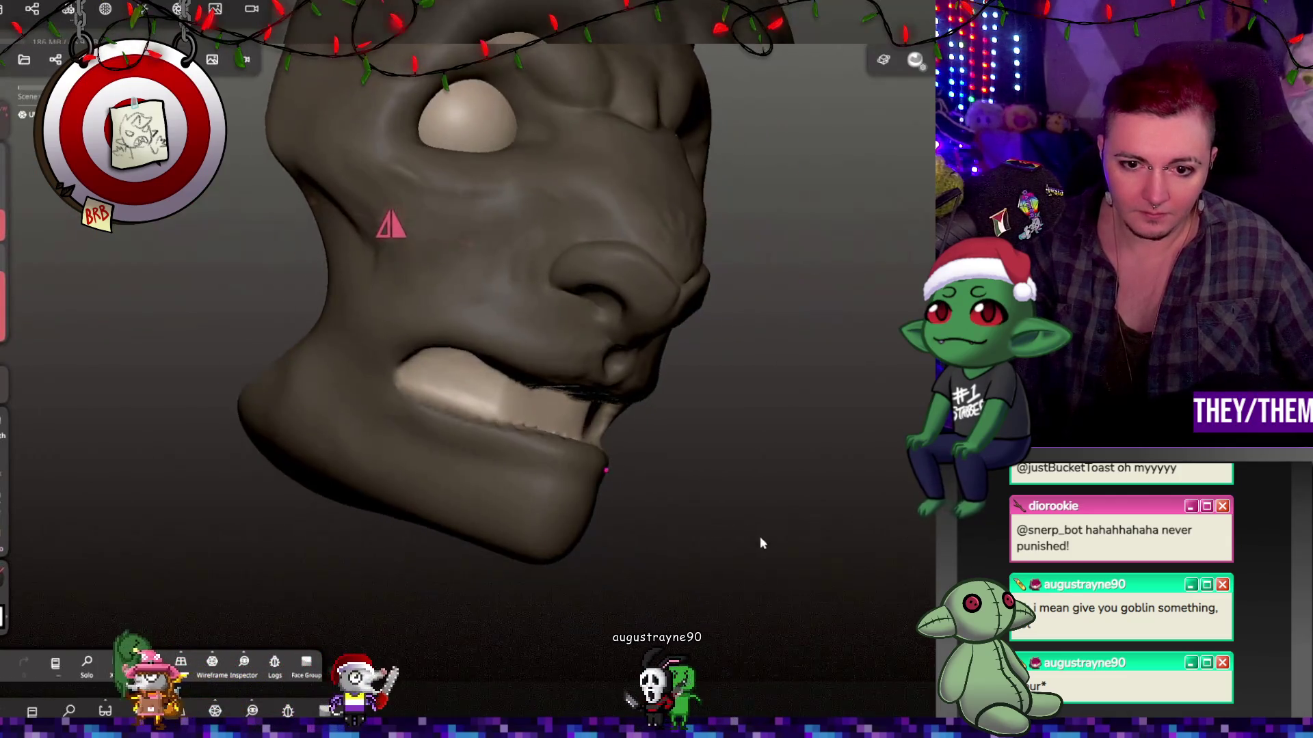
pyautogui.moveTo(750, 429); pyautogui.dragTo(568, 479, button='right')
pyautogui.moveTo(699, 441)
pyautogui.mouseDown(button='right')
pyautogui.moveTo(639, 384)
pyautogui.moveTo(858, 413)
pyautogui.moveTo(296, 391)
pyautogui.mouseUp(button='right')
pyautogui.click(10, 395)
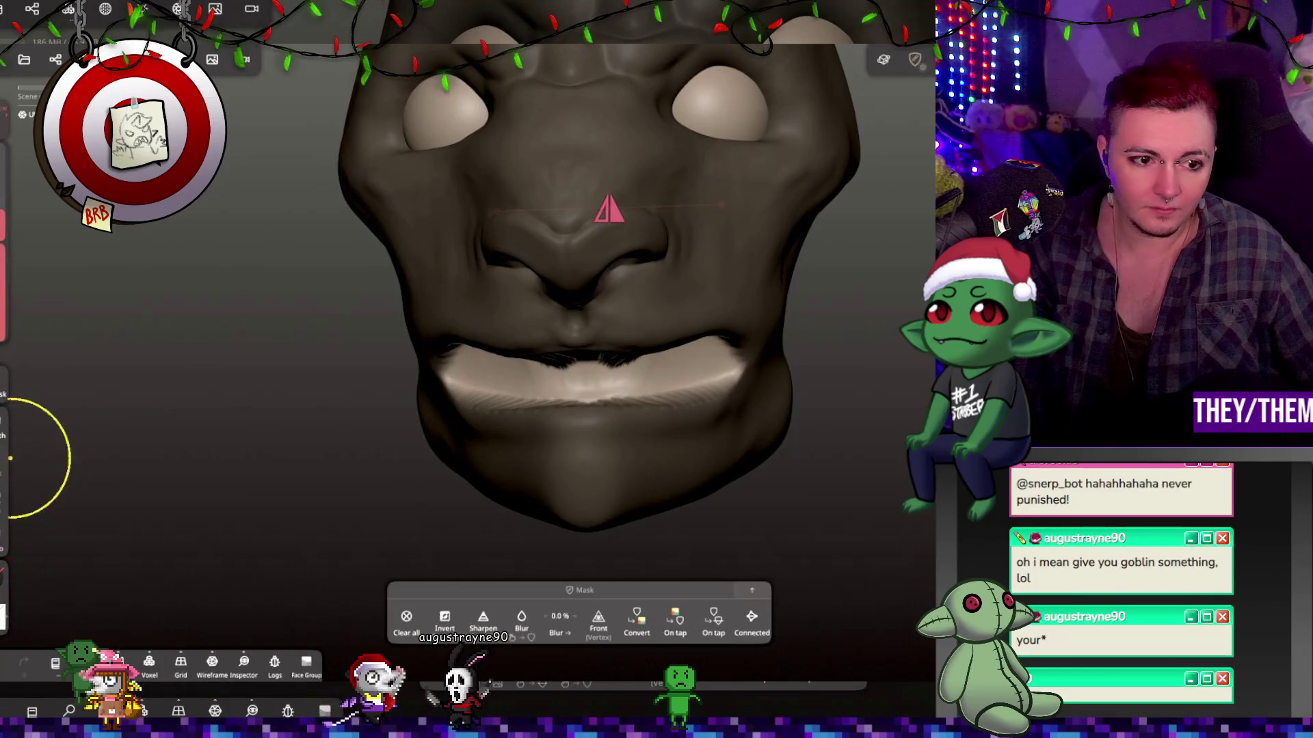
pyautogui.click(409, 617)
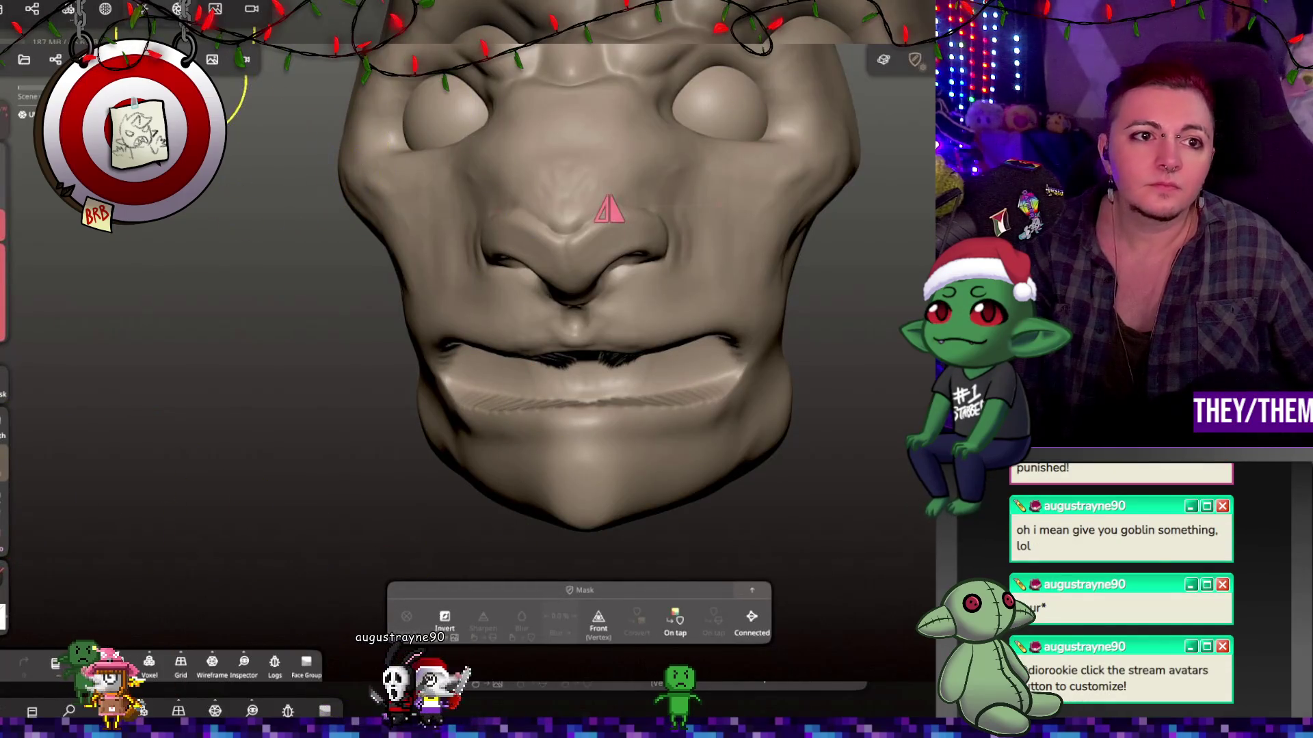
pyautogui.click(149, 661)
pyautogui.moveTo(83, 285)
pyautogui.mouseDown()
pyautogui.moveTo(118, 294)
pyautogui.moveTo(125, 280)
pyautogui.mouseUp()
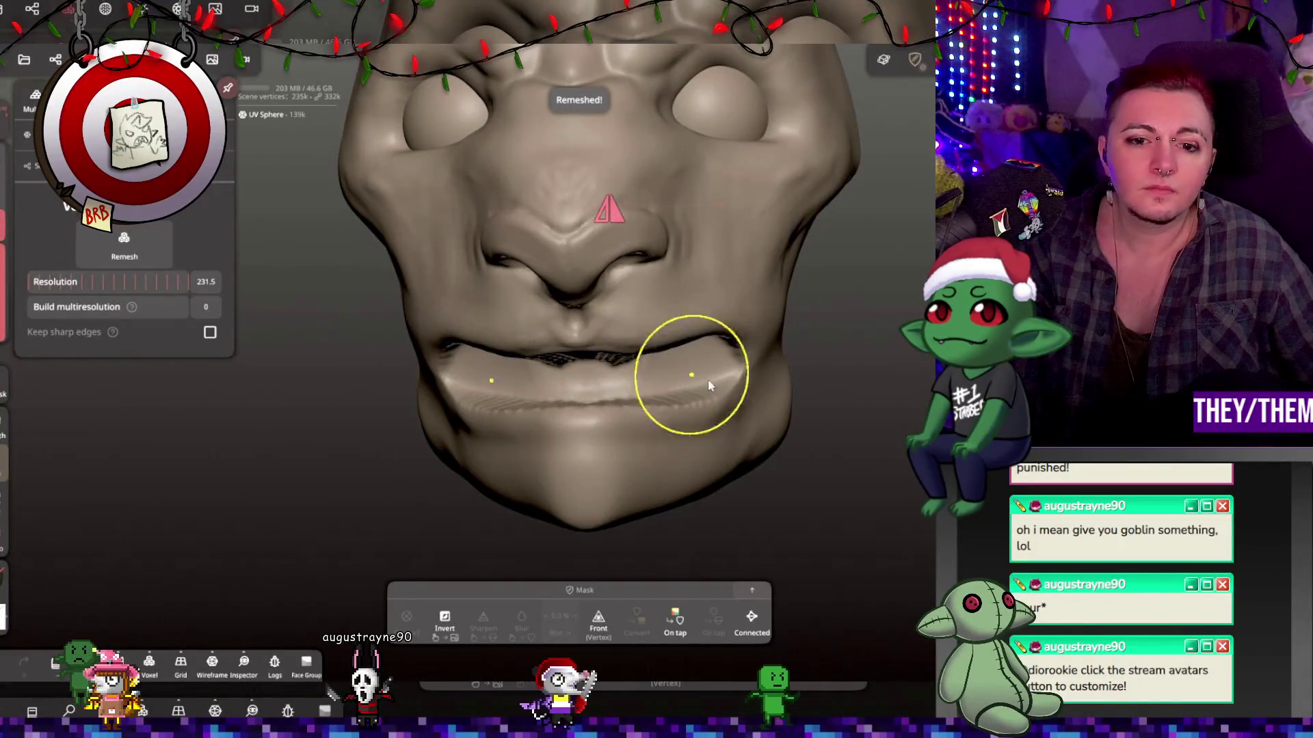
pyautogui.scroll(2, 123, 245)
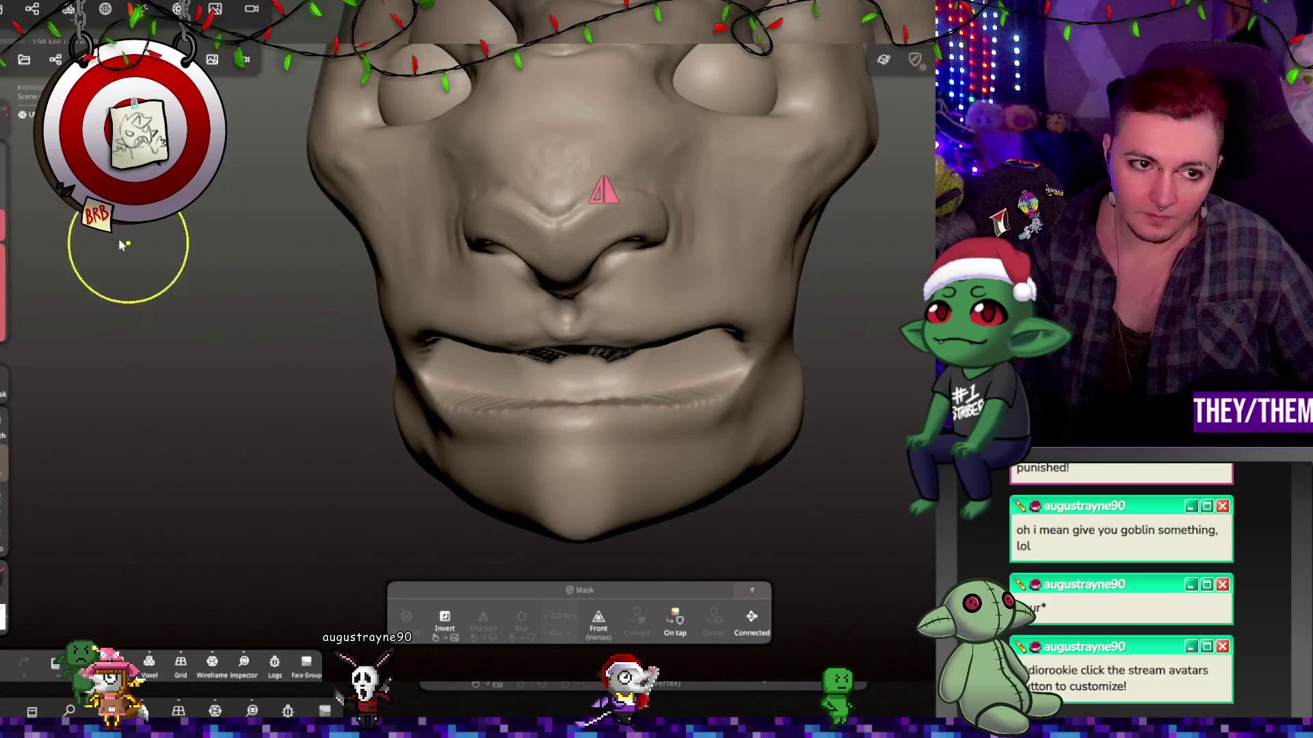
pyautogui.moveTo(202, 353); pyautogui.dragTo(356, 382)
pyautogui.moveTo(452, 400); pyautogui.dragTo(589, 418)
pyautogui.click(687, 499)
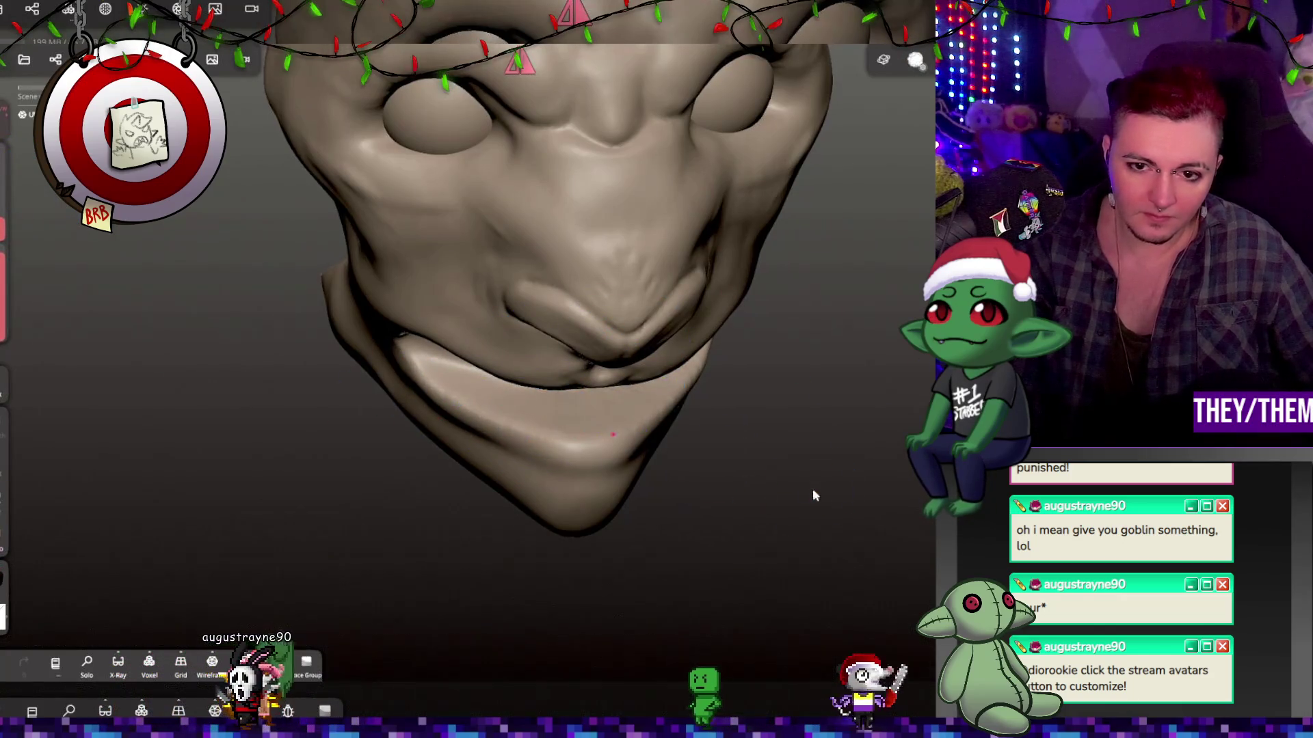
pyautogui.moveTo(812, 488); pyautogui.dragTo(656, 380)
pyautogui.moveTo(747, 395); pyautogui.dragTo(612, 295)
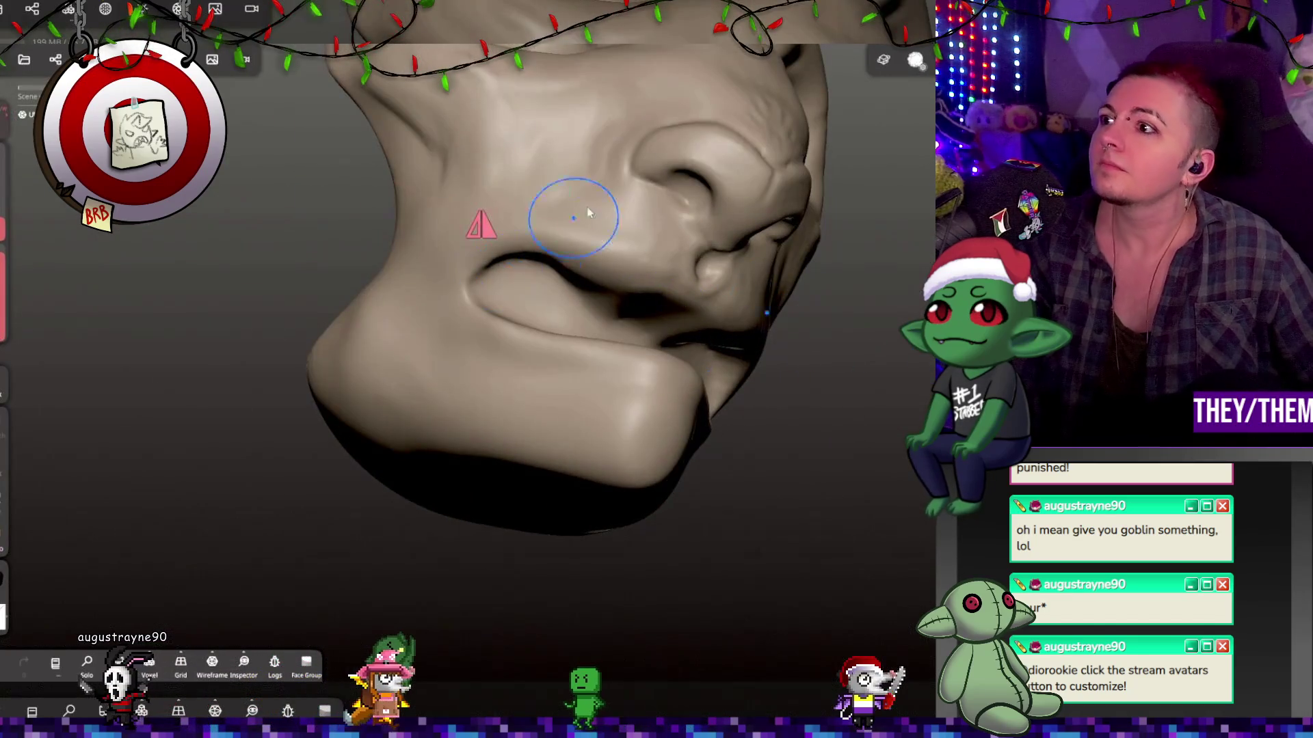
pyautogui.moveTo(840, 383)
pyautogui.mouseDown()
pyautogui.moveTo(917, 167)
pyautogui.moveTo(823, 199)
pyautogui.moveTo(606, 216)
pyautogui.moveTo(618, 267)
pyautogui.moveTo(559, 262)
pyautogui.moveTo(572, 146)
pyautogui.moveTo(699, 84)
pyautogui.moveTo(772, 152)
pyautogui.moveTo(407, 203)
pyautogui.moveTo(697, 229)
pyautogui.moveTo(594, 335)
pyautogui.moveTo(446, 364)
pyautogui.mouseUp()
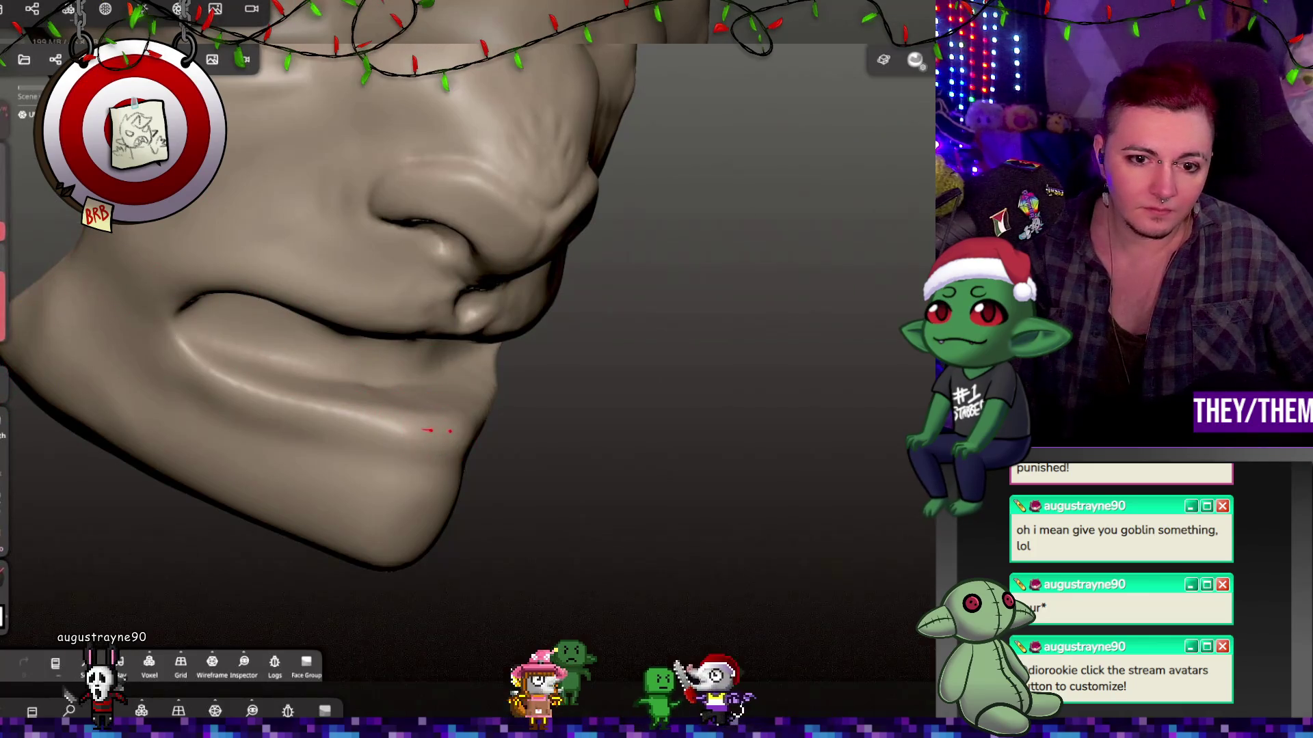
pyautogui.moveTo(397, 432); pyautogui.dragTo(308, 454)
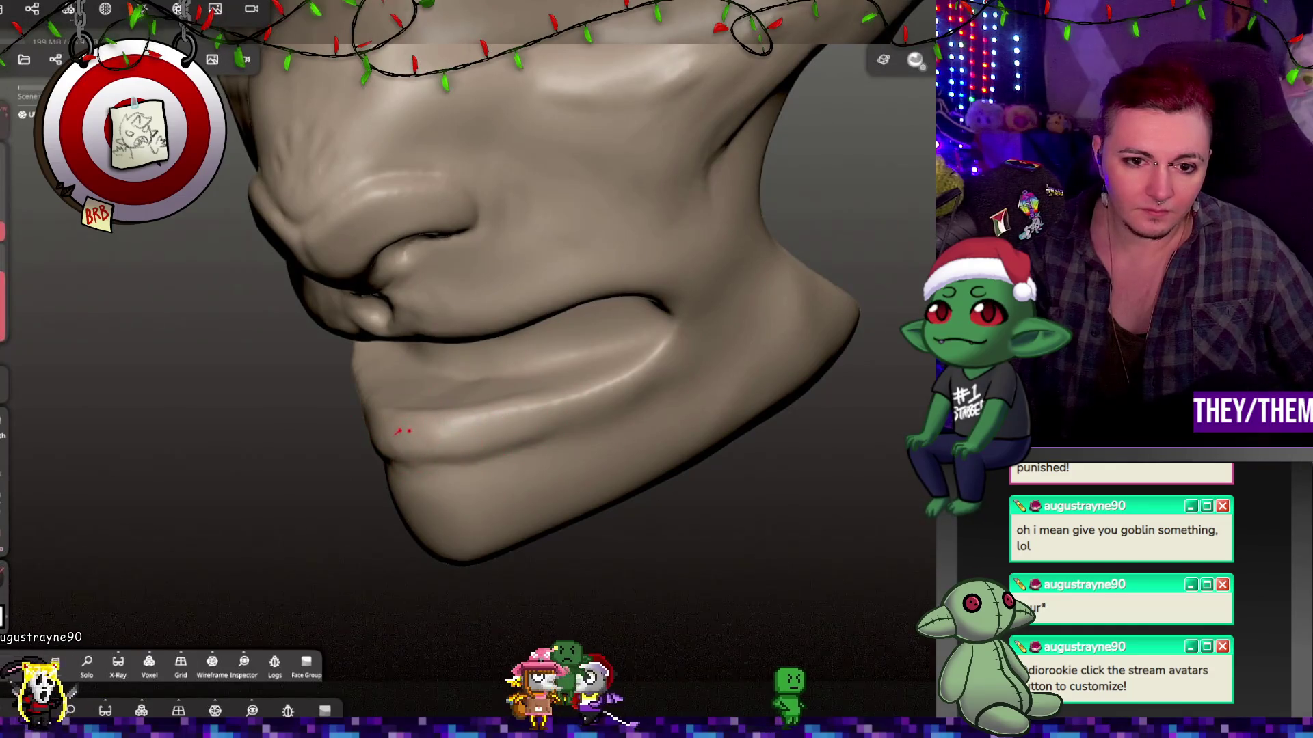
pyautogui.moveTo(389, 432)
pyautogui.mouseDown()
pyautogui.moveTo(328, 460)
pyautogui.moveTo(425, 451)
pyautogui.mouseUp()
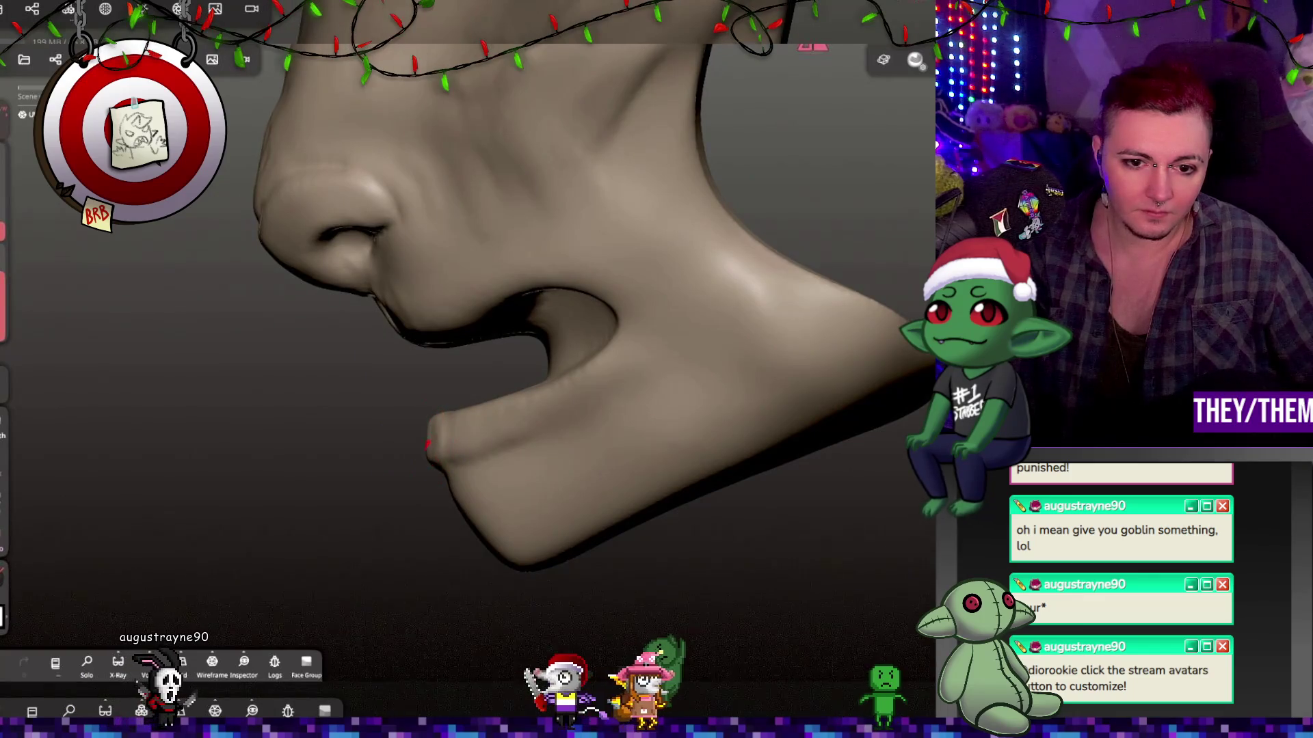
pyautogui.moveTo(474, 433); pyautogui.dragTo(909, 379)
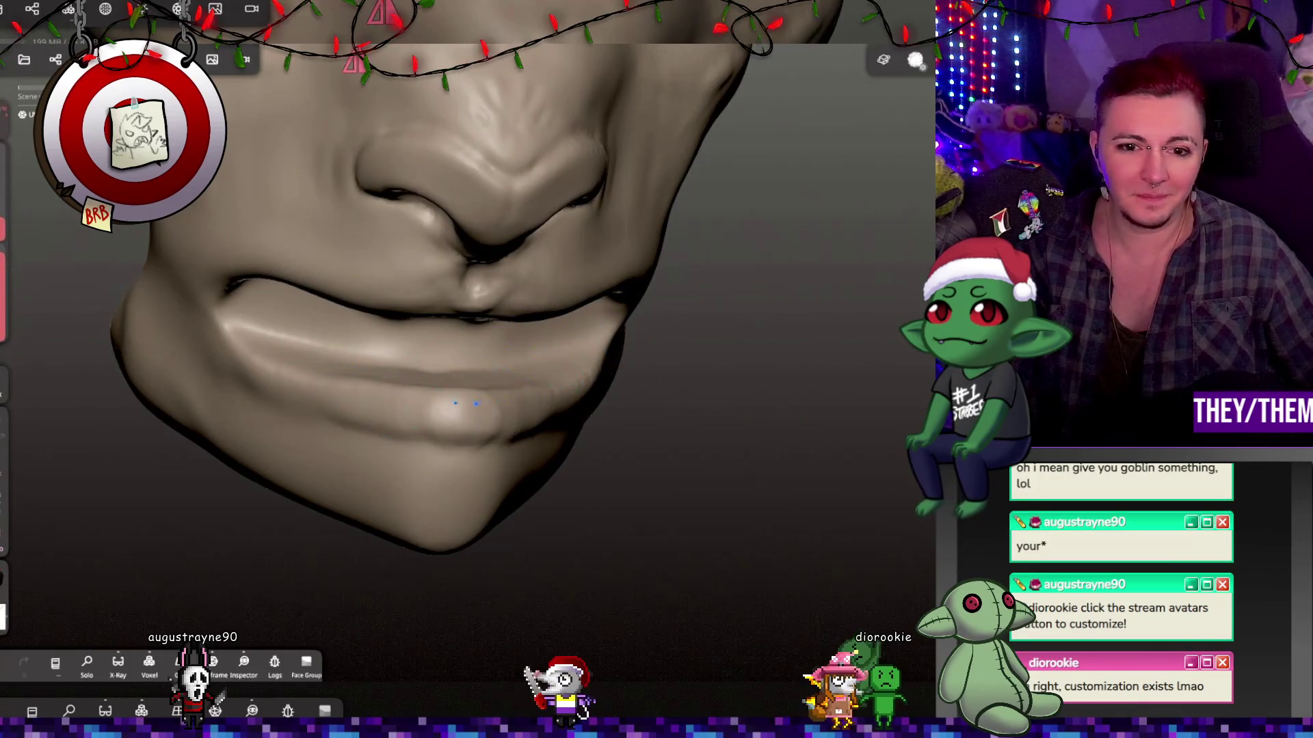
pyautogui.moveTo(773, 389); pyautogui.dragTo(480, 409)
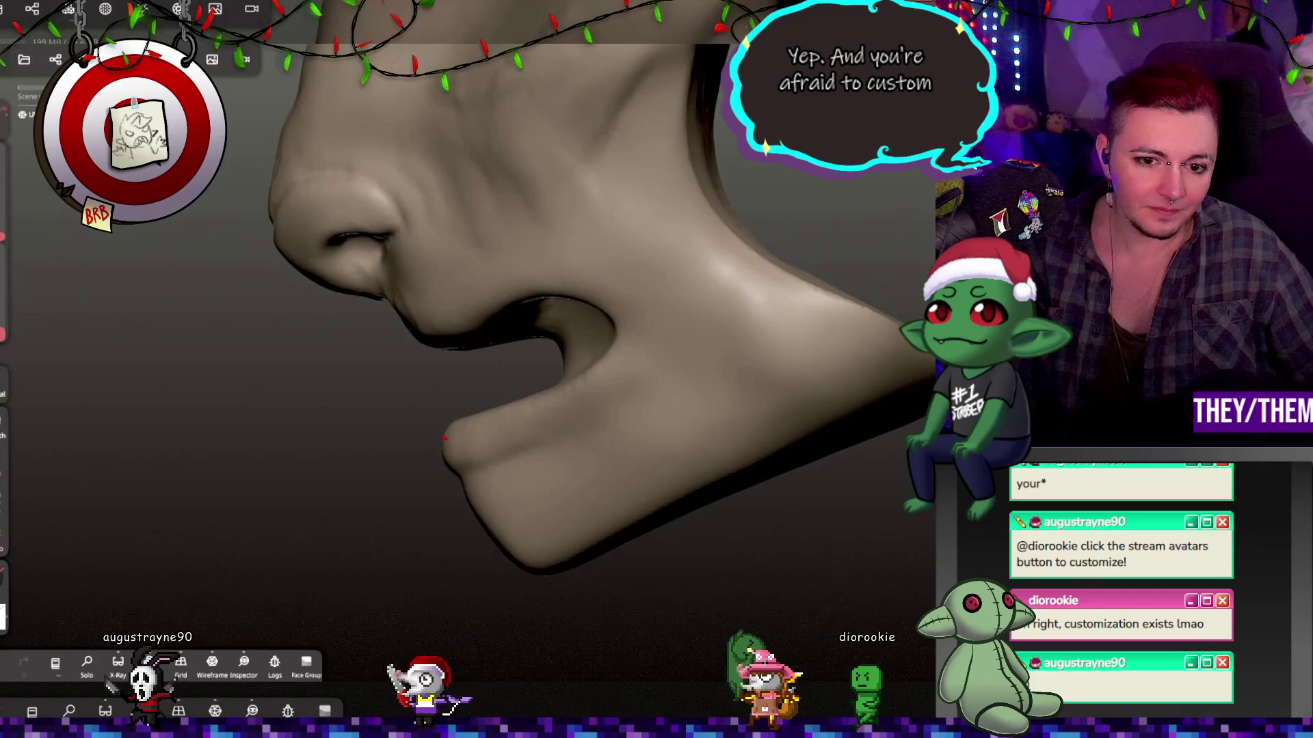
pyautogui.moveTo(434, 468); pyautogui.dragTo(425, 514)
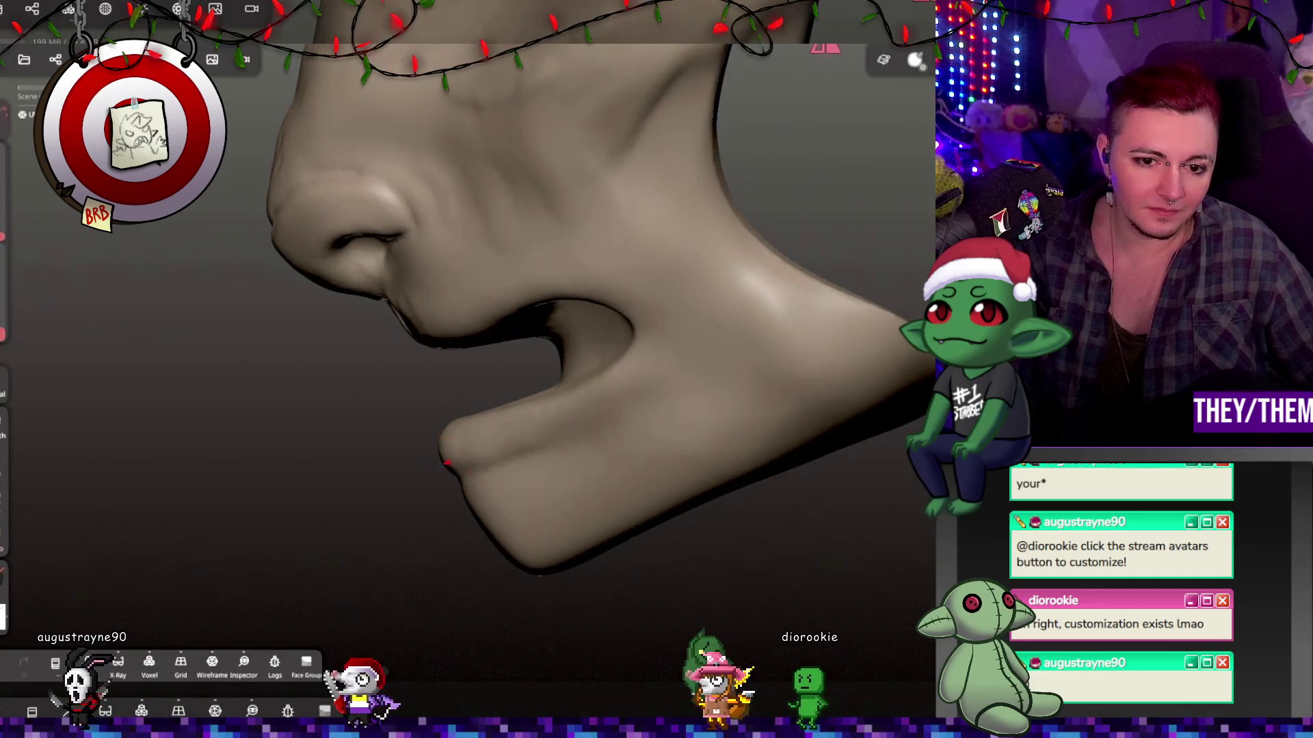
pyautogui.moveTo(511, 412)
pyautogui.mouseDown()
pyautogui.moveTo(740, 498)
pyautogui.moveTo(446, 504)
pyautogui.mouseUp()
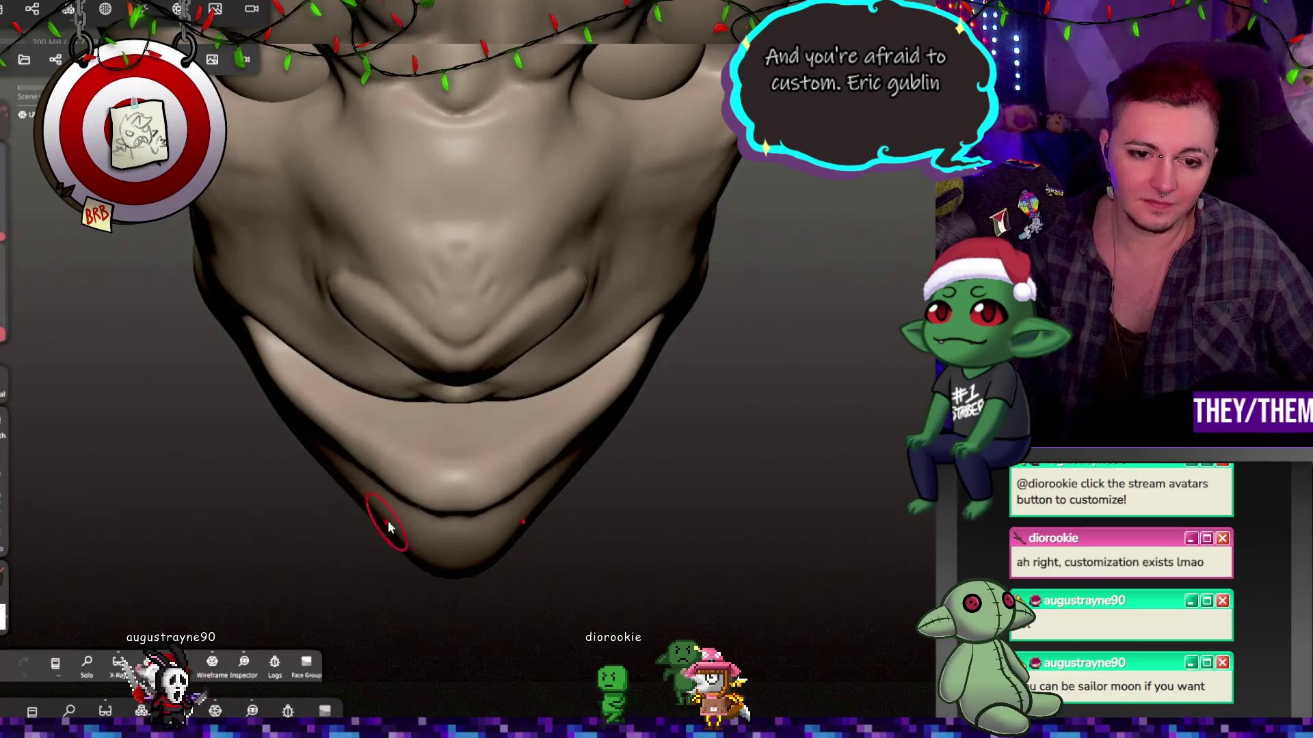
pyautogui.moveTo(739, 520); pyautogui.dragTo(527, 449)
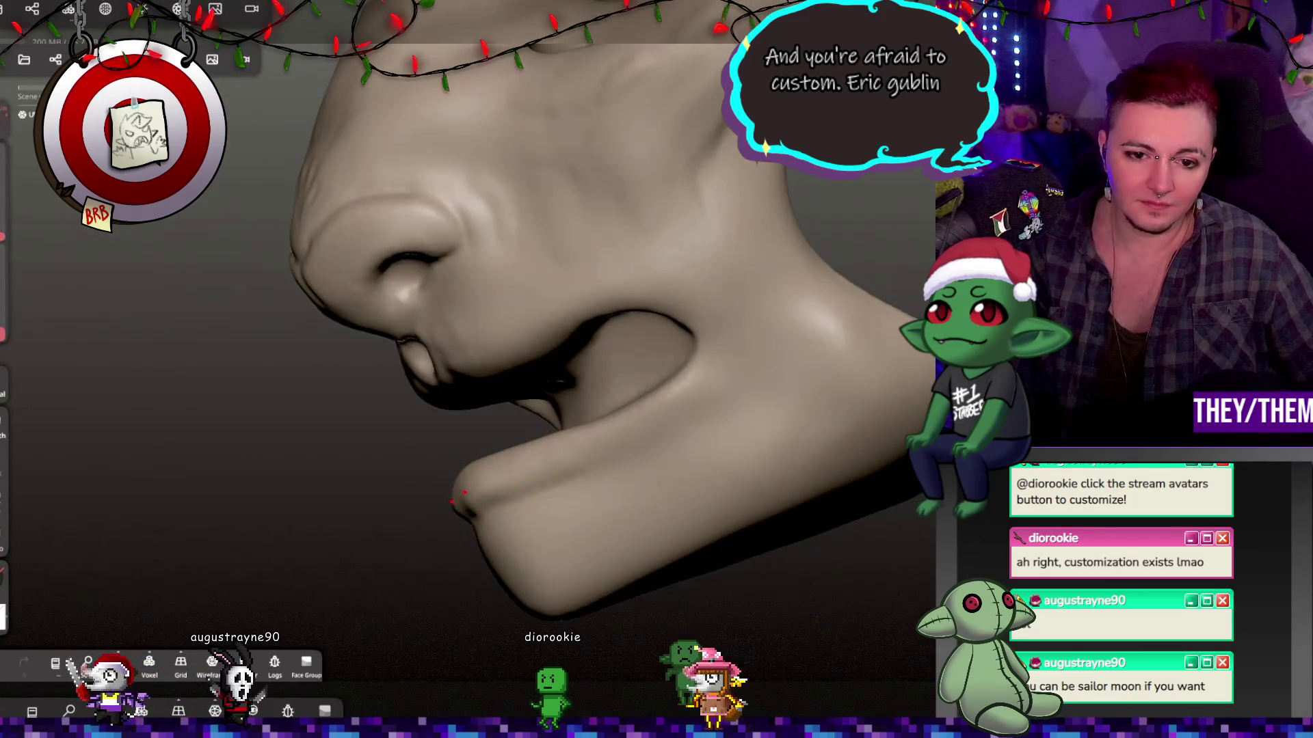
pyautogui.moveTo(454, 495)
pyautogui.mouseDown()
pyautogui.moveTo(723, 539)
pyautogui.moveTo(577, 567)
pyautogui.mouseUp()
pyautogui.moveTo(504, 509)
pyautogui.mouseDown()
pyautogui.moveTo(669, 609)
pyautogui.moveTo(485, 540)
pyautogui.moveTo(592, 544)
pyautogui.mouseUp()
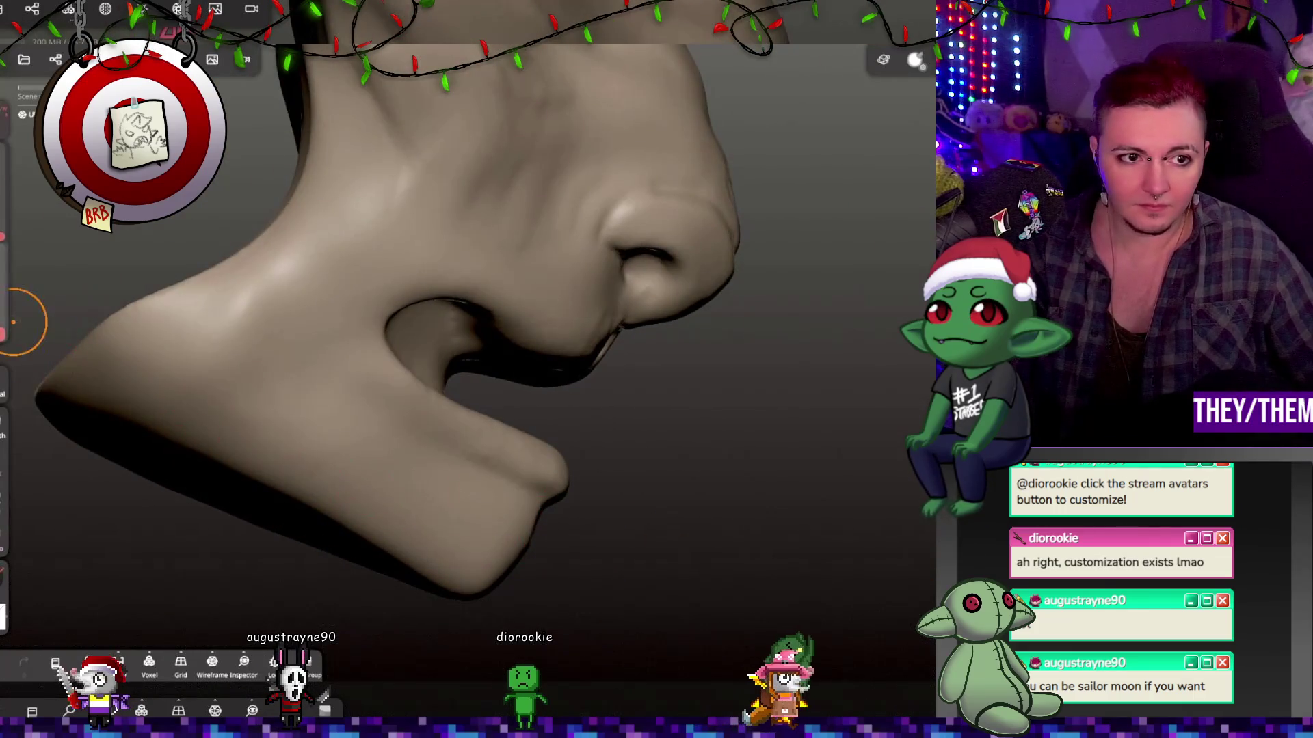
pyautogui.moveTo(564, 462); pyautogui.dragTo(542, 531)
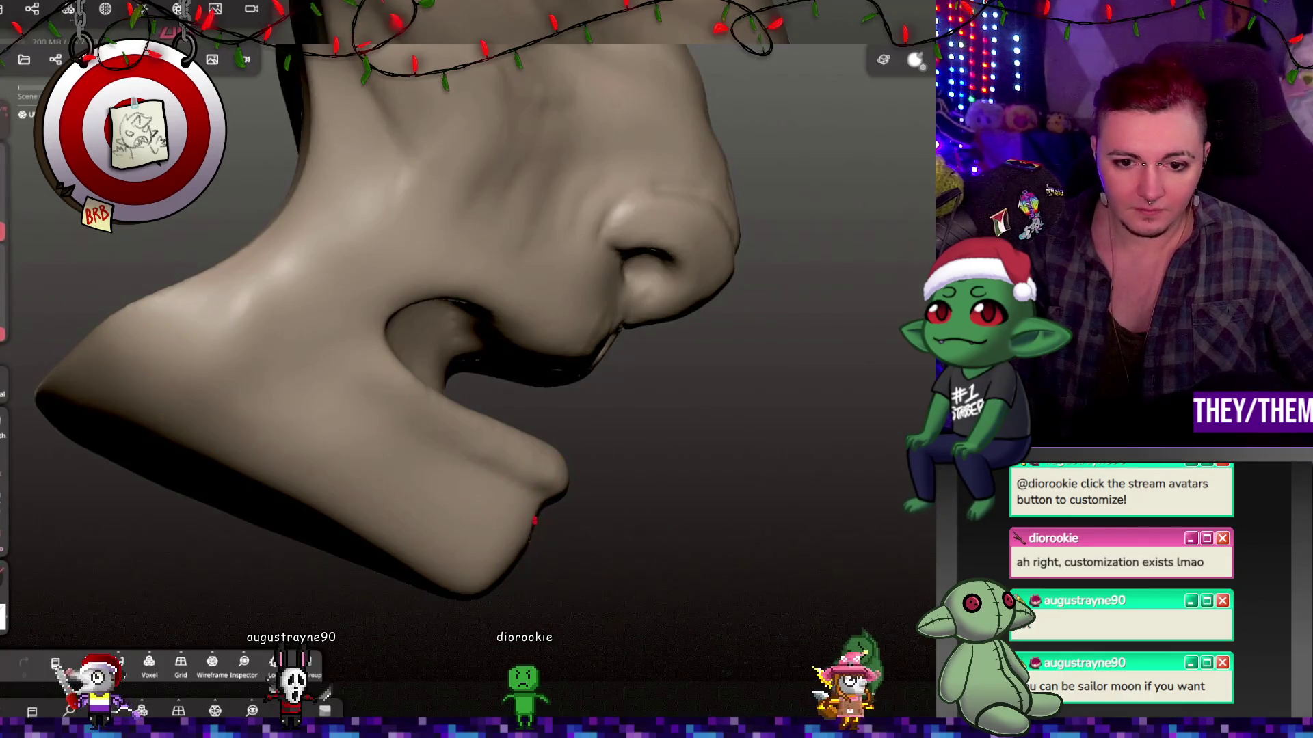
pyautogui.moveTo(408, 503)
pyautogui.mouseDown()
pyautogui.moveTo(379, 565)
pyautogui.moveTo(566, 597)
pyautogui.mouseUp()
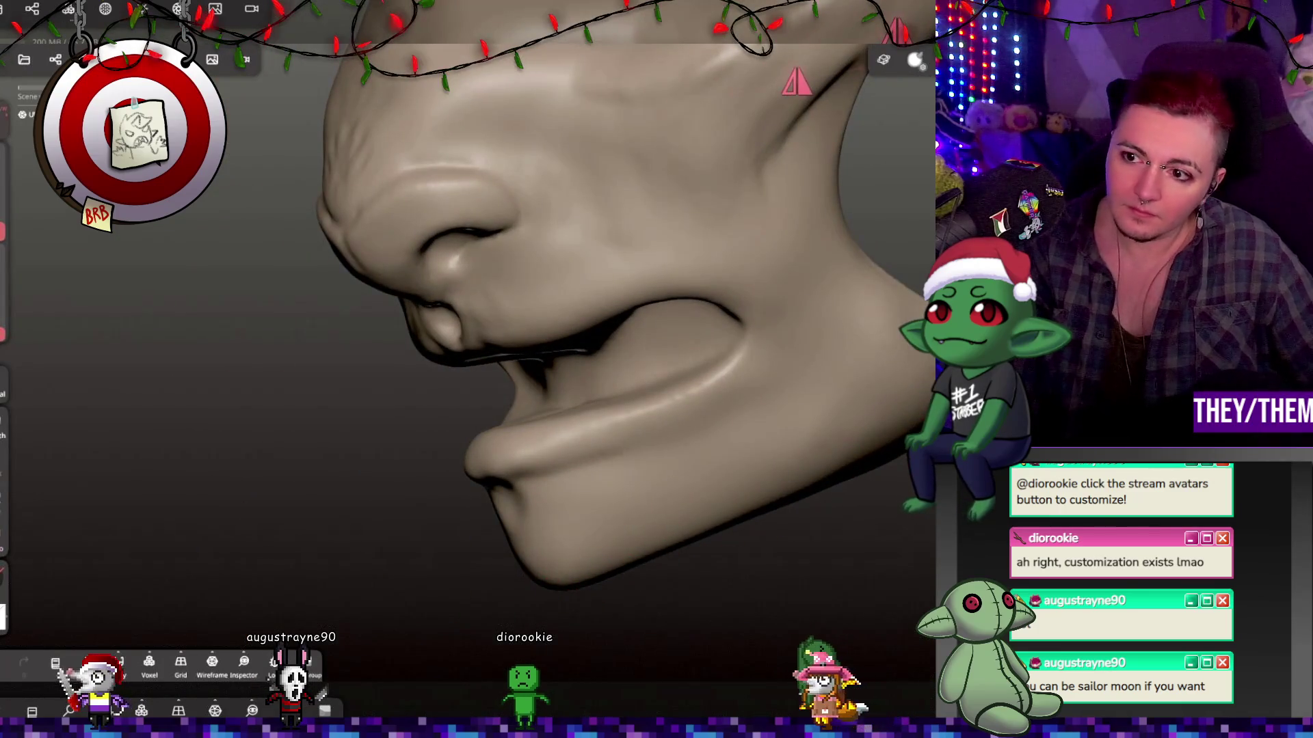
pyautogui.moveTo(622, 432); pyautogui.dragTo(546, 515)
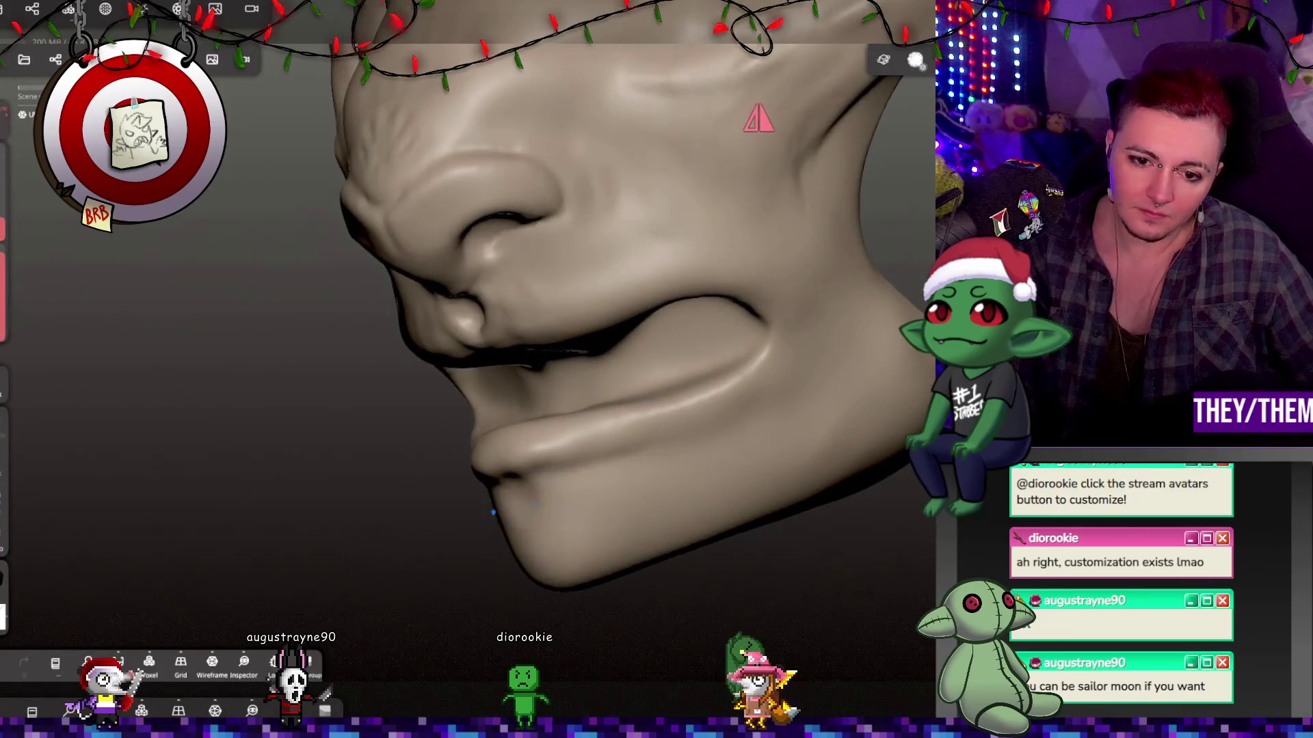
pyautogui.moveTo(655, 521); pyautogui.dragTo(771, 458)
pyautogui.moveTo(695, 301)
pyautogui.mouseDown()
pyautogui.moveTo(656, 304)
pyautogui.moveTo(794, 317)
pyautogui.moveTo(741, 383)
pyautogui.moveTo(525, 337)
pyautogui.moveTo(380, 352)
pyautogui.moveTo(531, 369)
pyautogui.moveTo(732, 328)
pyautogui.moveTo(756, 336)
pyautogui.moveTo(715, 283)
pyautogui.moveTo(630, 272)
pyautogui.moveTo(560, 315)
pyautogui.moveTo(782, 308)
pyautogui.moveTo(597, 265)
pyautogui.moveTo(584, 286)
pyautogui.moveTo(687, 358)
pyautogui.moveTo(670, 342)
pyautogui.moveTo(658, 374)
pyautogui.mouseUp()
pyautogui.scroll(-2, 654, 326)
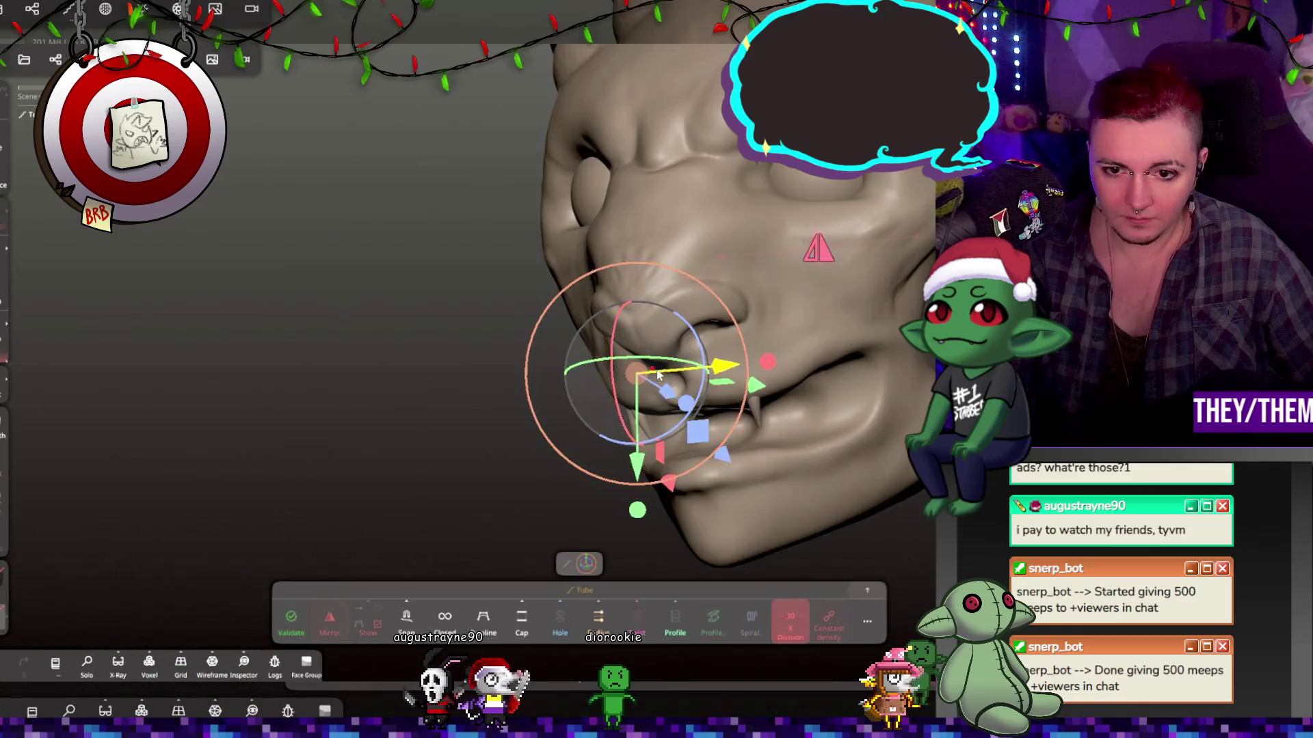
# Move the Tube curve points so the fang sits behind the upper lip.
pyautogui.click(675, 397)
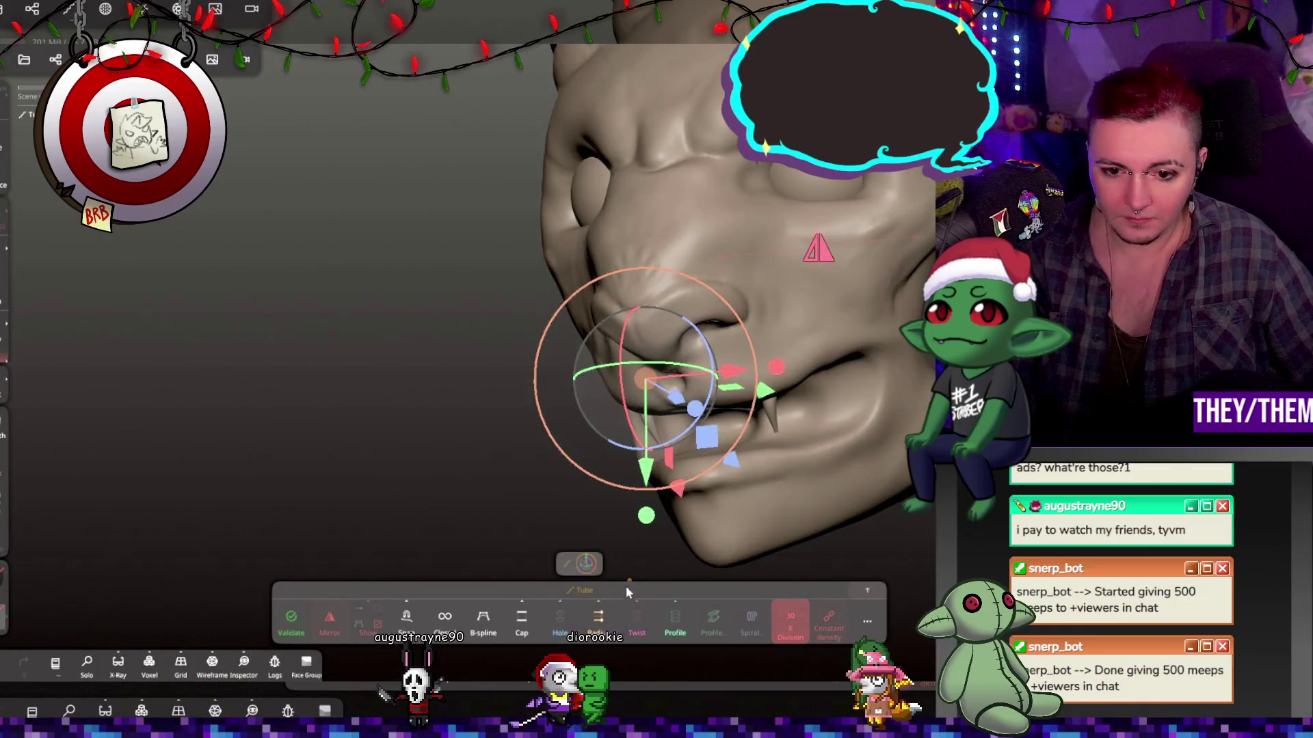
pyautogui.click(639, 390)
pyautogui.moveTo(676, 472)
pyautogui.mouseDown()
pyautogui.moveTo(699, 435)
pyautogui.moveTo(672, 457)
pyautogui.mouseUp()
pyautogui.click(666, 444)
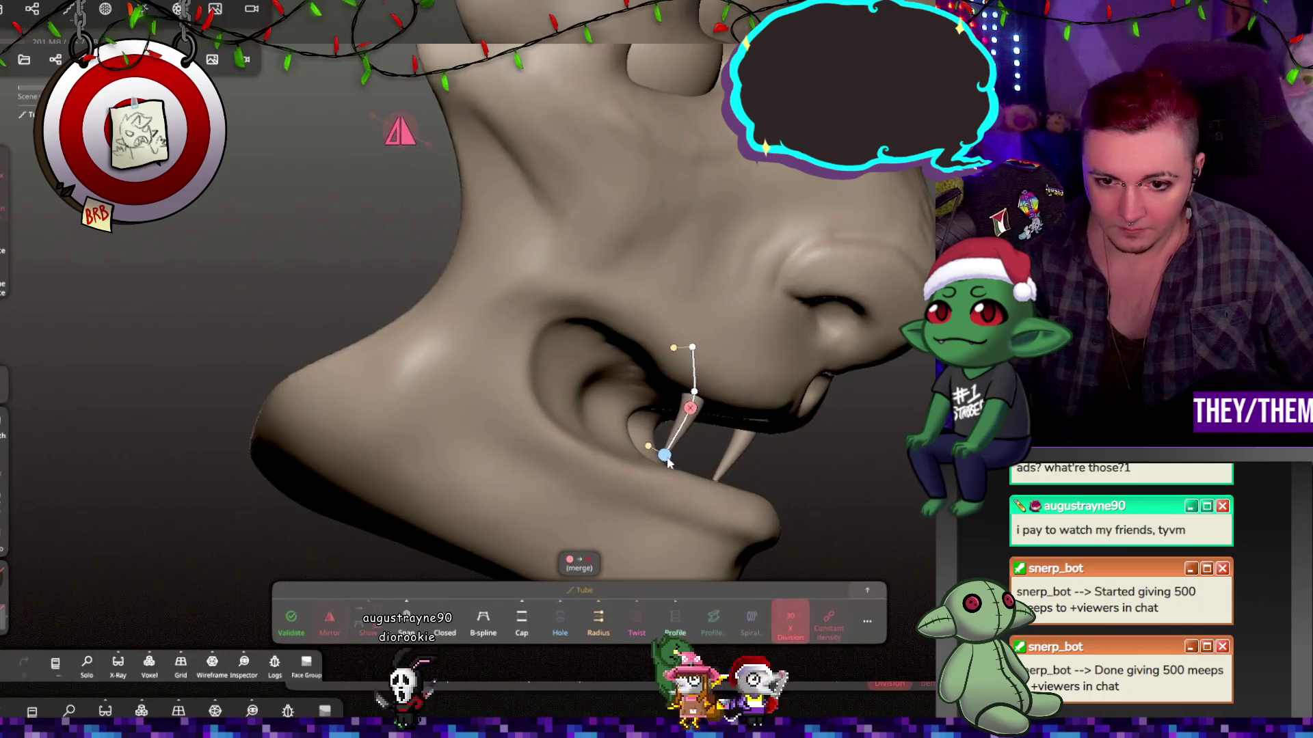
pyautogui.moveTo(547, 465); pyautogui.dragTo(292, 470)
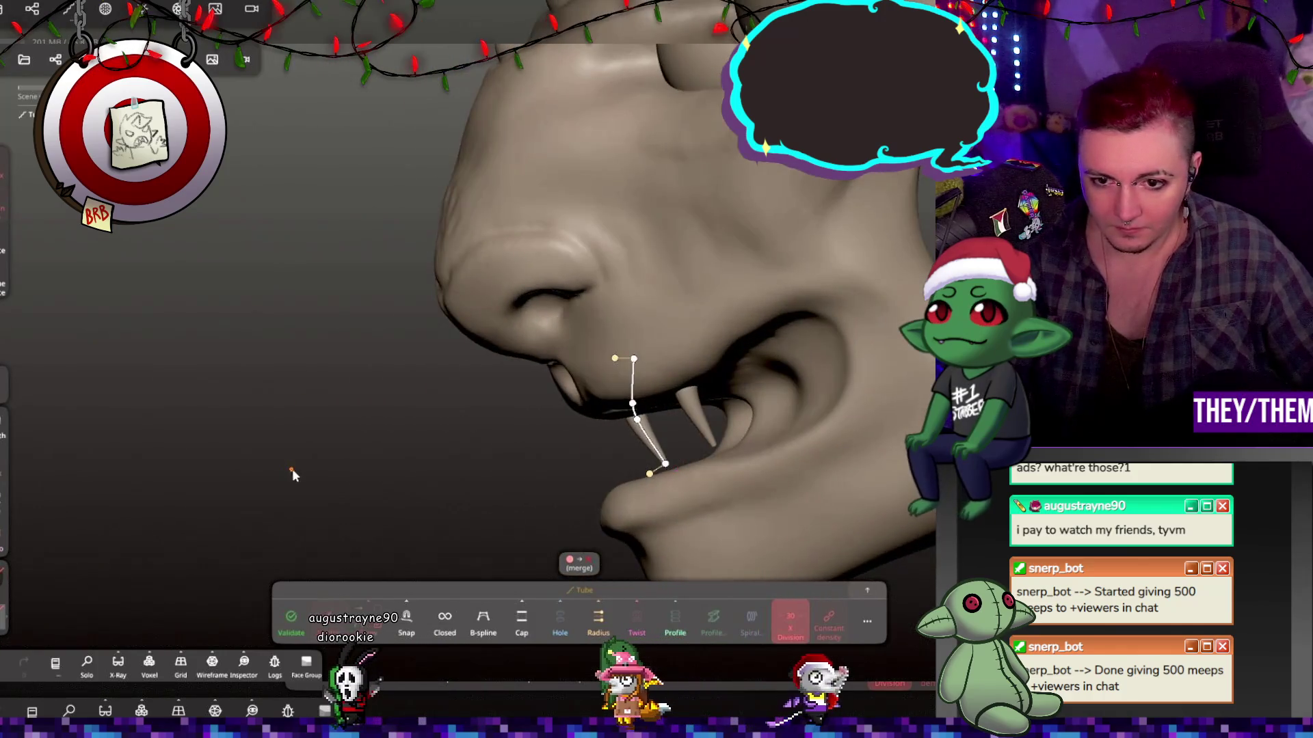
pyautogui.moveTo(637, 353); pyautogui.dragTo(704, 418)
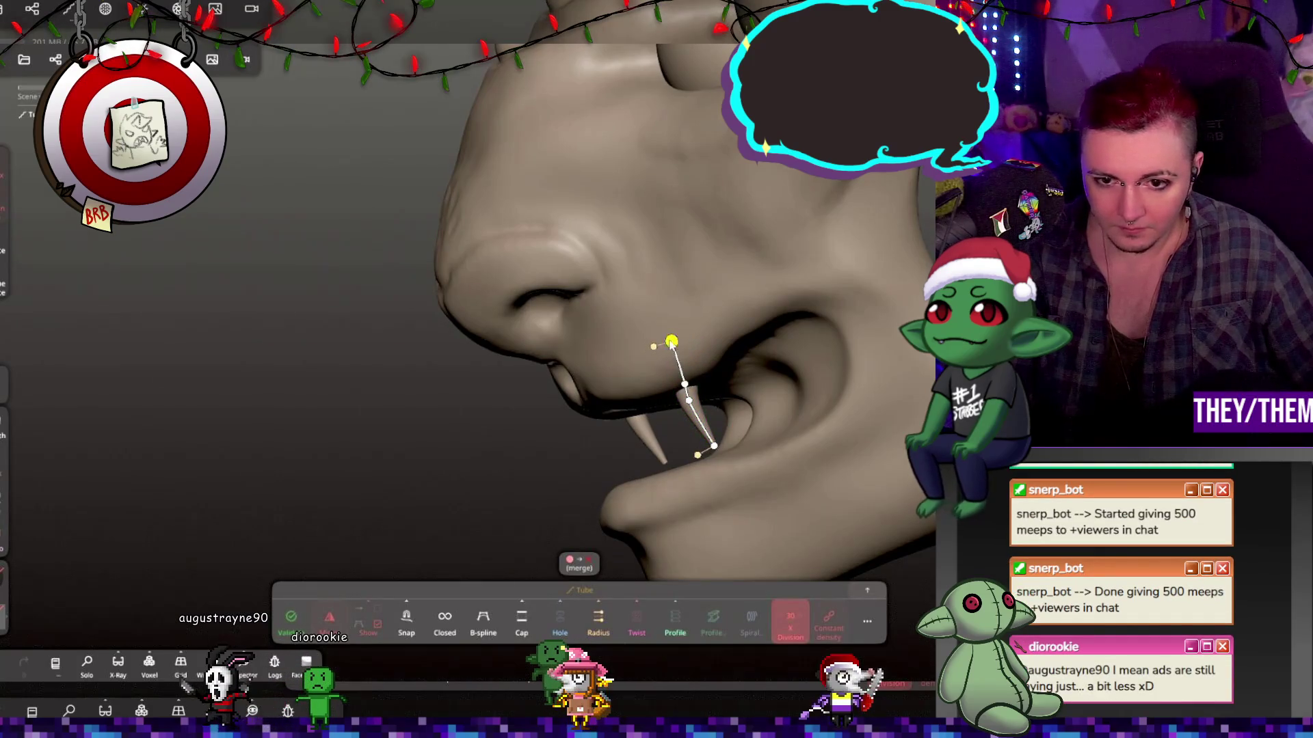
pyautogui.moveTo(782, 369)
pyautogui.mouseDown()
pyautogui.moveTo(863, 365)
pyautogui.moveTo(753, 366)
pyautogui.mouseUp()
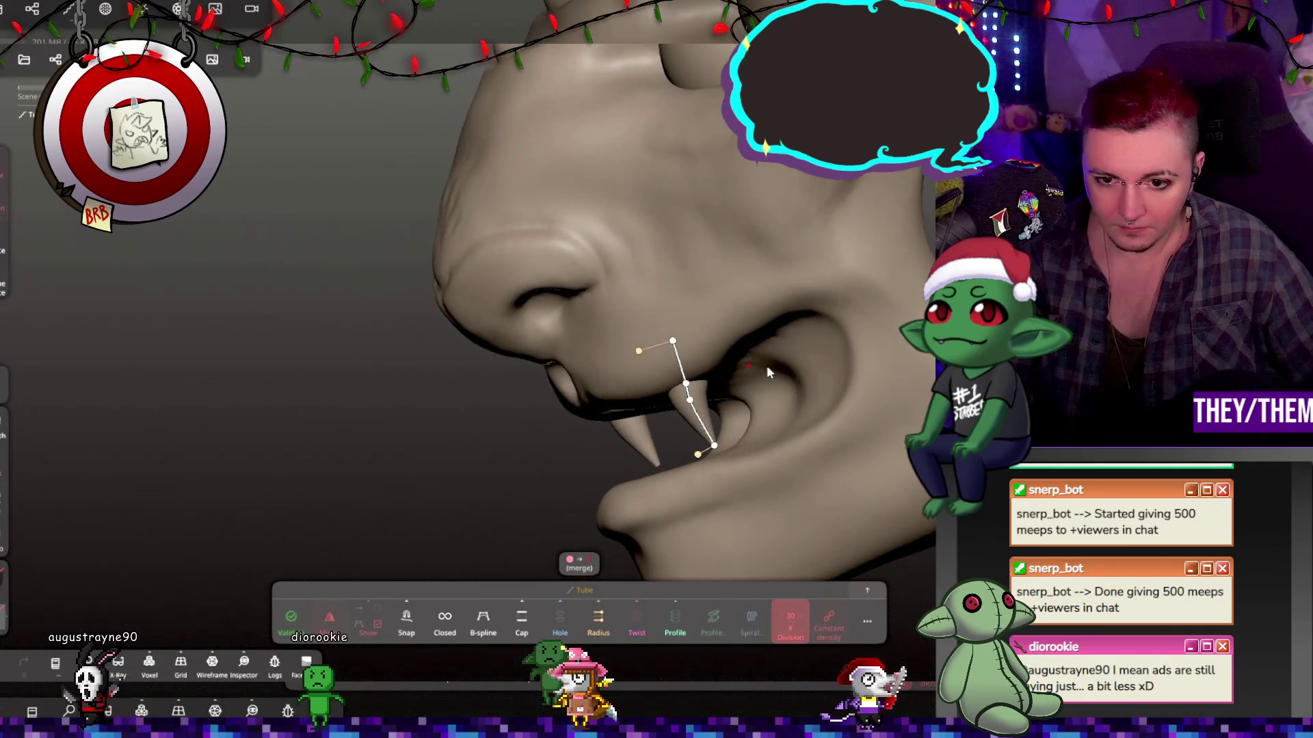
pyautogui.moveTo(725, 438)
pyautogui.mouseDown()
pyautogui.moveTo(837, 434)
pyautogui.moveTo(697, 411)
pyautogui.moveTo(868, 415)
pyautogui.moveTo(863, 439)
pyautogui.moveTo(923, 437)
pyautogui.moveTo(834, 288)
pyautogui.mouseUp()
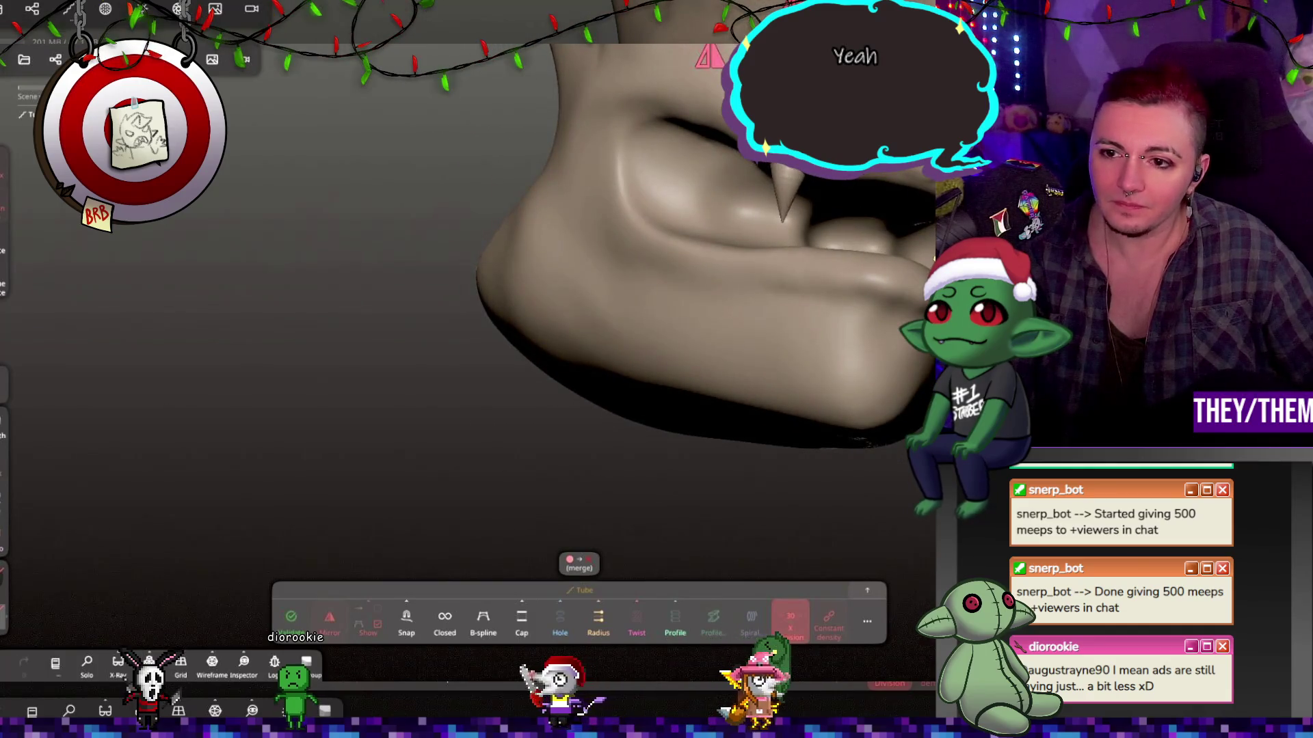
pyautogui.moveTo(834, 287)
pyautogui.mouseDown()
pyautogui.moveTo(892, 306)
pyautogui.moveTo(788, 323)
pyautogui.moveTo(896, 290)
pyautogui.moveTo(881, 391)
pyautogui.mouseUp()
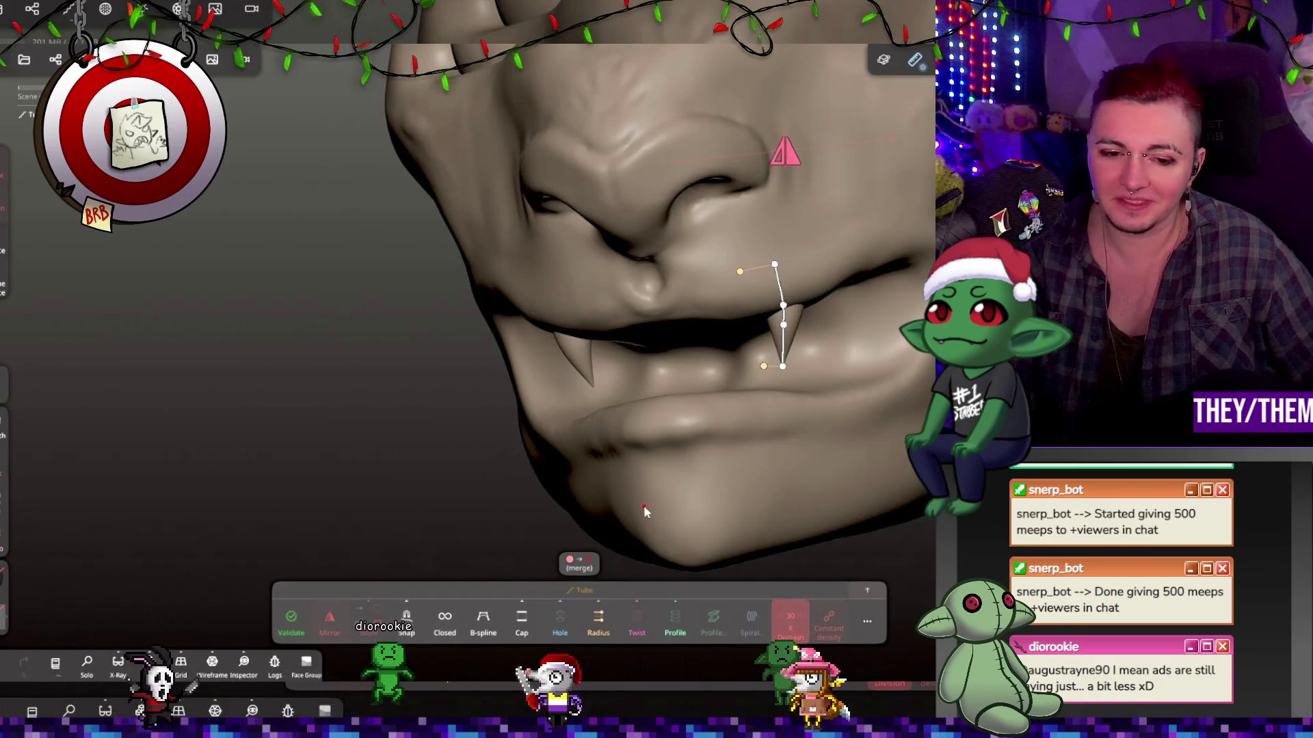
# Validate the fang tube into a finished mesh and select Tube under Mirror 1.
pyautogui.click(289, 622)
pyautogui.press('m')
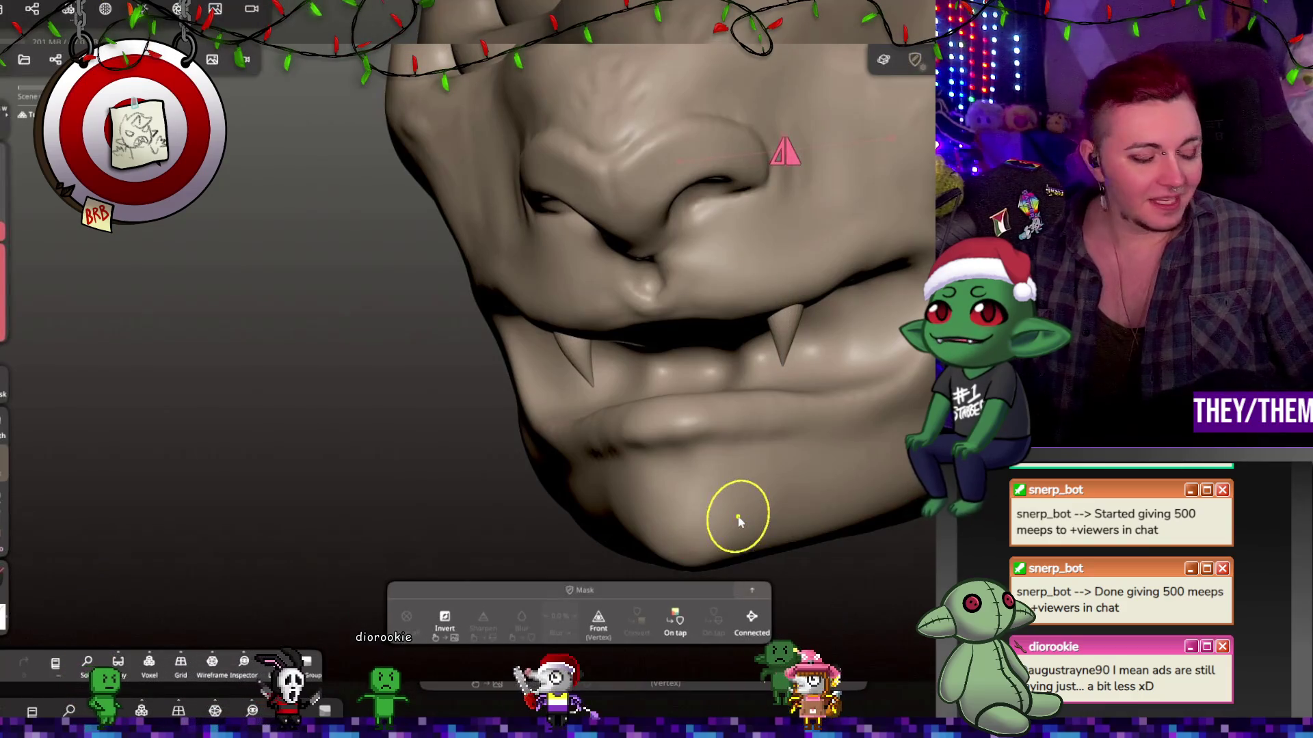
pyautogui.press('Escape')
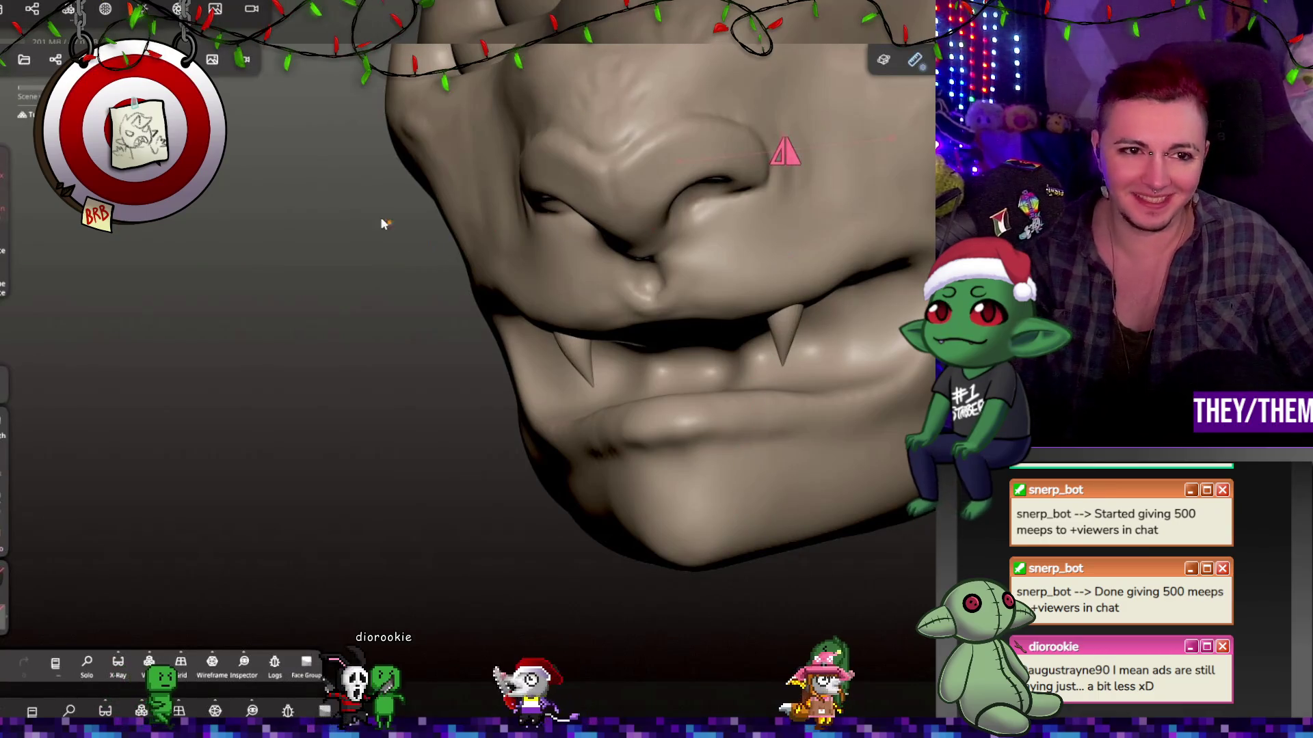
pyautogui.moveTo(845, 298)
pyautogui.mouseDown(button='right')
pyautogui.moveTo(799, 311)
pyautogui.moveTo(841, 313)
pyautogui.mouseUp(button='right')
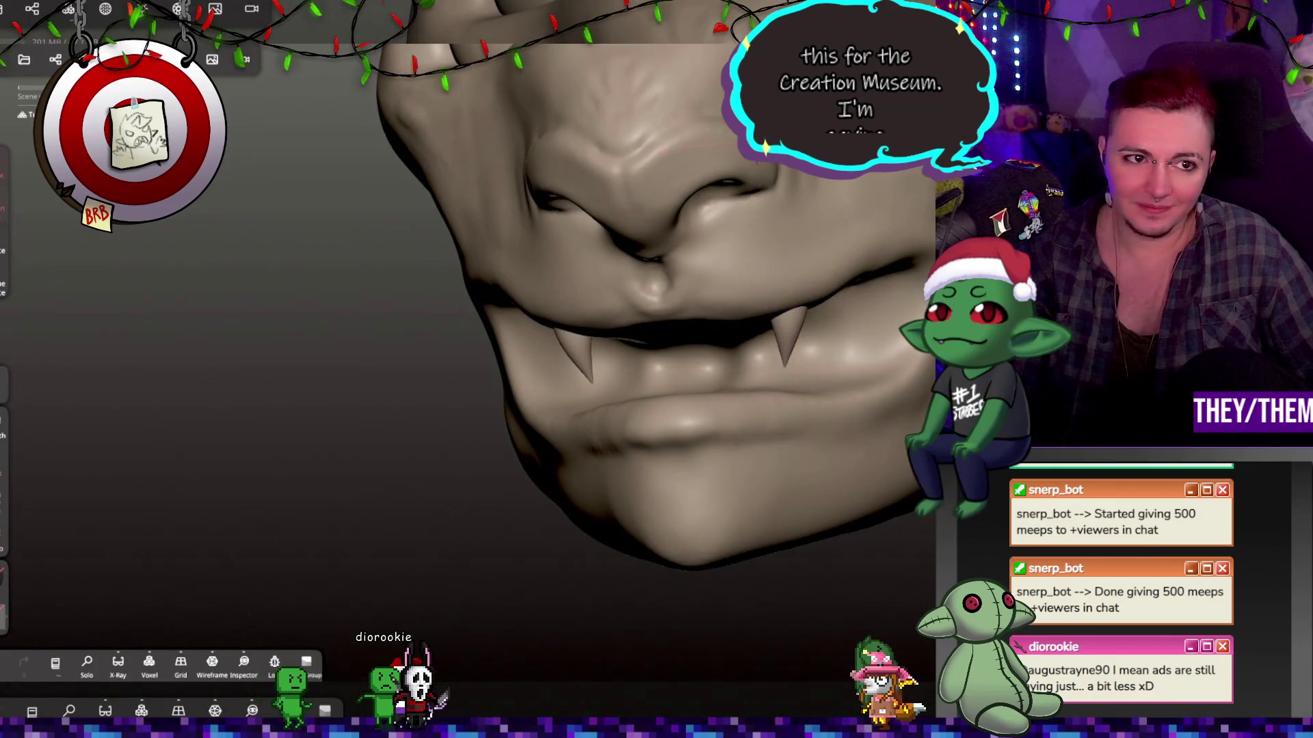
pyautogui.click(55, 59)
pyautogui.click(129, 269)
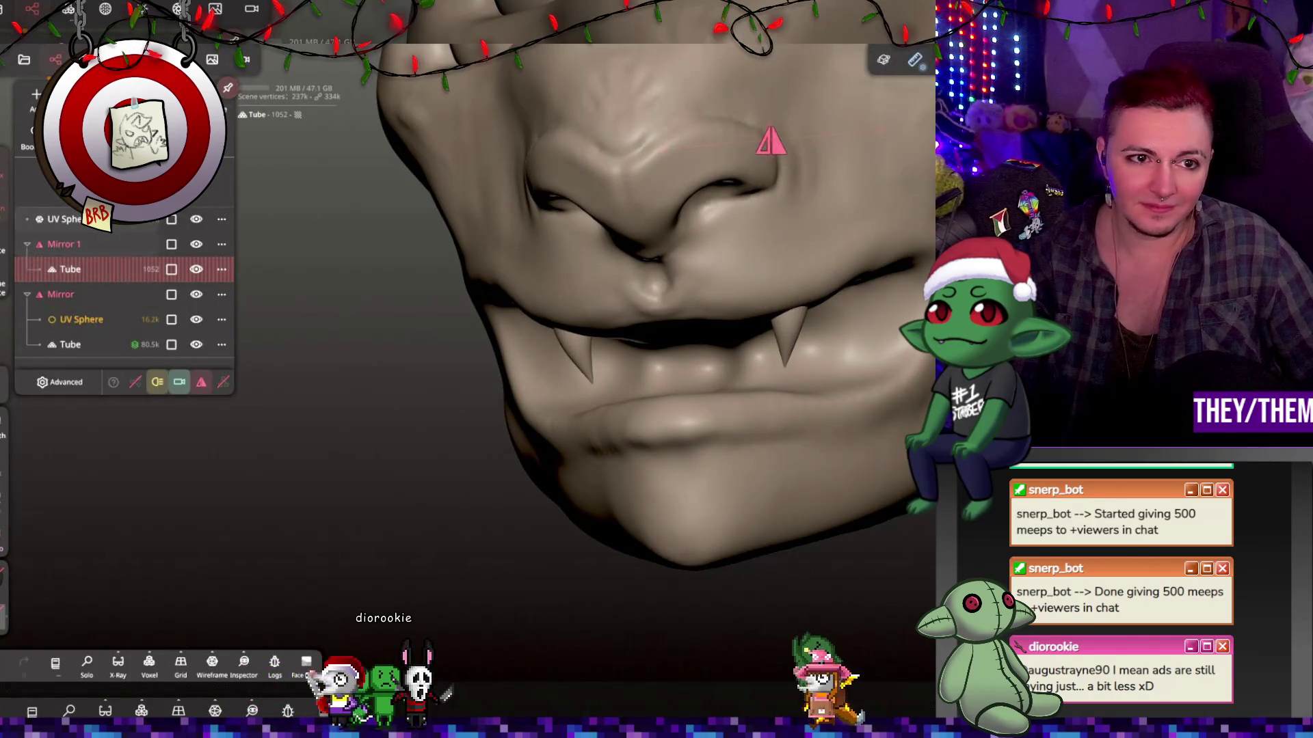
# Duplicate the Tube fang as Tube 1 and slide it sideways along the jaw.
pyautogui.hotkey('ctrl', 'd')
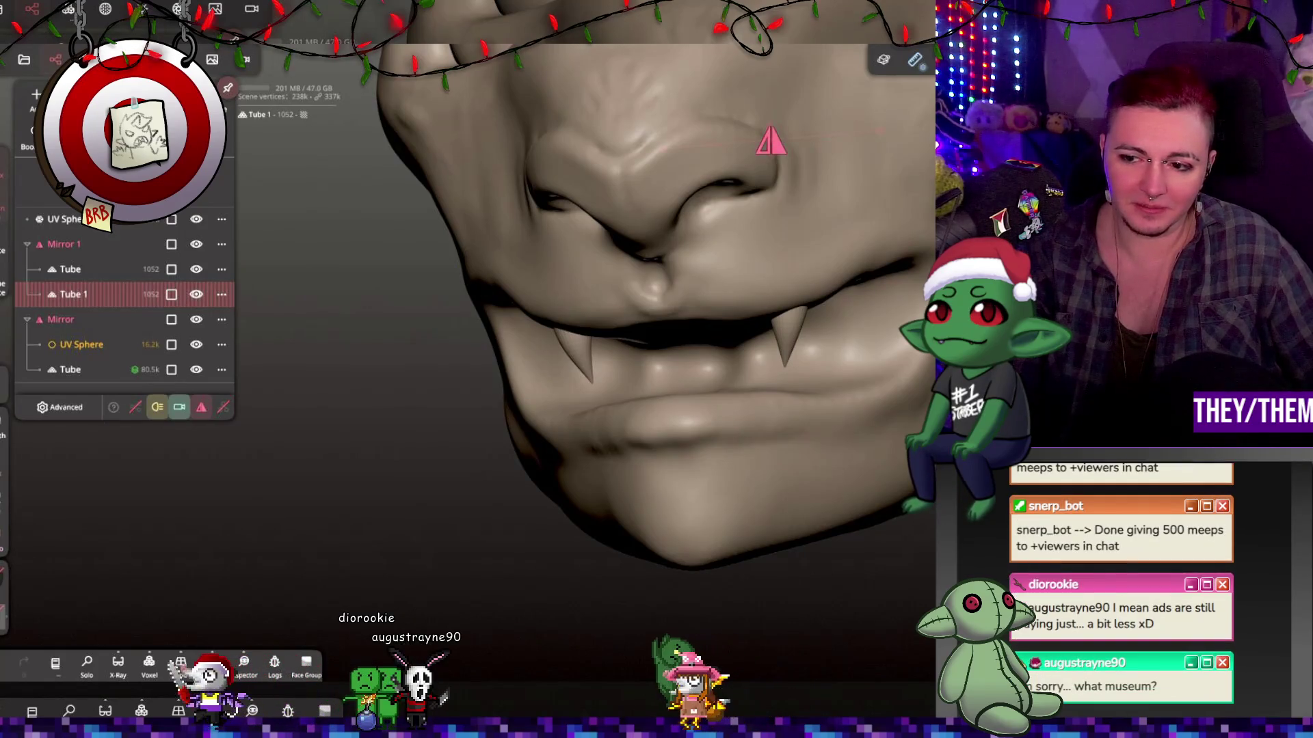
pyautogui.press('g')
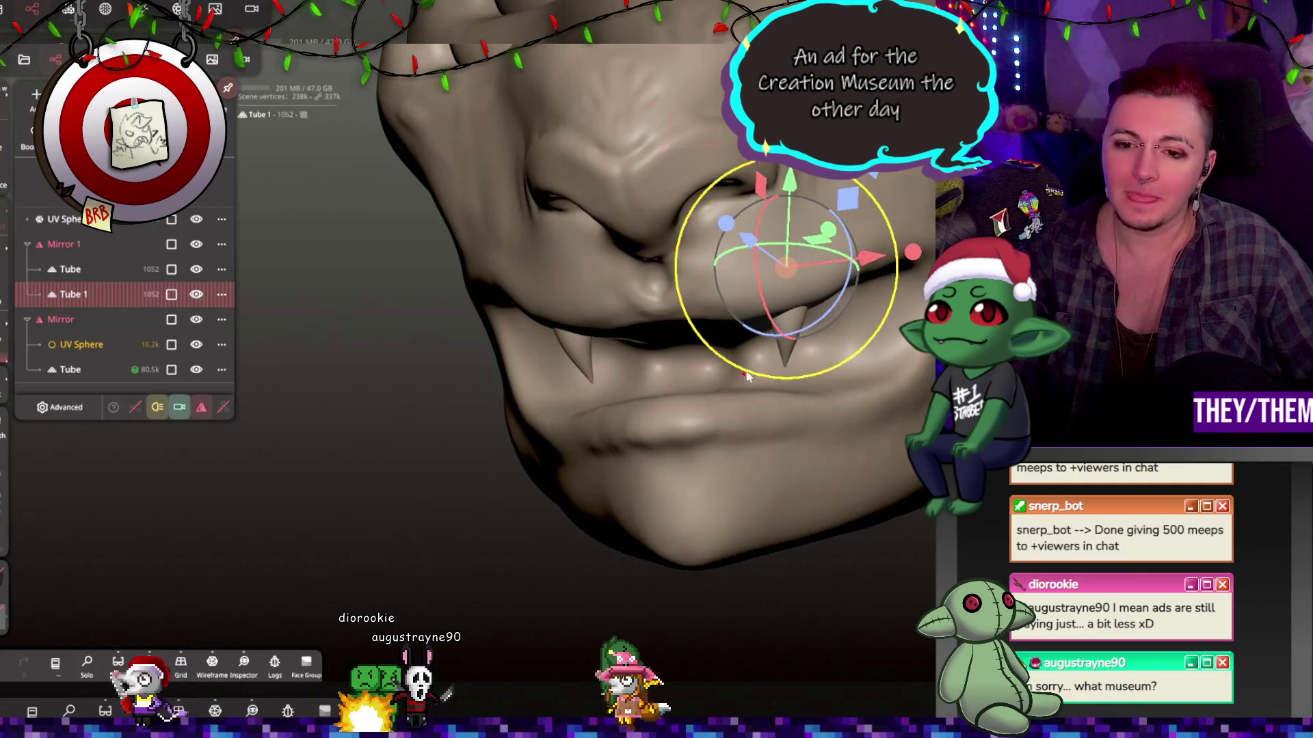
pyautogui.moveTo(870, 257); pyautogui.dragTo(830, 257)
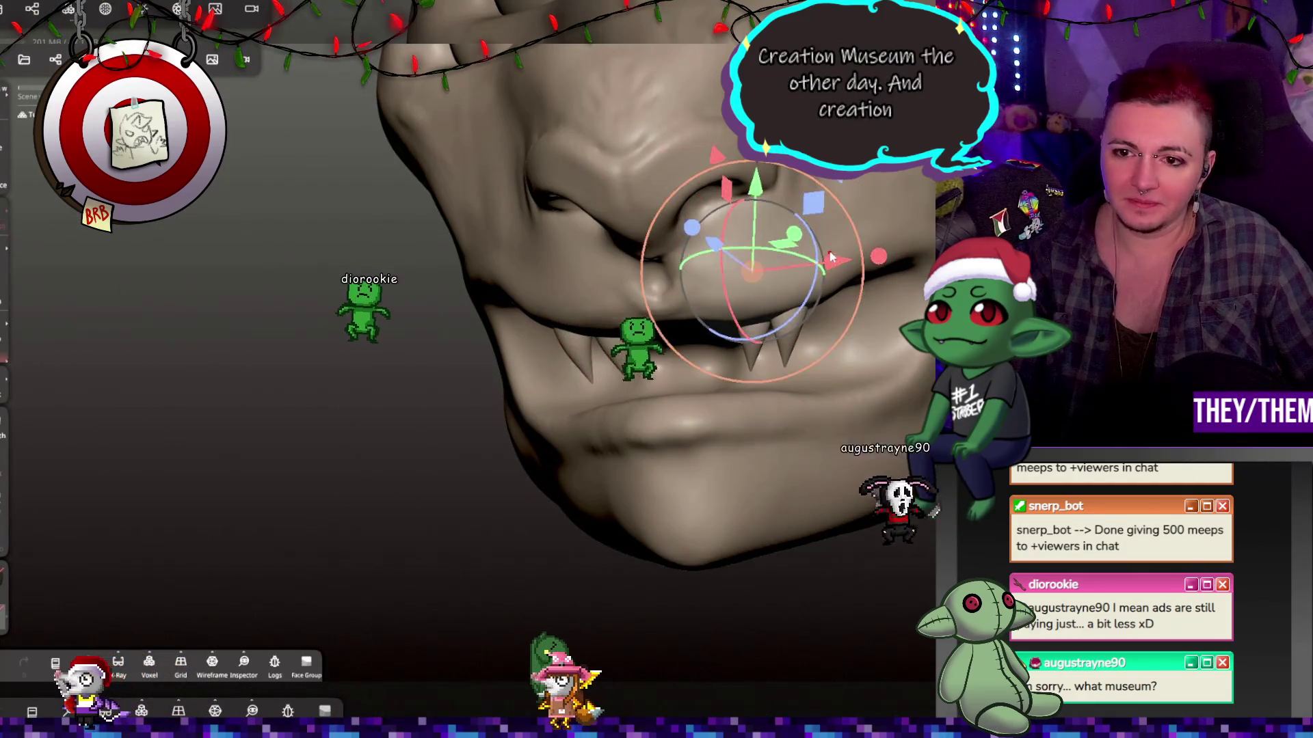
pyautogui.press('g')
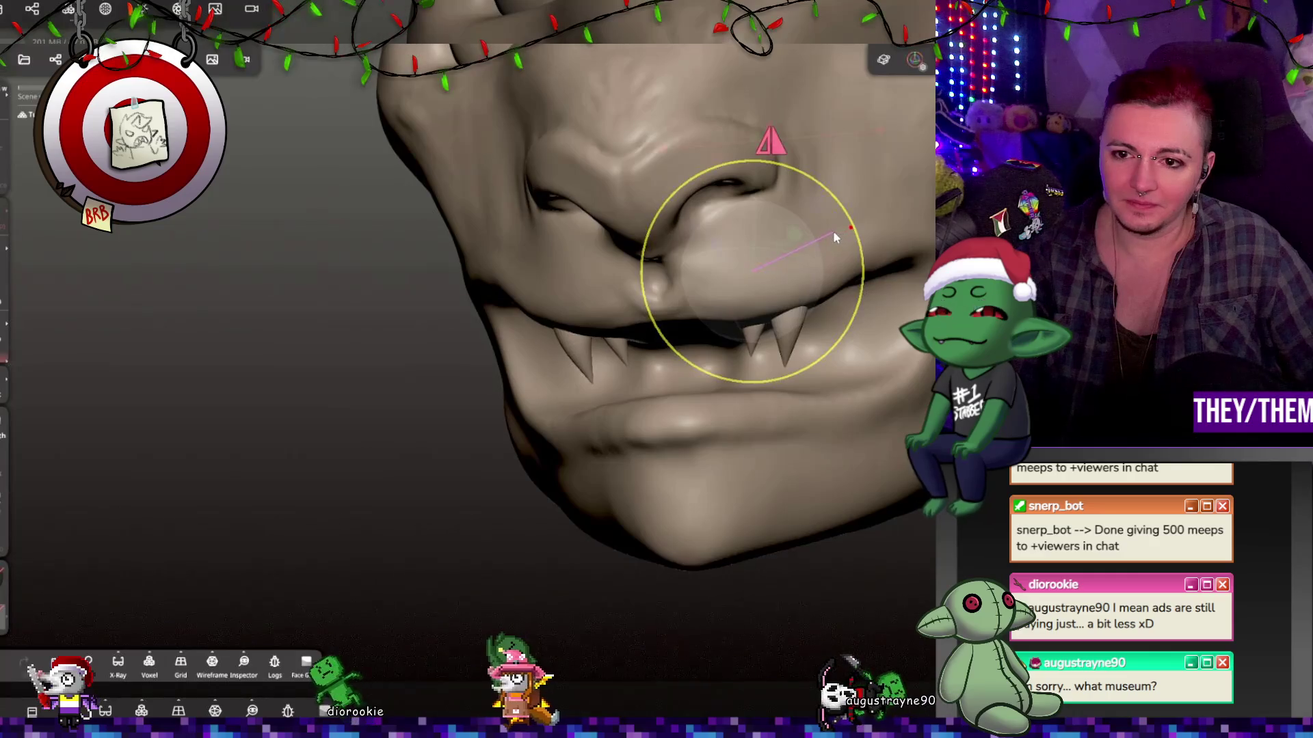
pyautogui.press('g')
pyautogui.press('g')
pyautogui.press('g')
pyautogui.moveTo(760, 101)
pyautogui.mouseDown(button='middle')
pyautogui.moveTo(725, 244)
pyautogui.moveTo(820, 219)
pyautogui.moveTo(877, 183)
pyautogui.moveTo(792, 172)
pyautogui.mouseUp(button='middle')
pyautogui.press('g')
pyautogui.press('g')
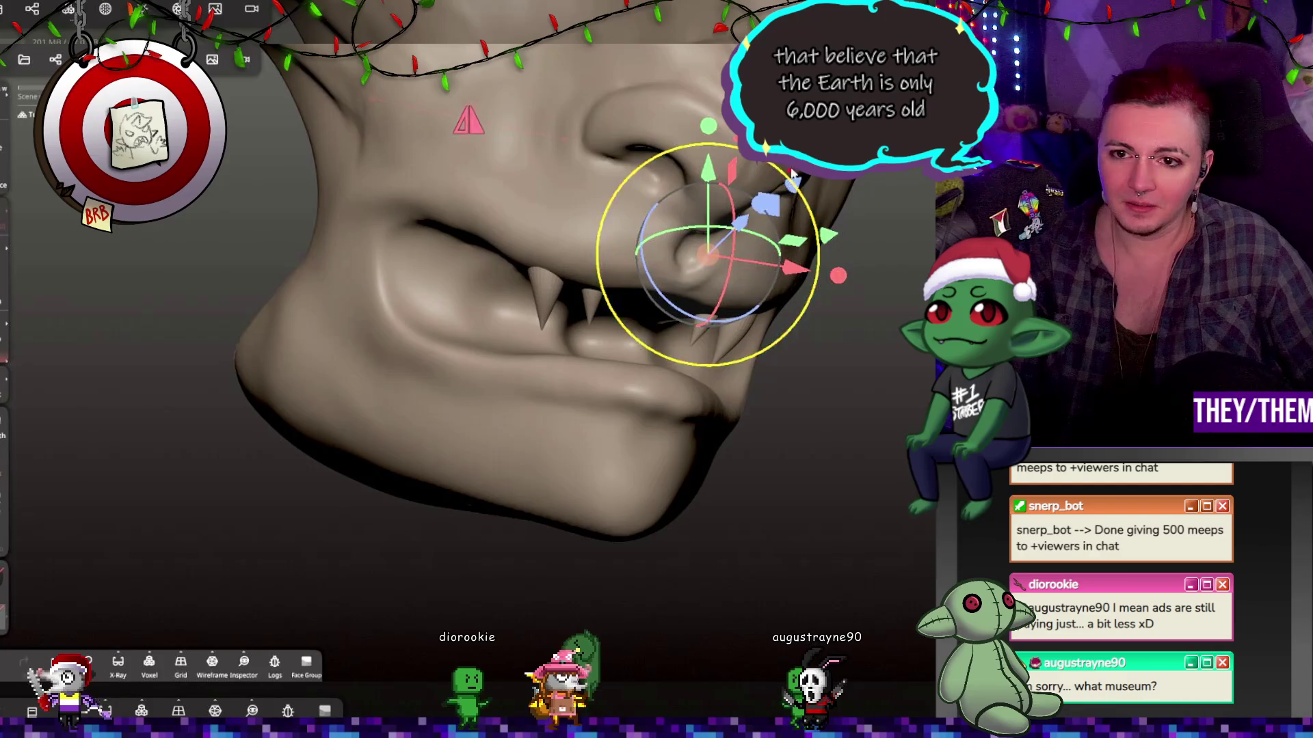
pyautogui.press('g')
pyautogui.press('g')
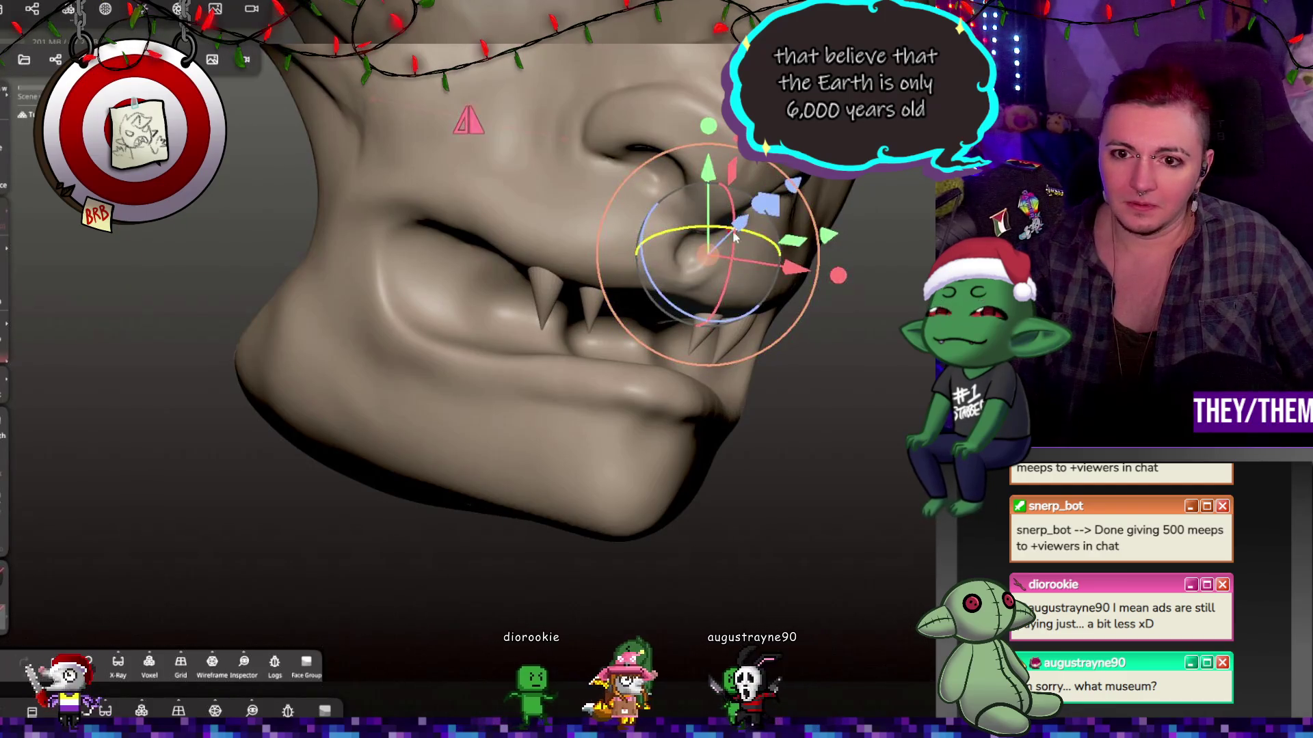
pyautogui.press('g')
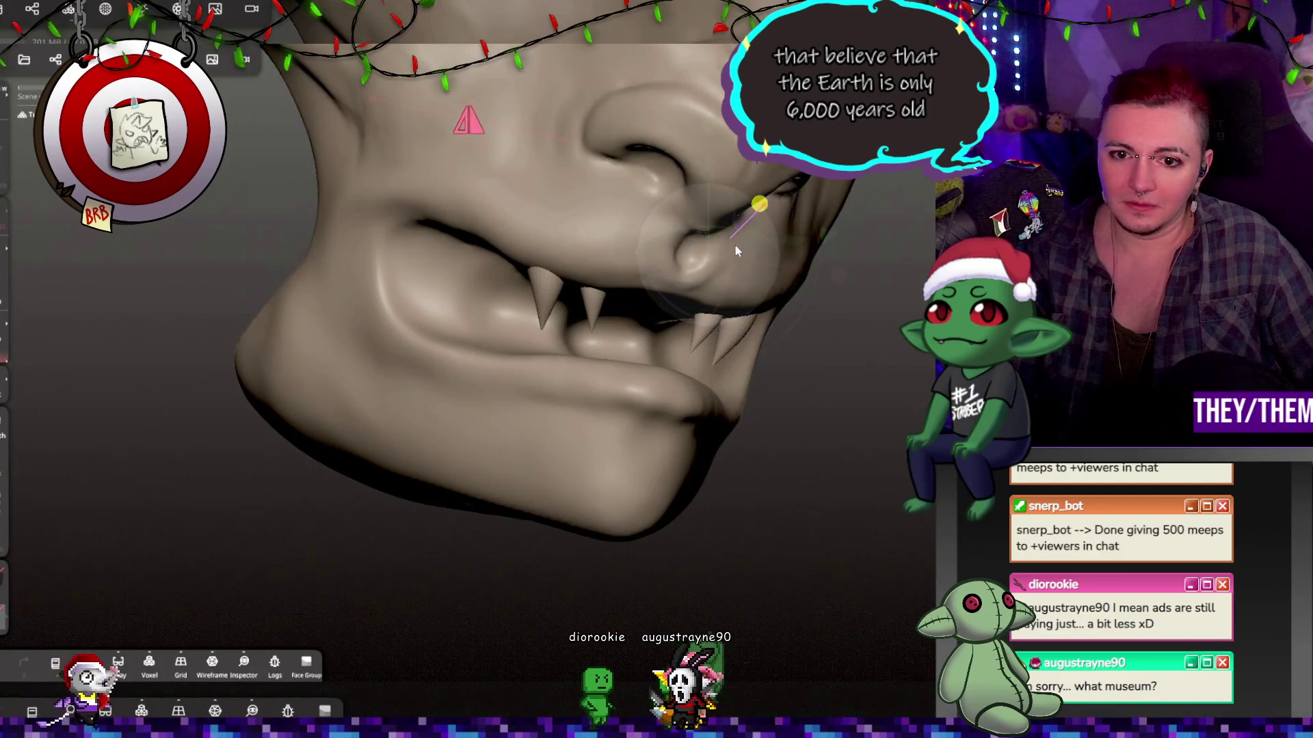
pyautogui.press('g')
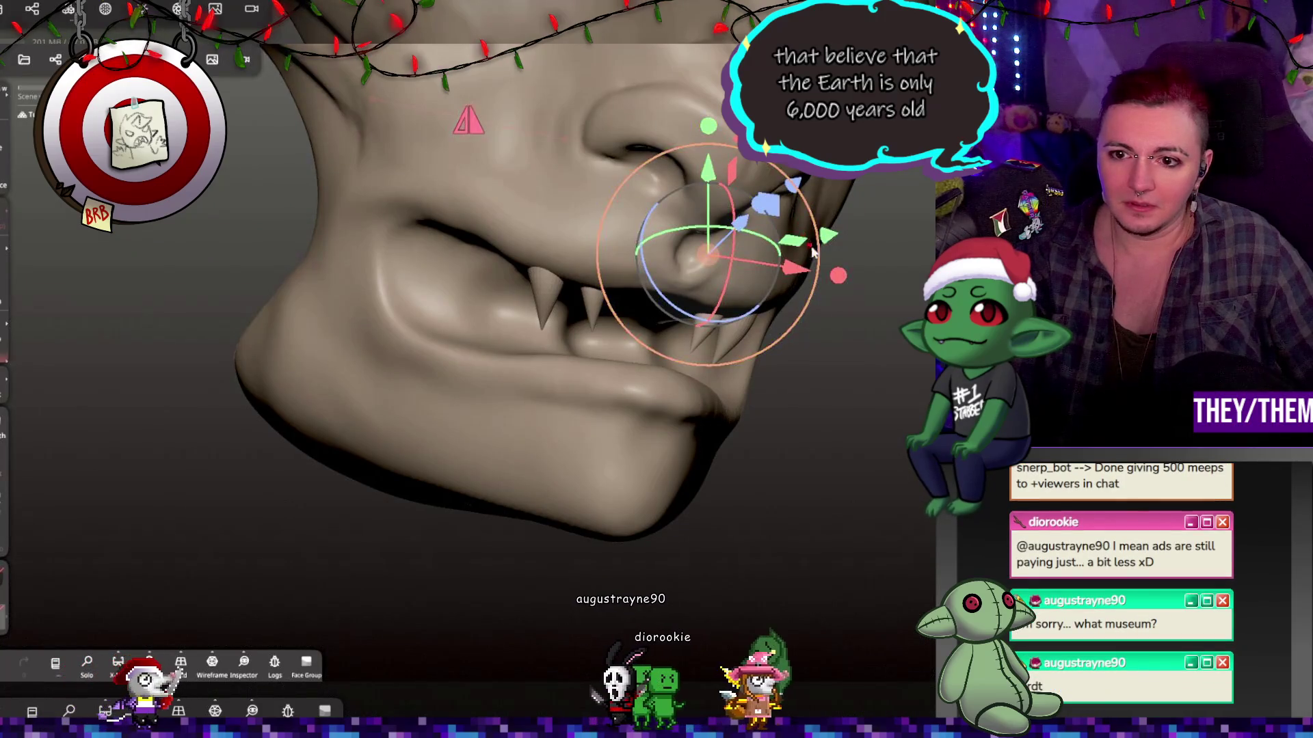
pyautogui.moveTo(815, 274)
pyautogui.mouseDown(button='middle')
pyautogui.moveTo(840, 304)
pyautogui.moveTo(659, 333)
pyautogui.moveTo(919, 298)
pyautogui.moveTo(852, 281)
pyautogui.mouseUp(button='middle')
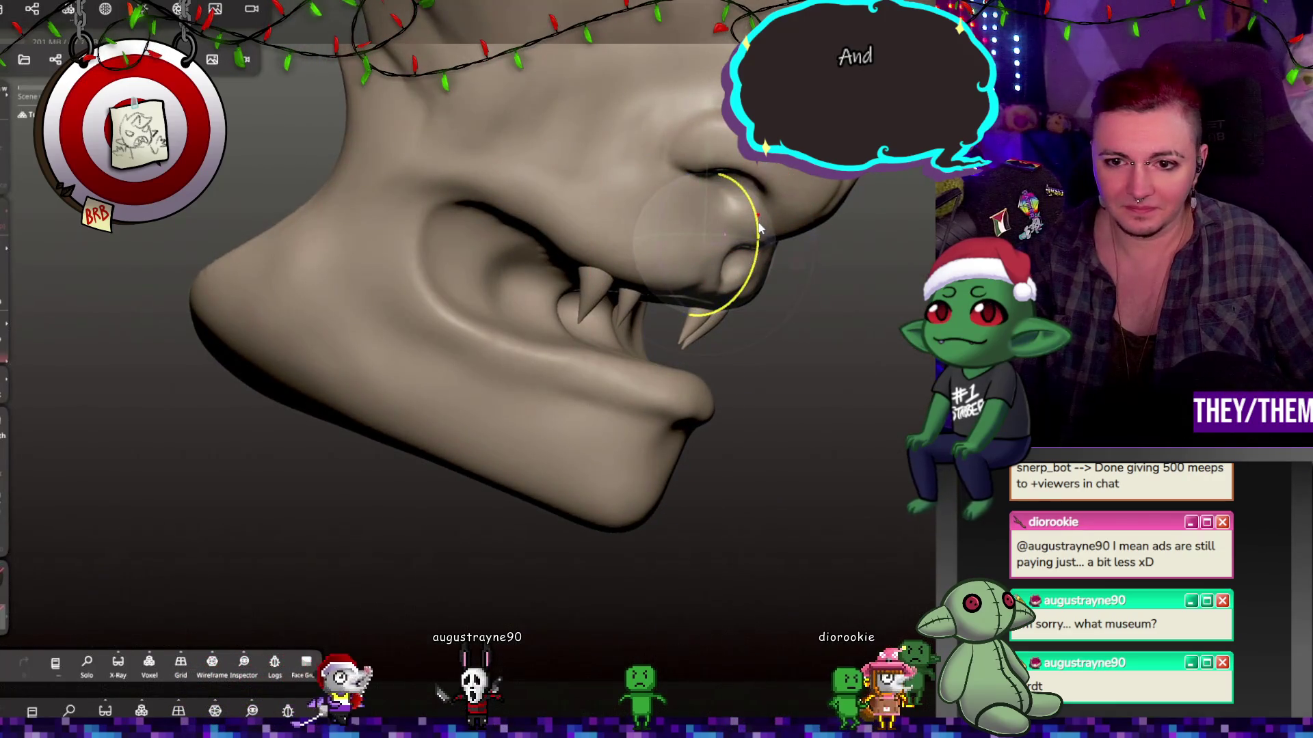
pyautogui.moveTo(760, 226); pyautogui.dragTo(727, 289, button='middle')
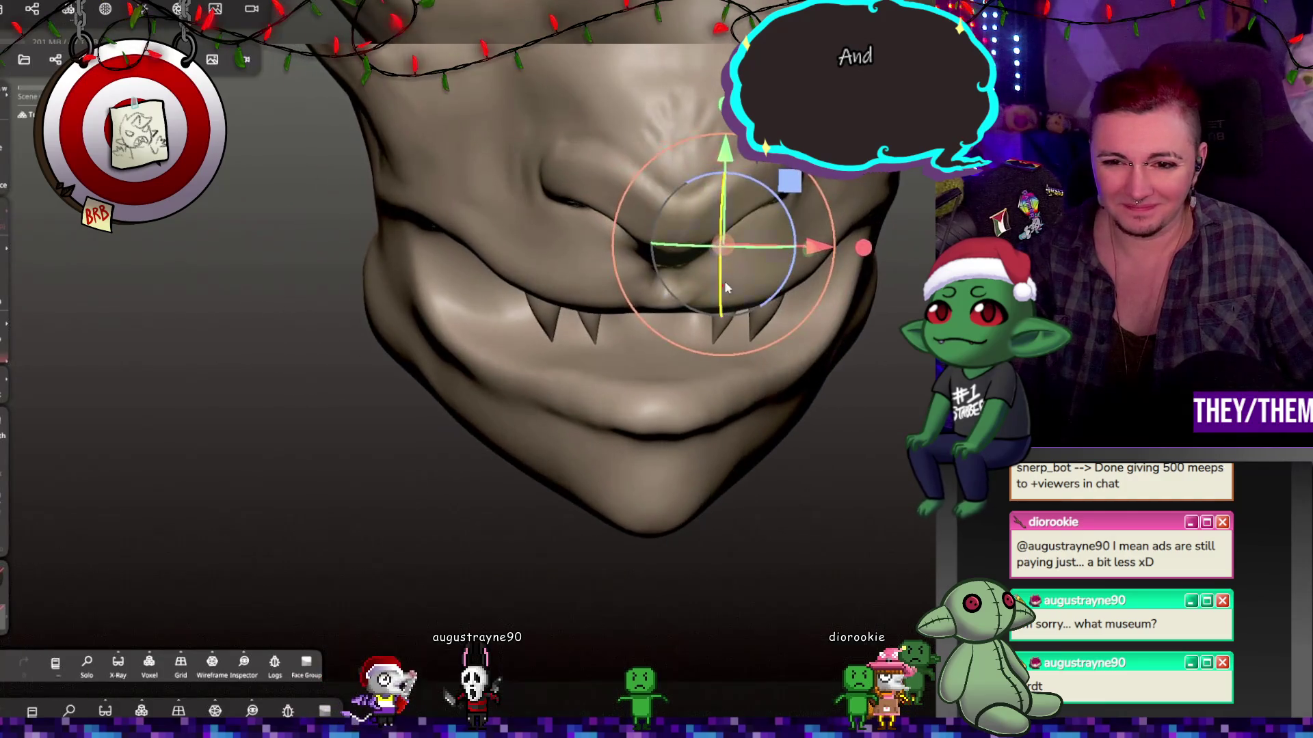
pyautogui.moveTo(825, 253); pyautogui.dragTo(820, 253)
pyautogui.moveTo(820, 253)
pyautogui.mouseDown(button='middle')
pyautogui.moveTo(831, 202)
pyautogui.moveTo(854, 211)
pyautogui.moveTo(840, 236)
pyautogui.mouseUp(button='middle')
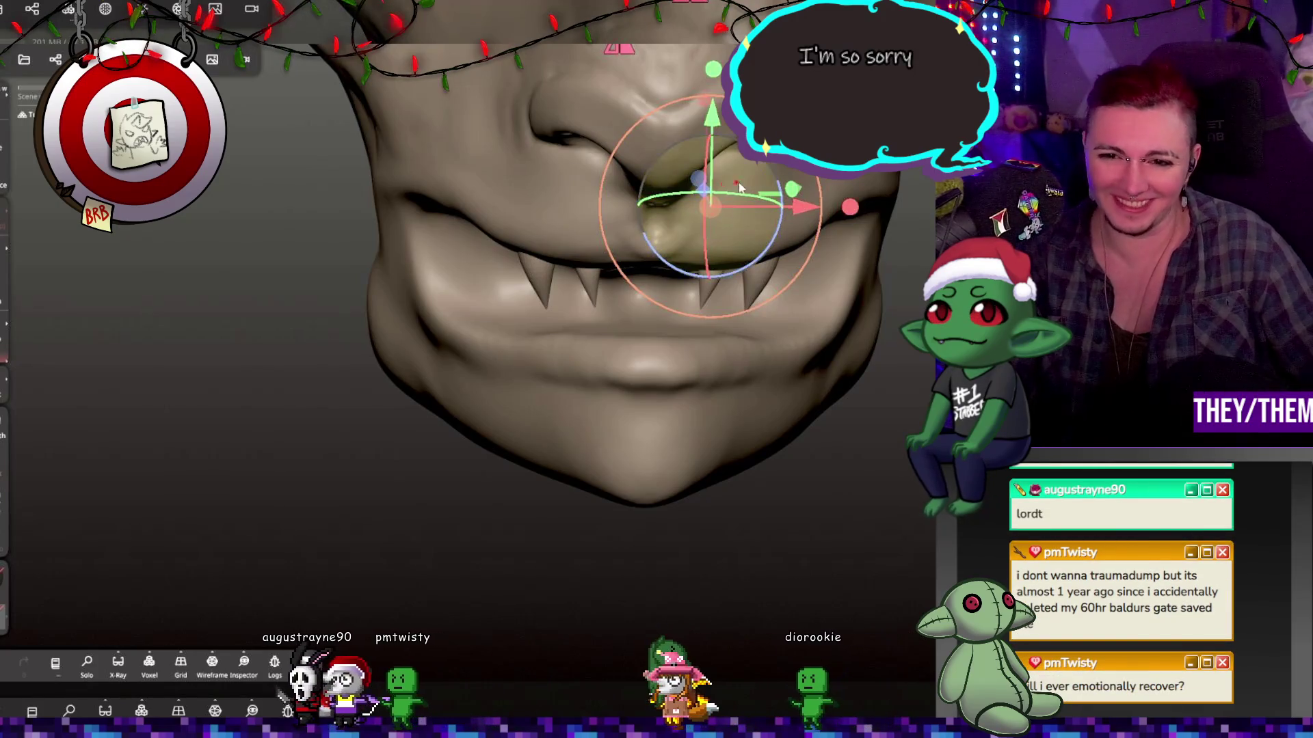
pyautogui.moveTo(478, 195); pyautogui.dragTo(274, 123, button='right')
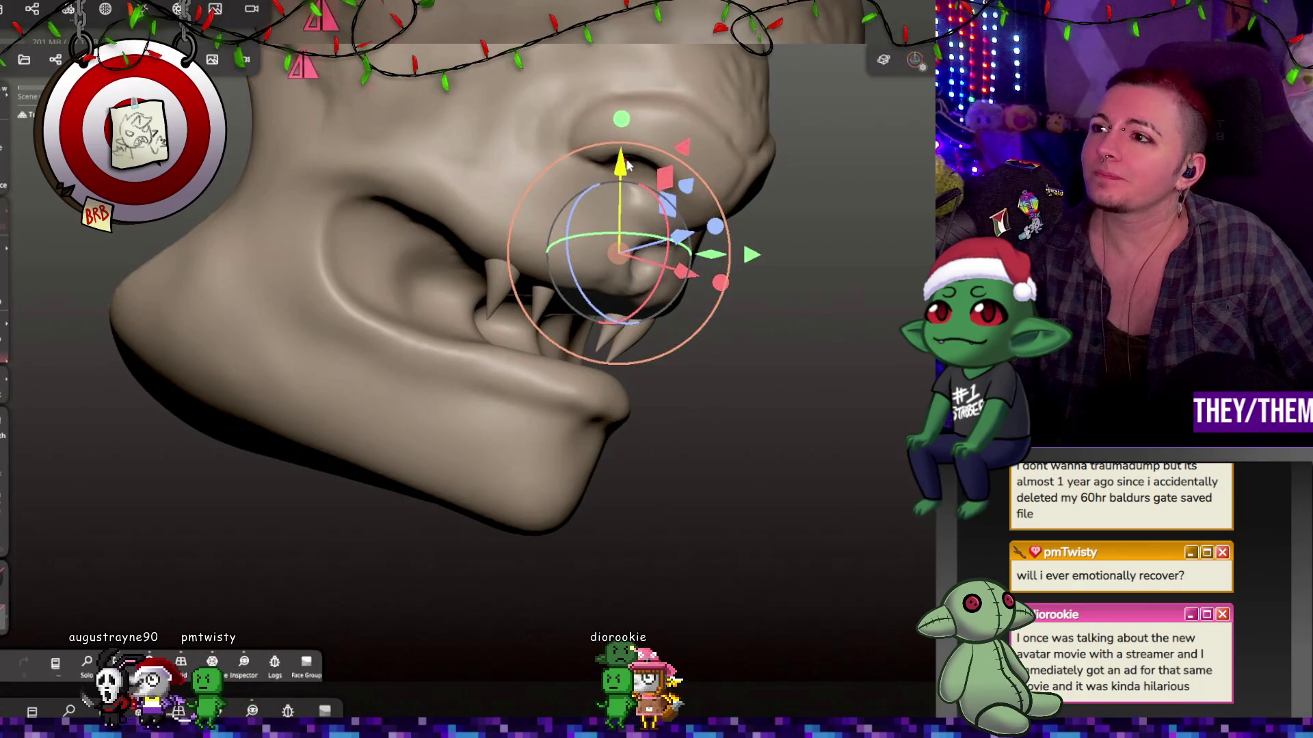
# Reposition the left upper fang along the gum line, then duplicate it.
pyautogui.click(490, 288)
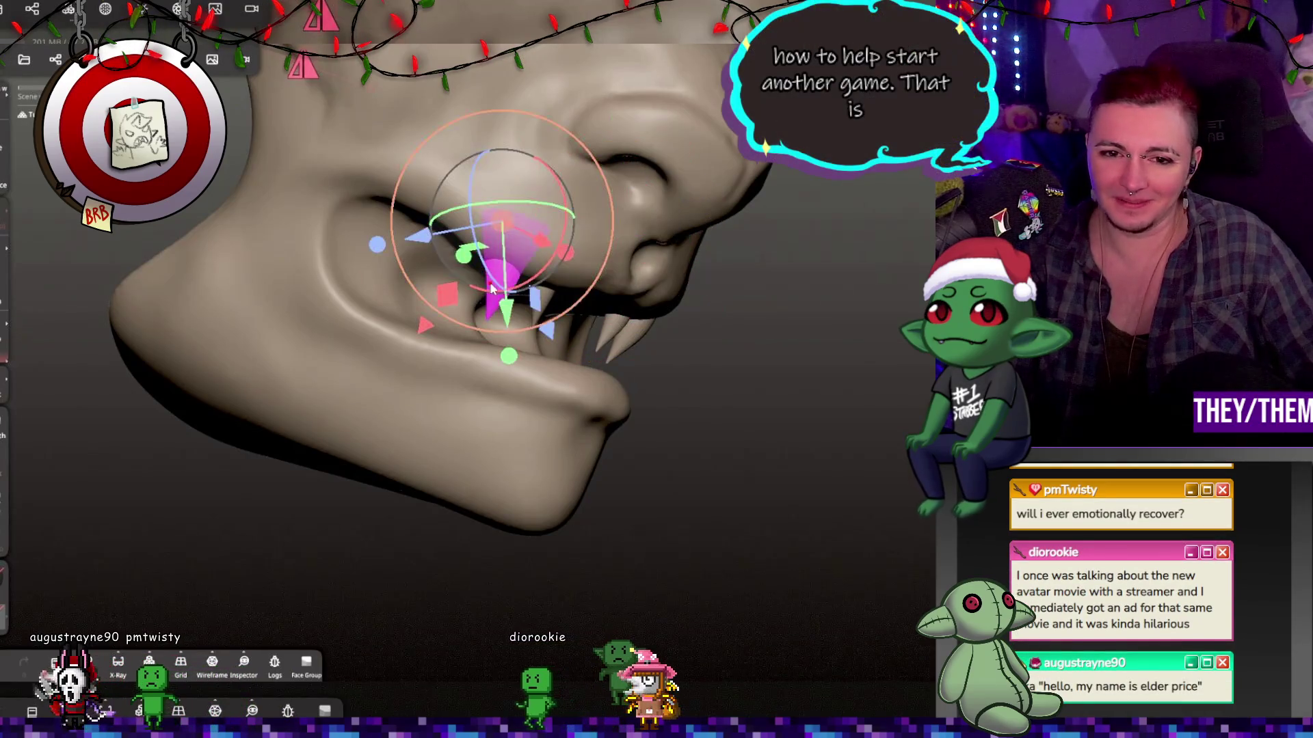
pyautogui.click(382, 245)
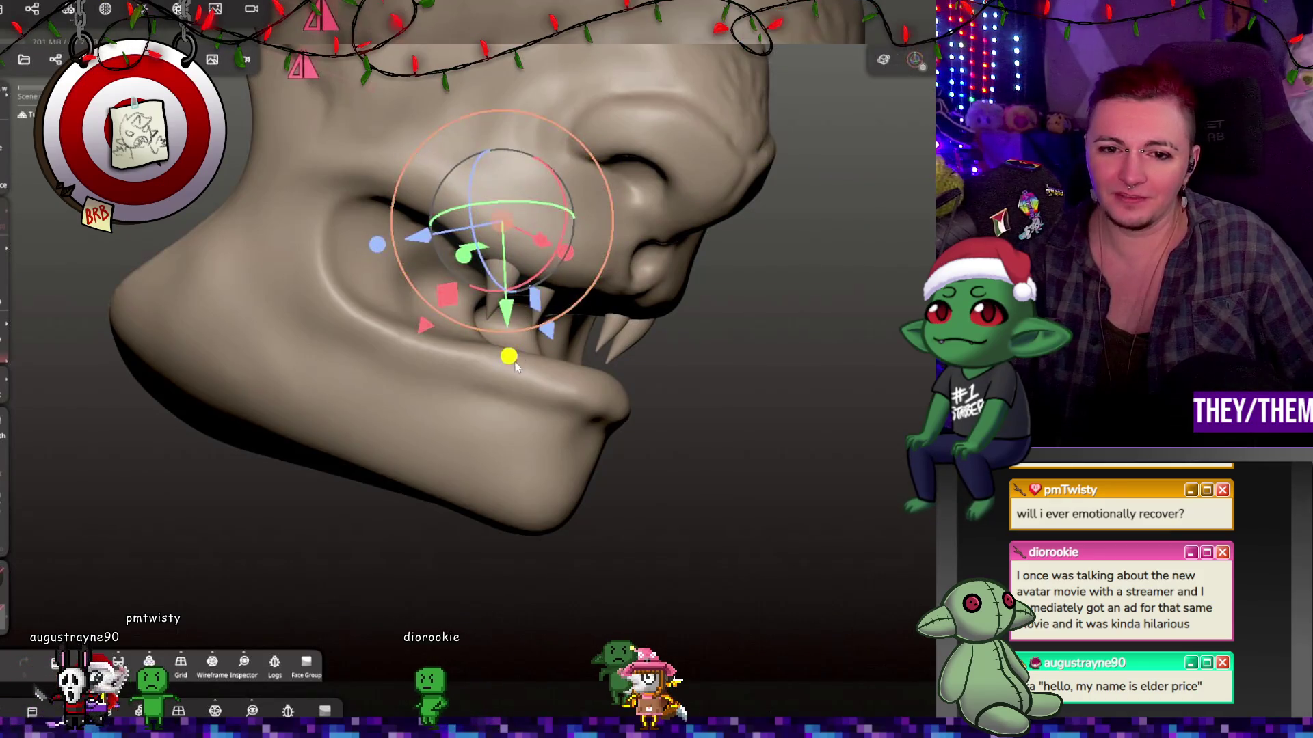
pyautogui.moveTo(514, 388)
pyautogui.mouseDown(button='right')
pyautogui.moveTo(486, 436)
pyautogui.moveTo(526, 222)
pyautogui.mouseUp(button='right')
pyautogui.moveTo(592, 258); pyautogui.dragTo(638, 250)
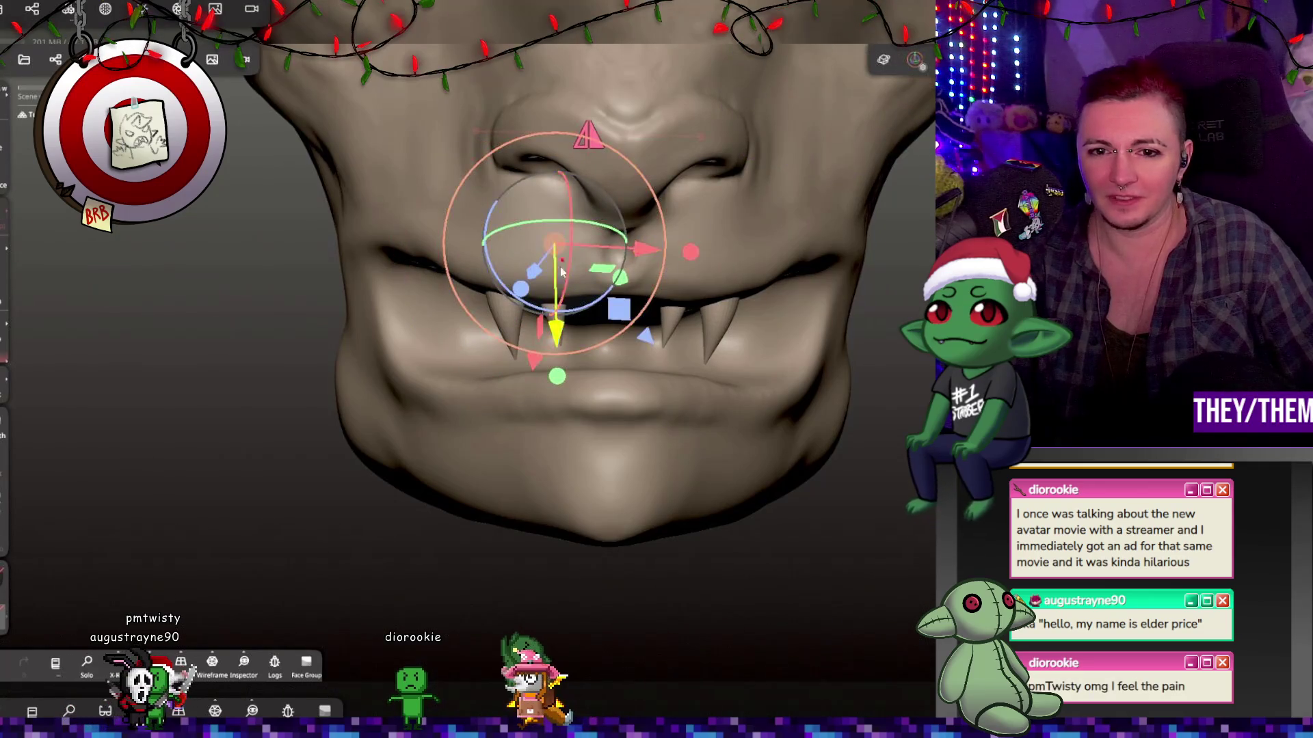
pyautogui.moveTo(556, 334); pyautogui.dragTo(553, 337)
pyautogui.moveTo(752, 341)
pyautogui.mouseDown()
pyautogui.moveTo(843, 343)
pyautogui.moveTo(844, 367)
pyautogui.moveTo(698, 369)
pyautogui.mouseUp()
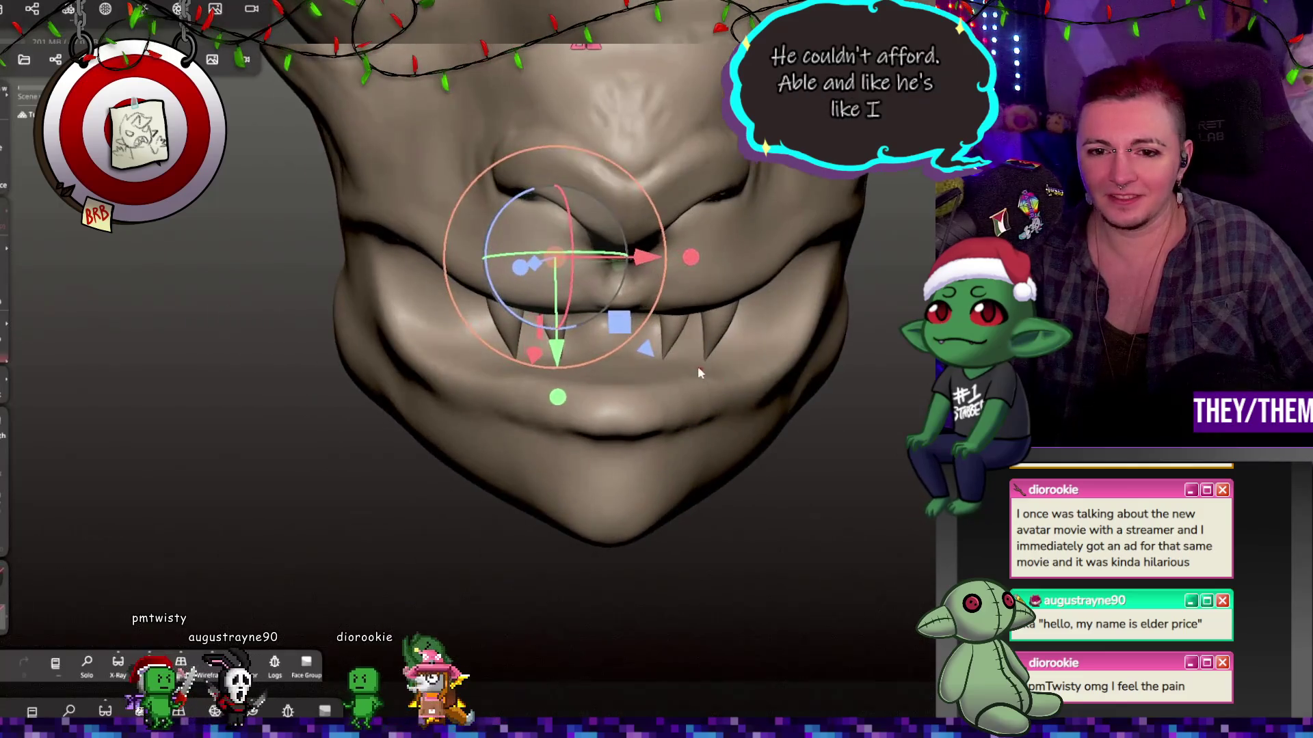
pyautogui.click(55, 59)
pyautogui.hotkey('ctrl', 'd')
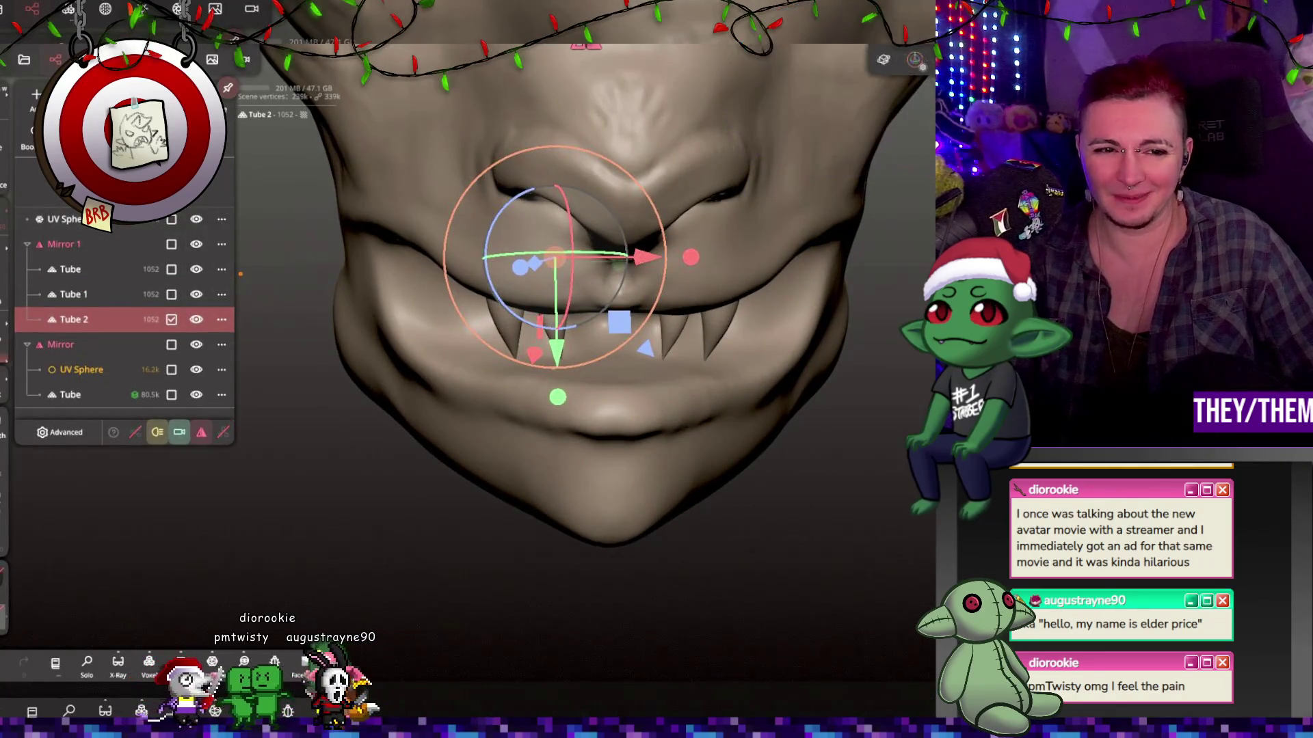
# Slide the Tube 2 fang into the gap in the upper row and tilt it.
pyautogui.moveTo(646, 257); pyautogui.dragTo(693, 263)
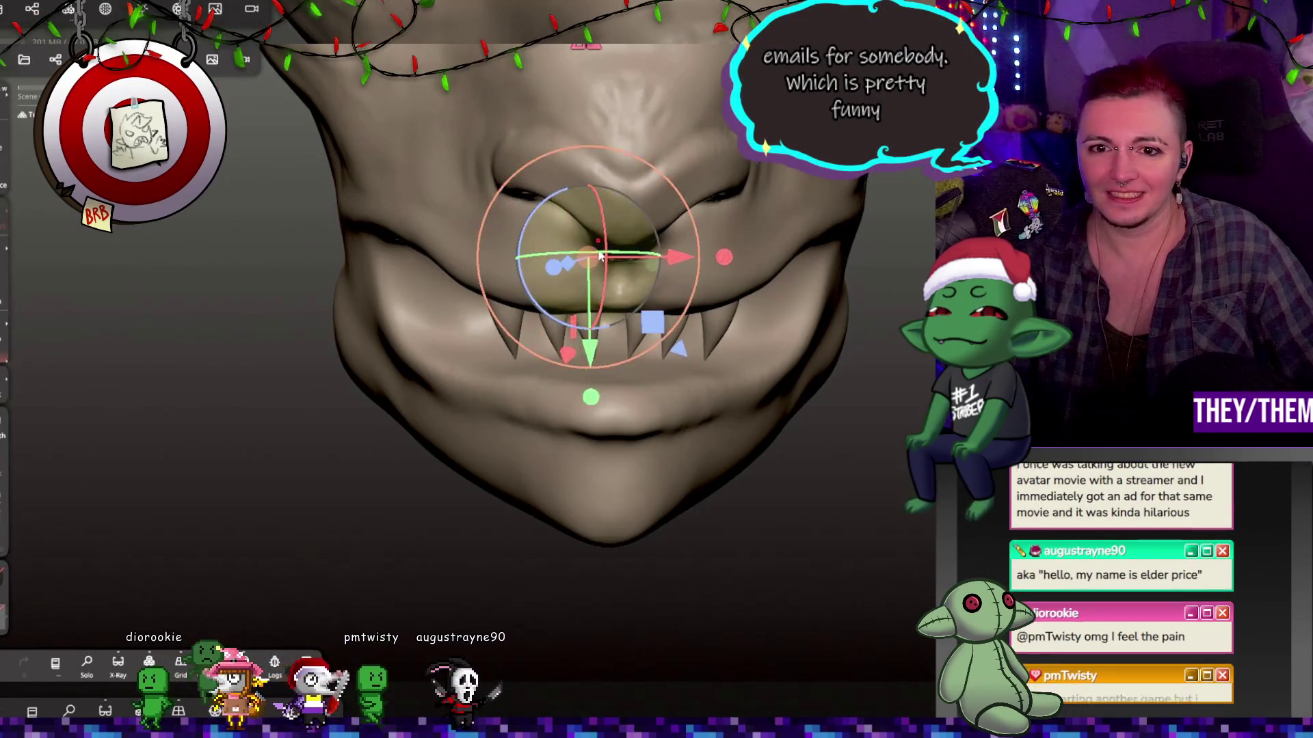
pyautogui.click(590, 398)
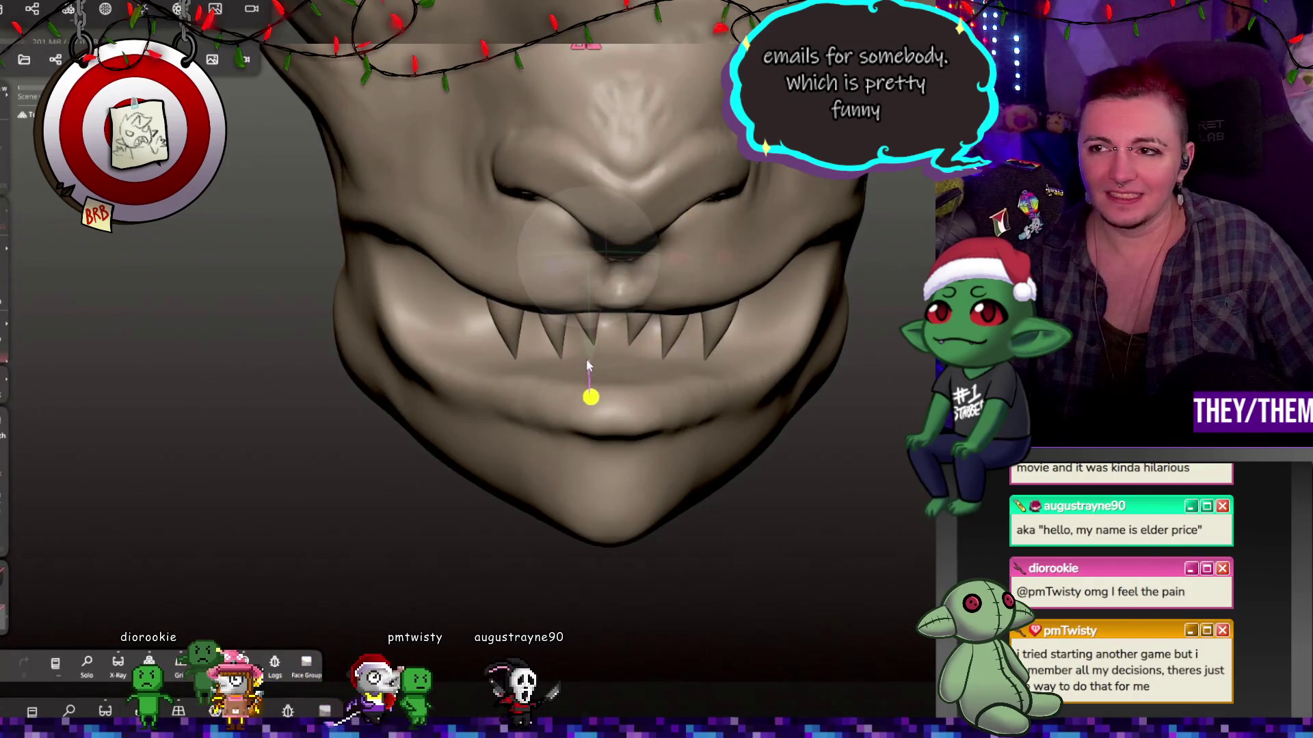
pyautogui.moveTo(588, 367)
pyautogui.mouseDown(button='middle')
pyautogui.moveTo(838, 359)
pyautogui.moveTo(886, 372)
pyautogui.moveTo(806, 343)
pyautogui.mouseUp(button='middle')
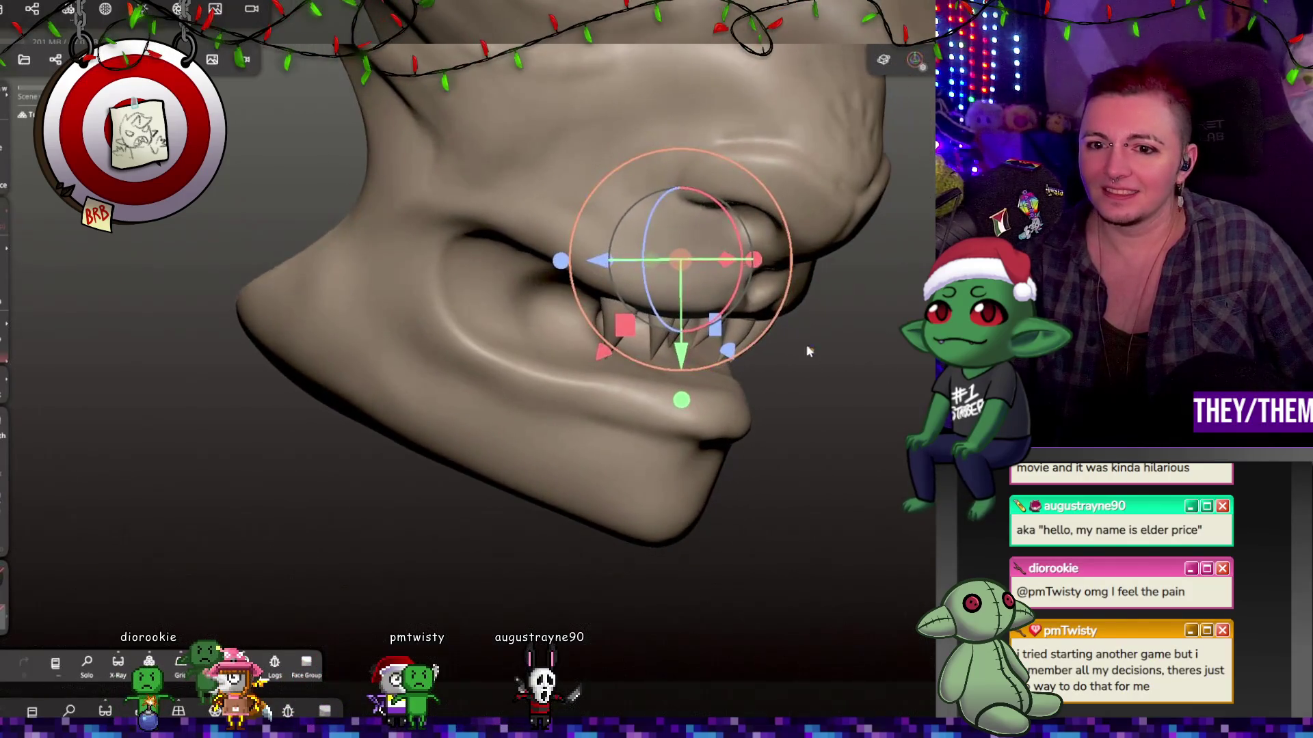
pyautogui.moveTo(731, 293); pyautogui.dragTo(741, 284)
pyautogui.moveTo(887, 301)
pyautogui.mouseDown(button='middle')
pyautogui.moveTo(573, 344)
pyautogui.moveTo(649, 287)
pyautogui.mouseUp(button='middle')
pyautogui.moveTo(670, 308); pyautogui.dragTo(657, 309)
pyautogui.moveTo(723, 326)
pyautogui.mouseDown(button='middle')
pyautogui.moveTo(747, 292)
pyautogui.moveTo(622, 333)
pyautogui.moveTo(760, 318)
pyautogui.moveTo(687, 337)
pyautogui.moveTo(648, 328)
pyautogui.mouseUp(button='middle')
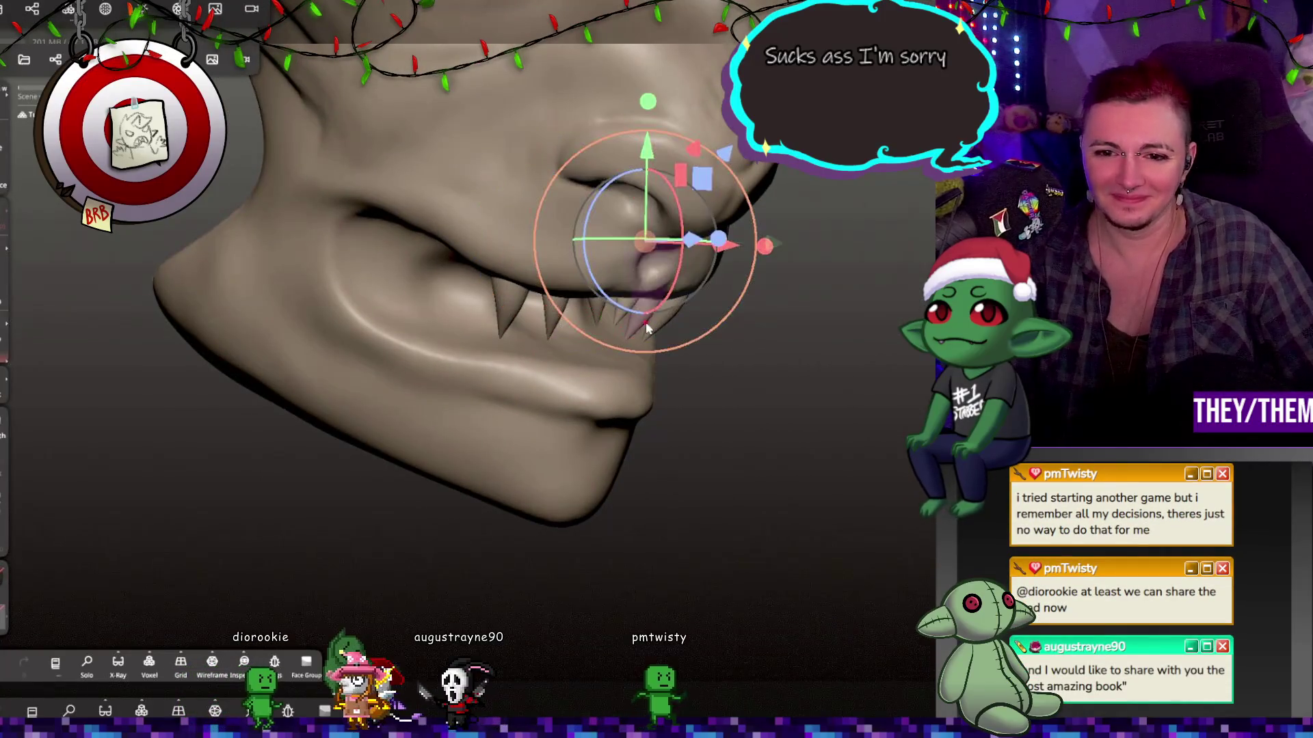
pyautogui.moveTo(684, 258)
pyautogui.mouseDown(button='middle')
pyautogui.moveTo(704, 321)
pyautogui.moveTo(593, 367)
pyautogui.moveTo(782, 351)
pyautogui.moveTo(675, 311)
pyautogui.mouseUp(button='middle')
# Adjust a front fang to match its neighbours and inspect from below.
pyautogui.click(675, 311)
pyautogui.moveTo(696, 371); pyautogui.dragTo(704, 410)
pyautogui.moveTo(704, 410)
pyautogui.mouseDown(button='middle')
pyautogui.moveTo(839, 387)
pyautogui.moveTo(589, 346)
pyautogui.moveTo(529, 370)
pyautogui.moveTo(786, 403)
pyautogui.moveTo(907, 344)
pyautogui.moveTo(772, 365)
pyautogui.mouseUp(button='middle')
pyautogui.moveTo(835, 330)
pyautogui.mouseDown(button='middle')
pyautogui.moveTo(650, 348)
pyautogui.moveTo(957, 321)
pyautogui.mouseUp(button='middle')
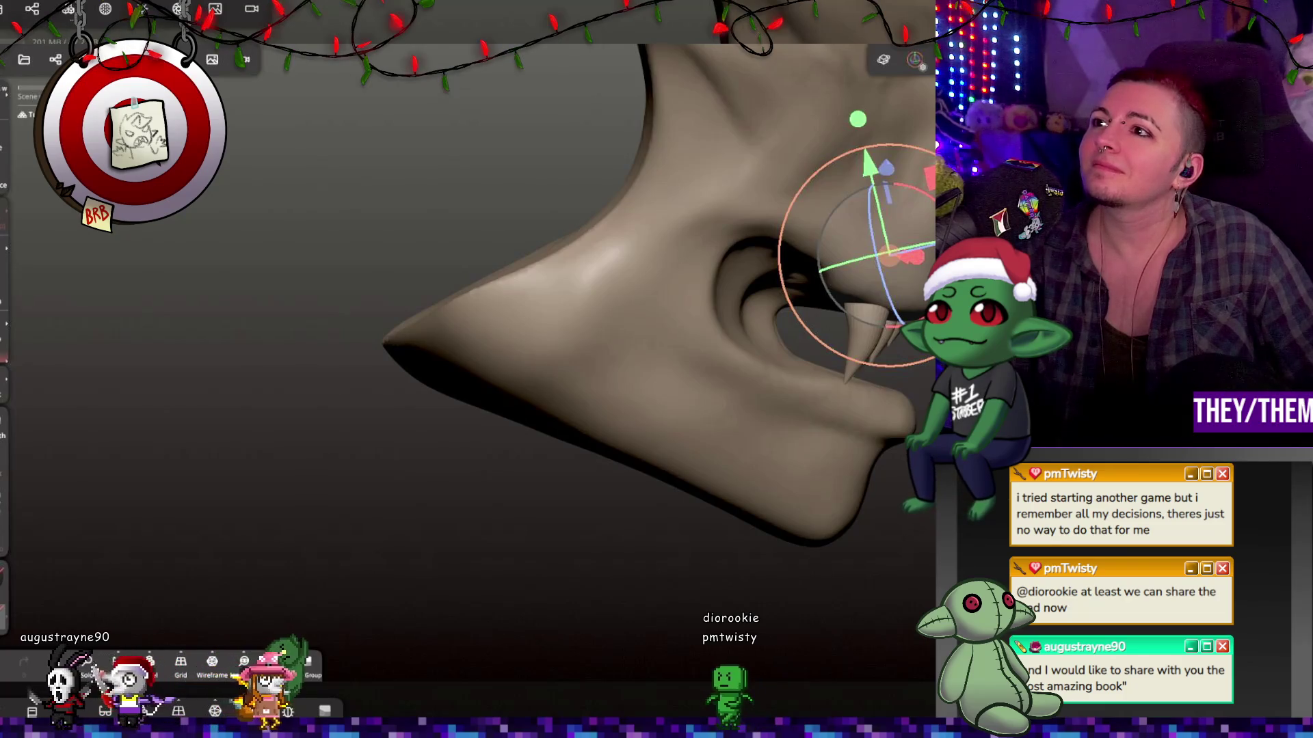
pyautogui.moveTo(855, 395)
pyautogui.mouseDown(button='middle')
pyautogui.moveTo(731, 390)
pyautogui.moveTo(742, 324)
pyautogui.moveTo(878, 354)
pyautogui.moveTo(767, 370)
pyautogui.moveTo(739, 387)
pyautogui.moveTo(847, 380)
pyautogui.mouseUp(button='middle')
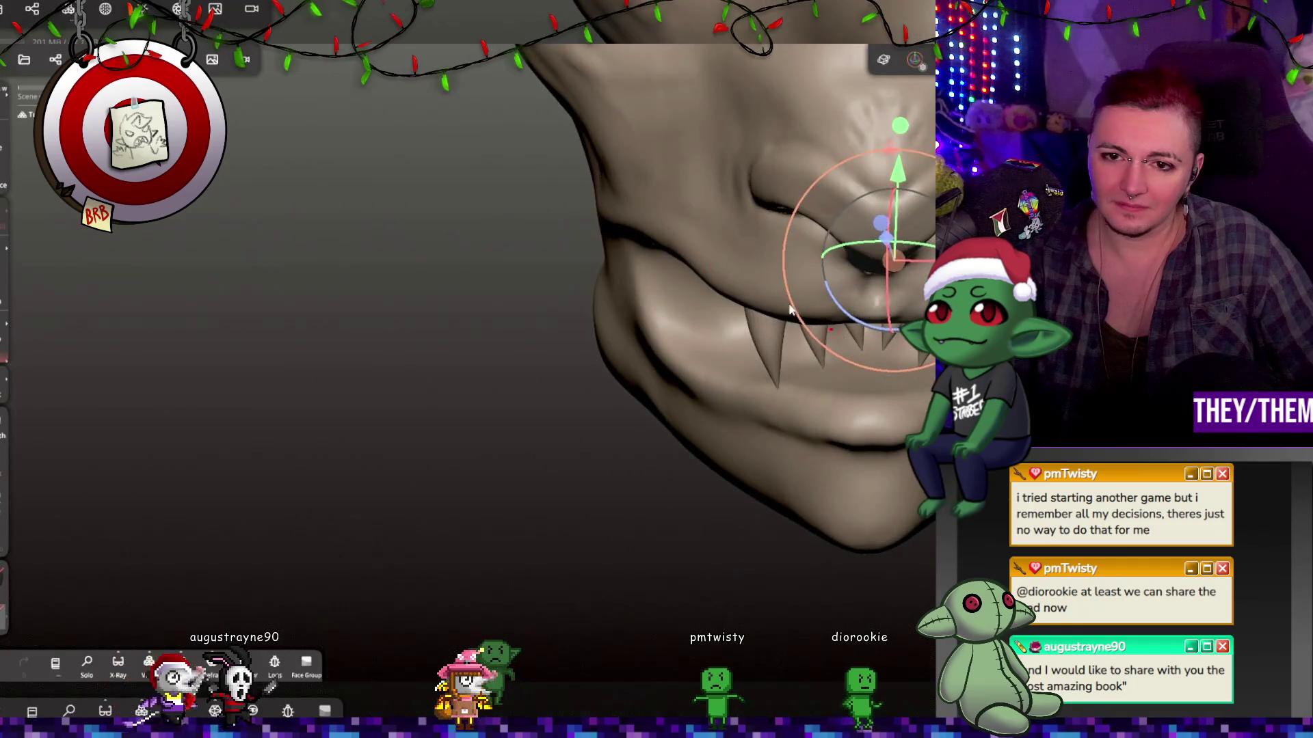
# Select the Mirror 1 fang group and validate its mirror, confirming with Yes.
pyautogui.click(37, 7)
pyautogui.click(72, 252)
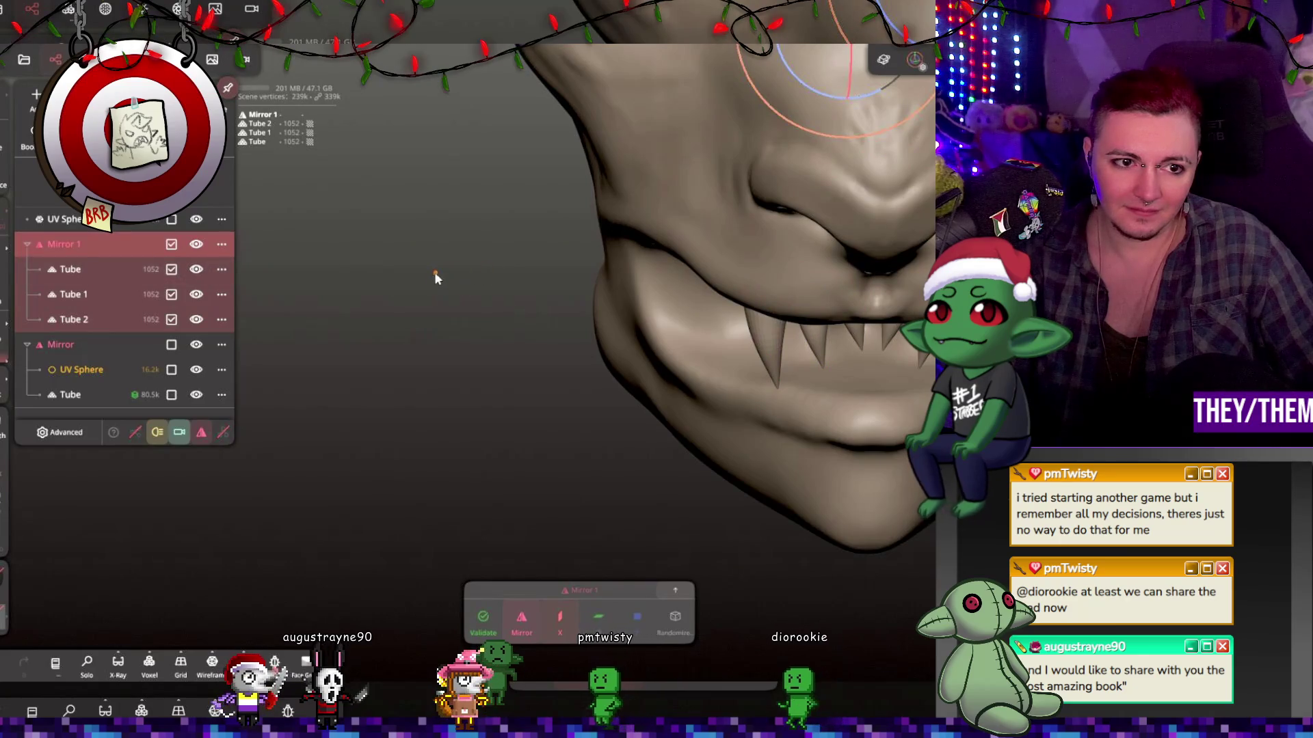
pyautogui.moveTo(799, 331); pyautogui.dragTo(718, 257, button='right')
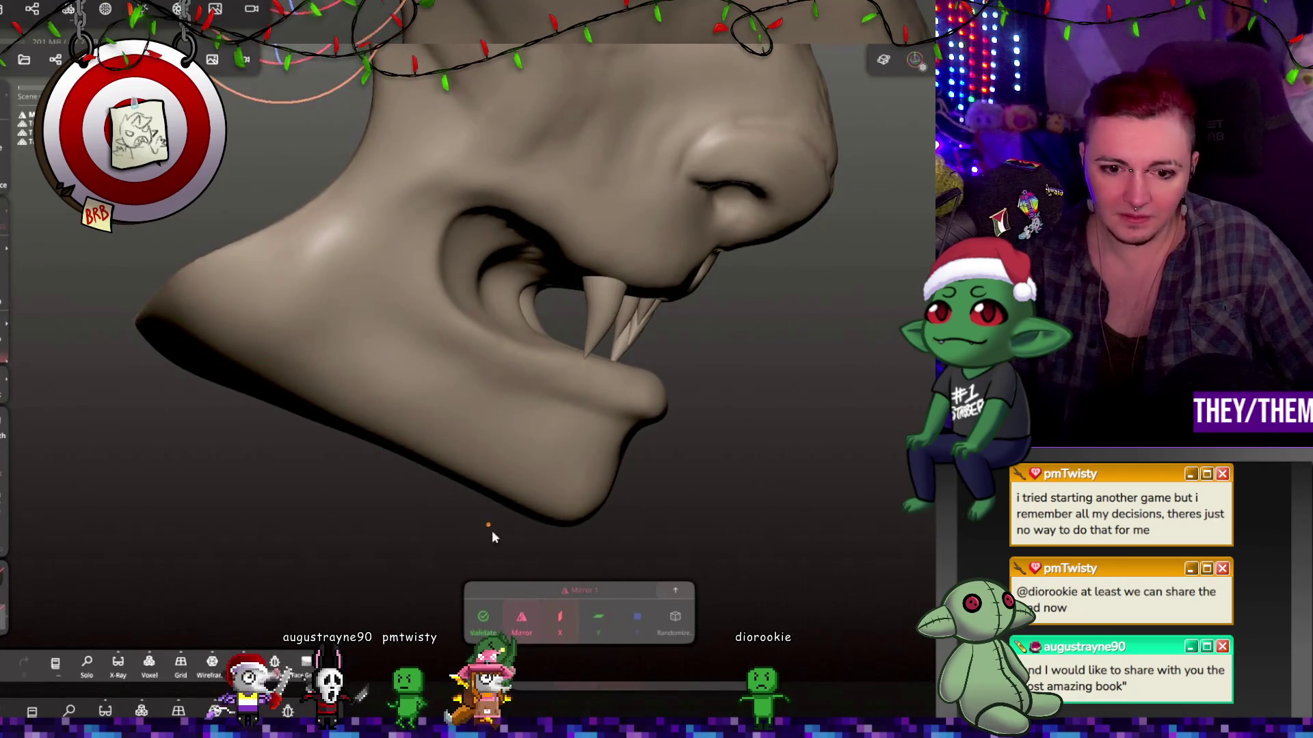
pyautogui.click(478, 626)
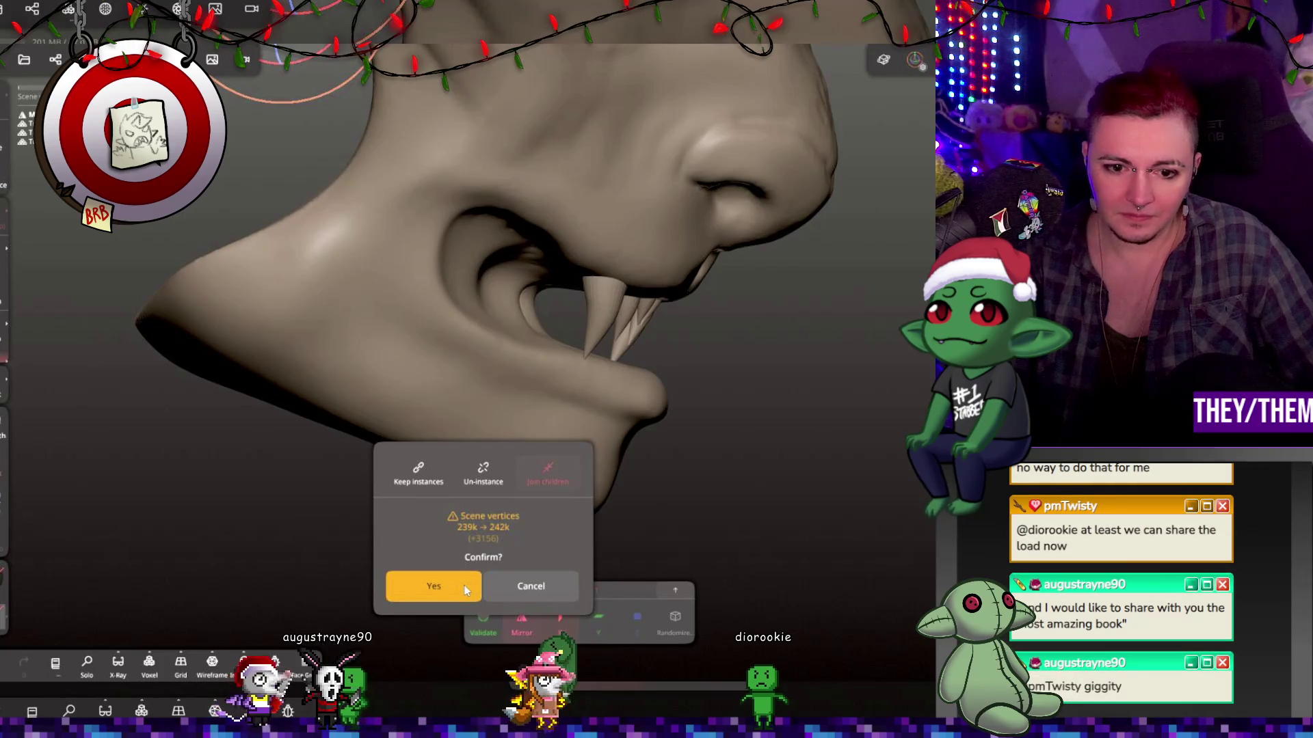
pyautogui.click(465, 584)
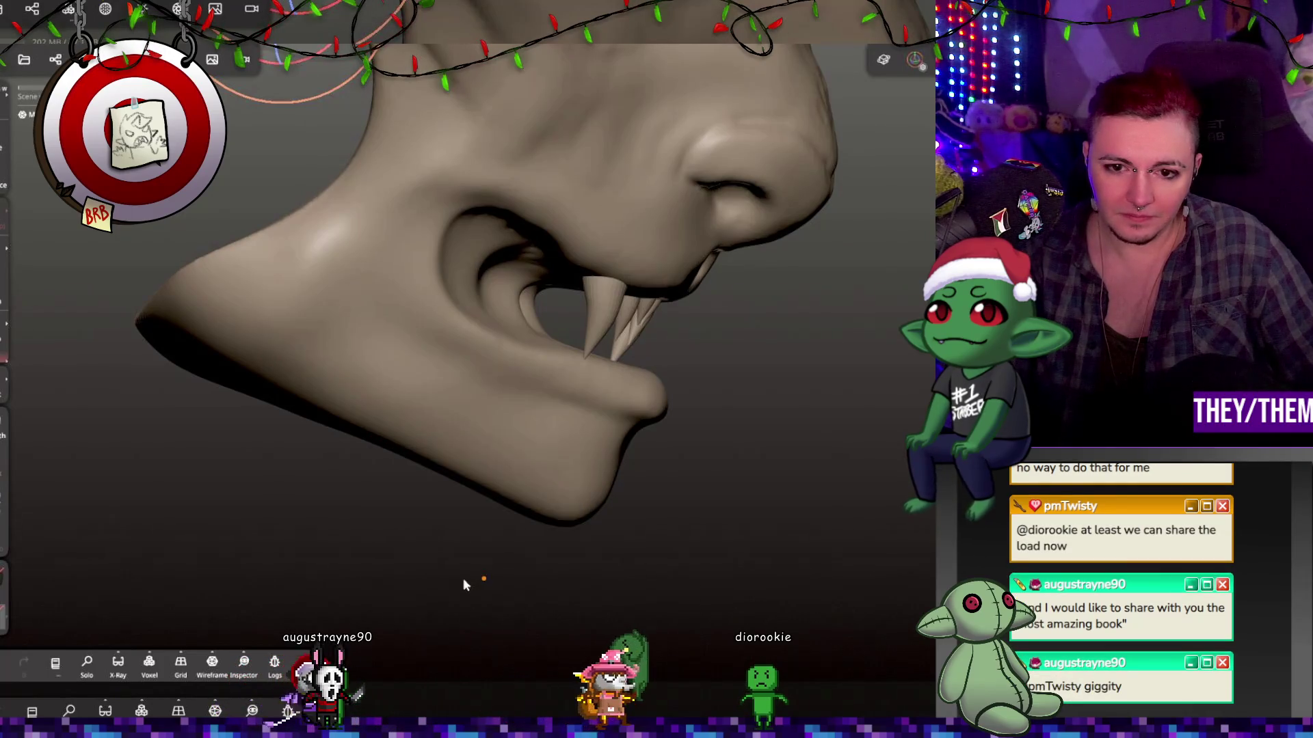
pyautogui.moveTo(786, 449)
pyautogui.mouseDown()
pyautogui.moveTo(629, 458)
pyautogui.moveTo(744, 431)
pyautogui.mouseUp()
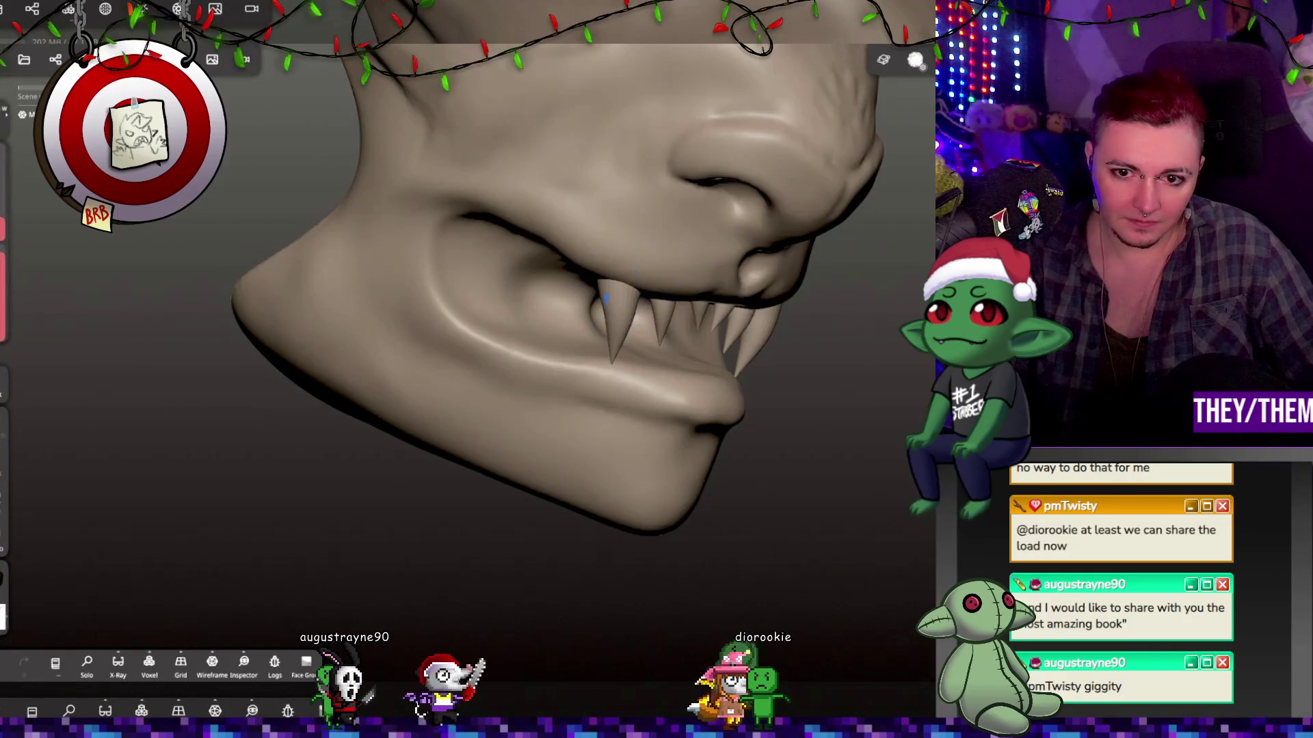
# Remesh the fang set at Voxel Resolution 224.8 and inspect the fused teeth.
pyautogui.moveTo(615, 278); pyautogui.dragTo(685, 331)
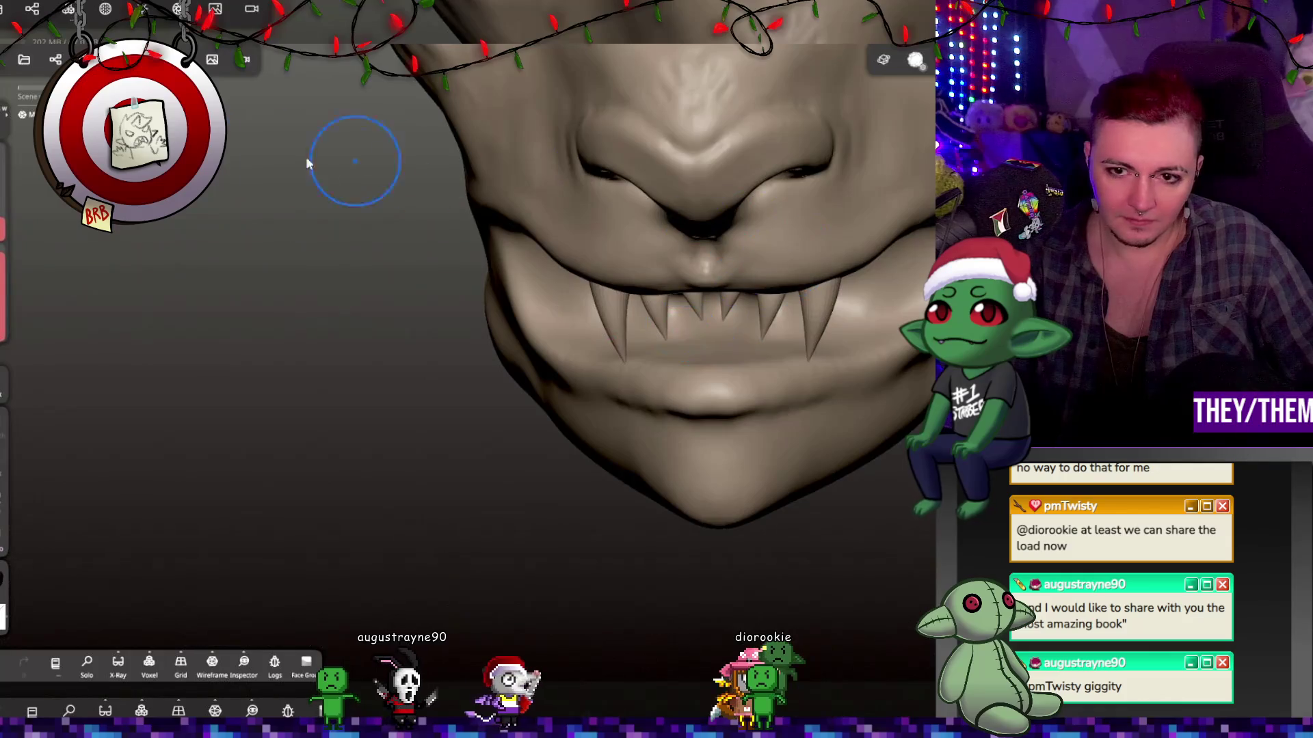
pyautogui.click(105, 10)
pyautogui.click(69, 8)
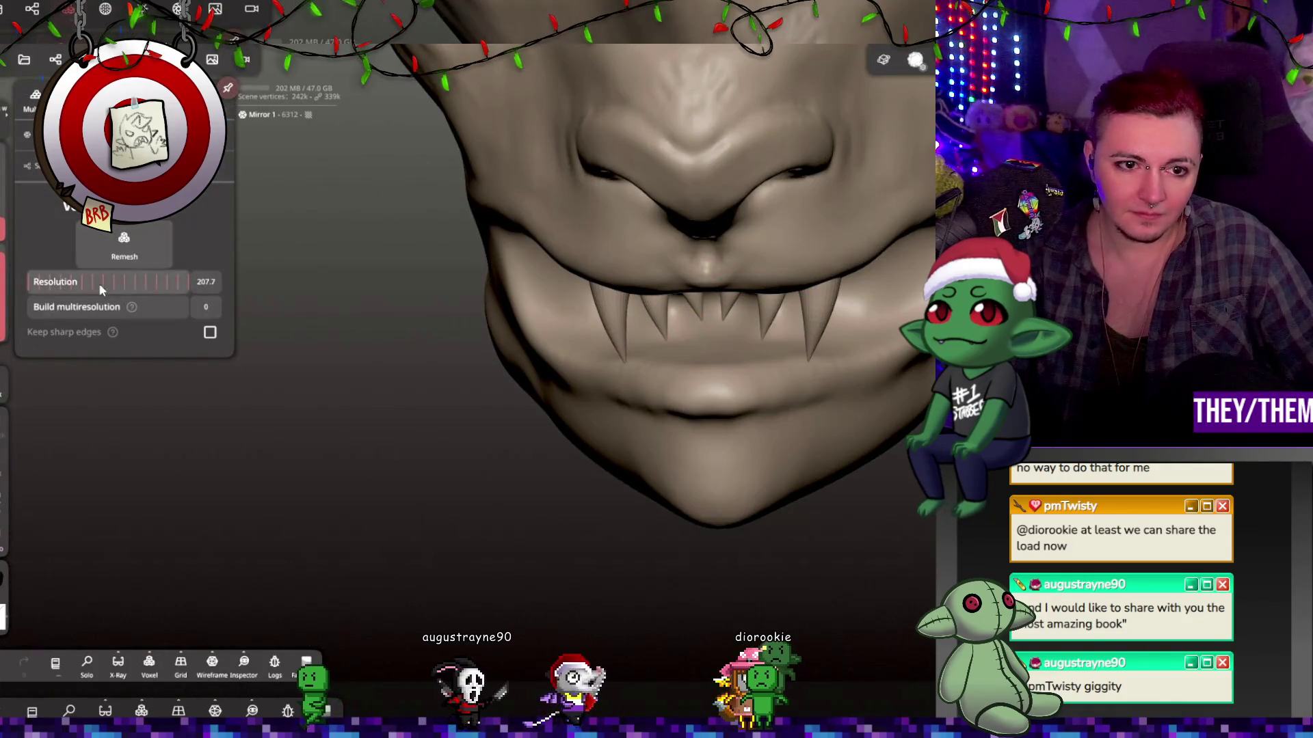
pyautogui.moveTo(112, 285); pyautogui.dragTo(114, 285)
pyautogui.click(124, 245)
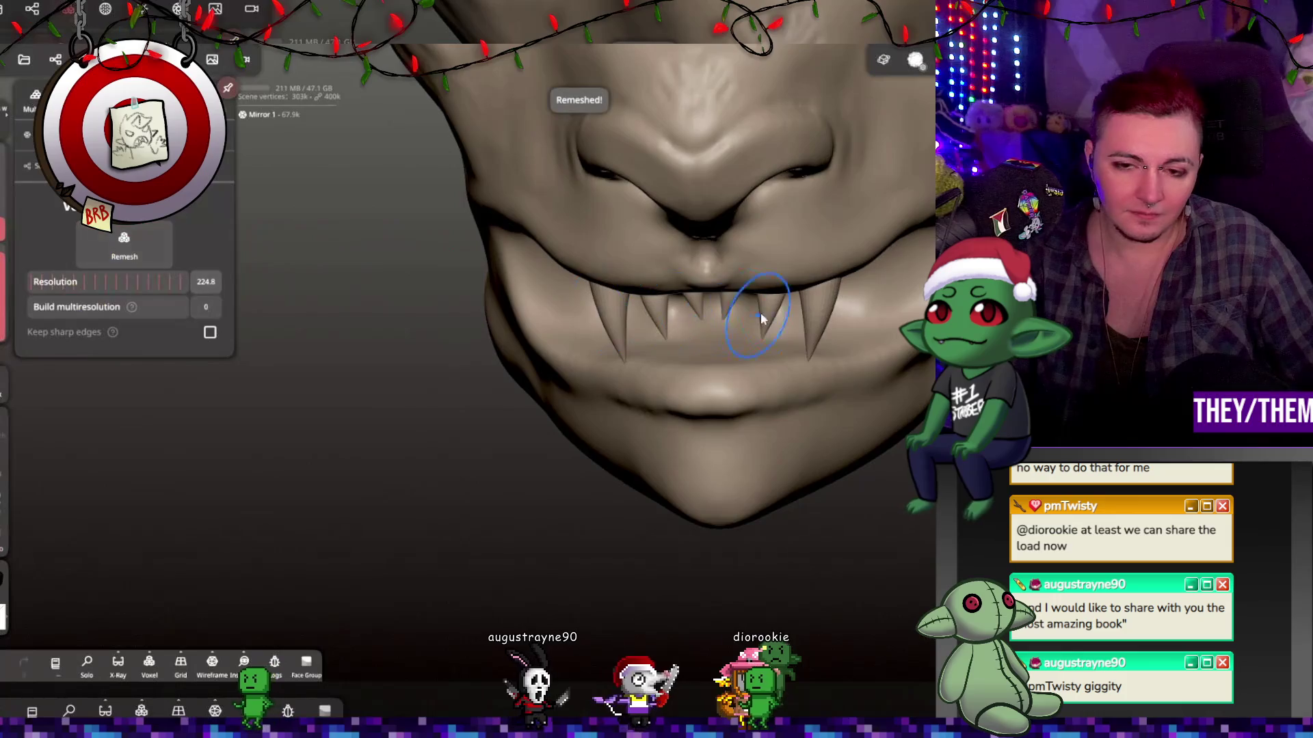
pyautogui.moveTo(307, 410); pyautogui.dragTo(410, 410)
pyautogui.moveTo(602, 308); pyautogui.dragTo(706, 302)
pyautogui.moveTo(478, 342)
pyautogui.mouseDown()
pyautogui.moveTo(492, 369)
pyautogui.moveTo(506, 355)
pyautogui.moveTo(486, 322)
pyautogui.mouseUp()
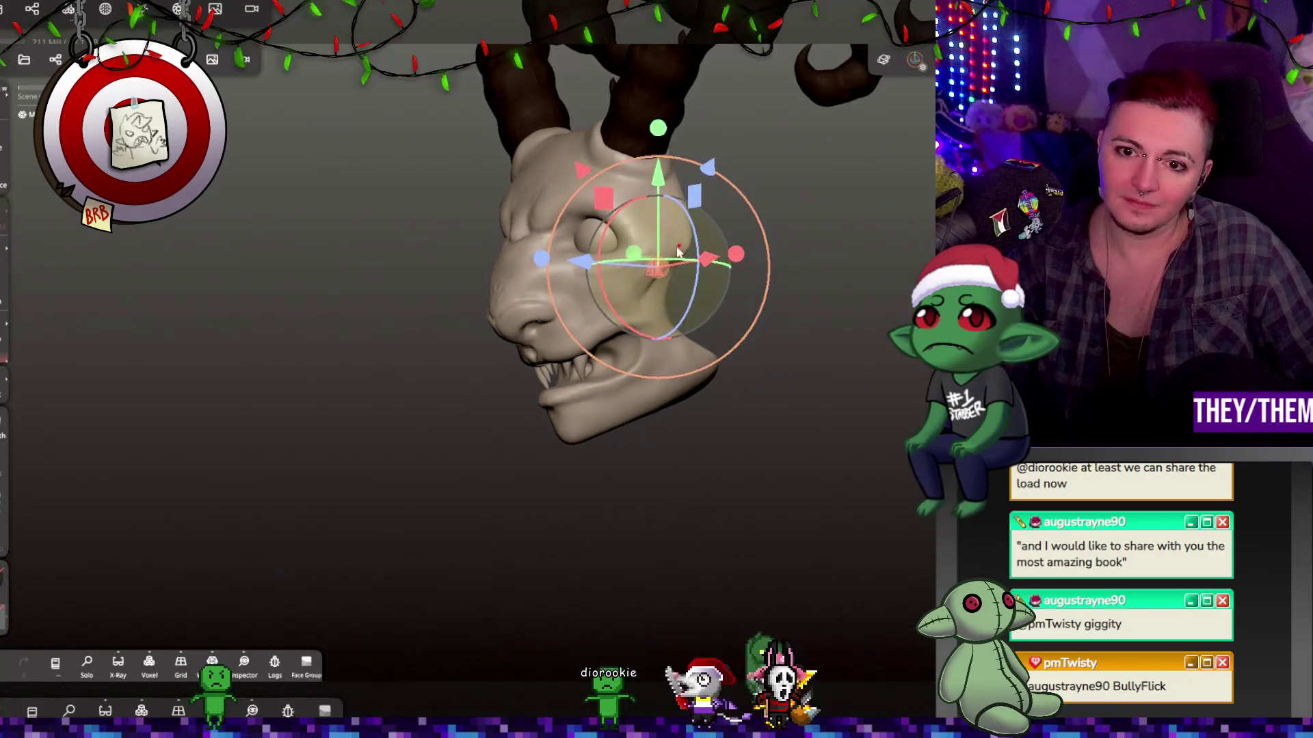
# Move the Mirror 1 fang set forward out of the mouth in front of the jaw.
pyautogui.moveTo(605, 267)
pyautogui.mouseDown()
pyautogui.moveTo(1012, 277)
pyautogui.moveTo(848, 314)
pyautogui.moveTo(521, 335)
pyautogui.mouseUp()
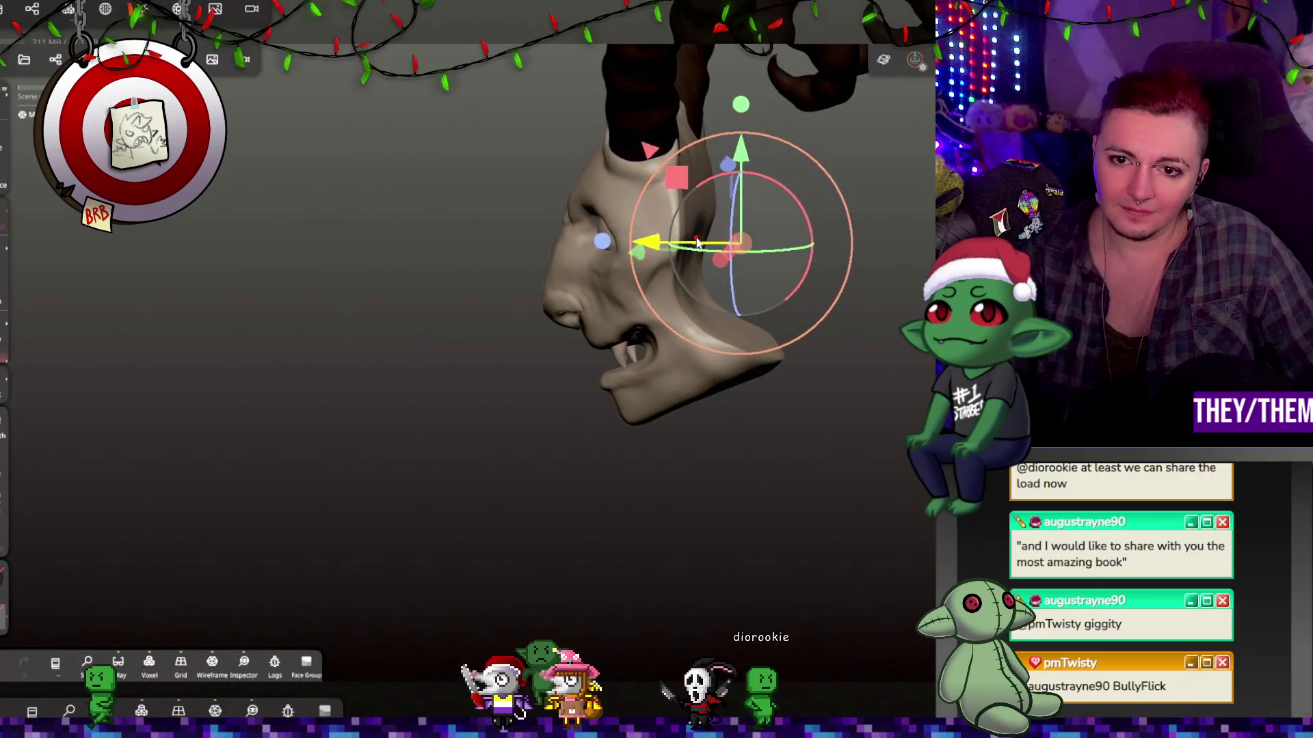
pyautogui.moveTo(686, 245)
pyautogui.mouseDown()
pyautogui.moveTo(551, 256)
pyautogui.moveTo(880, 270)
pyautogui.moveTo(684, 280)
pyautogui.moveTo(854, 273)
pyautogui.moveTo(750, 346)
pyautogui.mouseUp()
pyautogui.scroll(3, 711, 362)
pyautogui.moveTo(669, 378)
pyautogui.mouseDown()
pyautogui.moveTo(691, 366)
pyautogui.moveTo(653, 361)
pyautogui.moveTo(775, 357)
pyautogui.mouseUp()
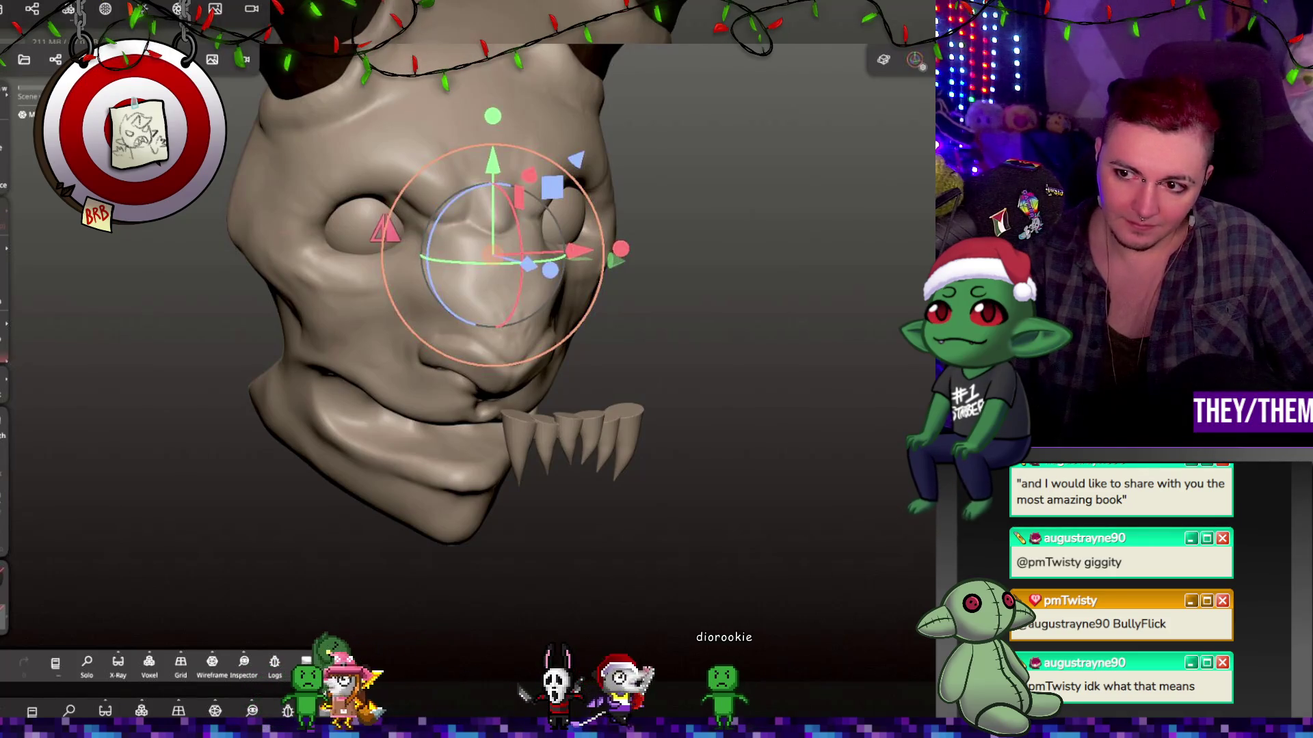
pyautogui.press('c')
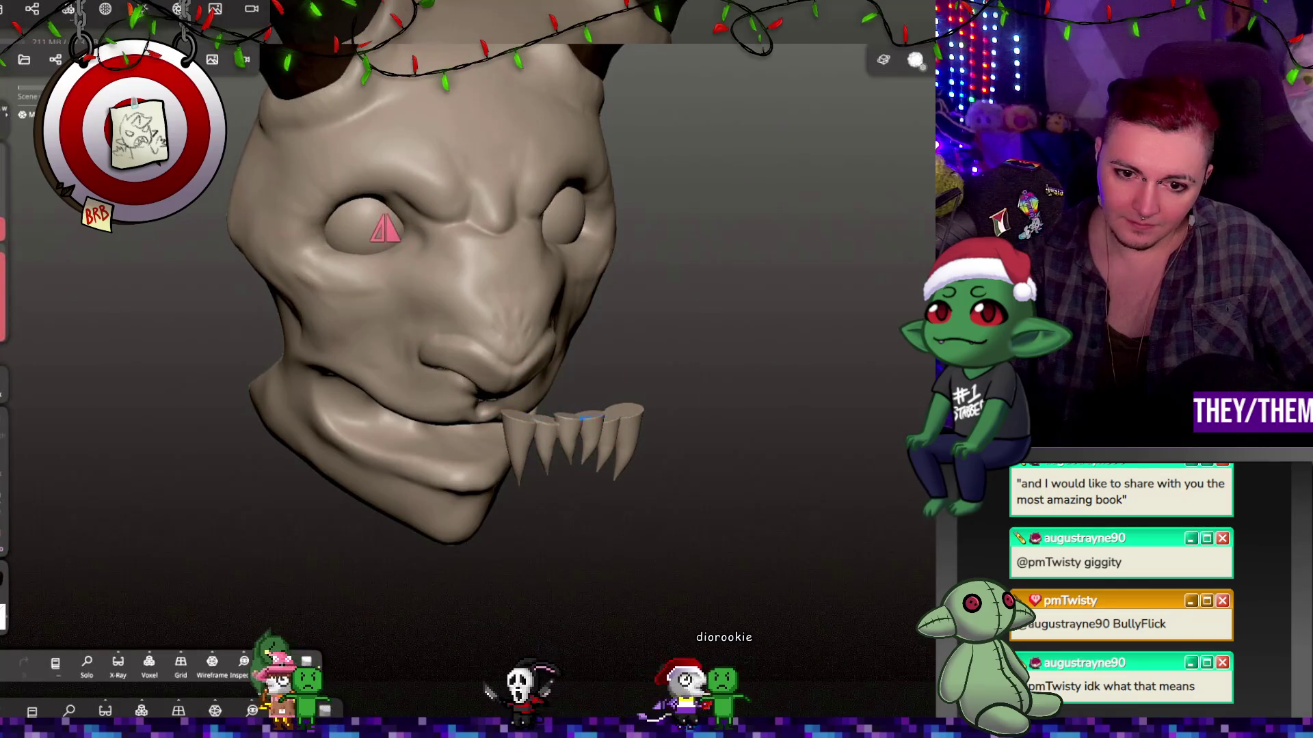
pyautogui.moveTo(452, 445)
pyautogui.mouseDown(button='middle')
pyautogui.moveTo(741, 337)
pyautogui.moveTo(820, 498)
pyautogui.moveTo(650, 486)
pyautogui.moveTo(633, 446)
pyautogui.moveTo(619, 448)
pyautogui.mouseUp(button='middle')
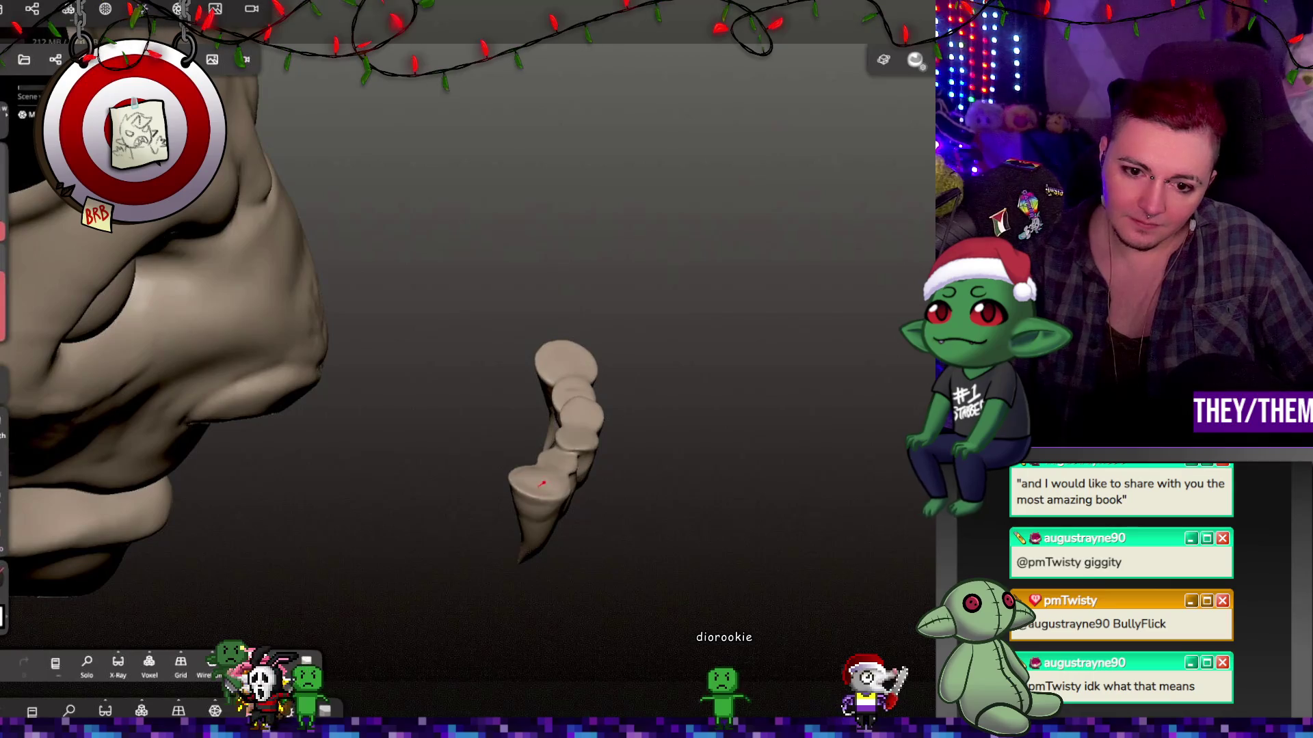
# Undo the last two Clay strokes on the Mirror 1 fangs.
pyautogui.moveTo(319, 458)
pyautogui.mouseDown(button='middle')
pyautogui.moveTo(554, 440)
pyautogui.moveTo(605, 486)
pyautogui.moveTo(656, 479)
pyautogui.mouseUp(button='middle')
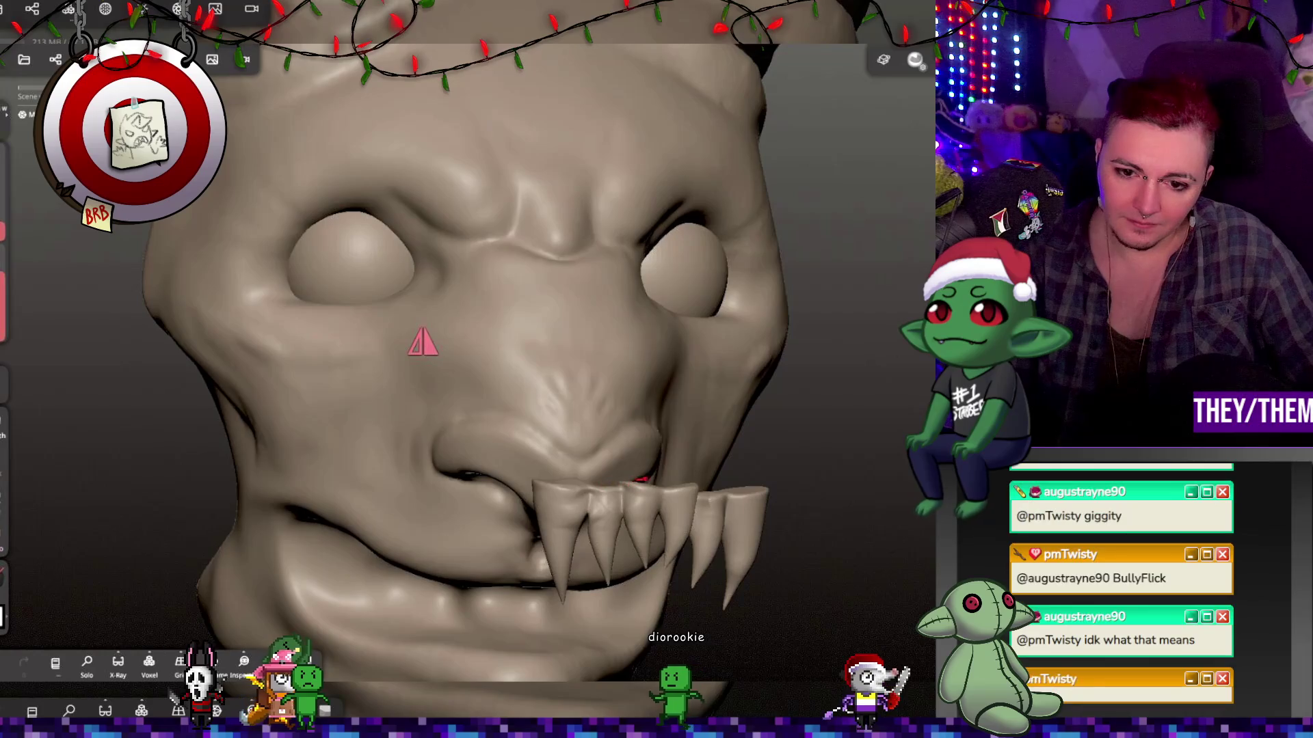
pyautogui.hotkey('ctrl', 'z')
pyautogui.moveTo(712, 419)
pyautogui.mouseDown(button='middle')
pyautogui.moveTo(440, 522)
pyautogui.moveTo(249, 441)
pyautogui.moveTo(469, 299)
pyautogui.mouseUp(button='middle')
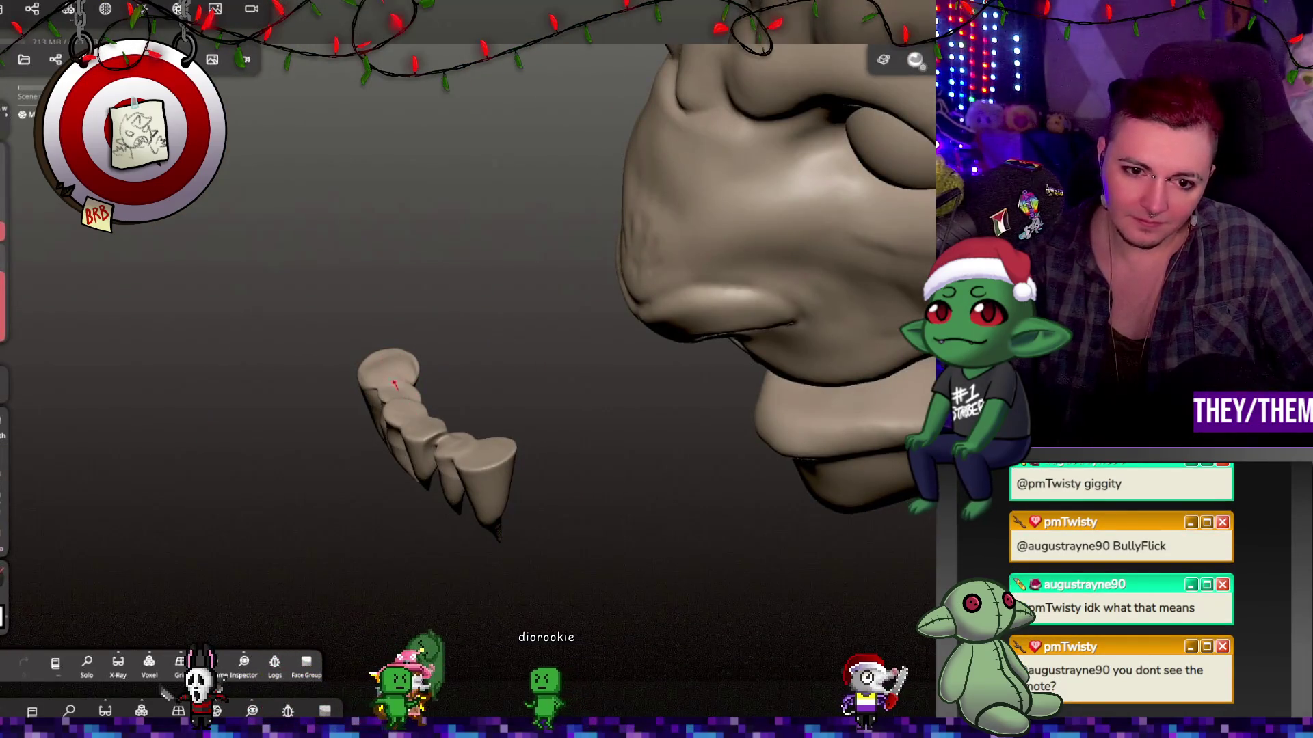
pyautogui.moveTo(454, 446)
pyautogui.mouseDown(button='middle')
pyautogui.moveTo(630, 392)
pyautogui.moveTo(732, 299)
pyautogui.moveTo(756, 366)
pyautogui.moveTo(785, 389)
pyautogui.moveTo(727, 272)
pyautogui.mouseUp(button='middle')
pyautogui.hotkey('ctrl', 'z')
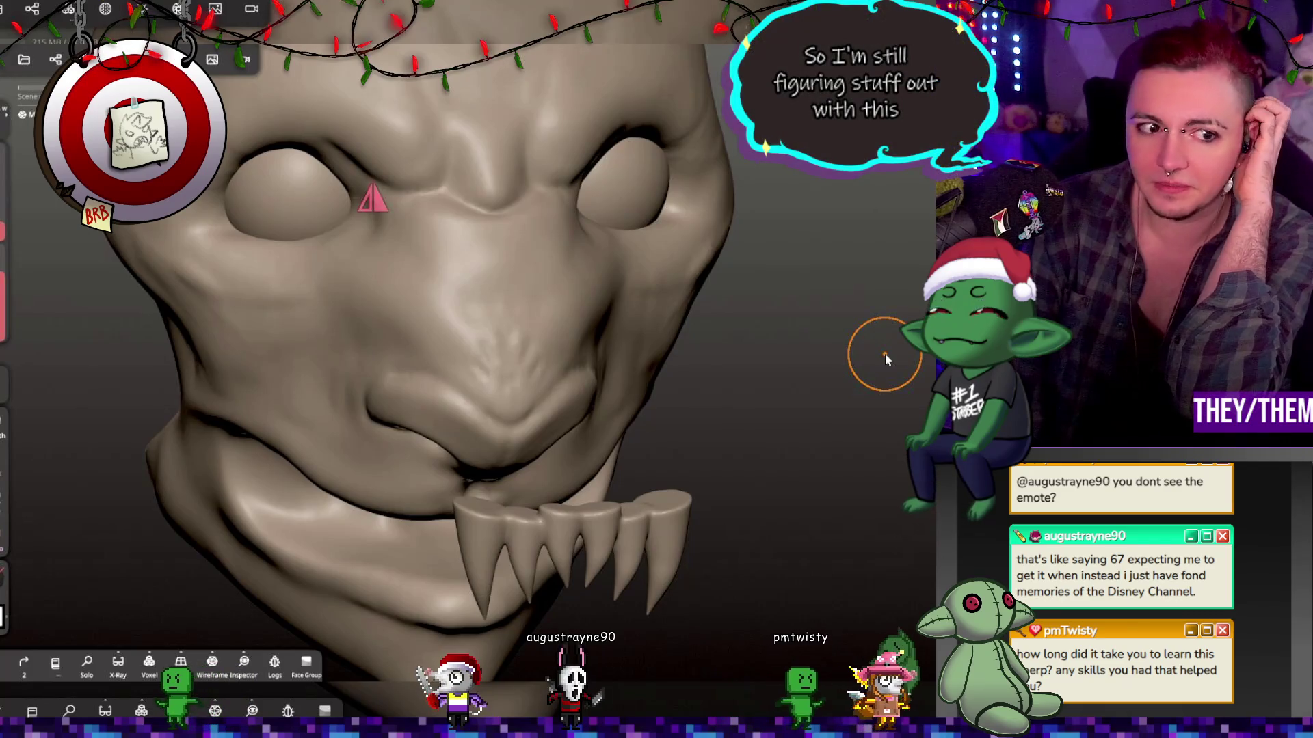
# Draw a Tube stroke along the top edge of the upper fang row.
pyautogui.moveTo(885, 359)
pyautogui.mouseDown()
pyautogui.moveTo(674, 358)
pyautogui.moveTo(834, 351)
pyautogui.mouseUp()
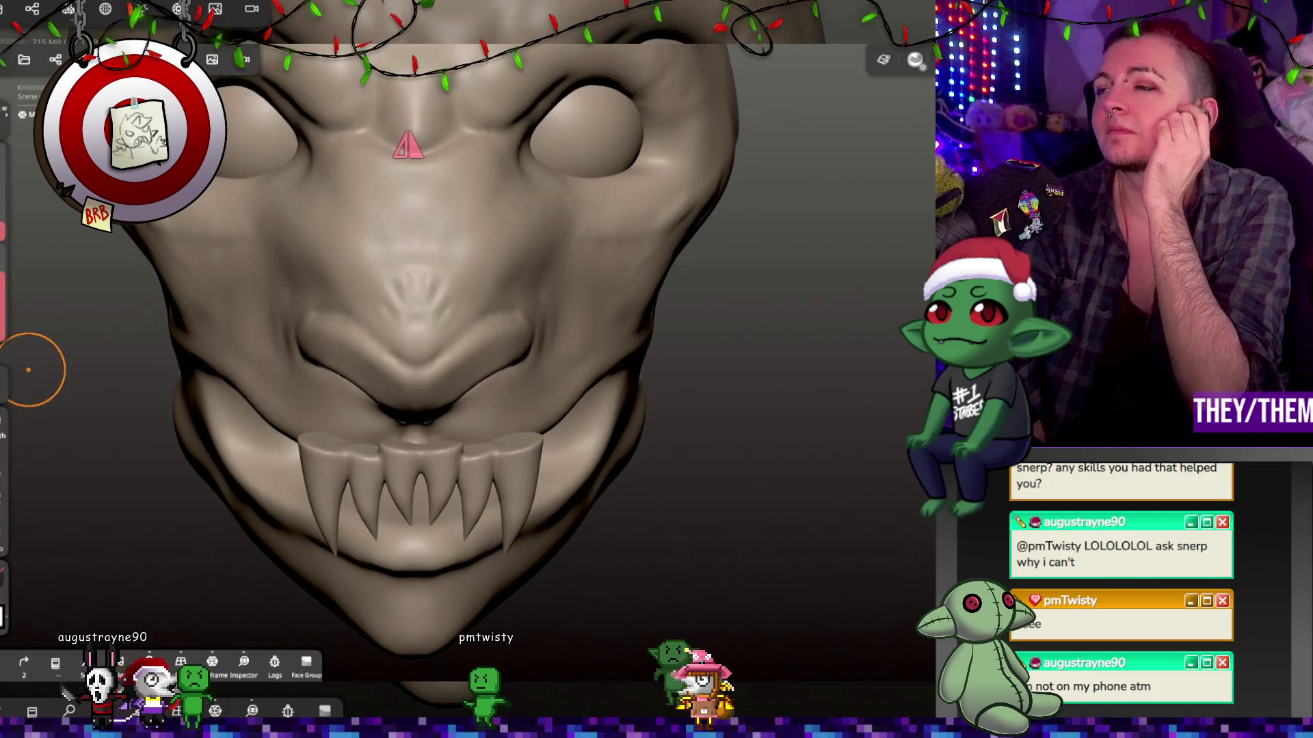
pyautogui.moveTo(28, 370)
pyautogui.mouseDown()
pyautogui.moveTo(625, 337)
pyautogui.moveTo(440, 356)
pyautogui.moveTo(357, 317)
pyautogui.moveTo(477, 271)
pyautogui.moveTo(594, 253)
pyautogui.moveTo(634, 253)
pyautogui.moveTo(656, 322)
pyautogui.mouseUp()
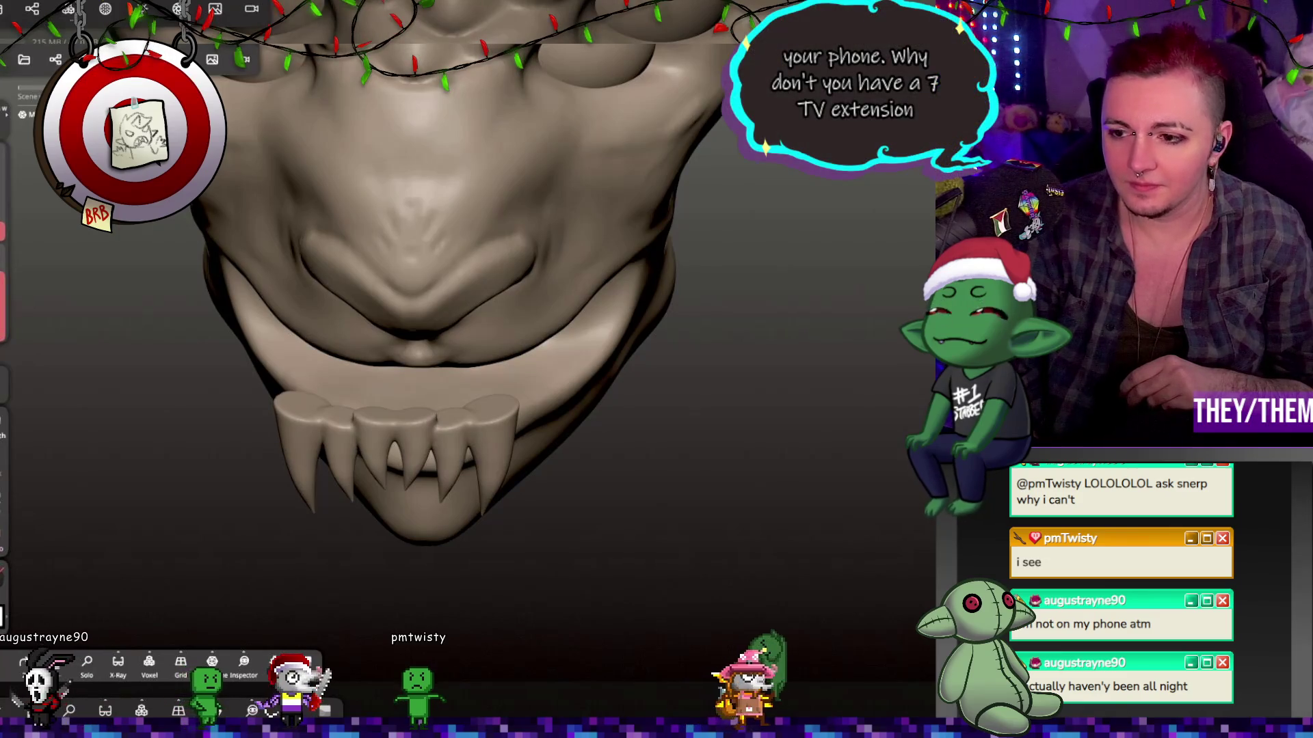
pyautogui.moveTo(440, 372)
pyautogui.mouseDown()
pyautogui.moveTo(831, 425)
pyautogui.moveTo(784, 383)
pyautogui.moveTo(691, 342)
pyautogui.mouseUp()
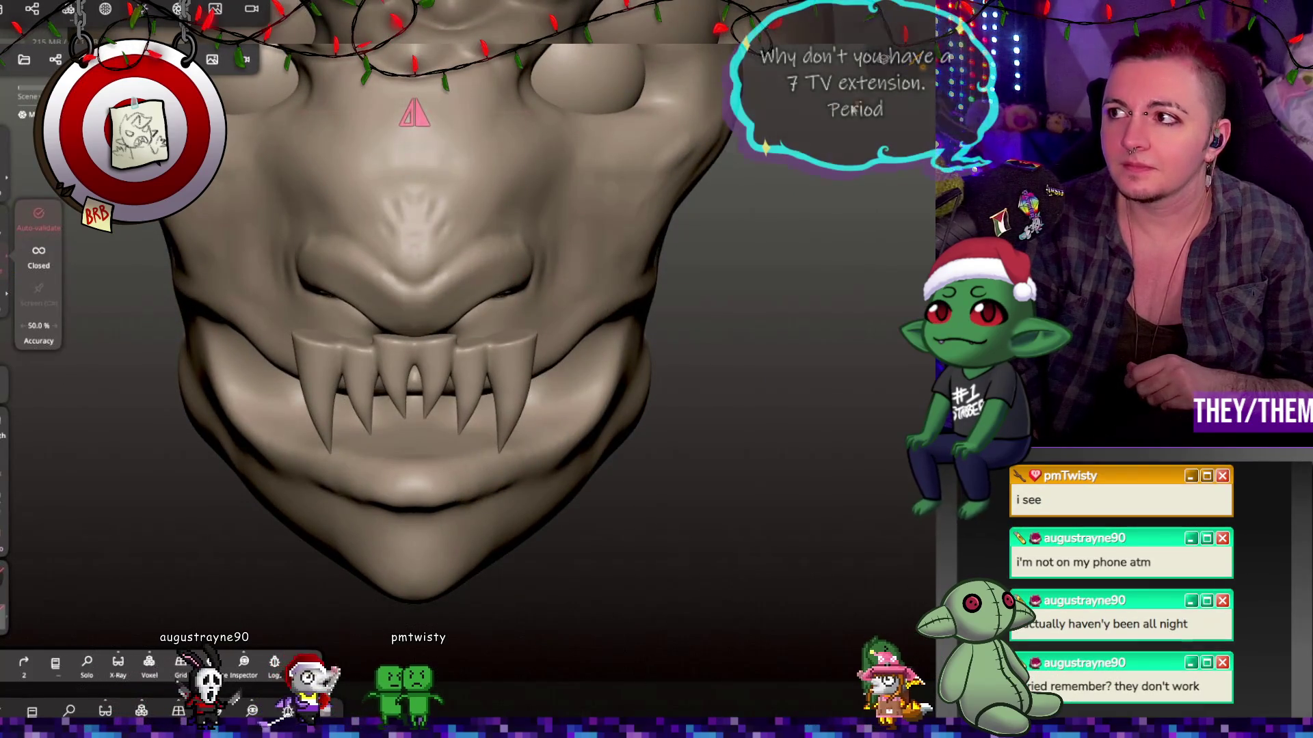
pyautogui.moveTo(290, 335); pyautogui.dragTo(482, 351)
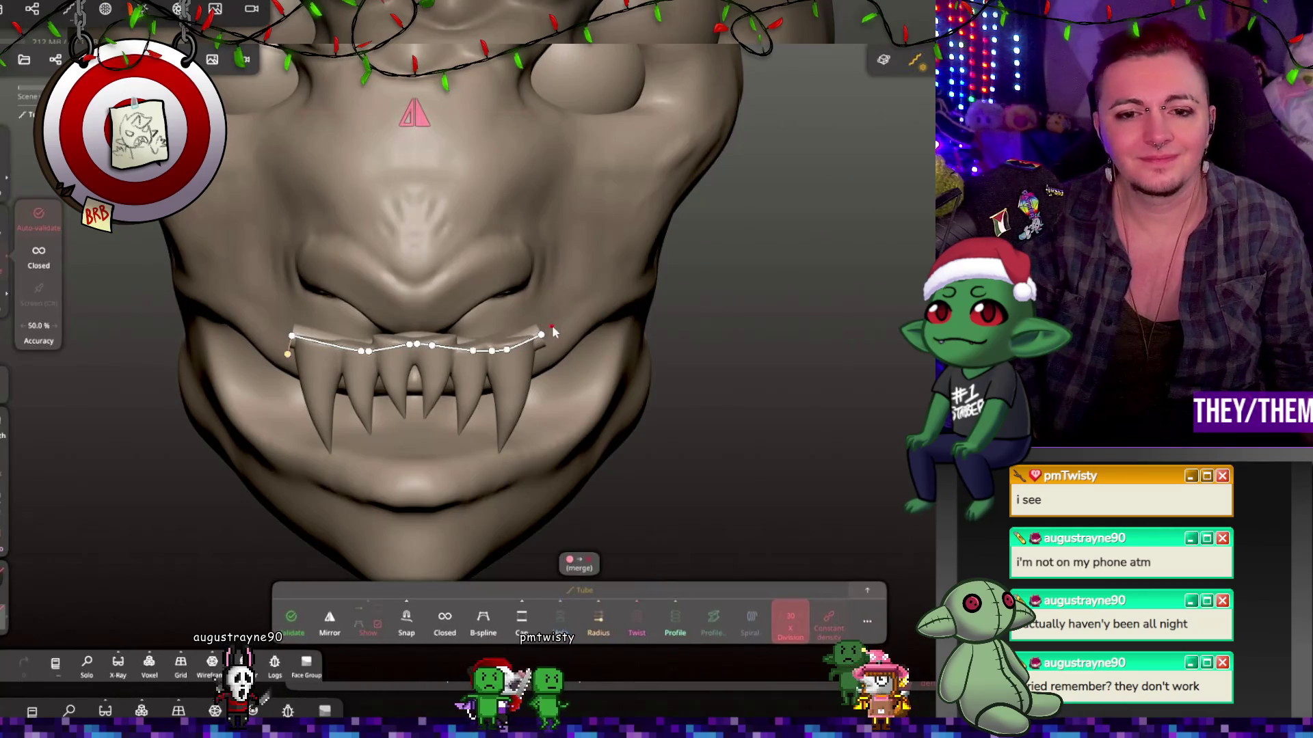
# Redraw the gum tube along the upper fangs and thicken its radius.
pyautogui.hotkey('ctrl', 'z')
pyautogui.moveTo(510, 343); pyautogui.dragTo(419, 340)
pyautogui.moveTo(718, 342)
pyautogui.mouseDown(button='right')
pyautogui.moveTo(477, 385)
pyautogui.moveTo(669, 355)
pyautogui.mouseUp(button='right')
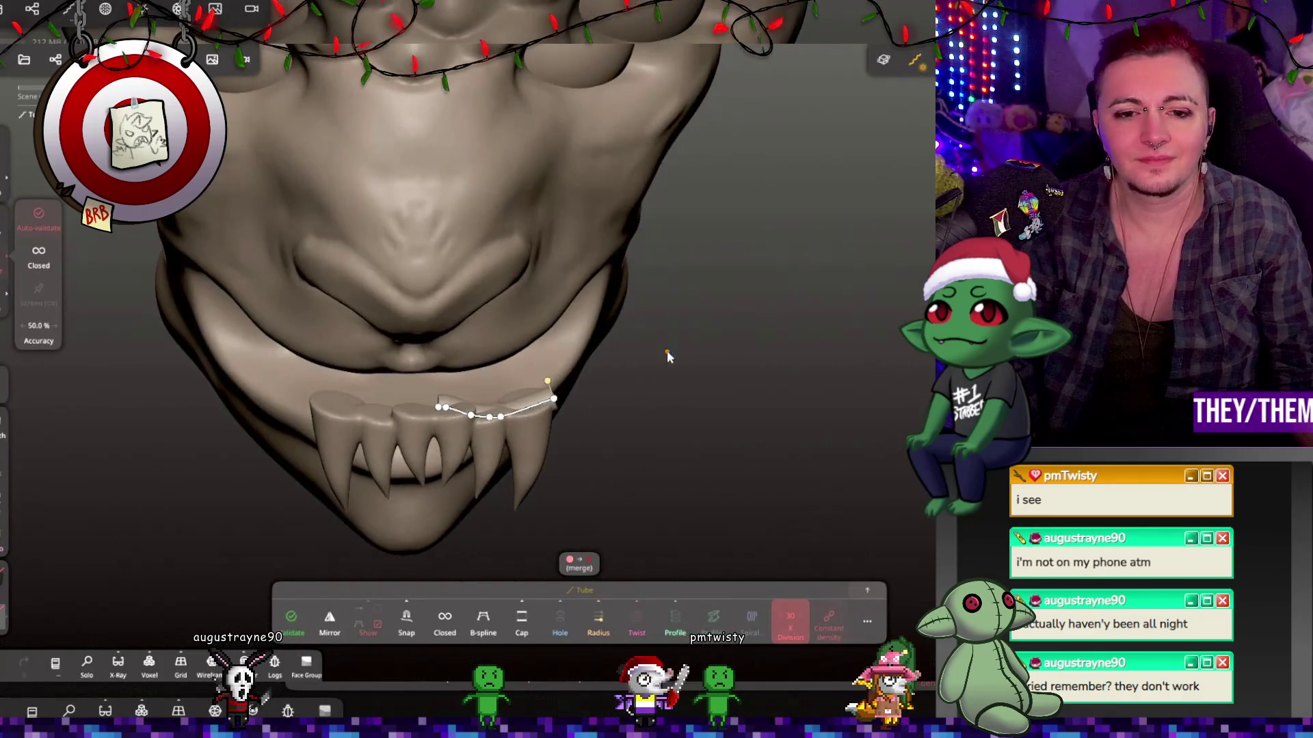
pyautogui.moveTo(547, 381); pyautogui.dragTo(553, 363)
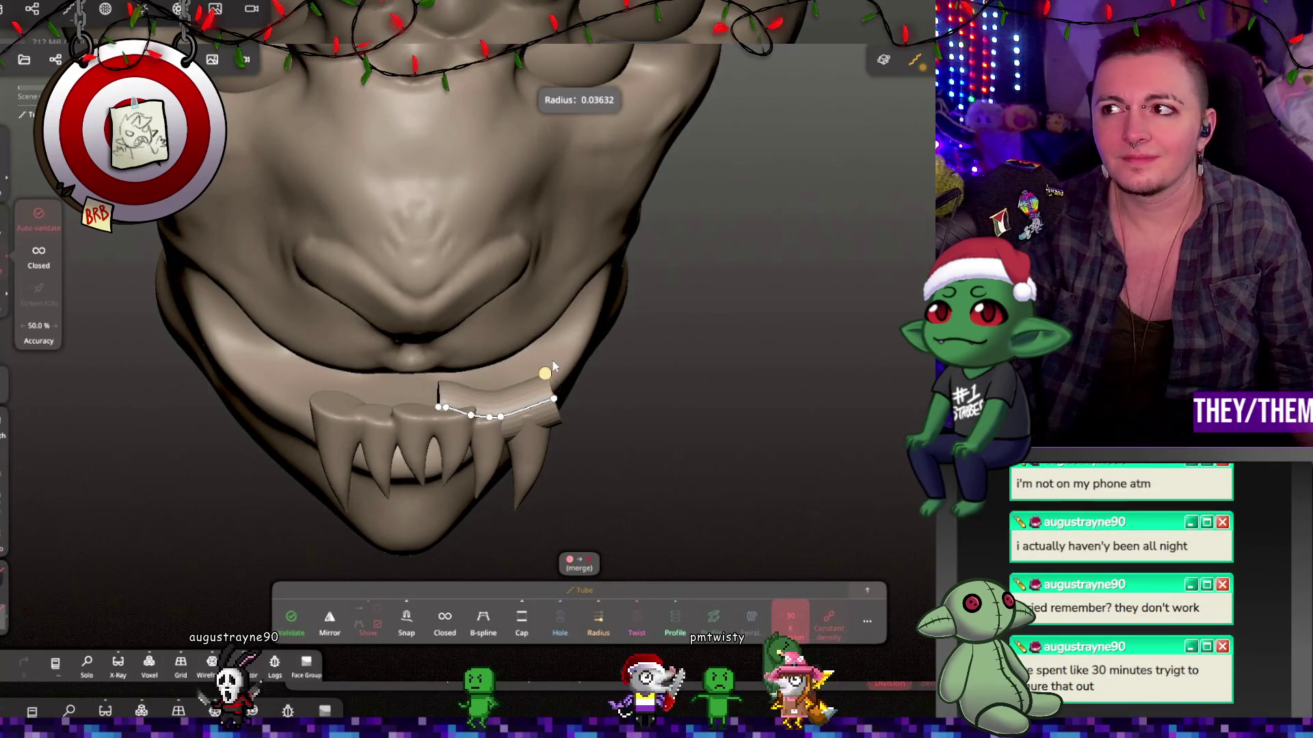
pyautogui.moveTo(586, 361)
pyautogui.mouseDown(button='right')
pyautogui.moveTo(426, 426)
pyautogui.moveTo(248, 371)
pyautogui.moveTo(331, 375)
pyautogui.mouseUp(button='right')
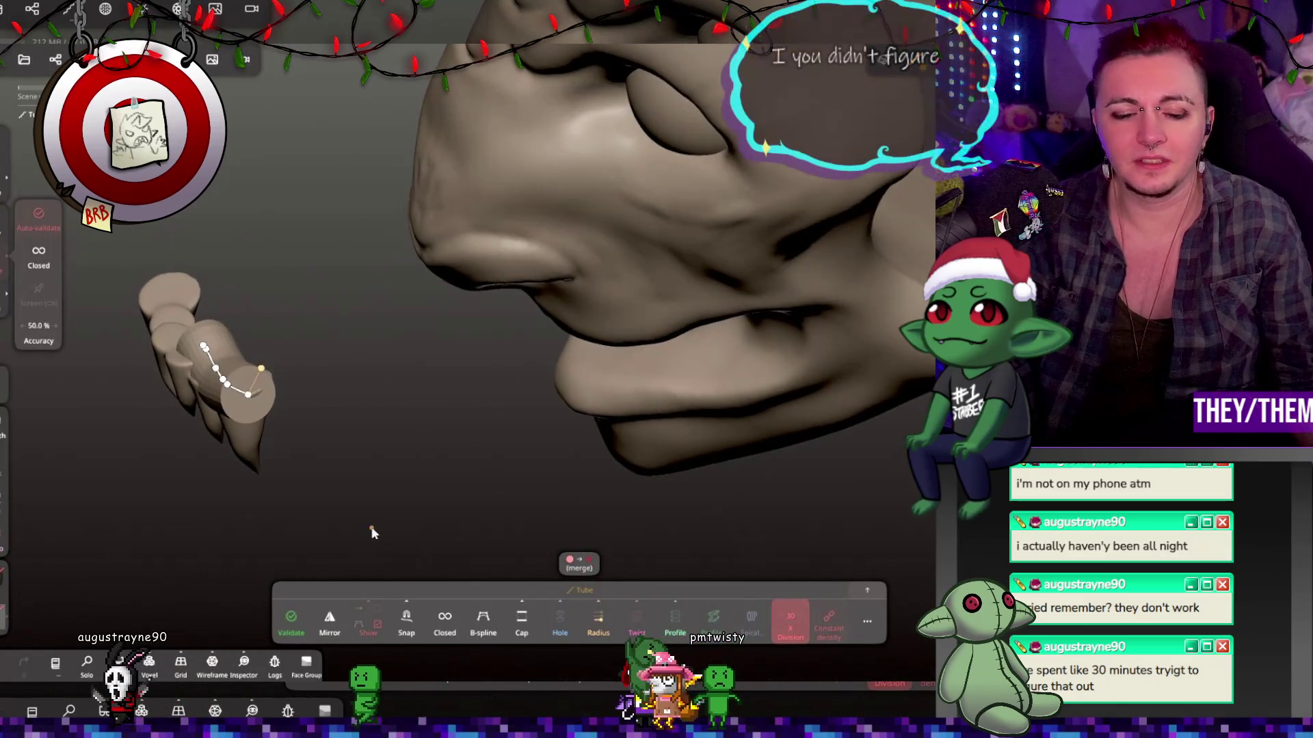
# Rotate the gum tube with the Gizmo so it lies along the fang tops.
pyautogui.press('Return')
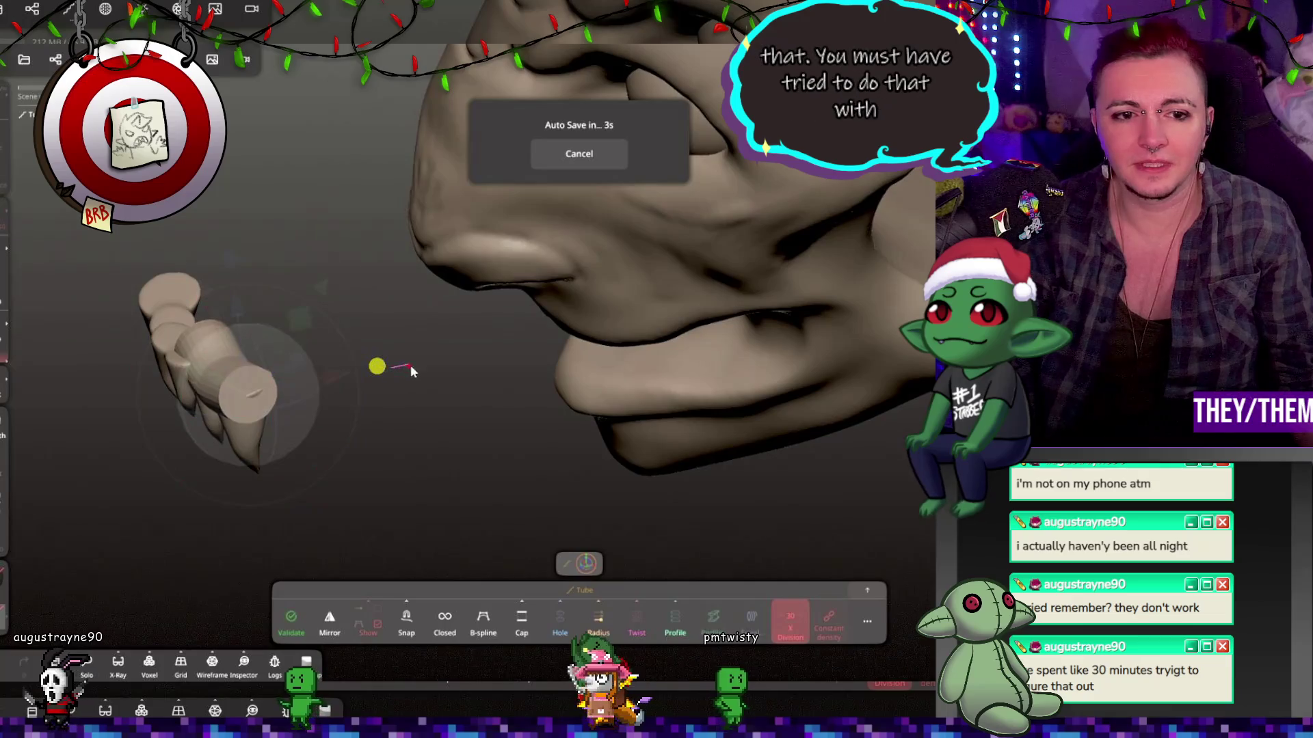
pyautogui.moveTo(401, 393)
pyautogui.mouseDown(button='right')
pyautogui.moveTo(330, 426)
pyautogui.moveTo(530, 319)
pyautogui.moveTo(386, 323)
pyautogui.mouseUp(button='right')
pyautogui.click(384, 323)
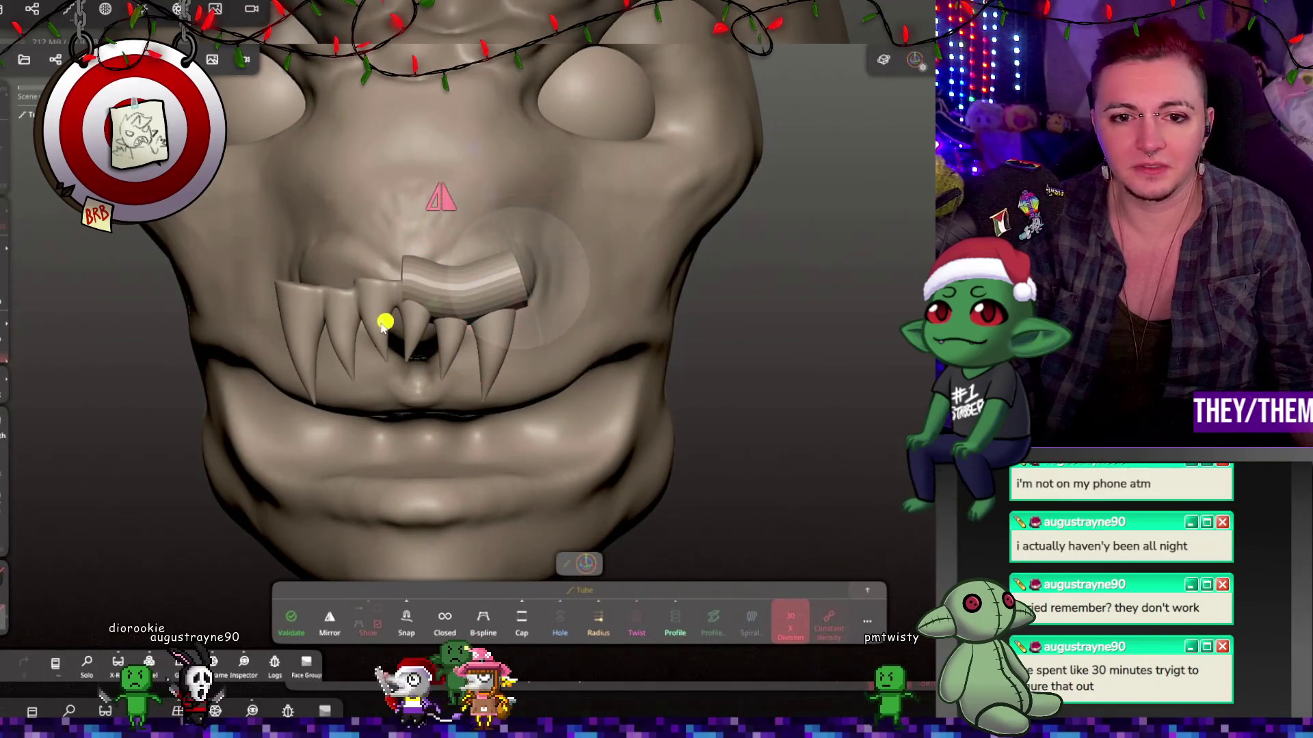
pyautogui.click(385, 322)
pyautogui.moveTo(584, 313)
pyautogui.mouseDown()
pyautogui.moveTo(578, 324)
pyautogui.moveTo(712, 416)
pyautogui.moveTo(538, 335)
pyautogui.moveTo(786, 421)
pyautogui.moveTo(814, 410)
pyautogui.mouseUp()
pyautogui.moveTo(882, 450)
pyautogui.mouseDown()
pyautogui.moveTo(906, 462)
pyautogui.moveTo(743, 403)
pyautogui.moveTo(519, 432)
pyautogui.moveTo(682, 399)
pyautogui.moveTo(591, 407)
pyautogui.moveTo(700, 388)
pyautogui.moveTo(699, 335)
pyautogui.moveTo(677, 382)
pyautogui.moveTo(615, 400)
pyautogui.mouseUp()
pyautogui.moveTo(431, 403)
pyautogui.mouseDown()
pyautogui.moveTo(419, 399)
pyautogui.moveTo(514, 387)
pyautogui.mouseUp()
# Tilt the tube's left end up and mirror the gum tube across both sides of the mouth.
pyautogui.moveTo(641, 347); pyautogui.dragTo(641, 349)
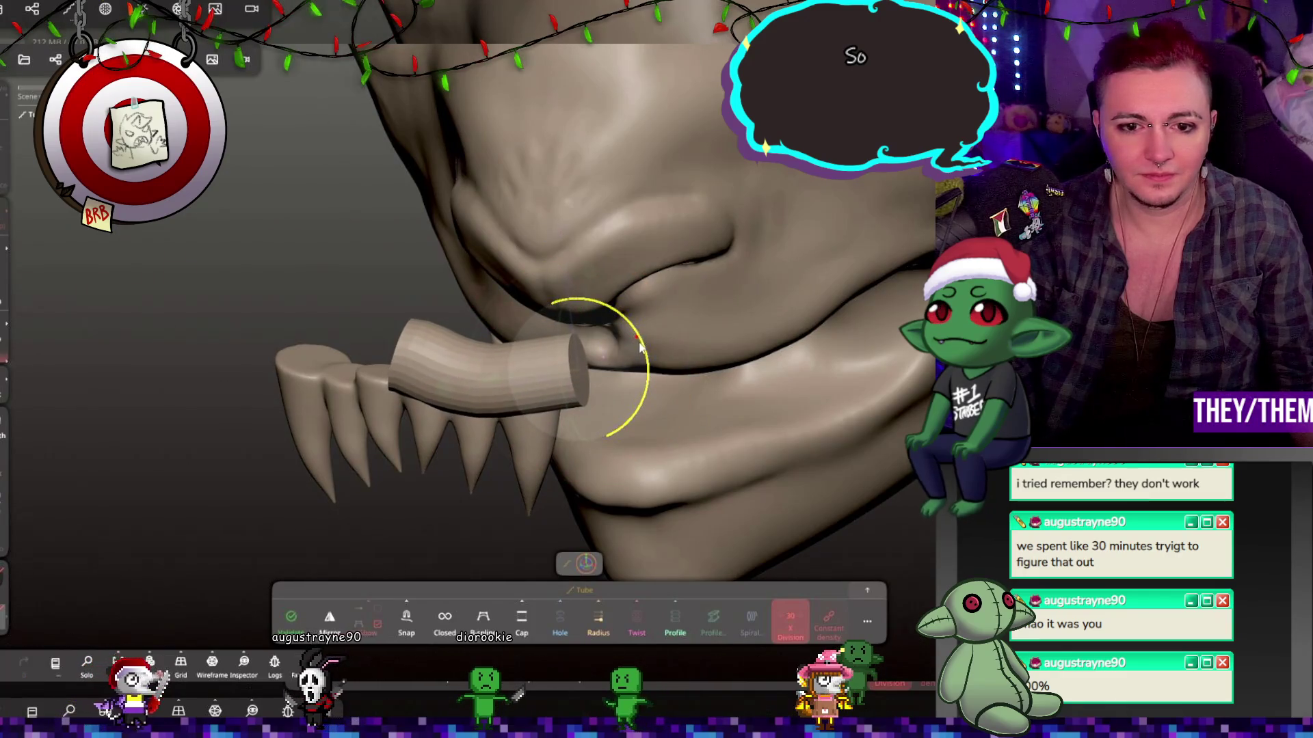
pyautogui.moveTo(698, 424)
pyautogui.mouseDown(button='right')
pyautogui.moveTo(753, 356)
pyautogui.moveTo(641, 274)
pyautogui.mouseUp(button='right')
pyautogui.click(634, 245)
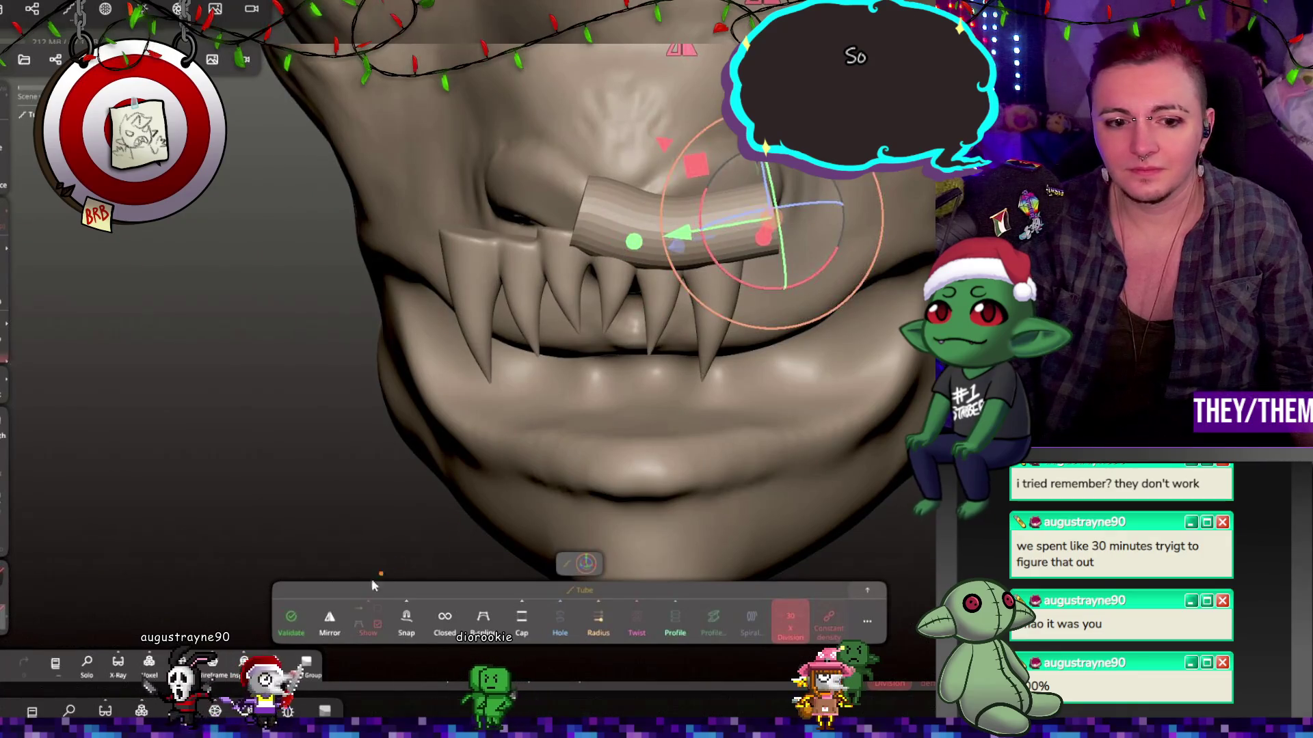
pyautogui.click(330, 617)
# Pull the tube's curve points down along the fang tops and smooth its pinched ridge.
pyautogui.moveTo(669, 347)
pyautogui.mouseDown(button='right')
pyautogui.moveTo(678, 354)
pyautogui.moveTo(634, 331)
pyautogui.moveTo(516, 360)
pyautogui.moveTo(453, 391)
pyautogui.moveTo(516, 389)
pyautogui.moveTo(444, 432)
pyautogui.moveTo(227, 362)
pyautogui.mouseUp(button='right')
pyautogui.moveTo(451, 294)
pyautogui.mouseDown(button='right')
pyautogui.moveTo(346, 253)
pyautogui.moveTo(445, 369)
pyautogui.moveTo(650, 363)
pyautogui.moveTo(772, 309)
pyautogui.moveTo(641, 326)
pyautogui.mouseUp(button='right')
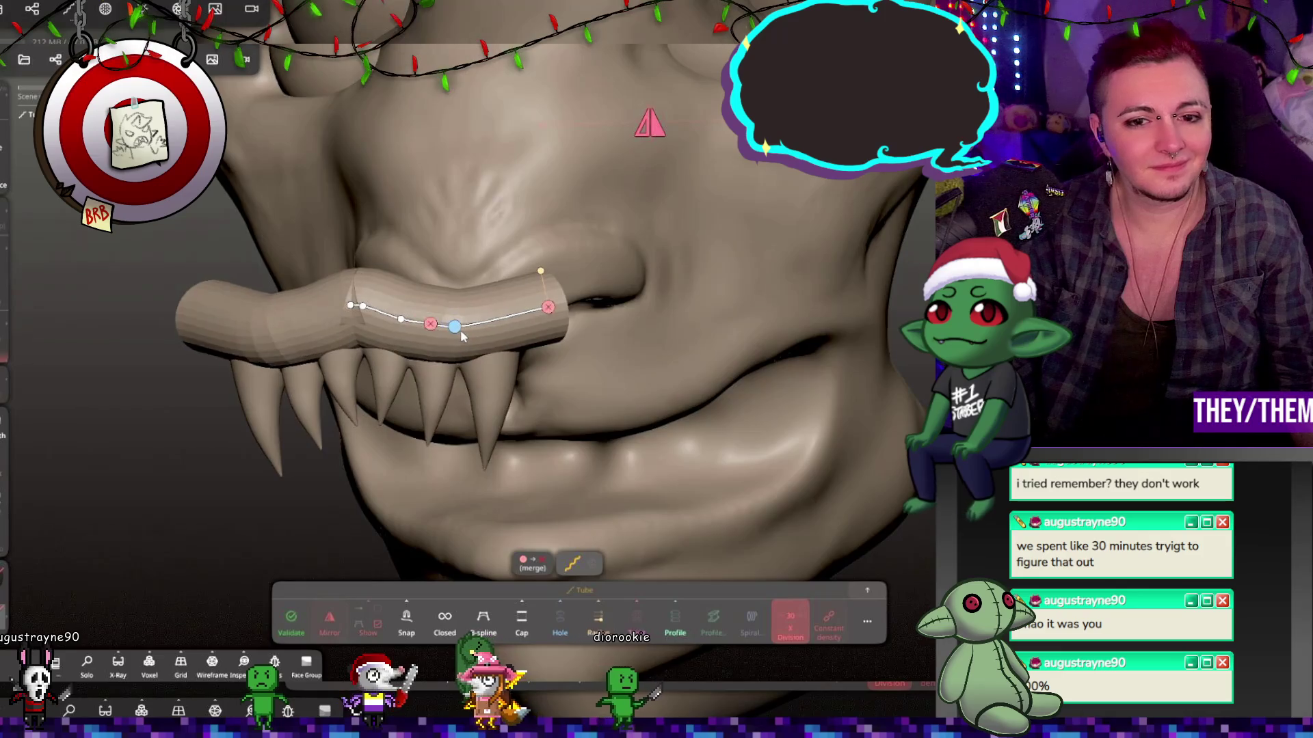
pyautogui.moveTo(461, 334); pyautogui.dragTo(461, 338)
pyautogui.moveTo(368, 311)
pyautogui.mouseDown()
pyautogui.moveTo(379, 311)
pyautogui.moveTo(351, 322)
pyautogui.moveTo(375, 315)
pyautogui.mouseUp()
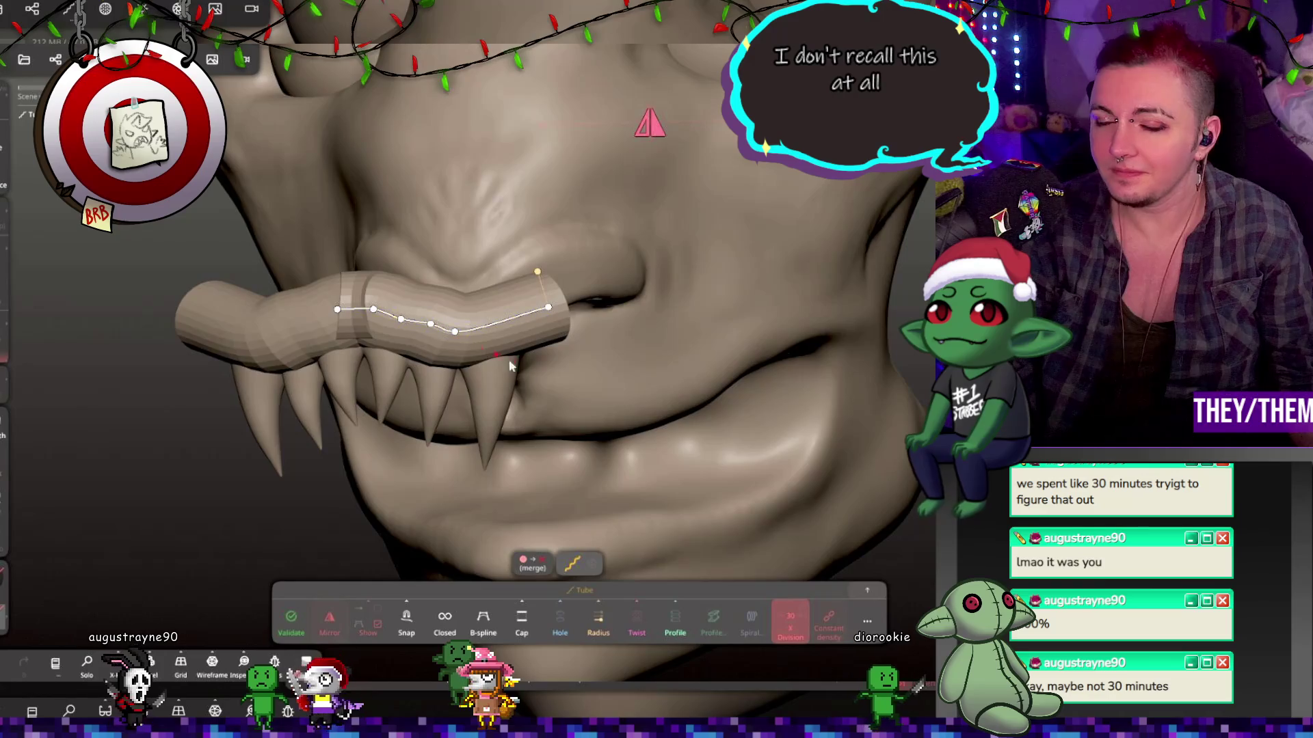
pyautogui.moveTo(555, 382)
pyautogui.mouseDown(button='right')
pyautogui.moveTo(598, 352)
pyautogui.moveTo(580, 362)
pyautogui.mouseUp(button='right')
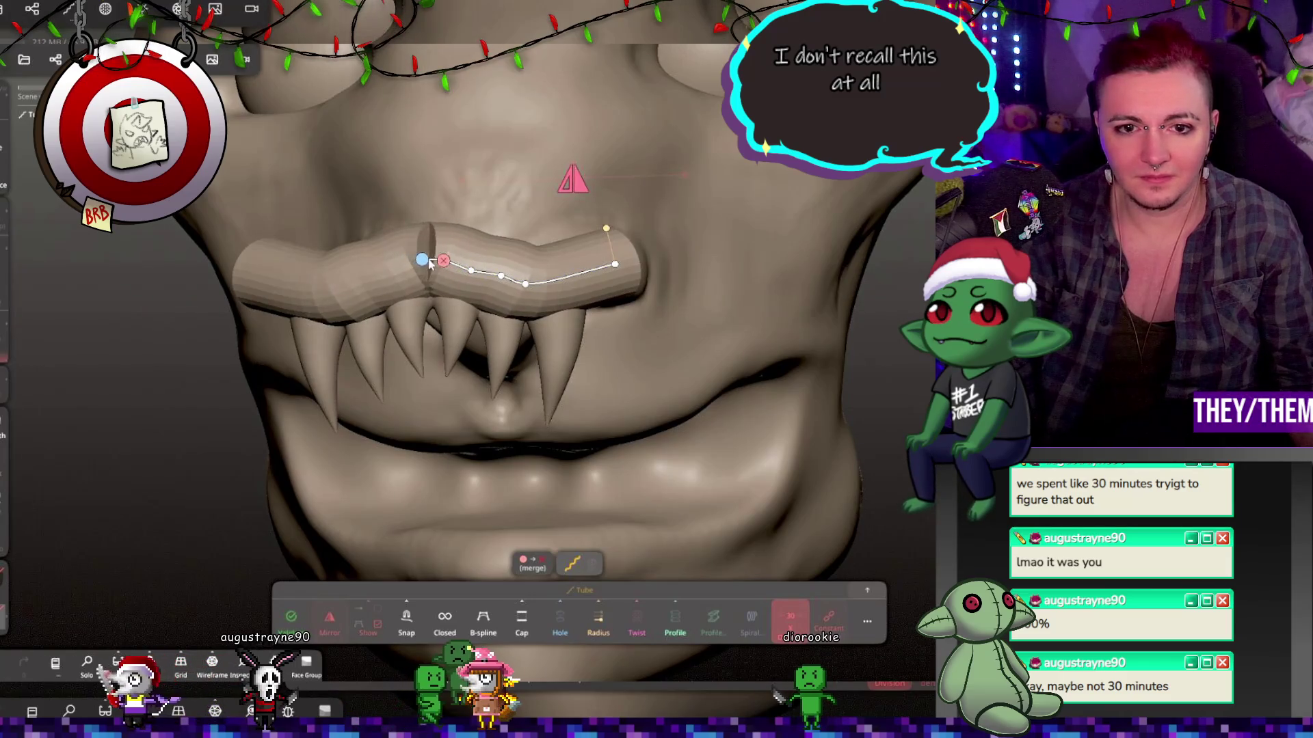
pyautogui.moveTo(426, 264)
pyautogui.mouseDown(button='right')
pyautogui.moveTo(563, 450)
pyautogui.moveTo(469, 301)
pyautogui.mouseUp(button='right')
pyautogui.moveTo(437, 261); pyautogui.dragTo(446, 265)
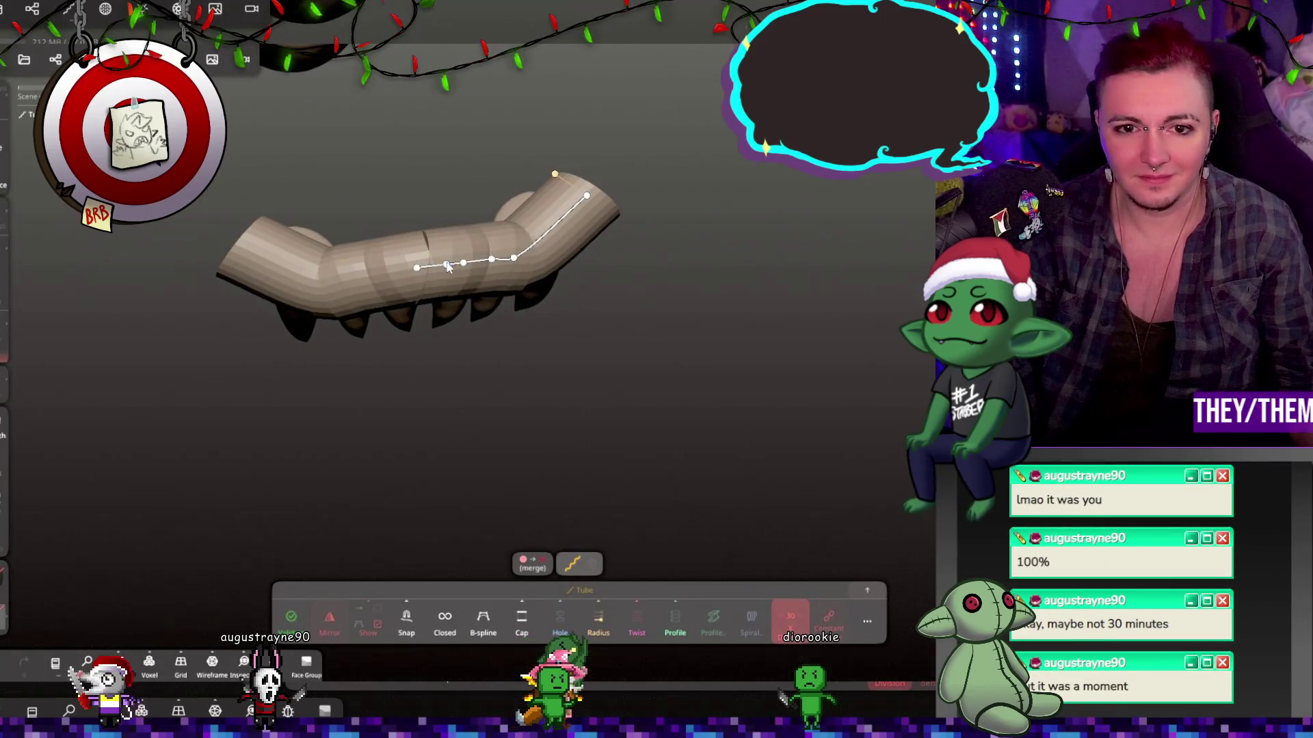
# Shift the gum curve's control points to bend the tube over the teeth.
pyautogui.moveTo(412, 270)
pyautogui.mouseDown(button='right')
pyautogui.moveTo(546, 285)
pyautogui.moveTo(537, 176)
pyautogui.moveTo(523, 203)
pyautogui.moveTo(527, 182)
pyautogui.moveTo(334, 231)
pyautogui.moveTo(500, 262)
pyautogui.mouseUp(button='right')
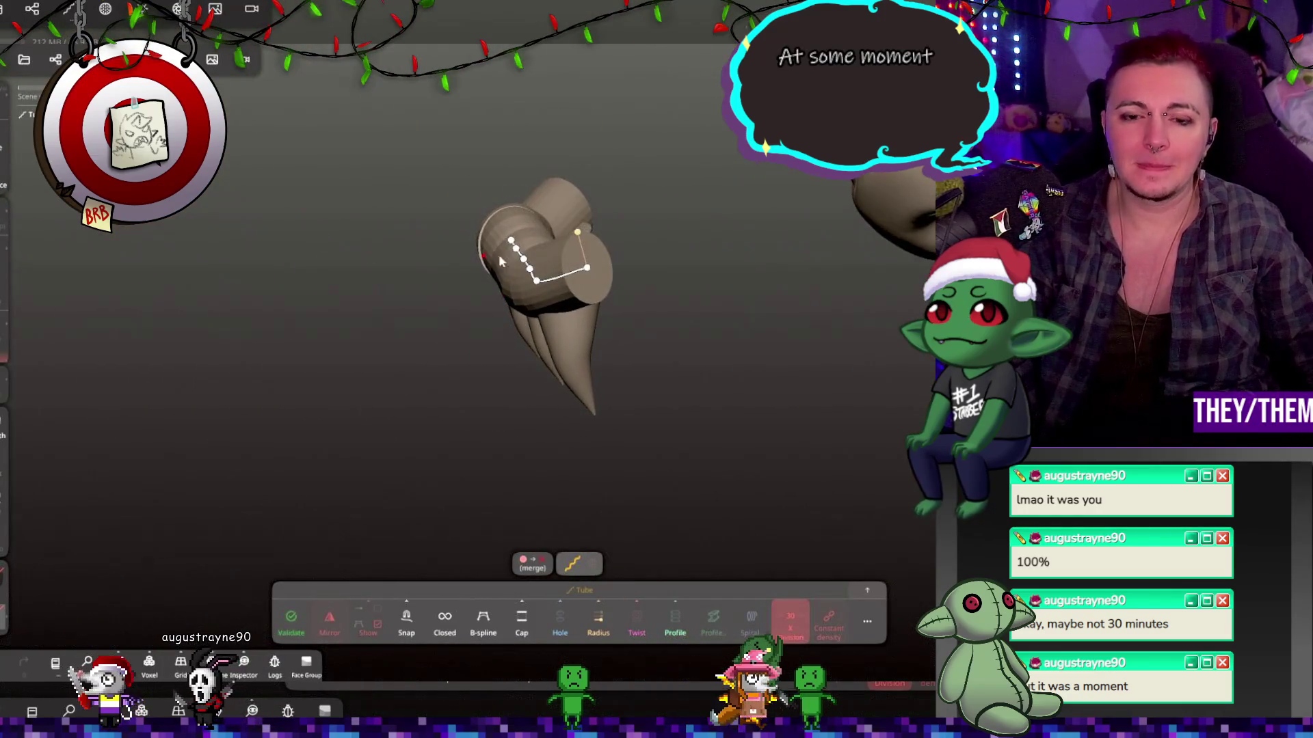
pyautogui.moveTo(610, 270)
pyautogui.mouseDown(button='right')
pyautogui.moveTo(831, 224)
pyautogui.moveTo(683, 202)
pyautogui.mouseUp(button='right')
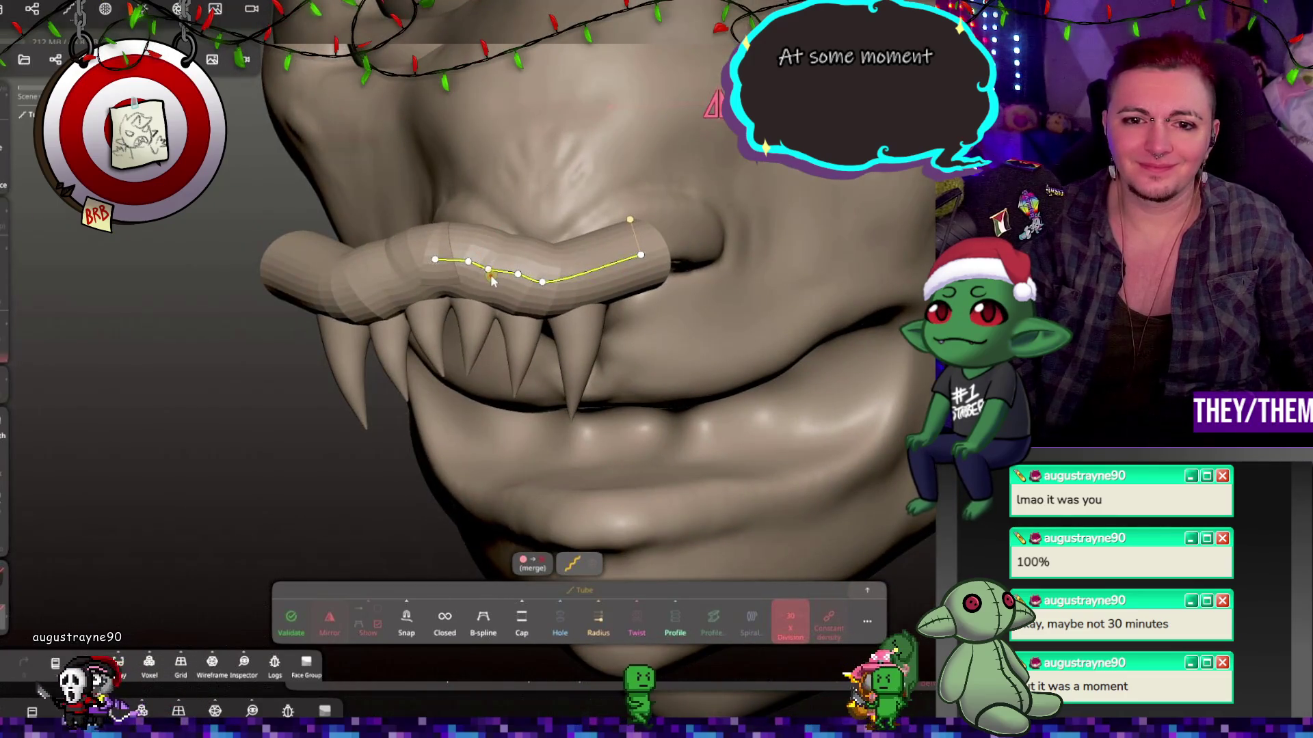
pyautogui.moveTo(487, 271); pyautogui.dragTo(574, 289)
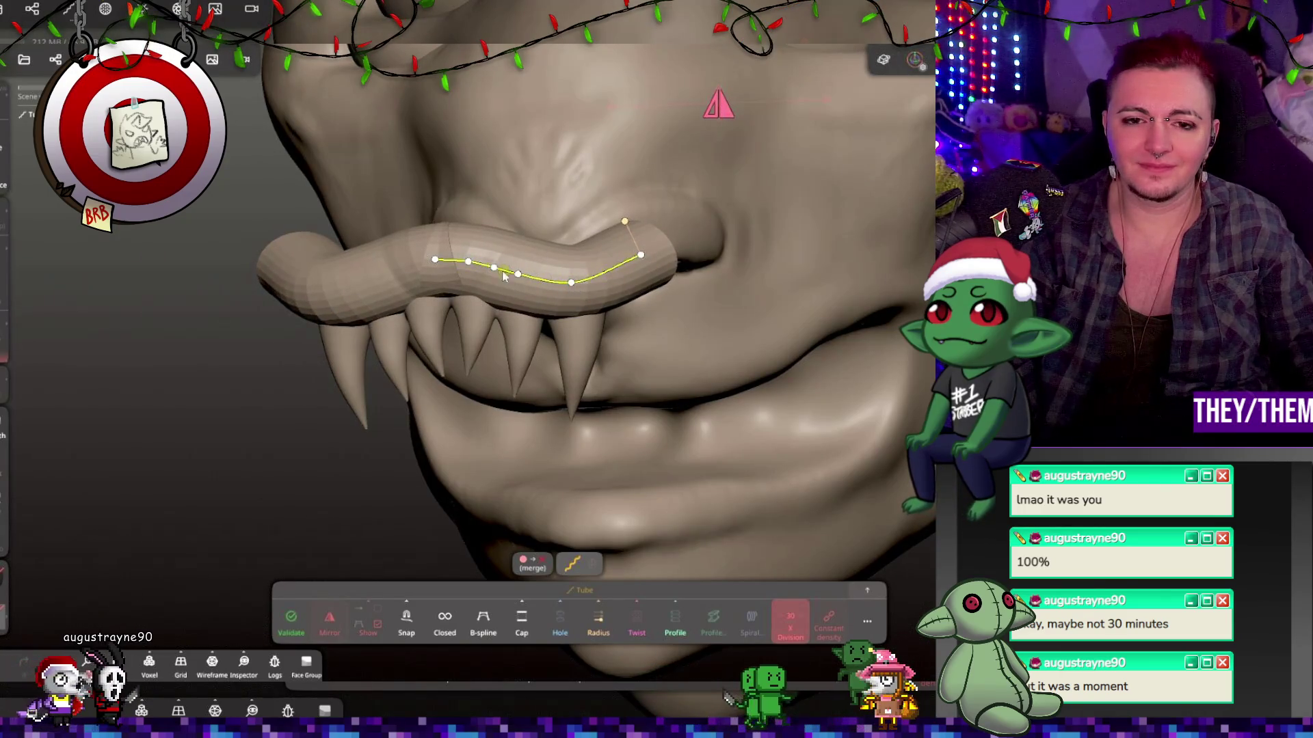
pyautogui.scroll(3, 503, 273)
pyautogui.moveTo(643, 271); pyautogui.dragTo(663, 276)
pyautogui.moveTo(562, 264); pyautogui.dragTo(593, 276)
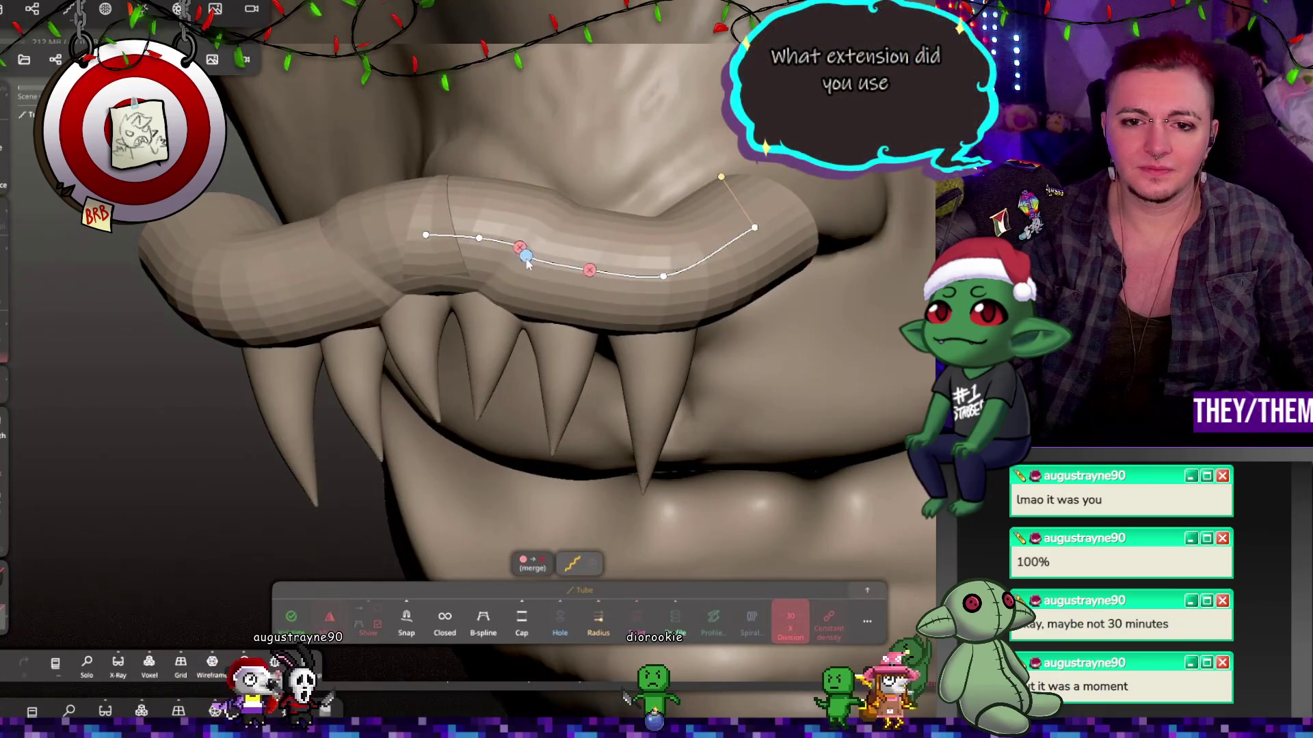
# Undo stray curve edits, adjust a point from the side, and thicken the tube to radius about 0.049.
pyautogui.hotkey('ctrl', 'z')
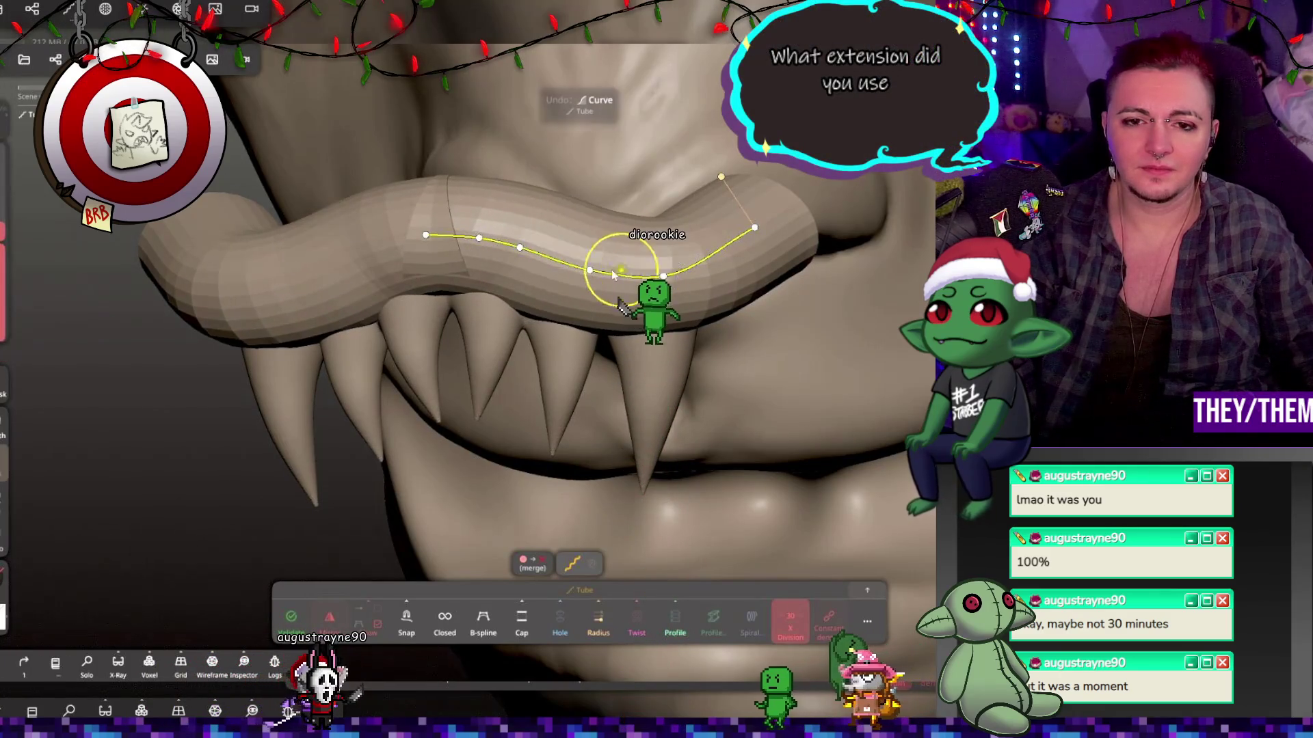
pyautogui.hotkey('ctrl', 'z')
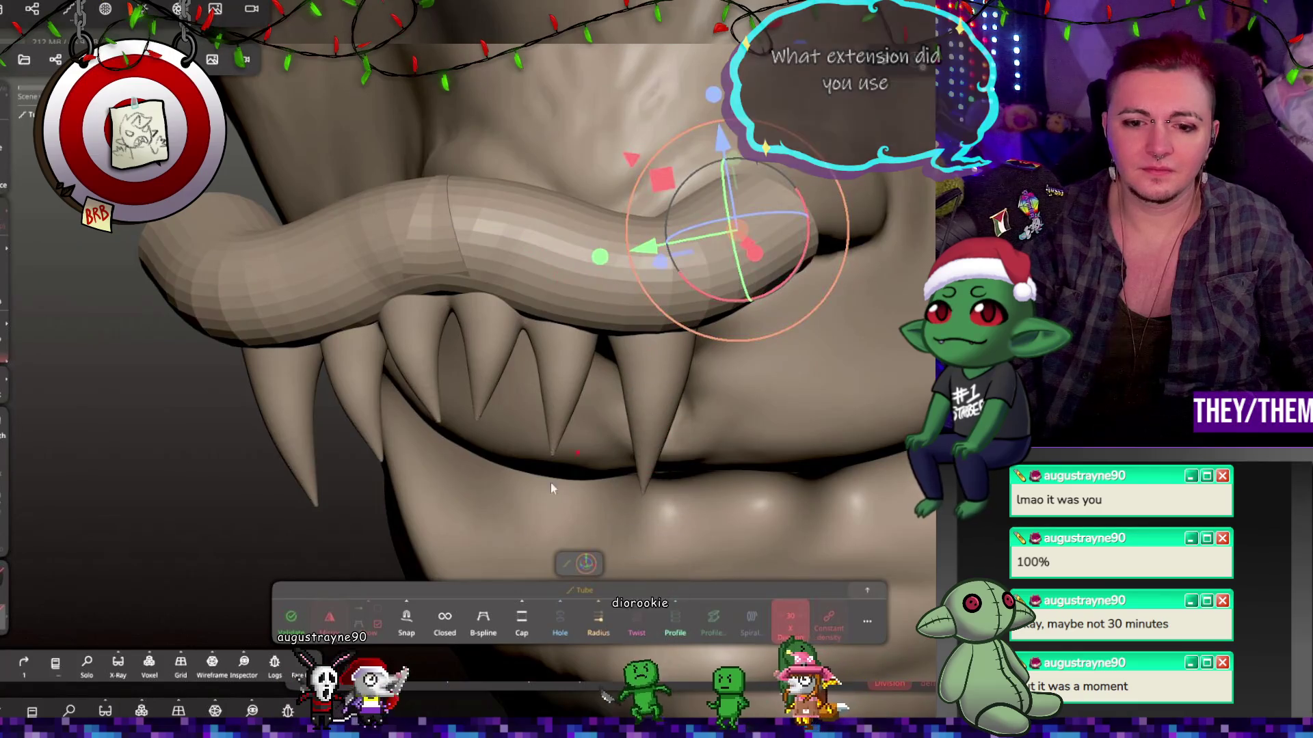
pyautogui.hotkey('ctrl', 'shift', 'z')
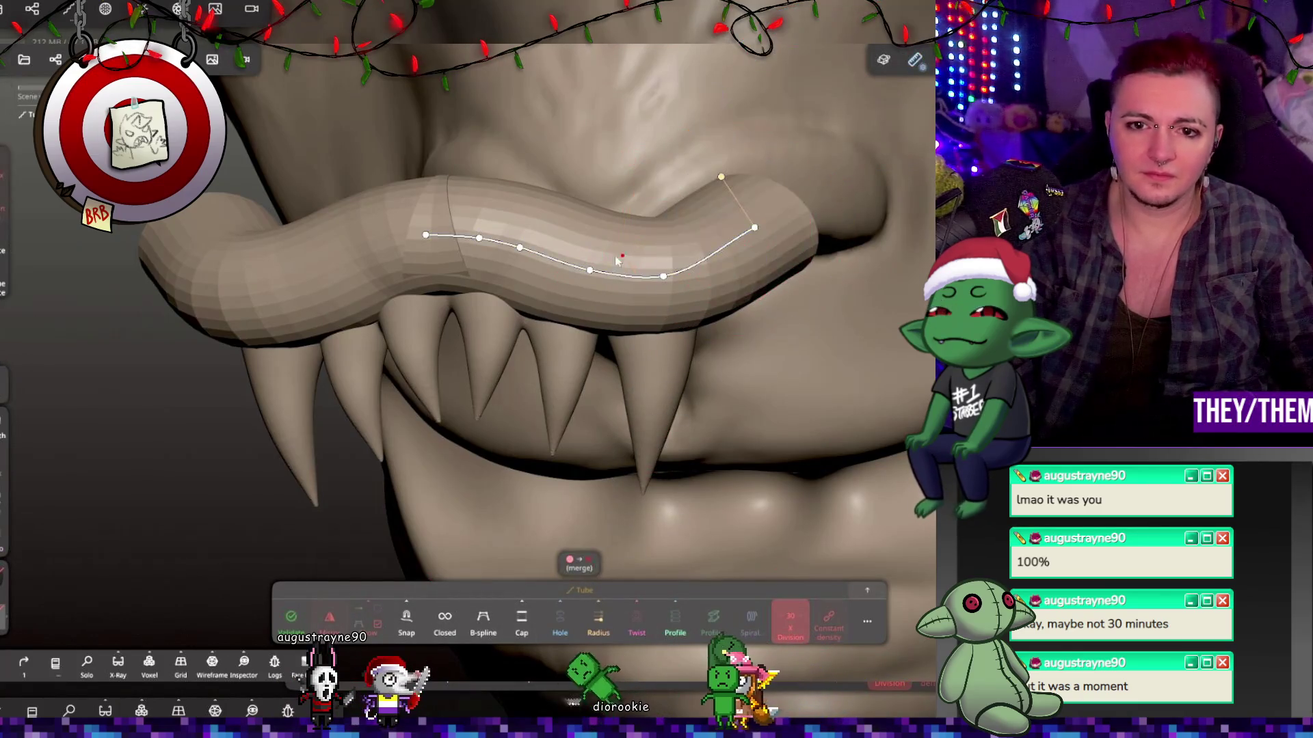
pyautogui.moveTo(369, 410); pyautogui.dragTo(504, 319)
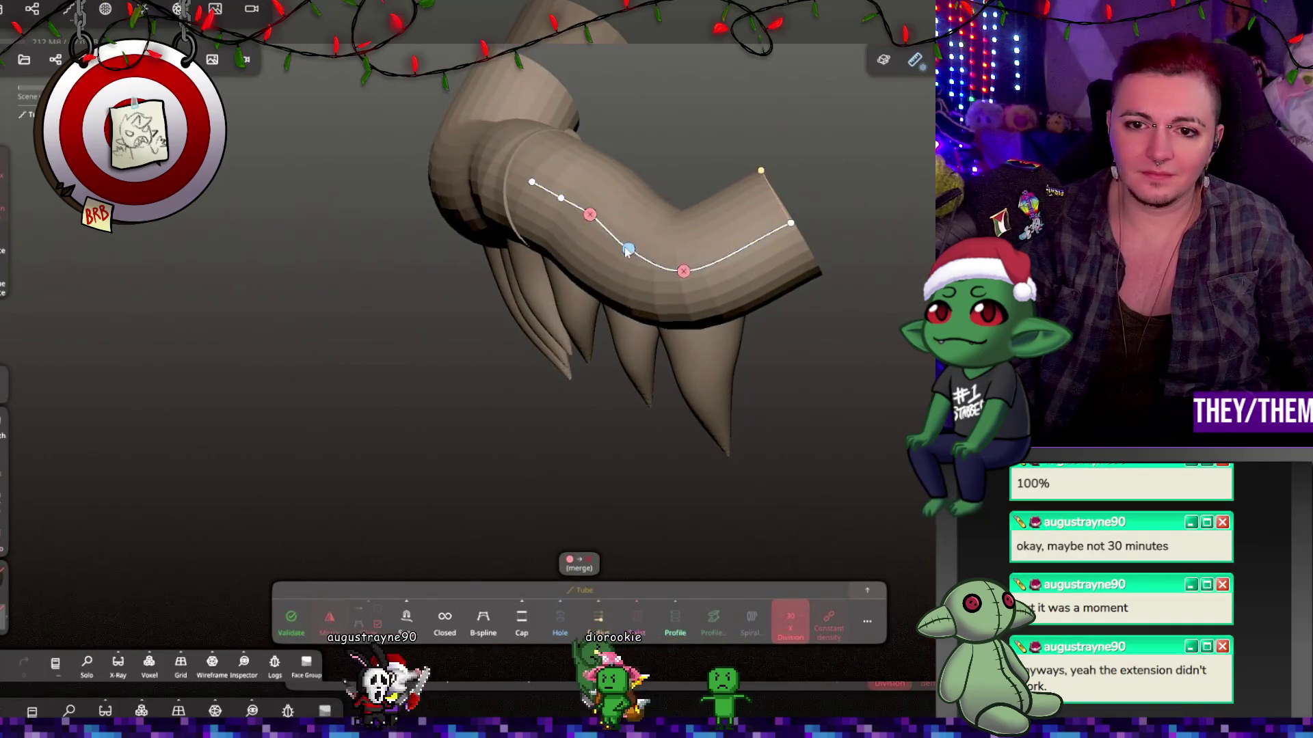
pyautogui.moveTo(636, 253); pyautogui.dragTo(698, 236)
pyautogui.moveTo(543, 241); pyautogui.dragTo(555, 245)
pyautogui.moveTo(615, 383); pyautogui.dragTo(520, 287)
pyautogui.moveTo(499, 228)
pyautogui.mouseDown()
pyautogui.moveTo(658, 191)
pyautogui.moveTo(479, 225)
pyautogui.moveTo(416, 268)
pyautogui.moveTo(731, 350)
pyautogui.moveTo(519, 294)
pyautogui.moveTo(235, 312)
pyautogui.moveTo(404, 321)
pyautogui.moveTo(647, 265)
pyautogui.mouseUp()
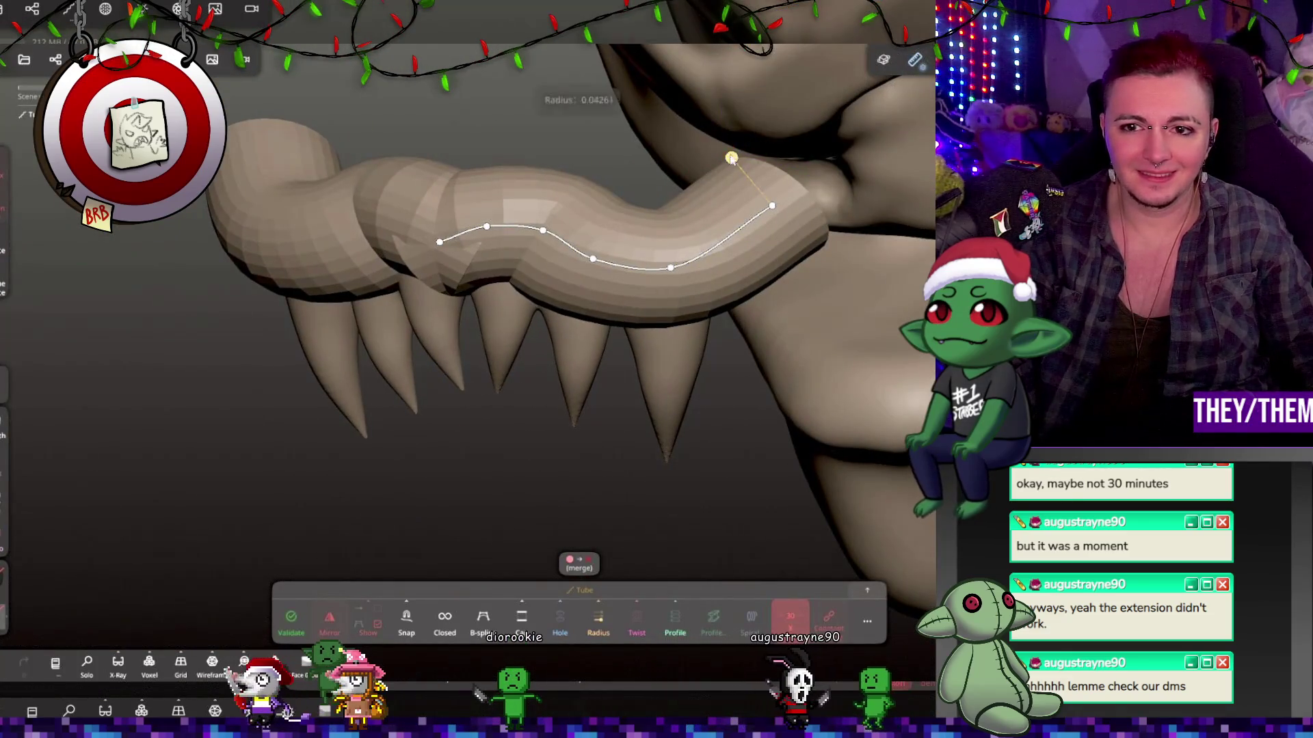
pyautogui.moveTo(732, 158); pyautogui.dragTo(725, 150)
pyautogui.moveTo(786, 410)
pyautogui.mouseDown()
pyautogui.moveTo(879, 302)
pyautogui.moveTo(843, 332)
pyautogui.moveTo(855, 559)
pyautogui.mouseUp()
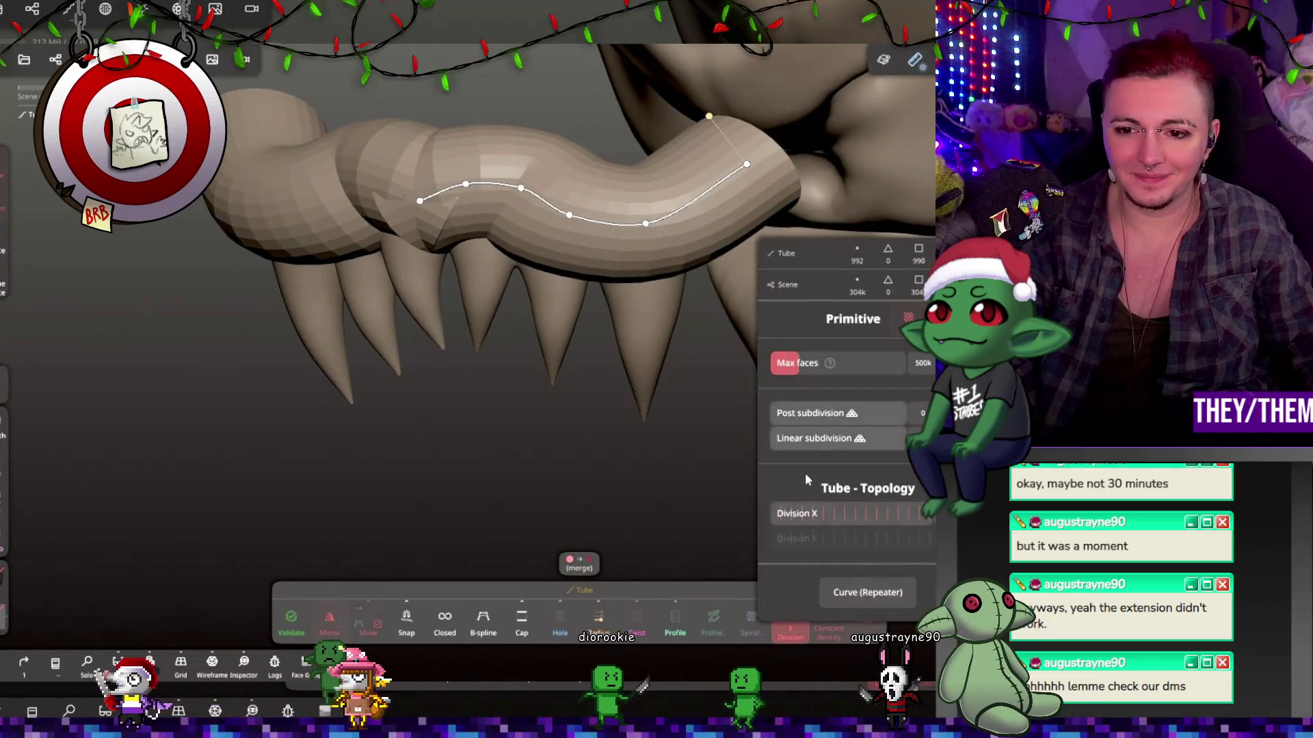
# Validate the tube with post subdivision 1, then apply Mirror 2 into one 7924-vertex mesh.
pyautogui.click(825, 414)
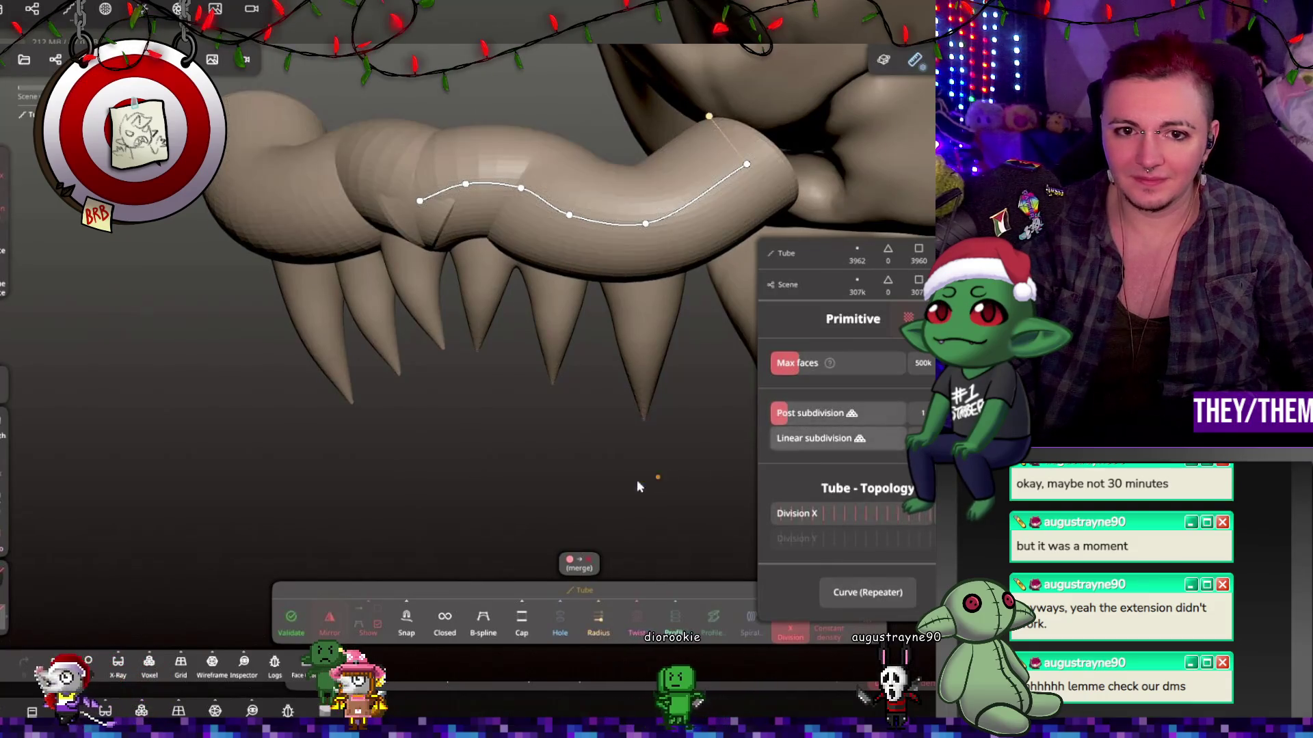
pyautogui.click(875, 593)
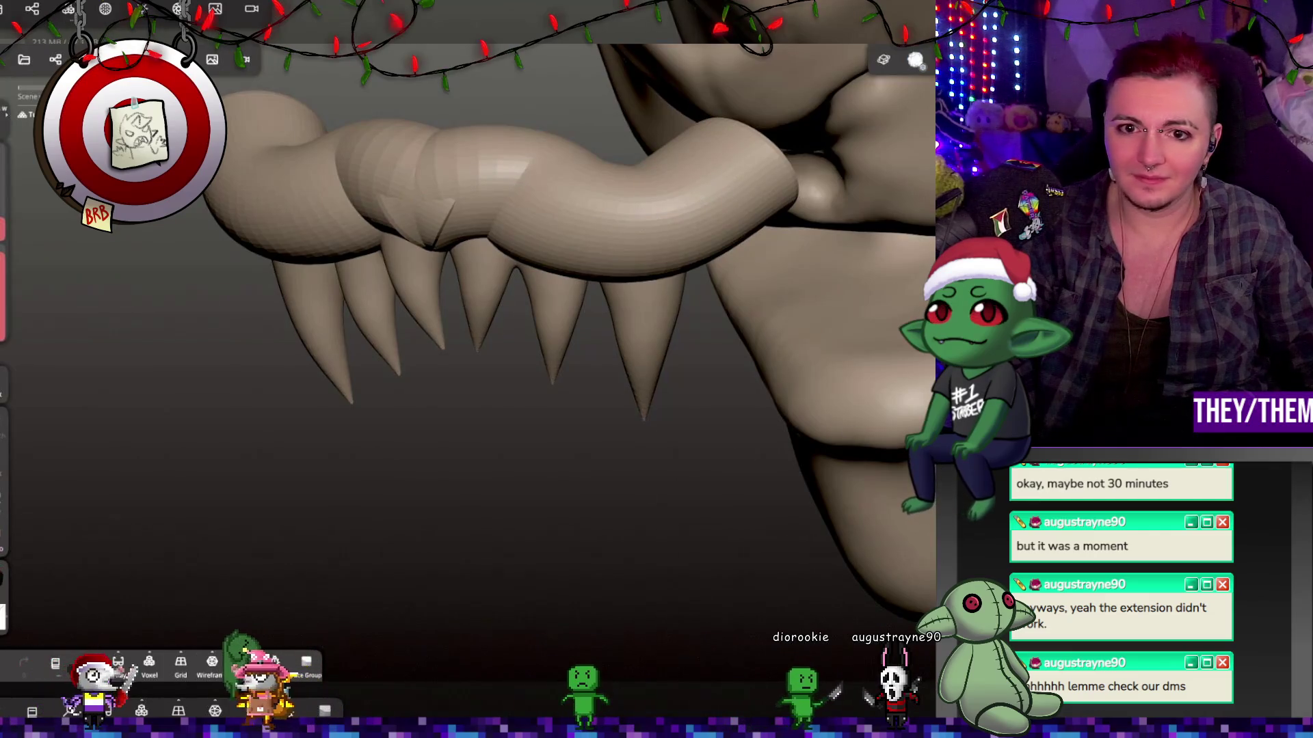
pyautogui.click(56, 60)
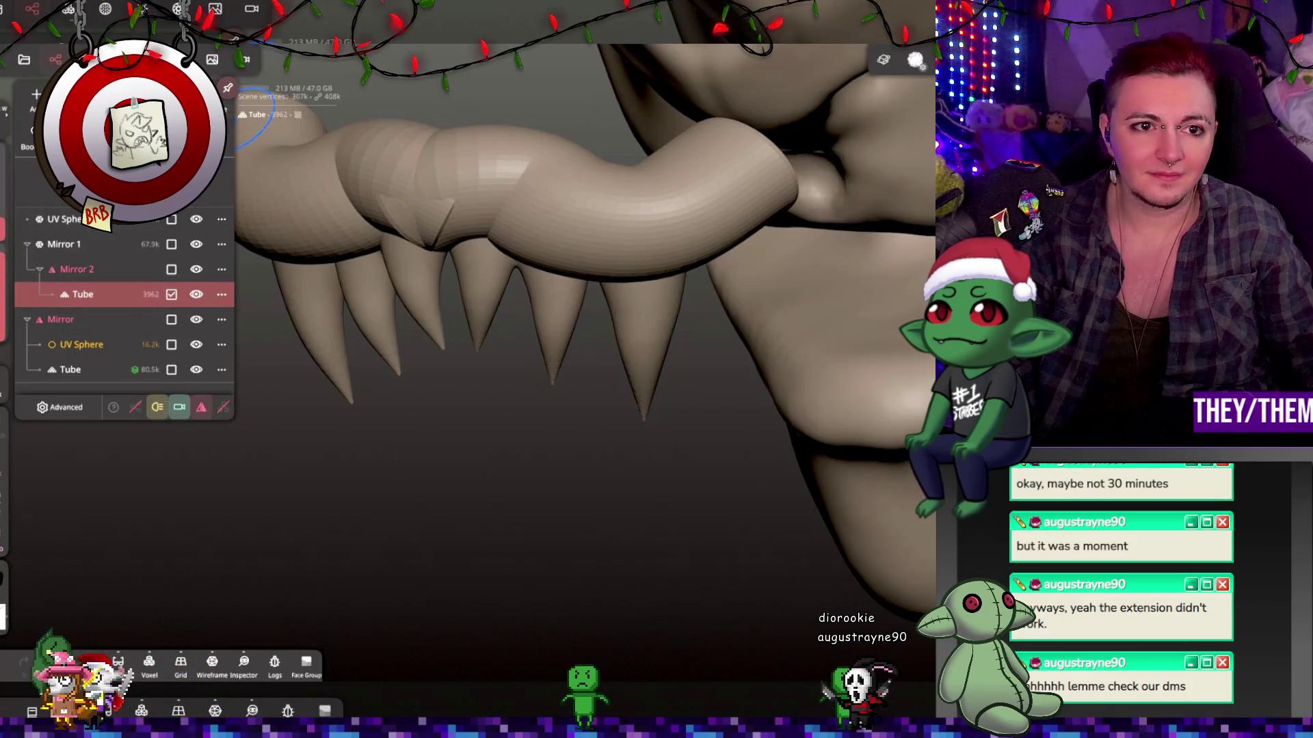
pyautogui.click(102, 277)
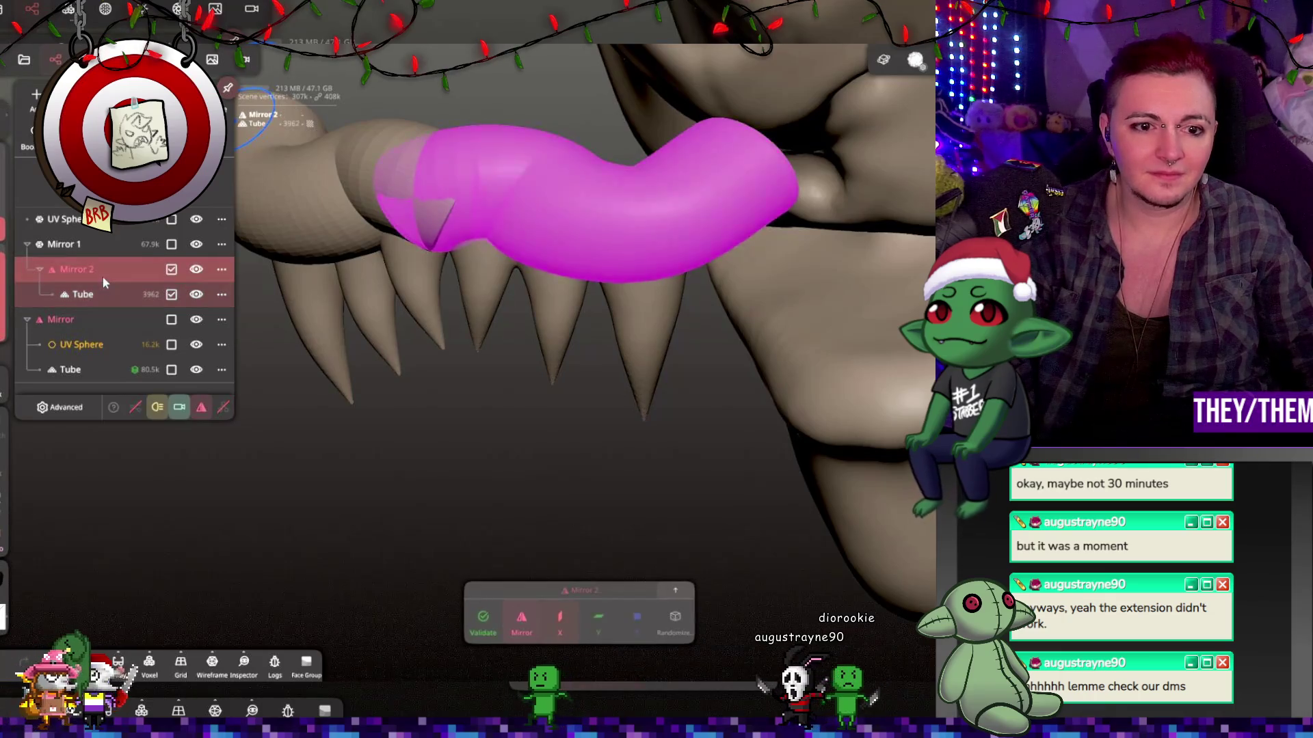
pyautogui.click(482, 619)
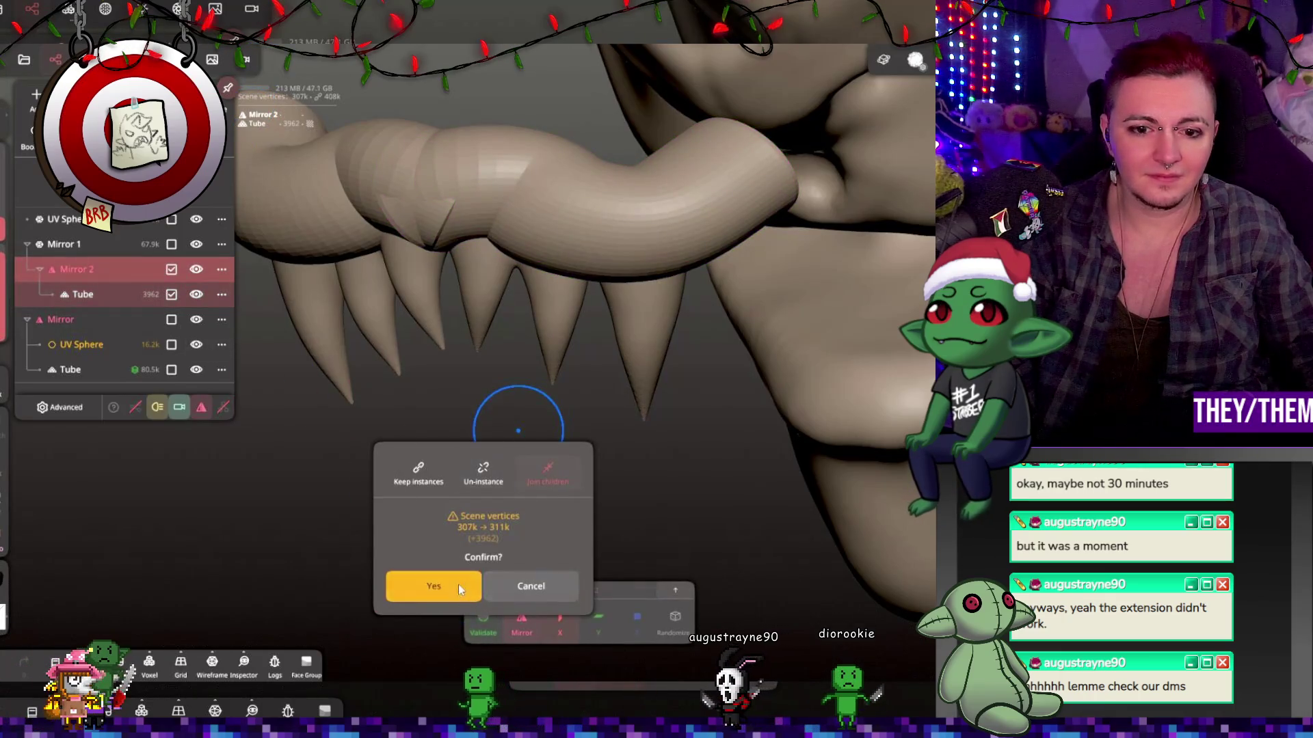
pyautogui.click(430, 583)
pyautogui.click(444, 203)
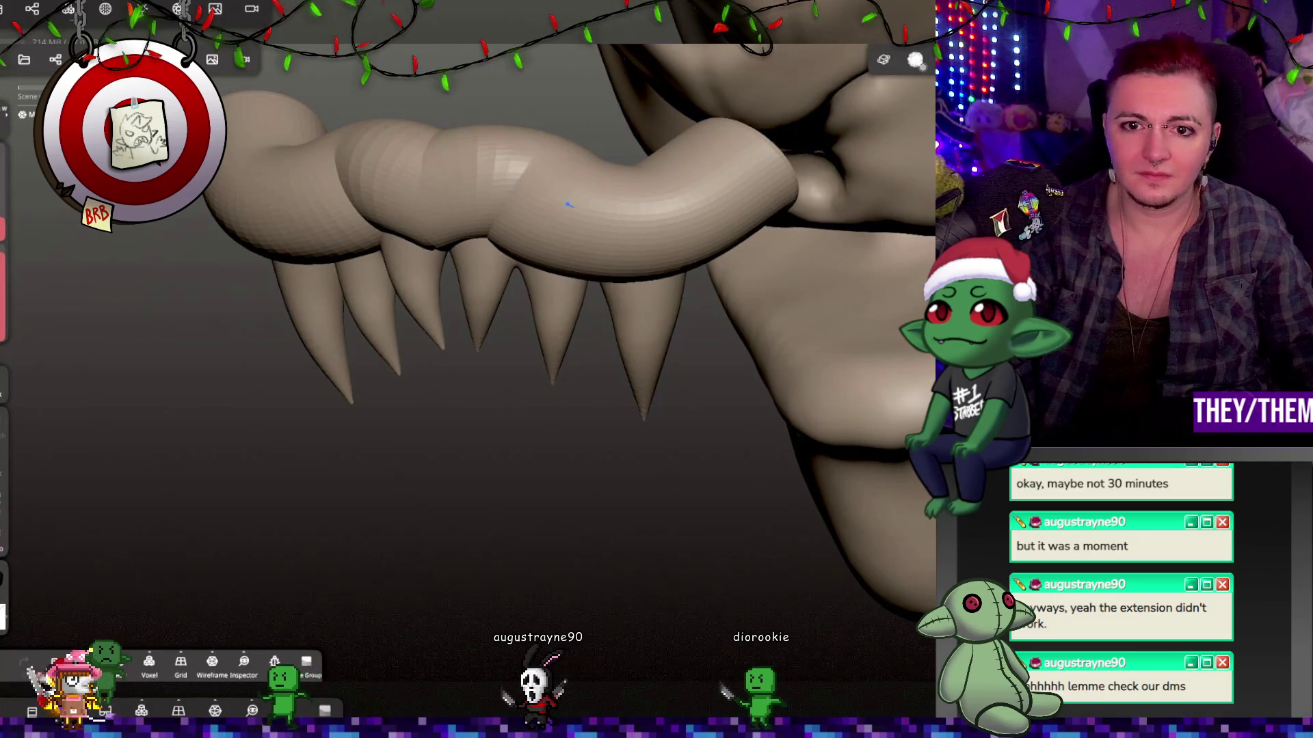
# Turn on smooth shading in the gum mesh's material settings.
pyautogui.click(212, 60)
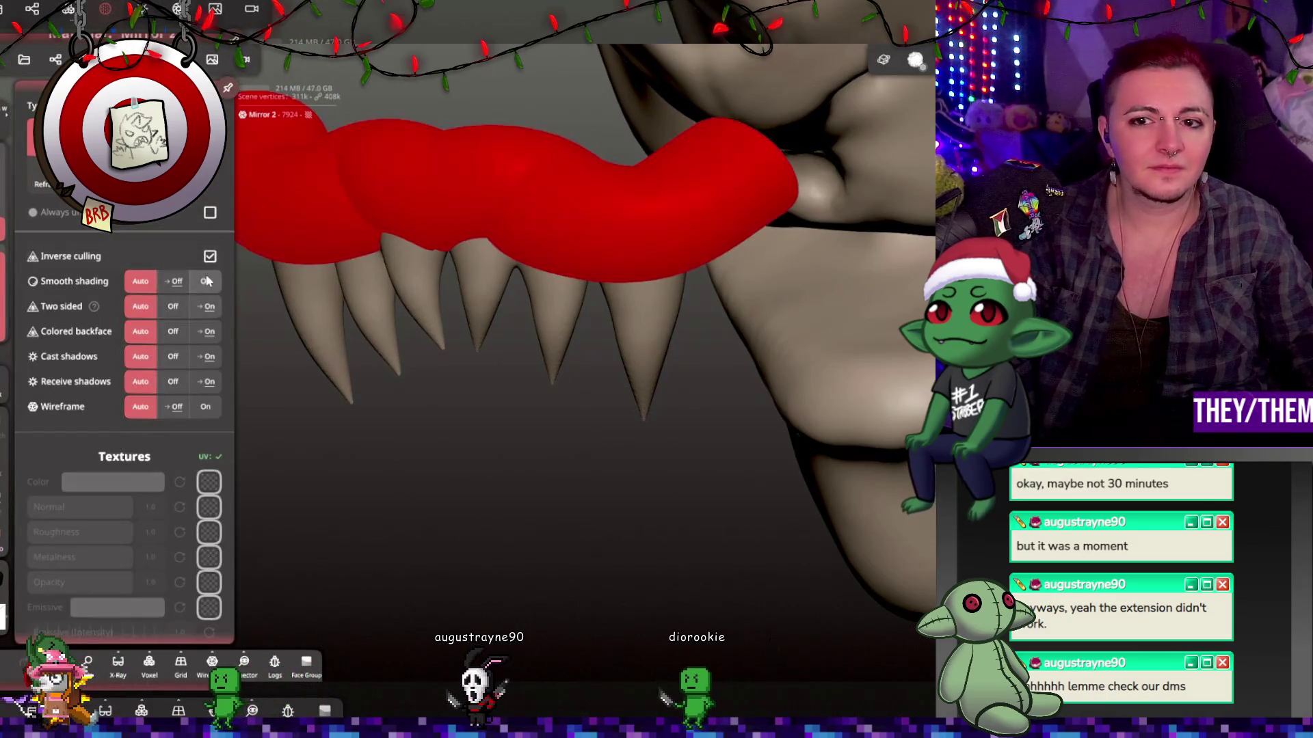
pyautogui.click(208, 284)
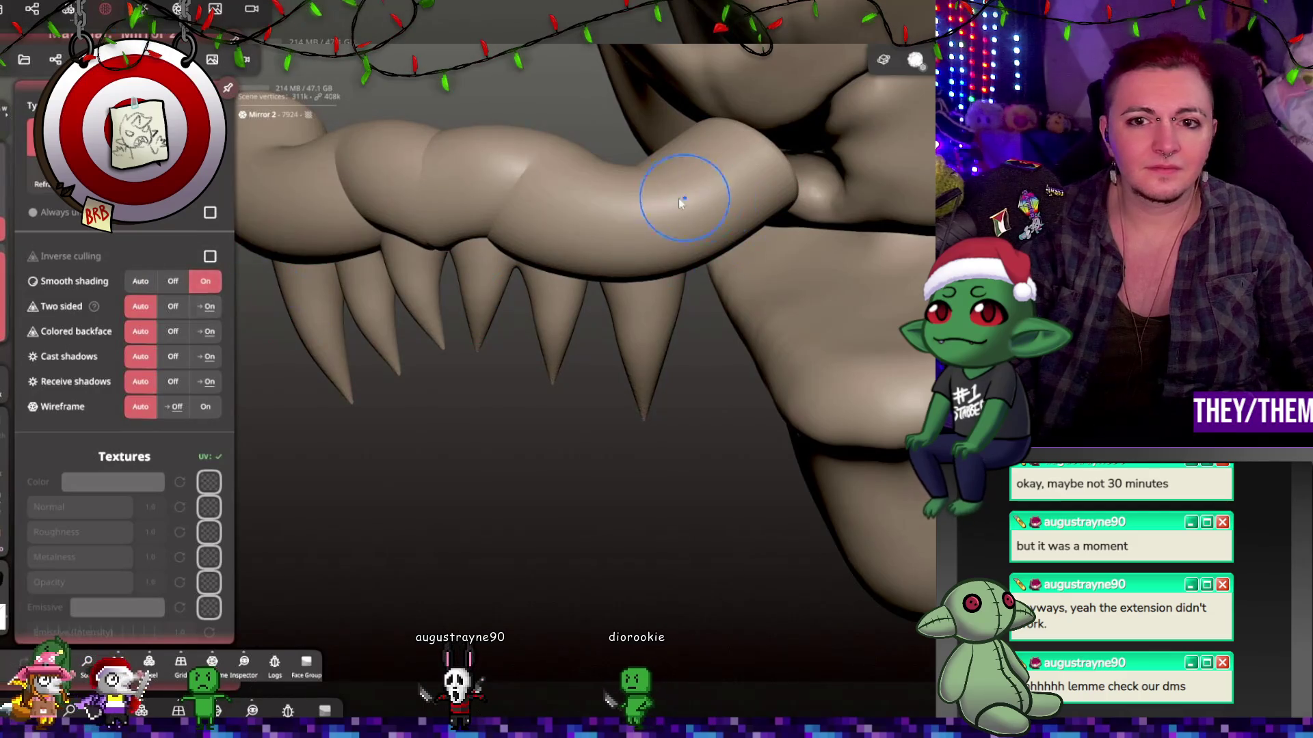
pyautogui.moveTo(440, 157)
pyautogui.mouseDown(button='middle')
pyautogui.moveTo(513, 190)
pyautogui.moveTo(581, 131)
pyautogui.moveTo(545, 151)
pyautogui.mouseUp(button='middle')
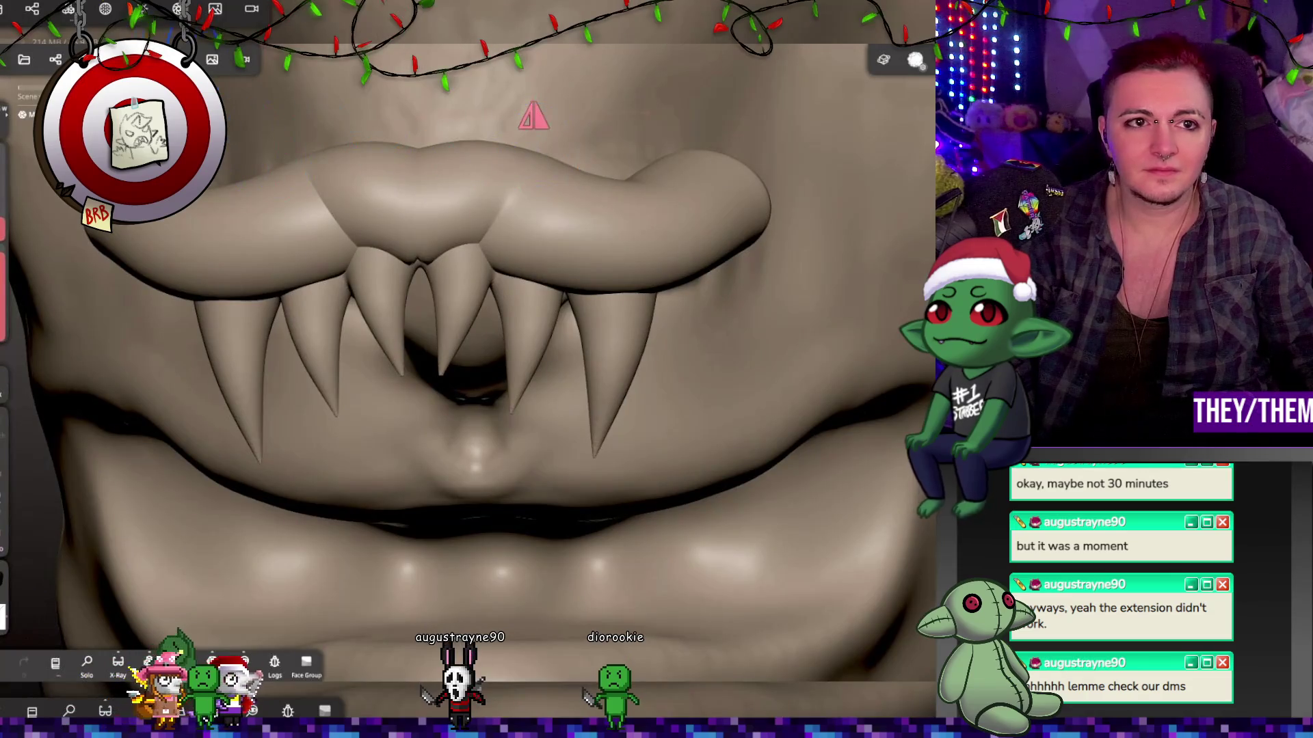
# Voxel-remesh the gum into a denser, even mesh.
pyautogui.click(63, 11)
pyautogui.click(115, 250)
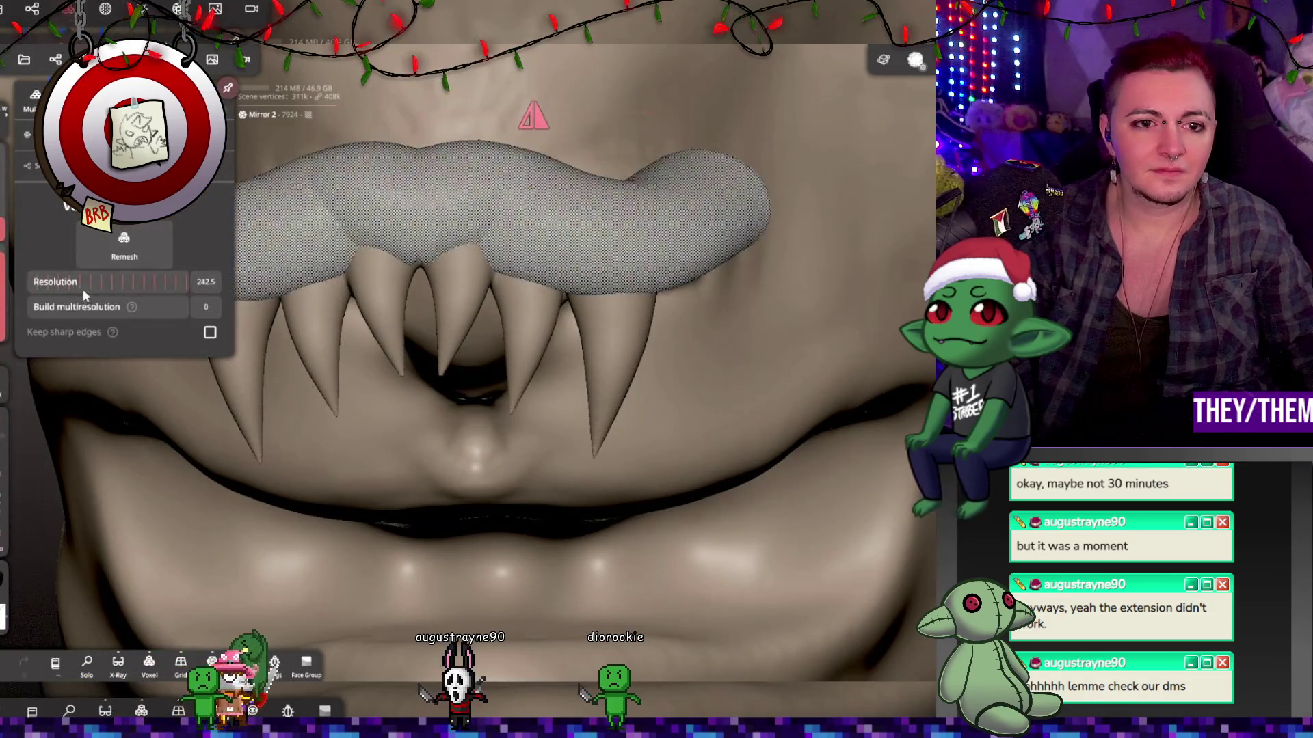
pyautogui.click(391, 179)
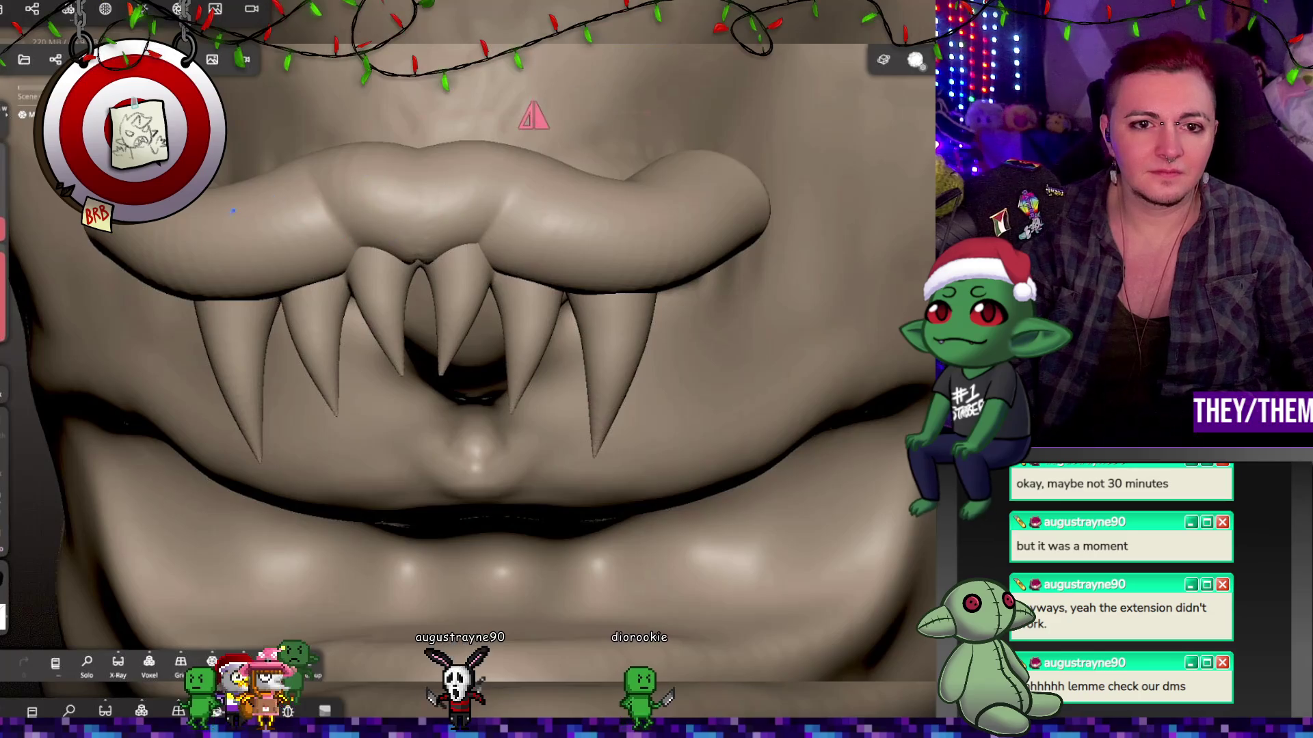
# Undo the accidental Move deformation of the teeth.
pyautogui.moveTo(668, 181)
pyautogui.mouseDown(button='right')
pyautogui.moveTo(650, 301)
pyautogui.moveTo(375, 156)
pyautogui.moveTo(819, 167)
pyautogui.moveTo(631, 322)
pyautogui.mouseUp(button='right')
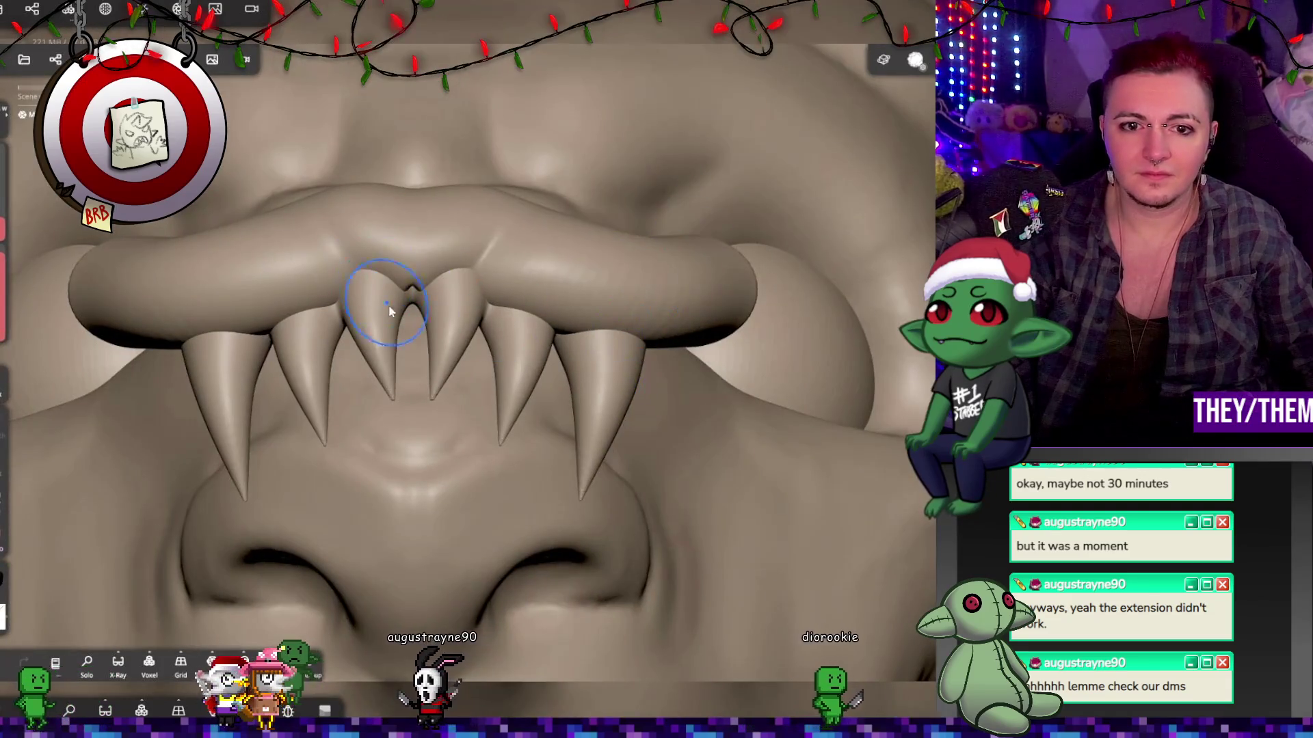
pyautogui.scroll(3, 390, 311)
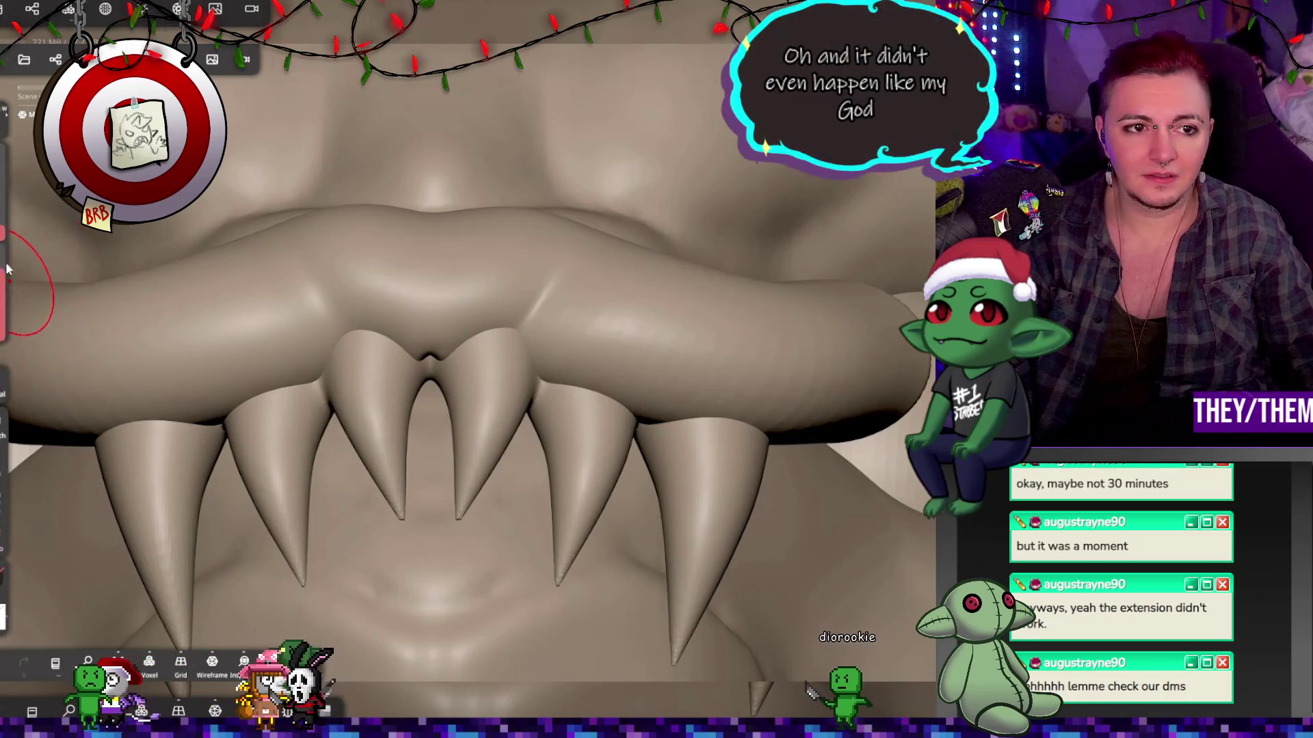
pyautogui.press('m')
pyautogui.hotkey('ctrl', 'z')
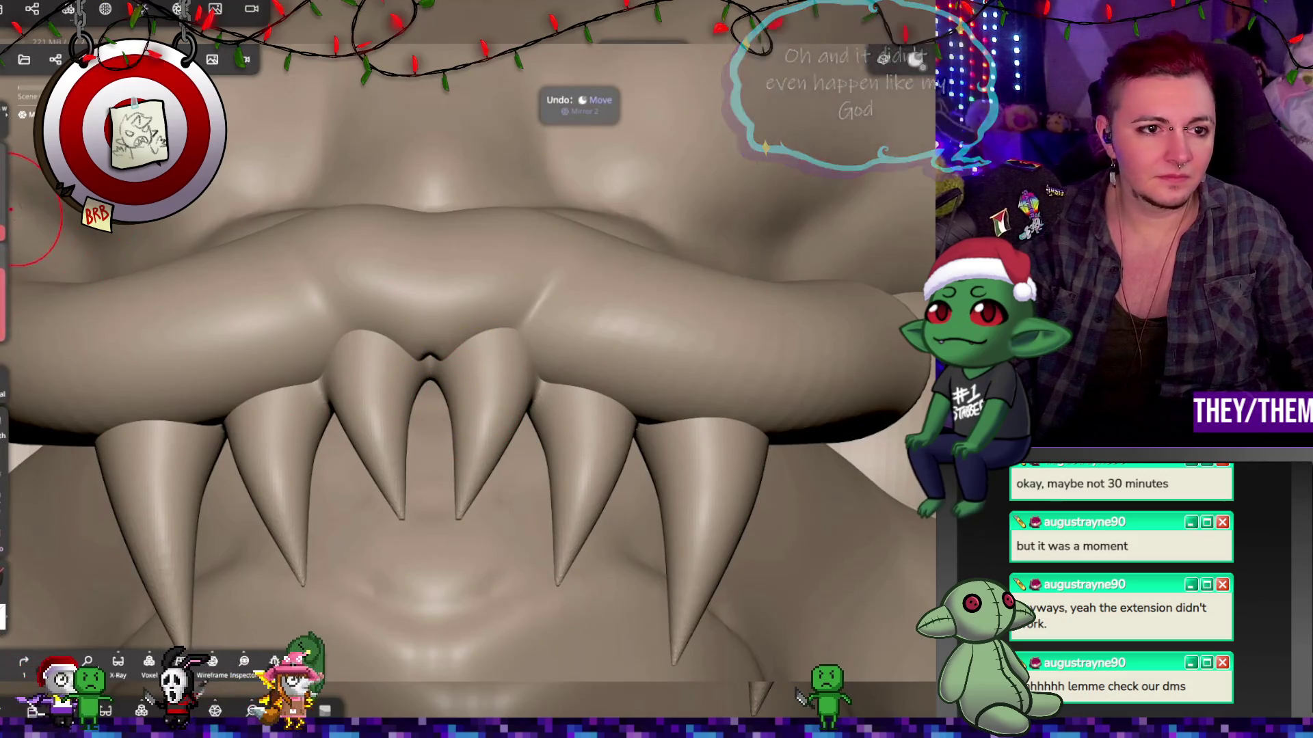
# Fill the gum notch between the two front fangs and reshape the lip around it.
pyautogui.scroll(3, 329, 327)
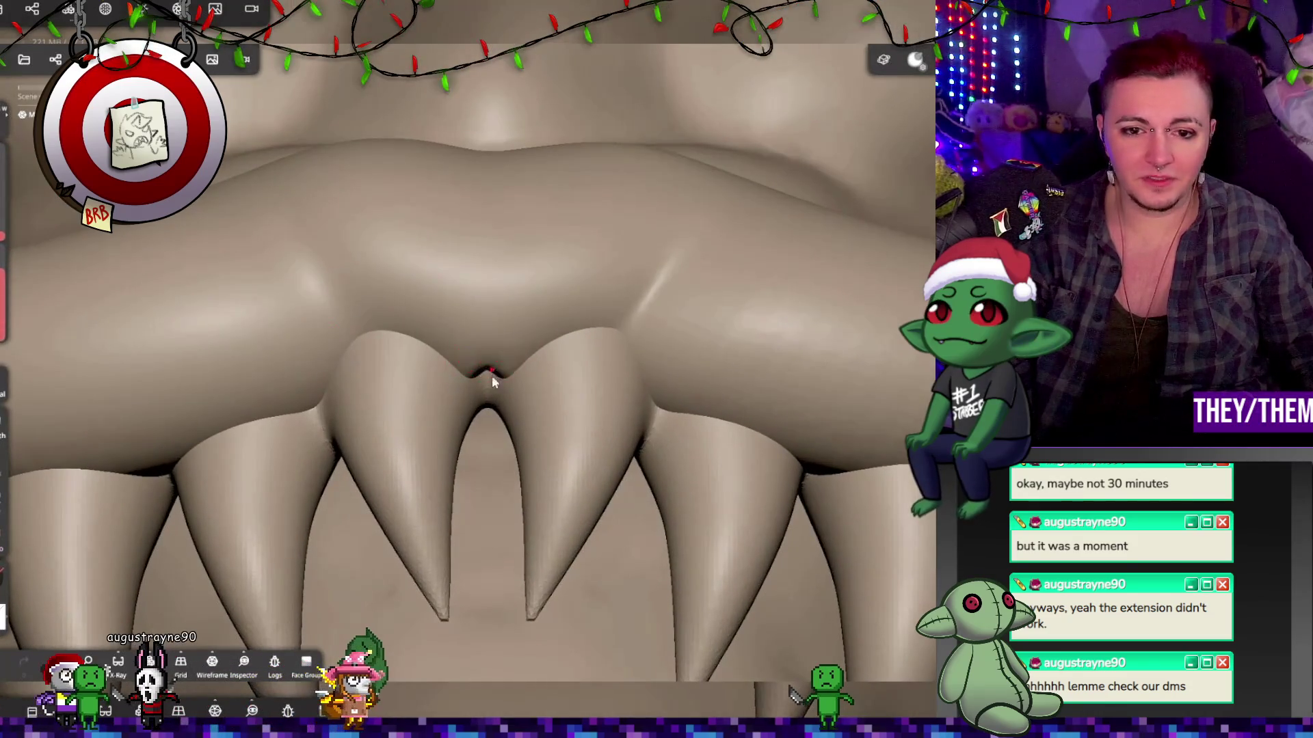
pyautogui.moveTo(471, 373); pyautogui.dragTo(496, 382)
pyautogui.moveTo(489, 466)
pyautogui.mouseDown(button='middle')
pyautogui.moveTo(633, 441)
pyautogui.moveTo(674, 469)
pyautogui.moveTo(514, 578)
pyautogui.moveTo(893, 582)
pyautogui.moveTo(883, 470)
pyautogui.mouseUp(button='middle')
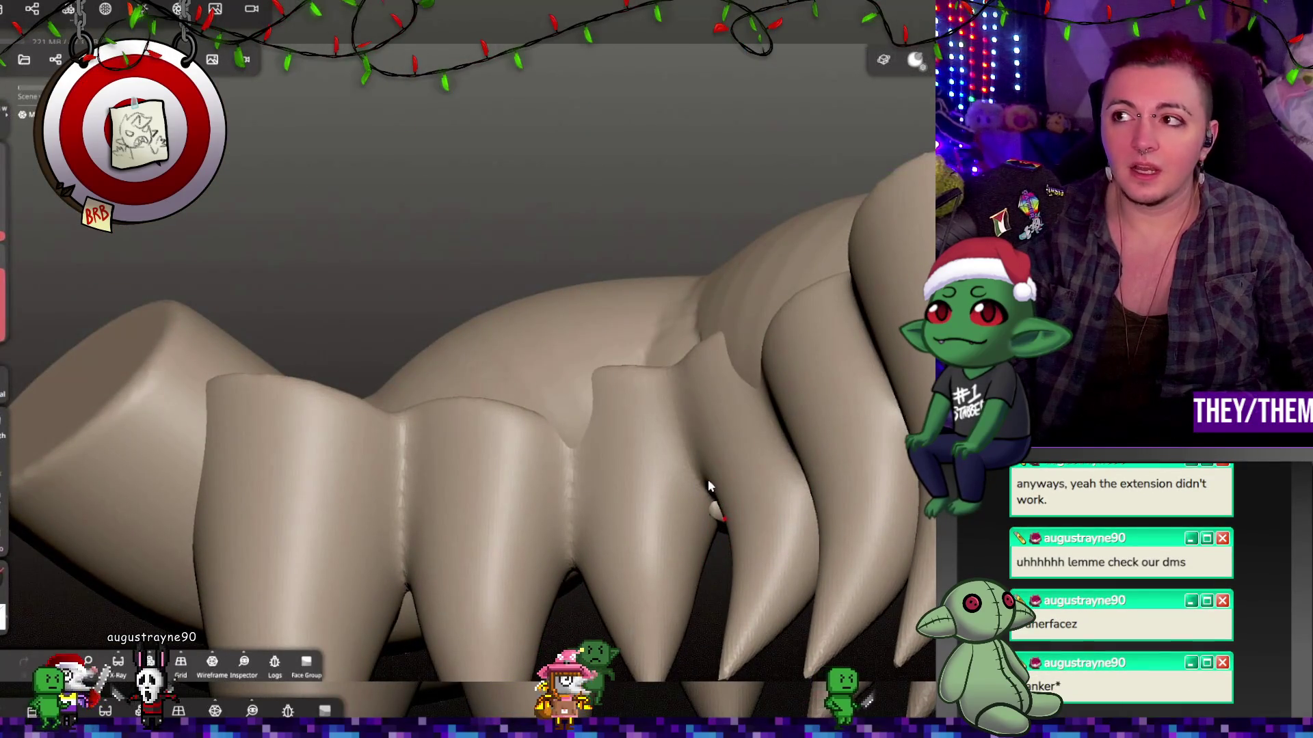
pyautogui.moveTo(708, 478)
pyautogui.mouseDown(button='middle')
pyautogui.moveTo(793, 617)
pyautogui.moveTo(713, 475)
pyautogui.moveTo(718, 523)
pyautogui.mouseUp(button='middle')
pyautogui.moveTo(658, 438)
pyautogui.mouseDown()
pyautogui.moveTo(628, 414)
pyautogui.moveTo(614, 425)
pyautogui.moveTo(639, 415)
pyautogui.moveTo(622, 413)
pyautogui.moveTo(618, 431)
pyautogui.mouseUp()
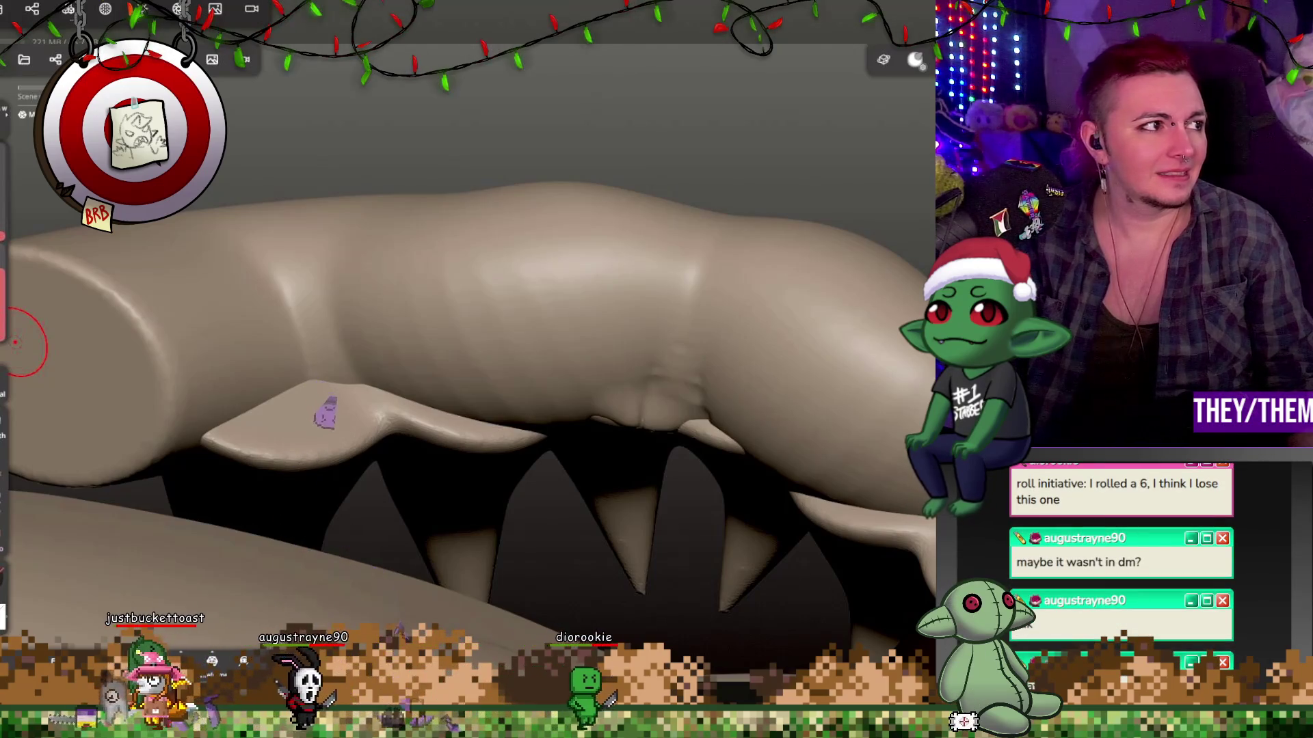
# Inspect the jaw and undo the unwanted Move stroke near the fangs.
pyautogui.moveTo(659, 547)
pyautogui.mouseDown()
pyautogui.moveTo(668, 383)
pyautogui.moveTo(807, 414)
pyautogui.moveTo(855, 458)
pyautogui.moveTo(733, 509)
pyautogui.mouseUp()
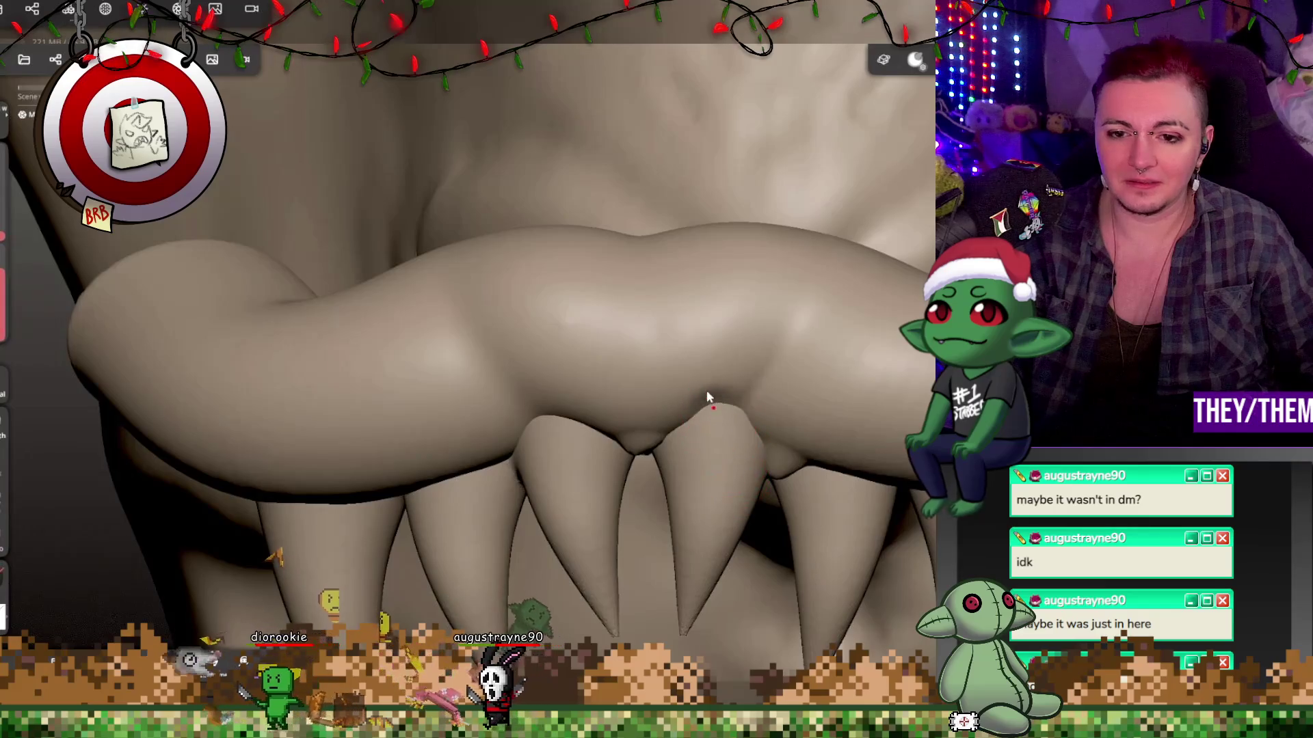
pyautogui.moveTo(695, 411)
pyautogui.mouseDown()
pyautogui.moveTo(716, 417)
pyautogui.moveTo(694, 418)
pyautogui.mouseUp()
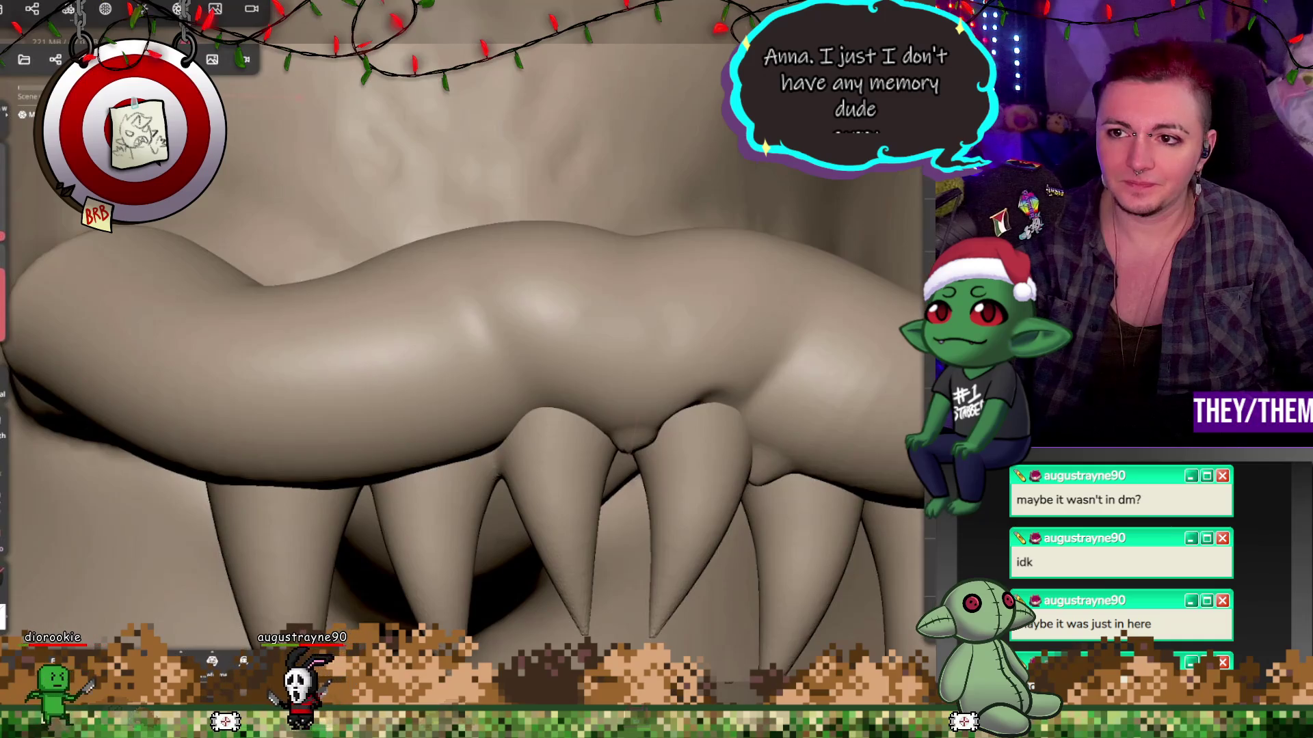
pyautogui.moveTo(825, 305); pyautogui.dragTo(732, 363)
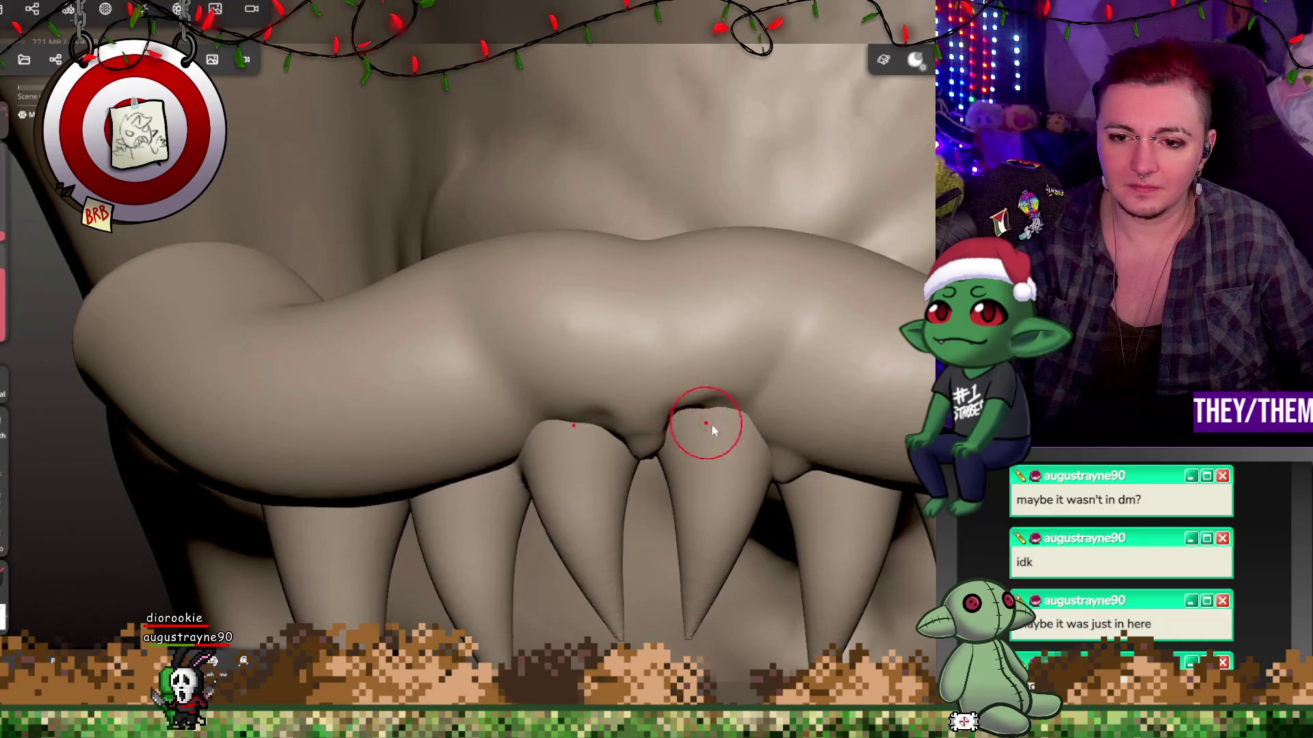
pyautogui.moveTo(749, 416); pyautogui.dragTo(791, 465)
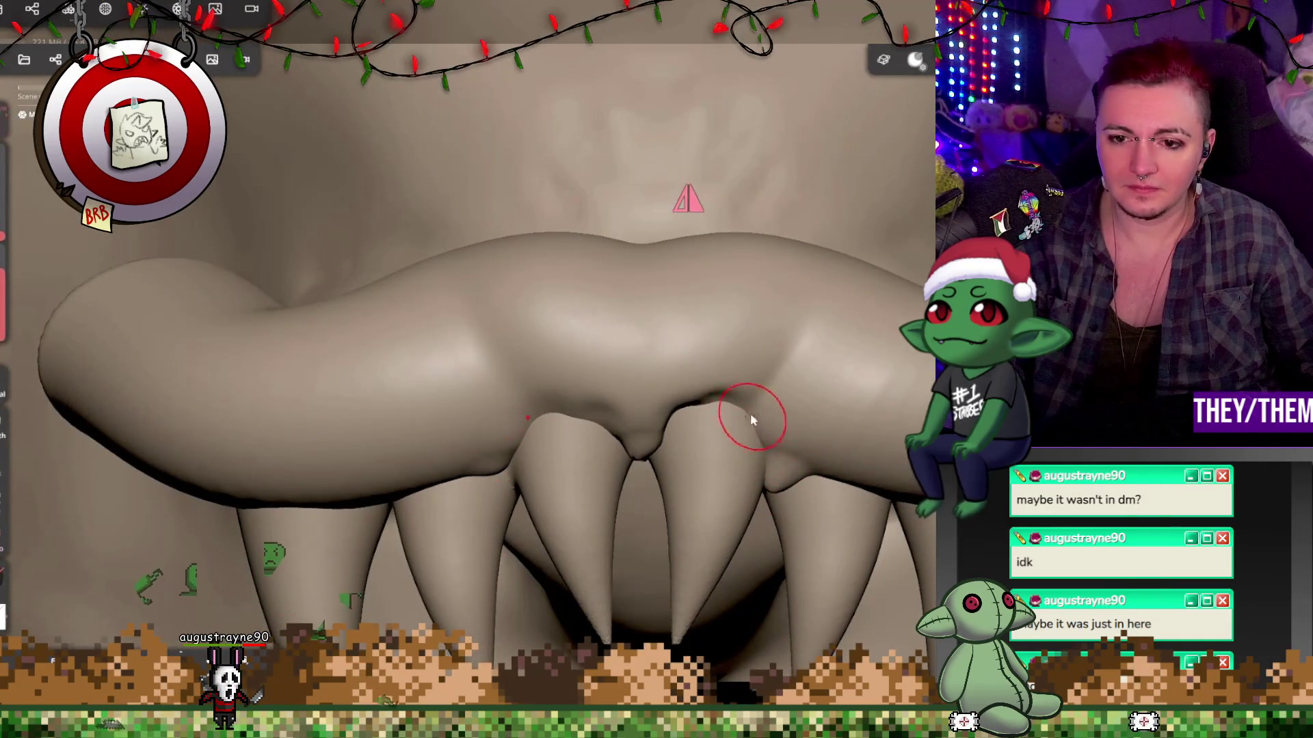
pyautogui.moveTo(690, 387)
pyautogui.mouseDown()
pyautogui.moveTo(658, 458)
pyautogui.moveTo(759, 410)
pyautogui.moveTo(420, 417)
pyautogui.moveTo(499, 433)
pyautogui.moveTo(693, 393)
pyautogui.moveTo(557, 434)
pyautogui.mouseUp()
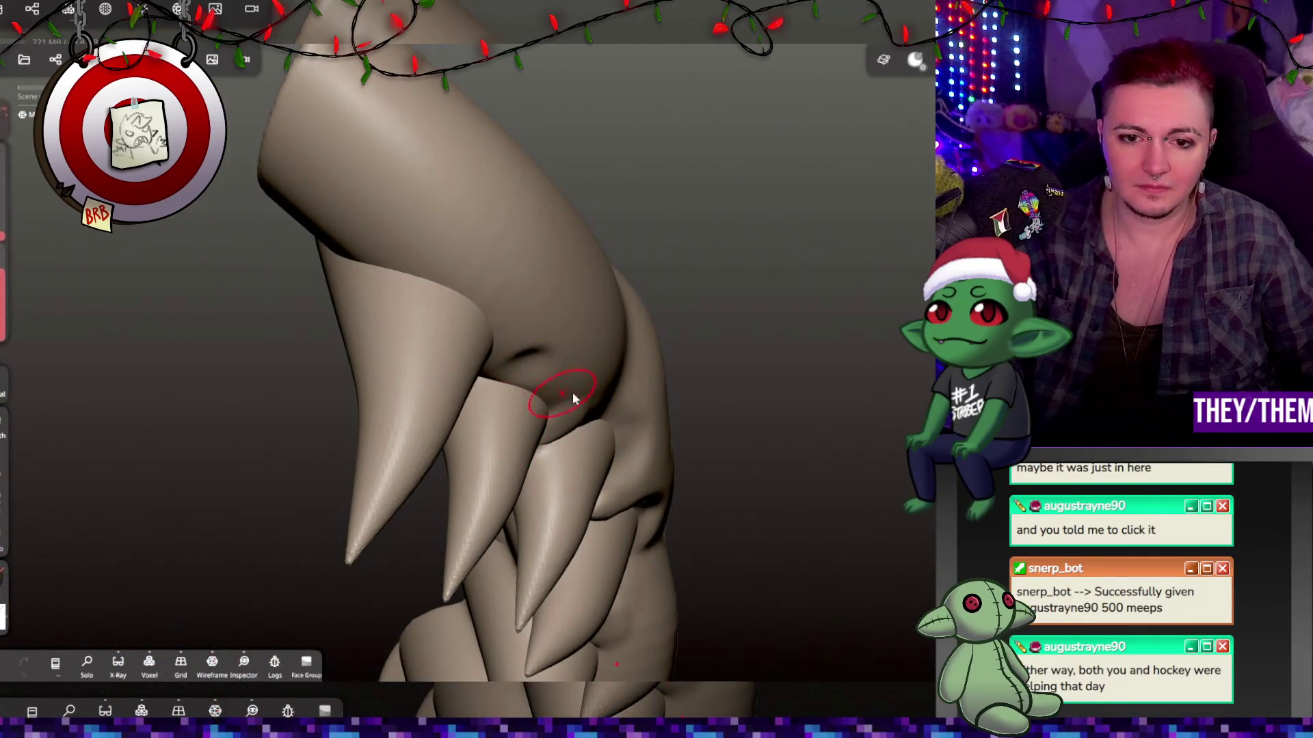
pyautogui.hotkey('ctrl', 'z')
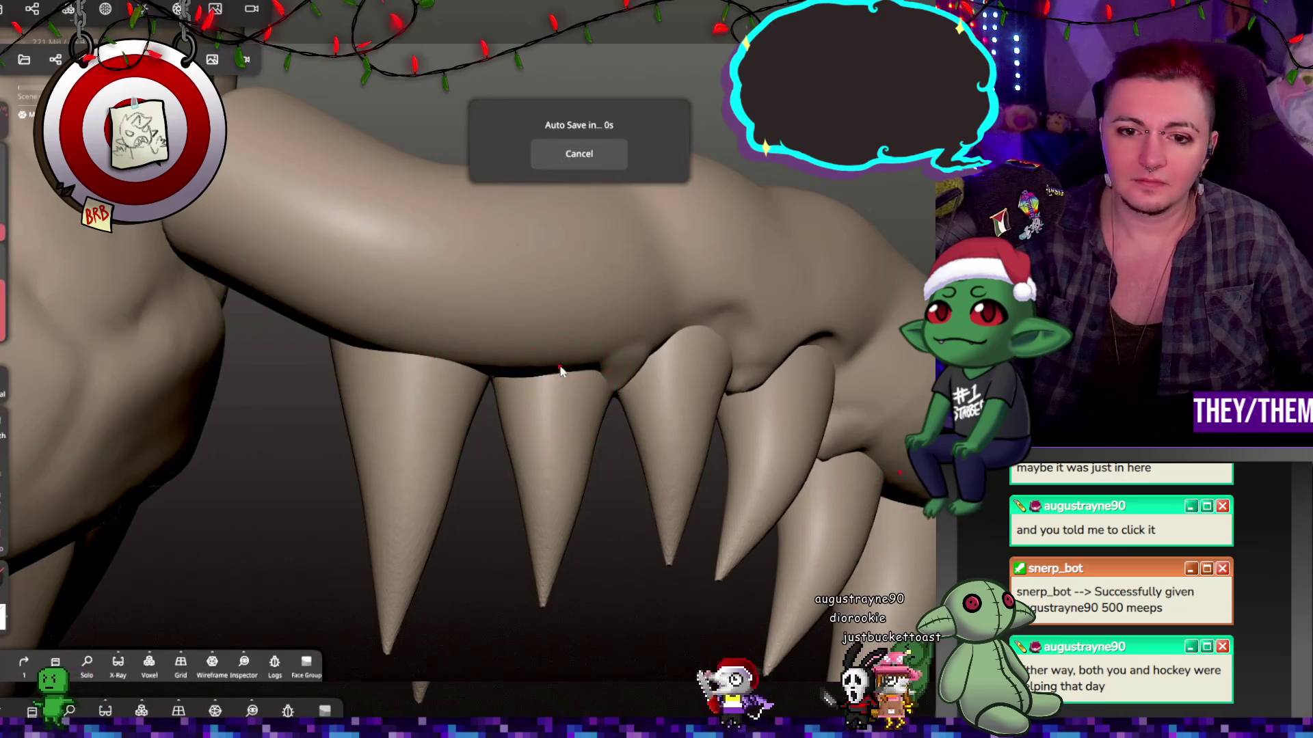
# Sculpt down the bump on the gum surface near the fang bases.
pyautogui.moveTo(576, 346); pyautogui.dragTo(727, 363, button='right')
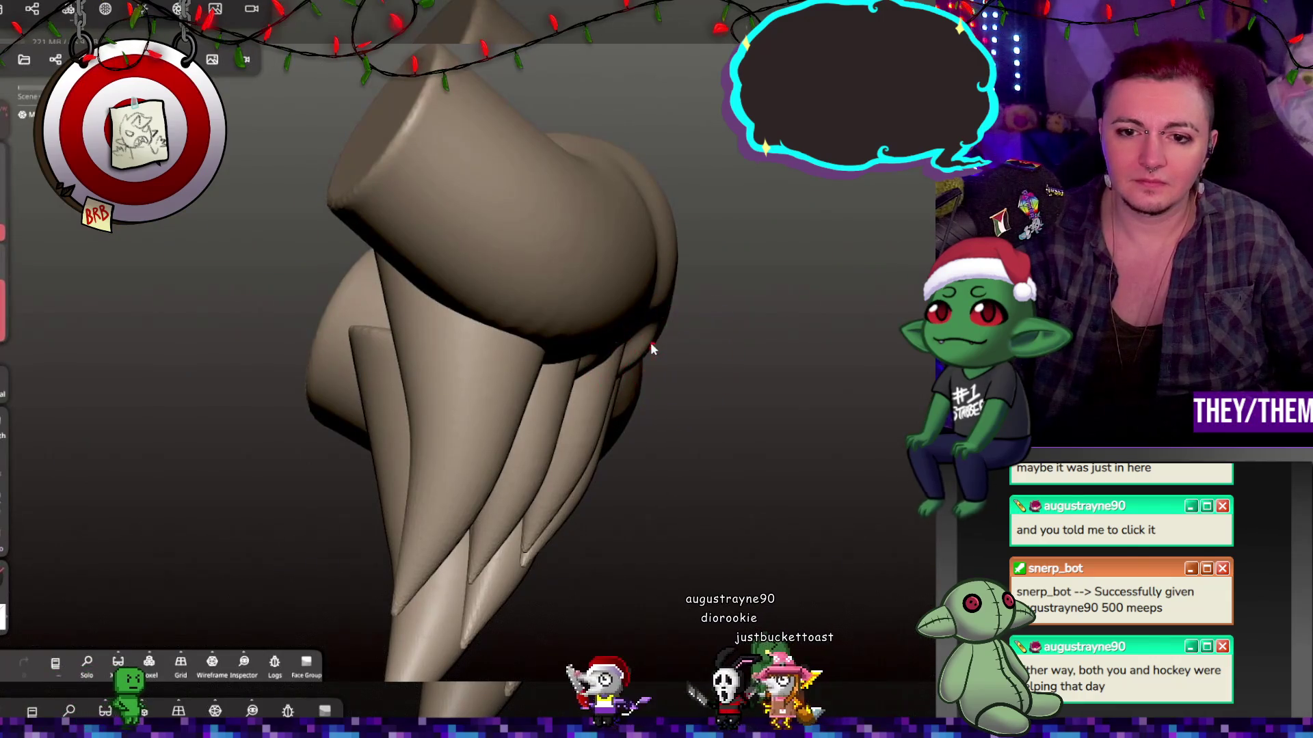
pyautogui.moveTo(659, 349); pyautogui.dragTo(519, 347, button='right')
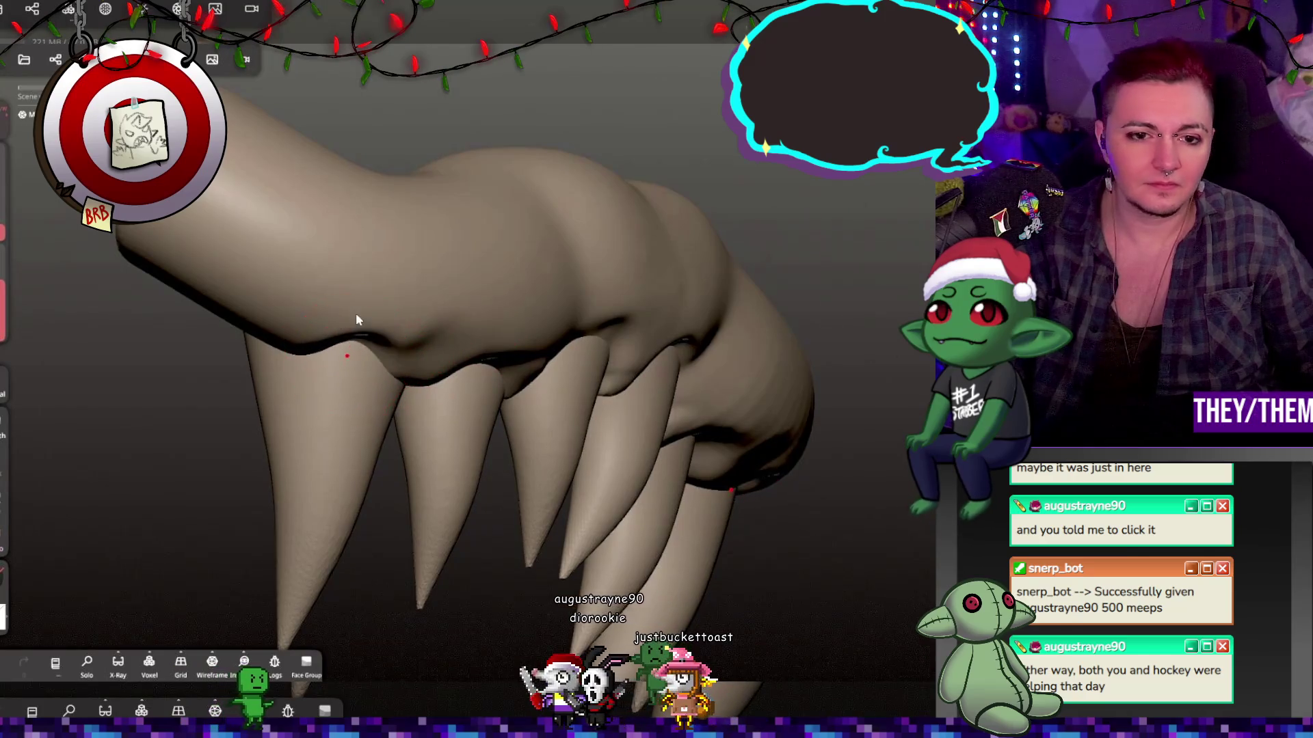
pyautogui.moveTo(264, 307)
pyautogui.mouseDown(button='right')
pyautogui.moveTo(616, 318)
pyautogui.moveTo(309, 322)
pyautogui.mouseUp(button='right')
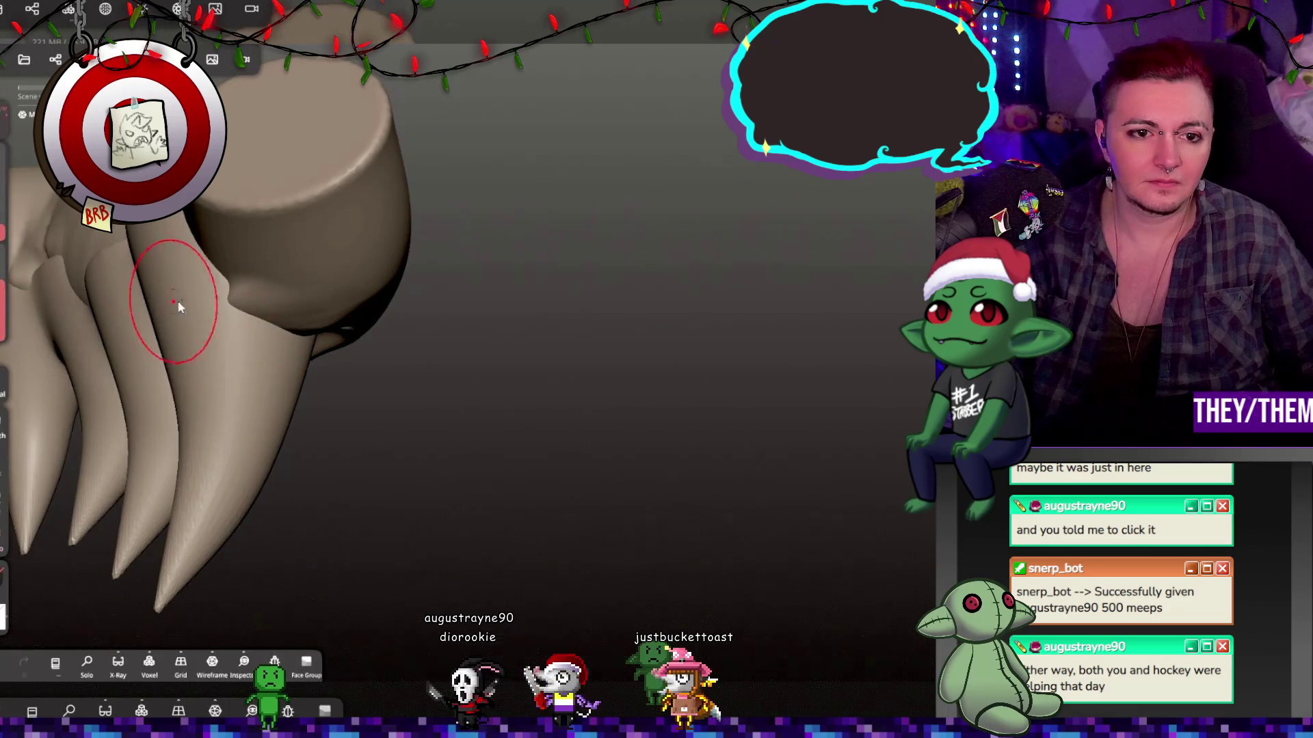
pyautogui.moveTo(202, 275)
pyautogui.mouseDown()
pyautogui.moveTo(164, 249)
pyautogui.moveTo(179, 254)
pyautogui.moveTo(171, 272)
pyautogui.moveTo(237, 253)
pyautogui.moveTo(287, 212)
pyautogui.mouseUp()
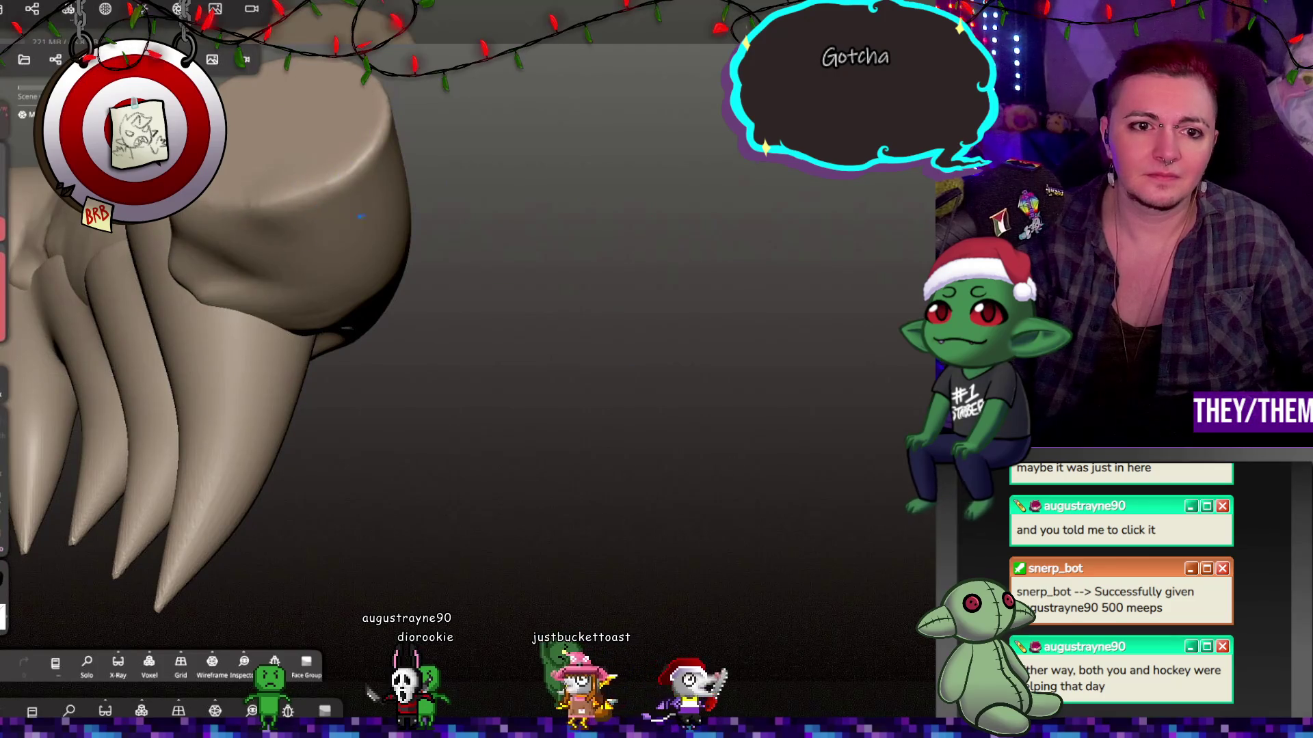
pyautogui.moveTo(530, 266); pyautogui.dragTo(606, 333)
pyautogui.moveTo(827, 400); pyautogui.dragTo(752, 370)
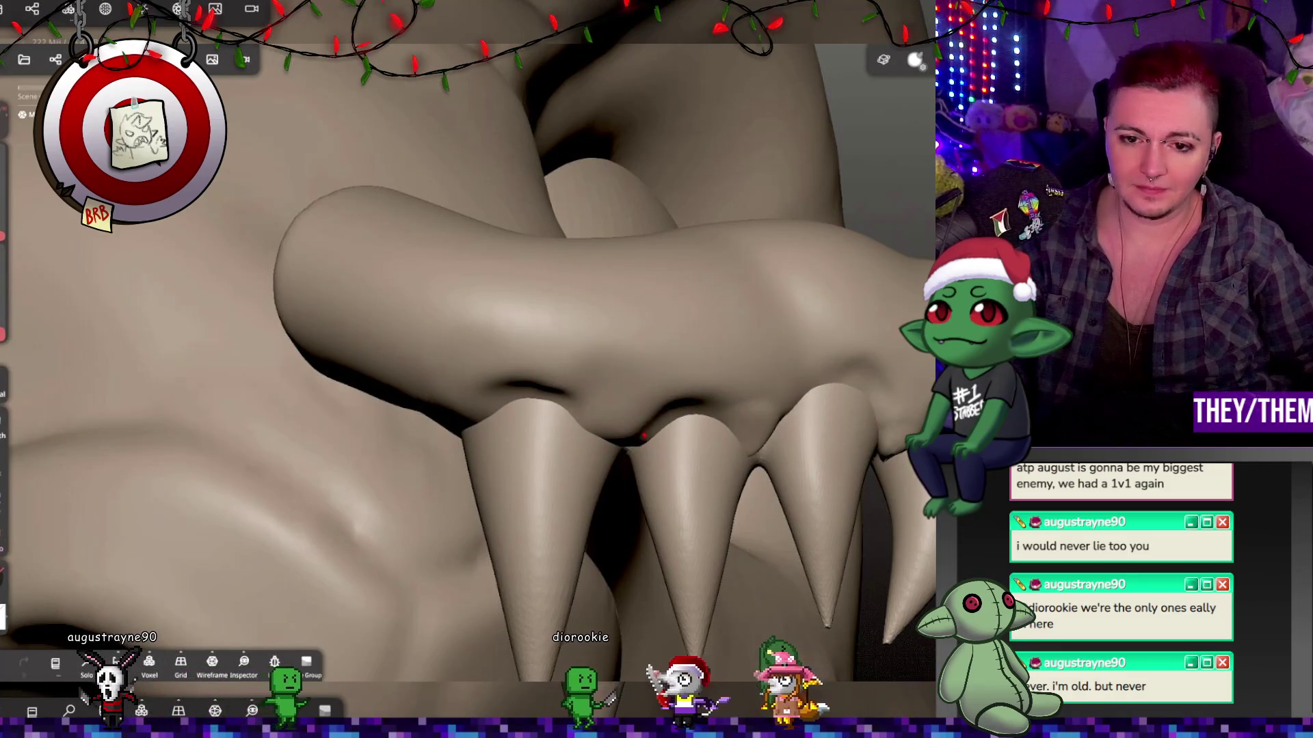
pyautogui.moveTo(633, 517)
pyautogui.mouseDown(button='right')
pyautogui.moveTo(623, 497)
pyautogui.moveTo(661, 474)
pyautogui.moveTo(577, 423)
pyautogui.mouseUp(button='right')
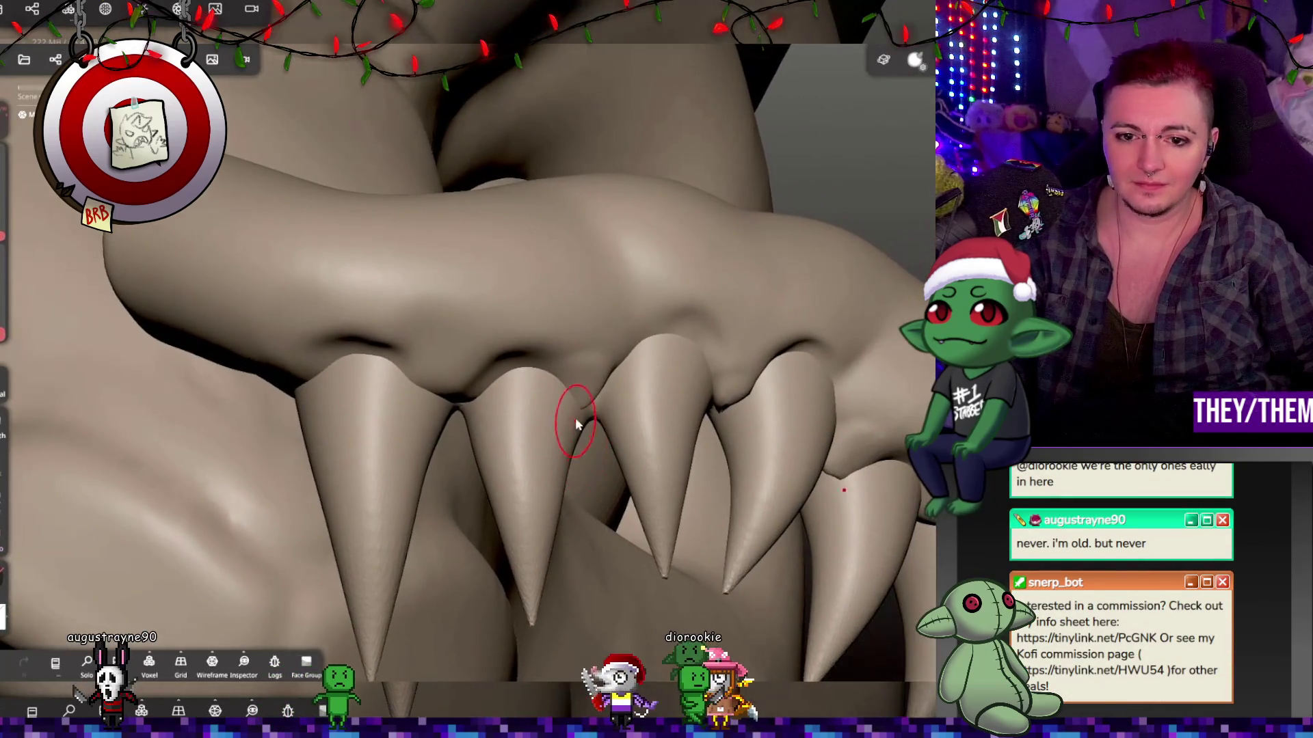
pyautogui.moveTo(636, 465)
pyautogui.mouseDown(button='right')
pyautogui.moveTo(668, 474)
pyautogui.moveTo(694, 419)
pyautogui.mouseUp(button='right')
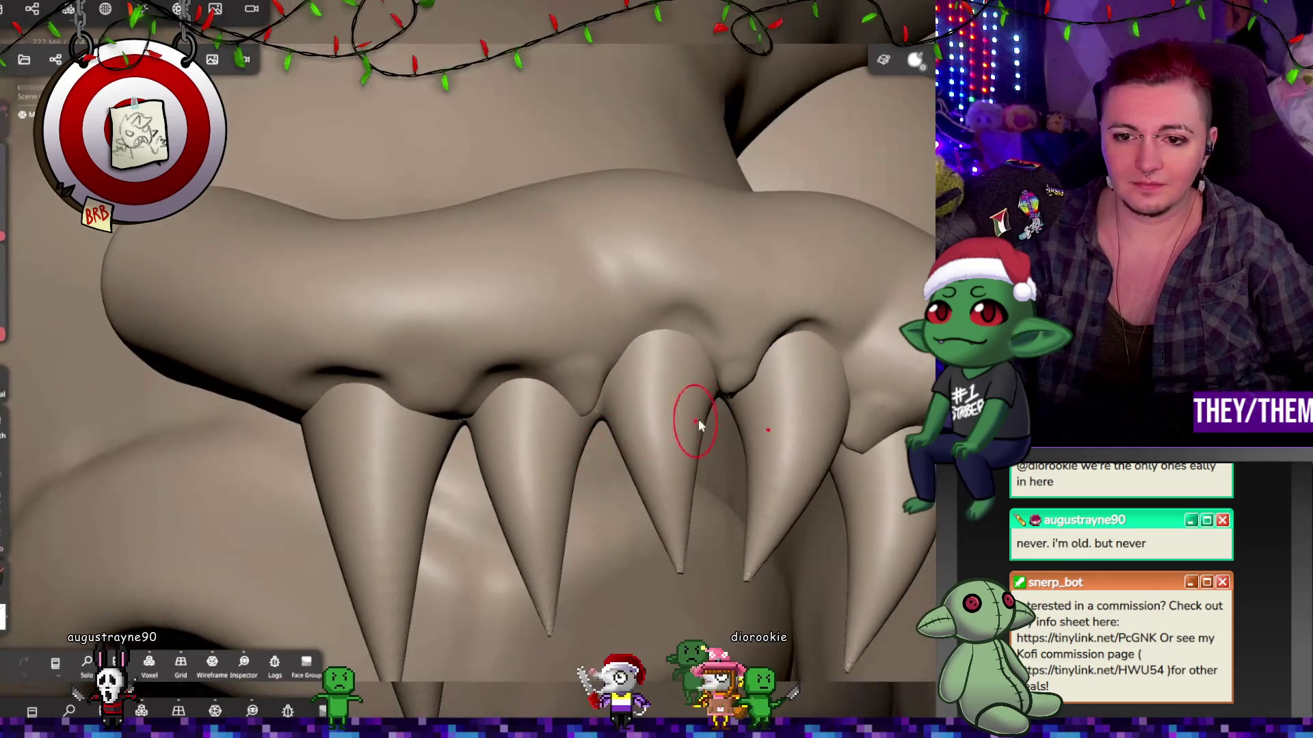
pyautogui.moveTo(848, 437)
pyautogui.mouseDown(button='right')
pyautogui.moveTo(786, 474)
pyautogui.moveTo(862, 465)
pyautogui.mouseUp(button='right')
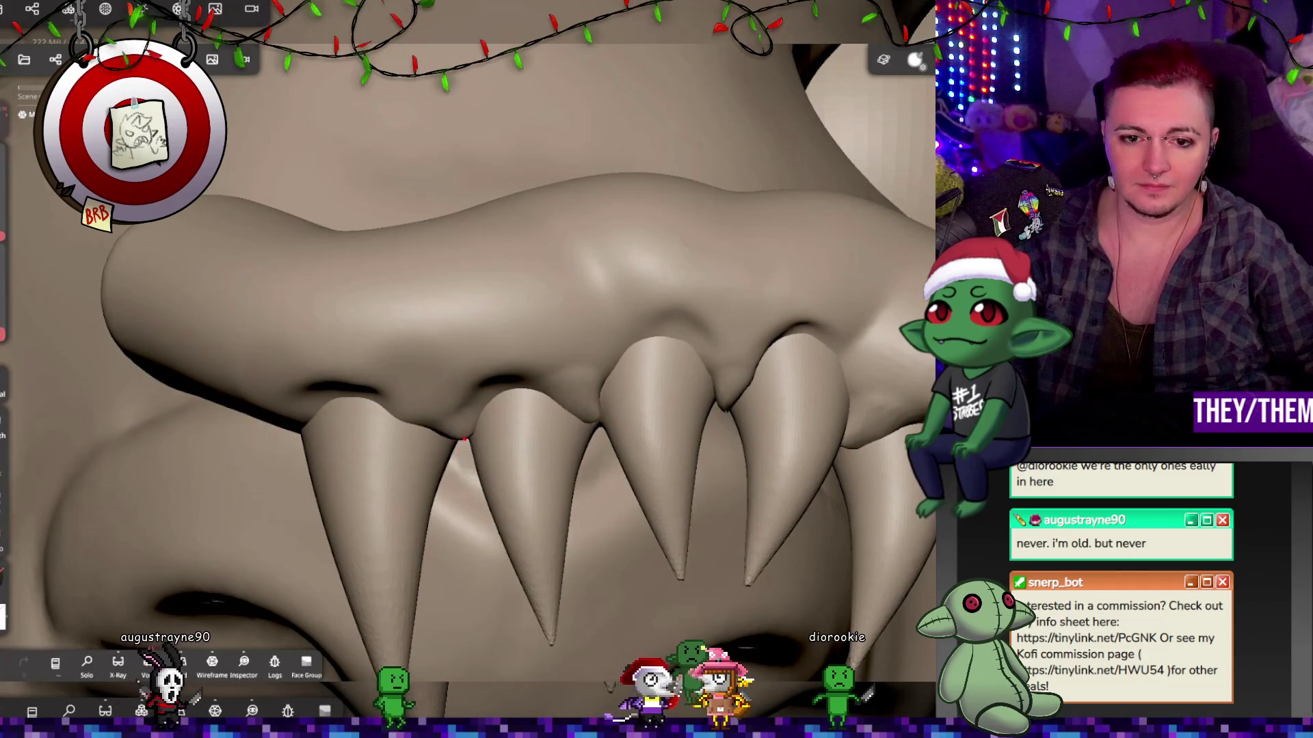
pyautogui.moveTo(503, 542)
pyautogui.mouseDown(button='right')
pyautogui.moveTo(809, 440)
pyautogui.moveTo(508, 545)
pyautogui.moveTo(738, 445)
pyautogui.mouseUp(button='right')
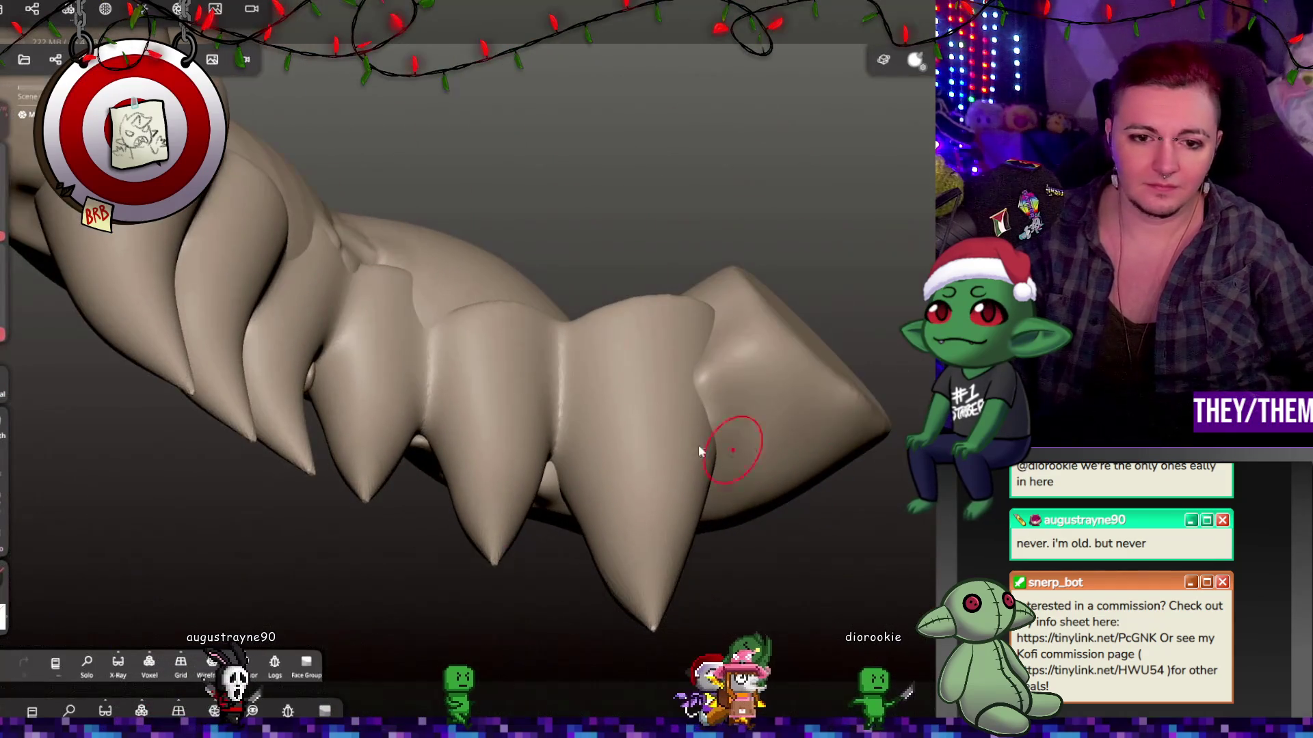
pyautogui.moveTo(445, 412)
pyautogui.mouseDown(button='right')
pyautogui.moveTo(424, 554)
pyautogui.moveTo(416, 469)
pyautogui.moveTo(683, 401)
pyautogui.moveTo(760, 303)
pyautogui.moveTo(670, 260)
pyautogui.mouseUp(button='right')
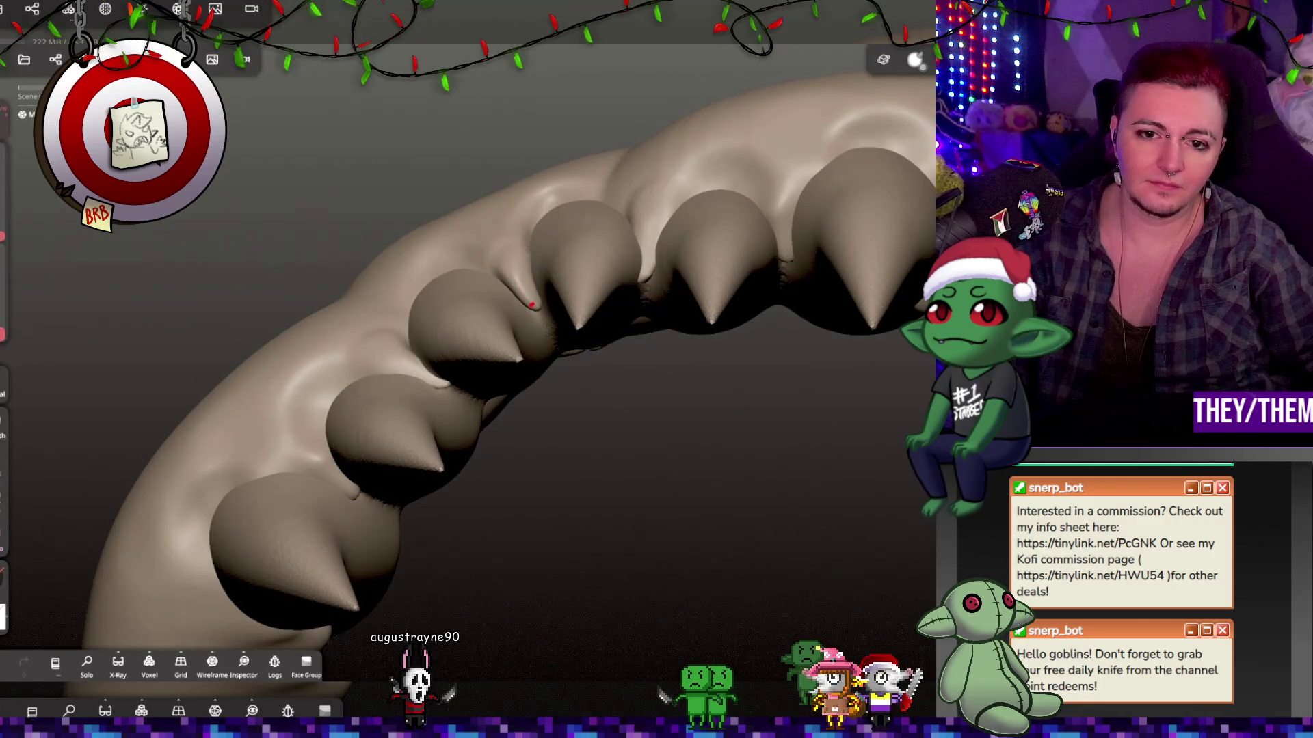
pyautogui.moveTo(522, 424)
pyautogui.mouseDown(button='right')
pyautogui.moveTo(410, 211)
pyautogui.moveTo(614, 383)
pyautogui.moveTo(654, 397)
pyautogui.moveTo(534, 499)
pyautogui.moveTo(504, 422)
pyautogui.mouseUp(button='right')
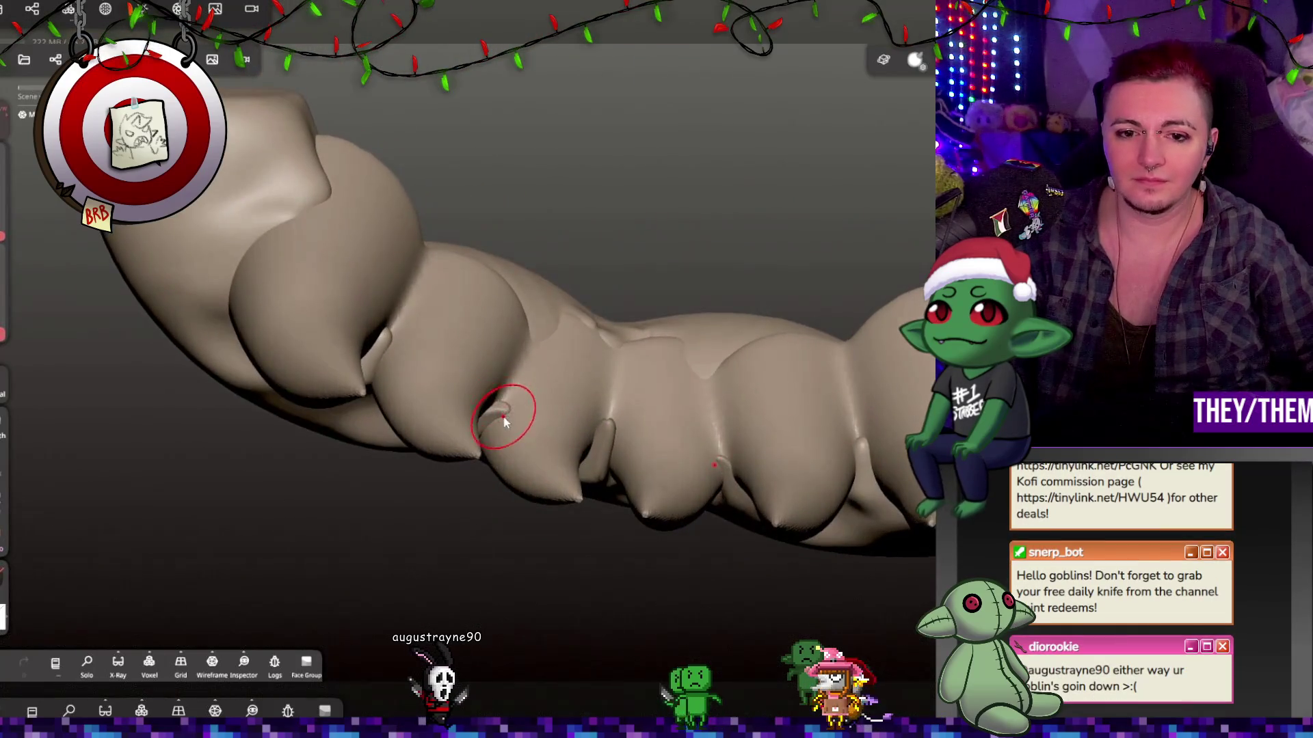
pyautogui.moveTo(552, 233)
pyautogui.mouseDown(button='right')
pyautogui.moveTo(704, 282)
pyautogui.moveTo(547, 344)
pyautogui.moveTo(543, 289)
pyautogui.moveTo(608, 306)
pyautogui.moveTo(556, 347)
pyautogui.moveTo(499, 300)
pyautogui.moveTo(579, 298)
pyautogui.moveTo(549, 324)
pyautogui.moveTo(561, 369)
pyautogui.moveTo(533, 410)
pyautogui.moveTo(518, 375)
pyautogui.mouseUp(button='right')
pyautogui.scroll(-3, 543, 289)
pyautogui.scroll(-2, 550, 323)
pyautogui.scroll(2, 554, 319)
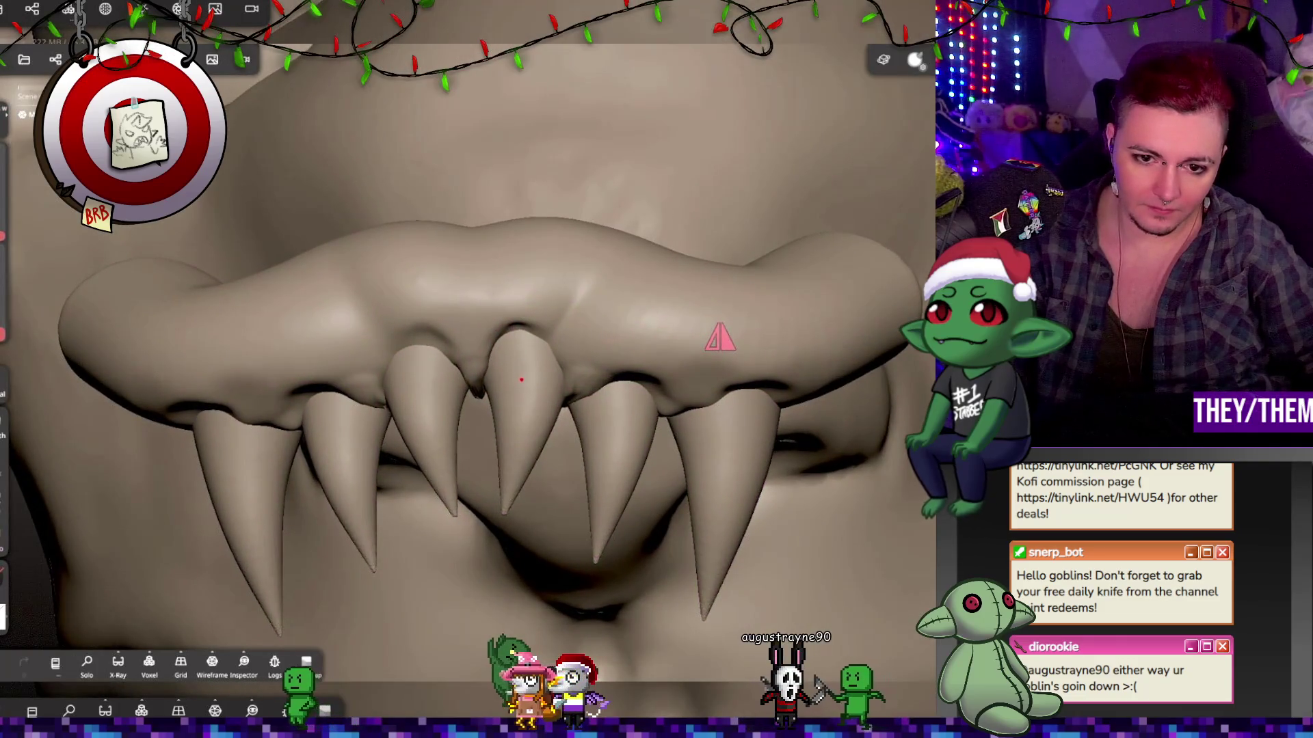
# Undo the last Flatten stroke on the jaw.
pyautogui.moveTo(533, 513); pyautogui.dragTo(663, 578, button='right')
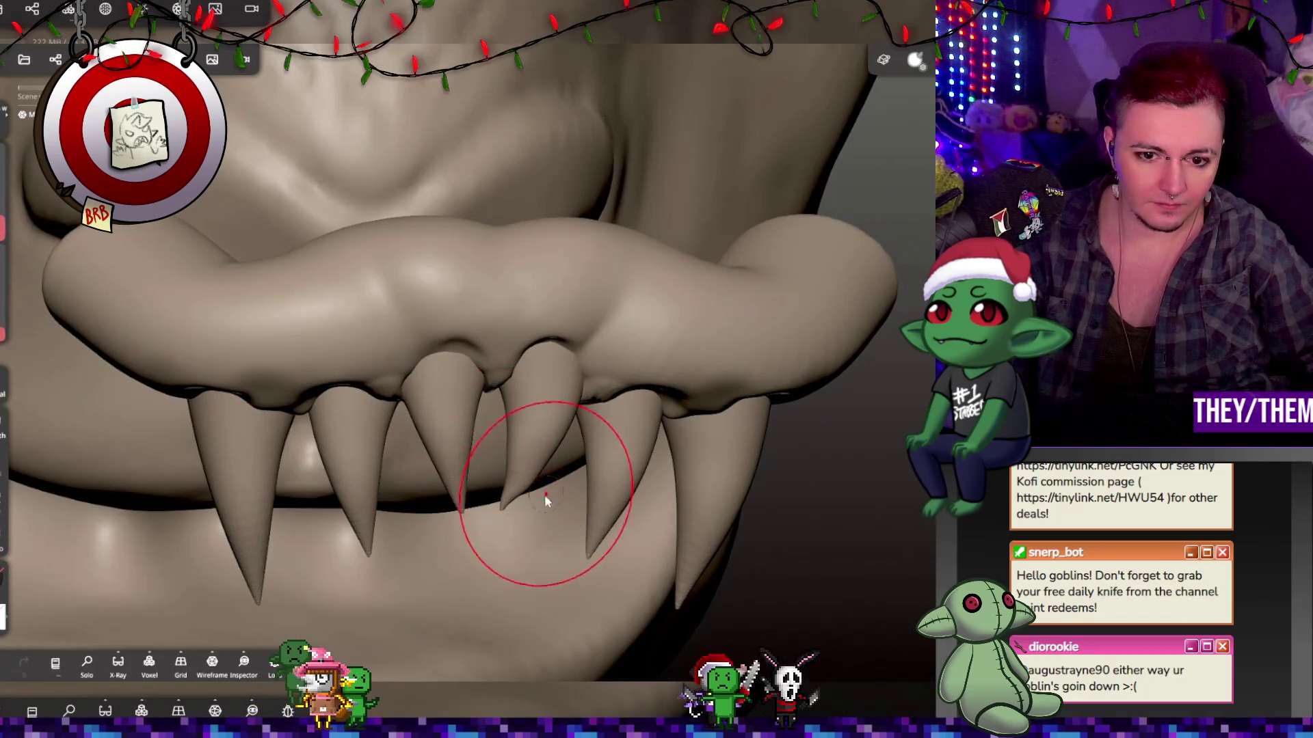
pyautogui.moveTo(727, 556)
pyautogui.mouseDown(button='middle')
pyautogui.moveTo(651, 581)
pyautogui.moveTo(642, 568)
pyautogui.moveTo(782, 551)
pyautogui.mouseUp(button='middle')
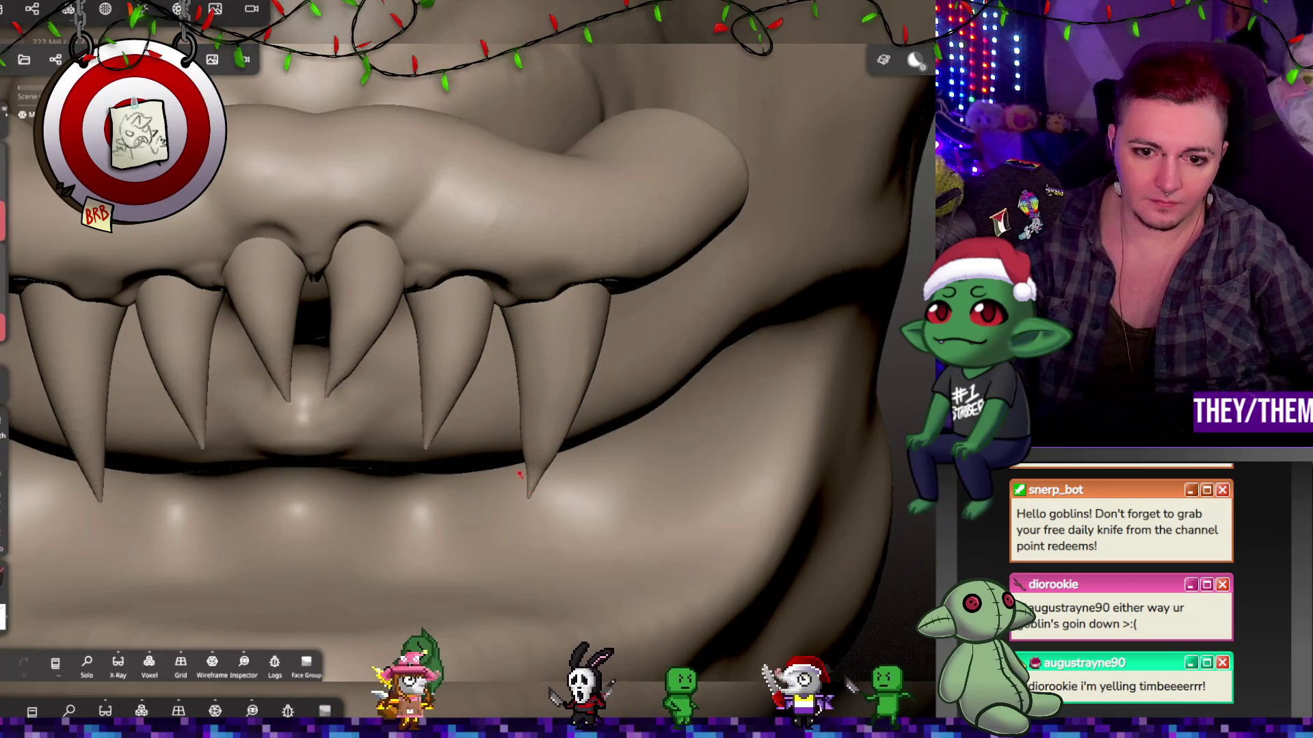
pyautogui.moveTo(694, 449)
pyautogui.mouseDown(button='right')
pyautogui.moveTo(600, 433)
pyautogui.moveTo(721, 439)
pyautogui.moveTo(680, 430)
pyautogui.moveTo(752, 409)
pyautogui.moveTo(797, 416)
pyautogui.moveTo(688, 454)
pyautogui.moveTo(624, 325)
pyautogui.mouseUp(button='right')
pyautogui.hotkey('ctrl', 'z')
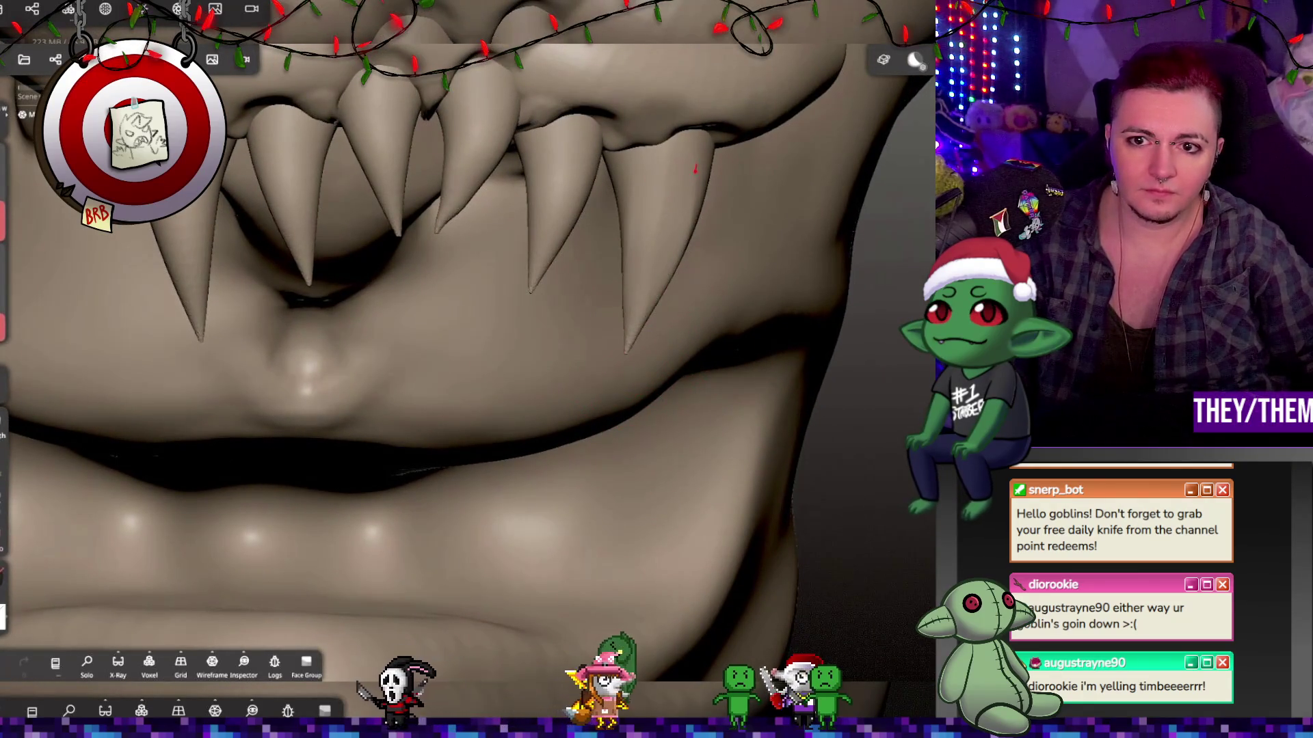
# Zoom in and bulge the upper gum around the bases of the fangs.
pyautogui.moveTo(670, 216)
pyautogui.mouseDown(button='right')
pyautogui.moveTo(696, 243)
pyautogui.moveTo(646, 284)
pyautogui.moveTo(677, 194)
pyautogui.mouseUp(button='right')
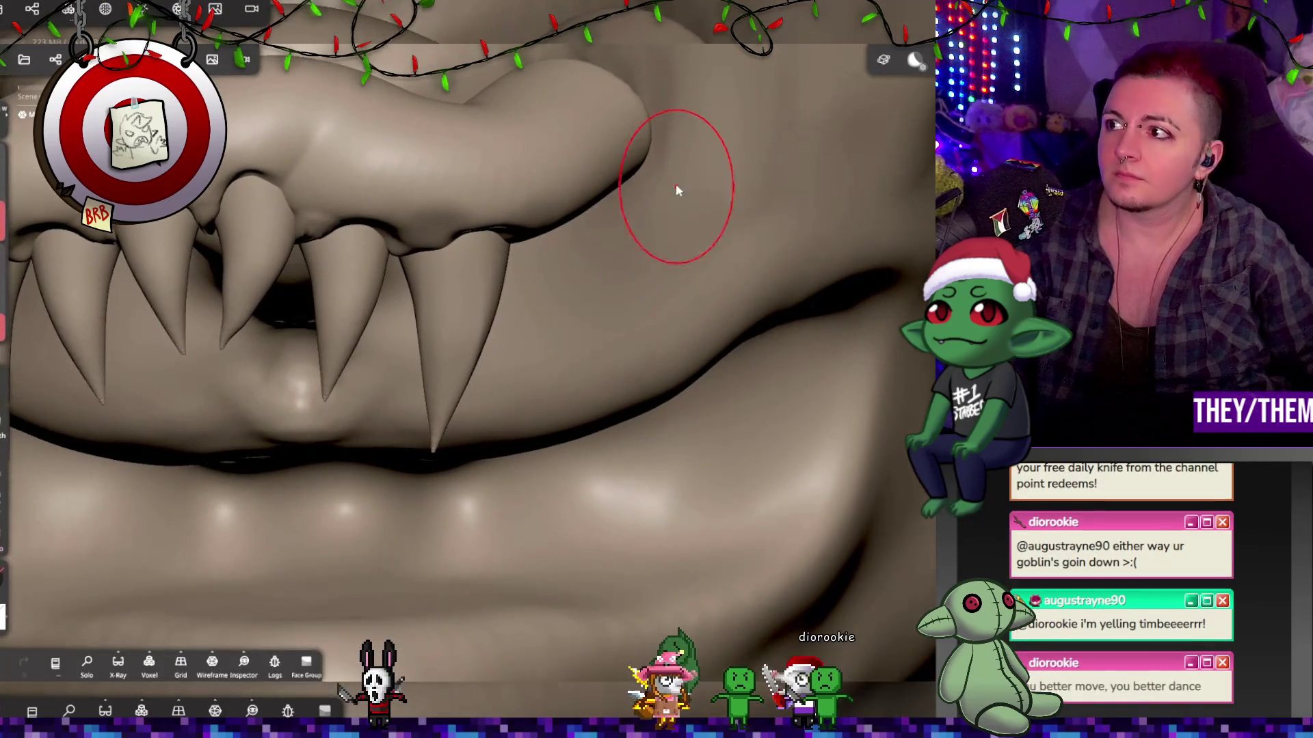
pyautogui.moveTo(768, 256); pyautogui.dragTo(785, 219, button='right')
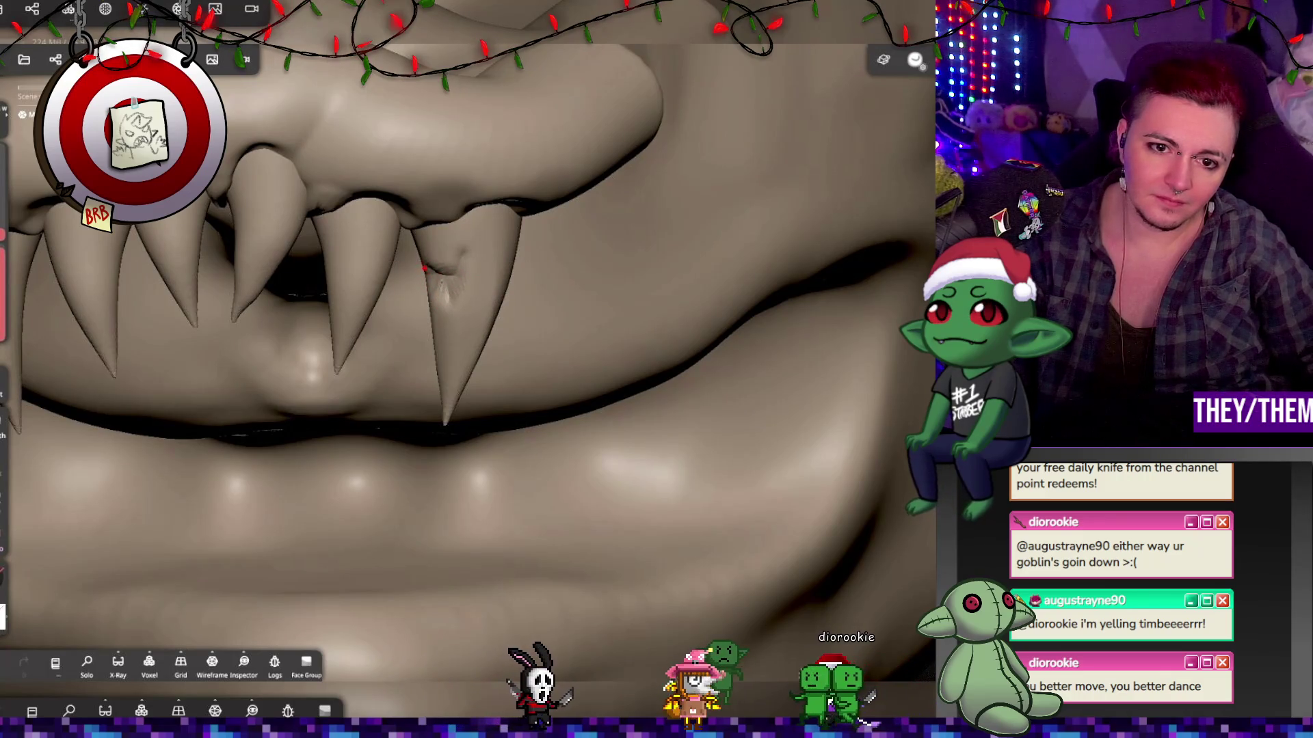
pyautogui.moveTo(431, 272); pyautogui.dragTo(458, 229, button='right')
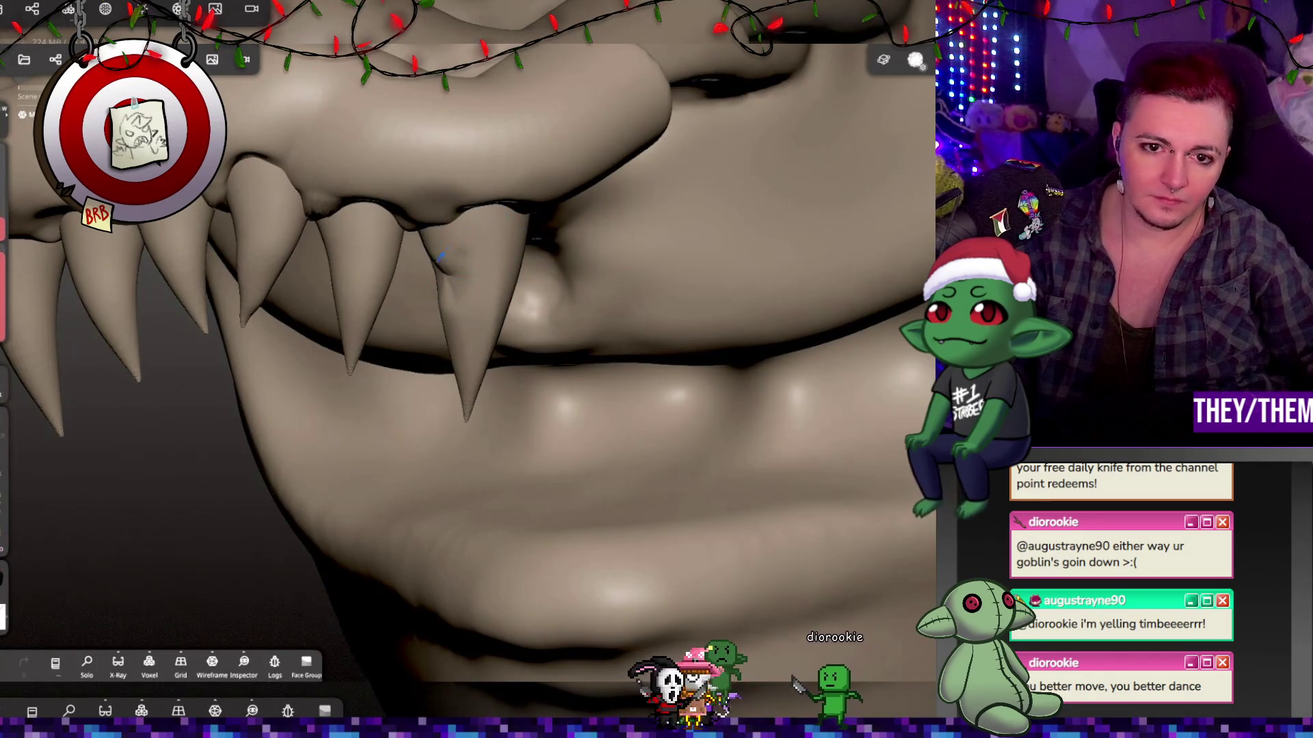
pyautogui.moveTo(443, 295); pyautogui.dragTo(476, 322, button='right')
pyautogui.scroll(8, 477, 323)
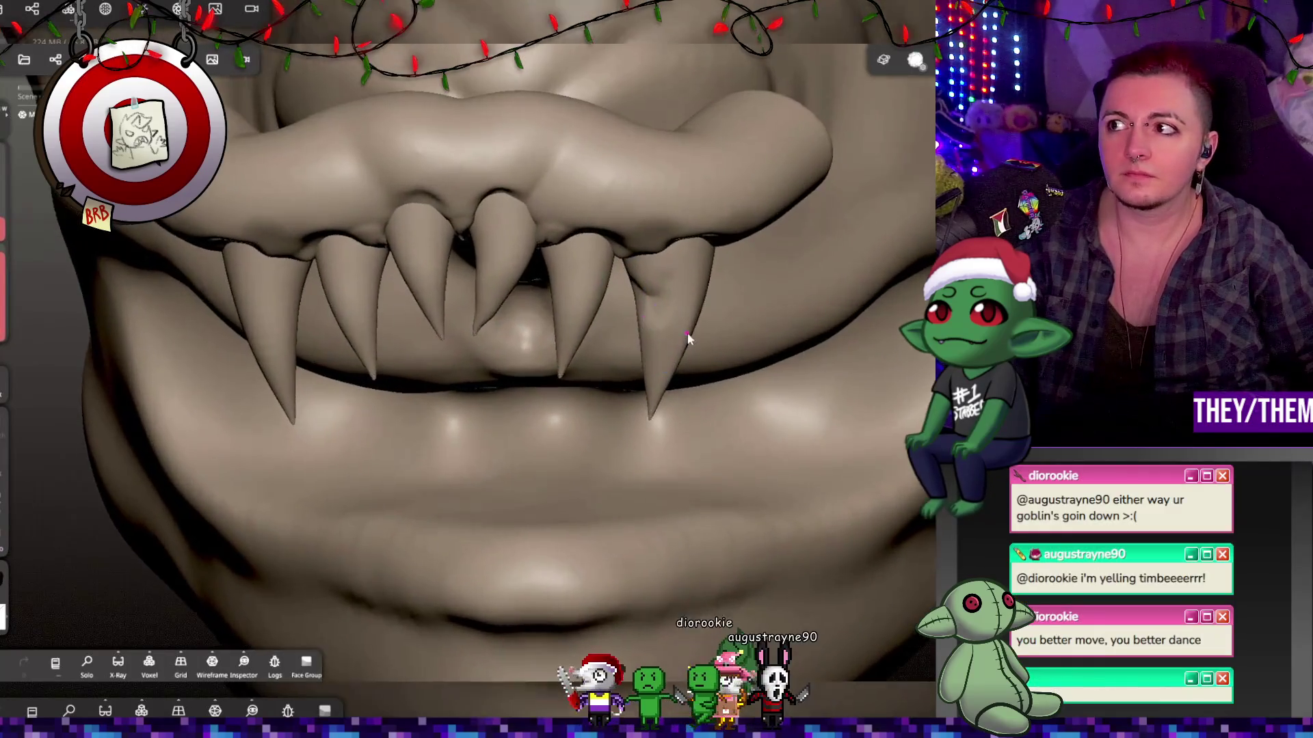
pyautogui.scroll(2, 702, 334)
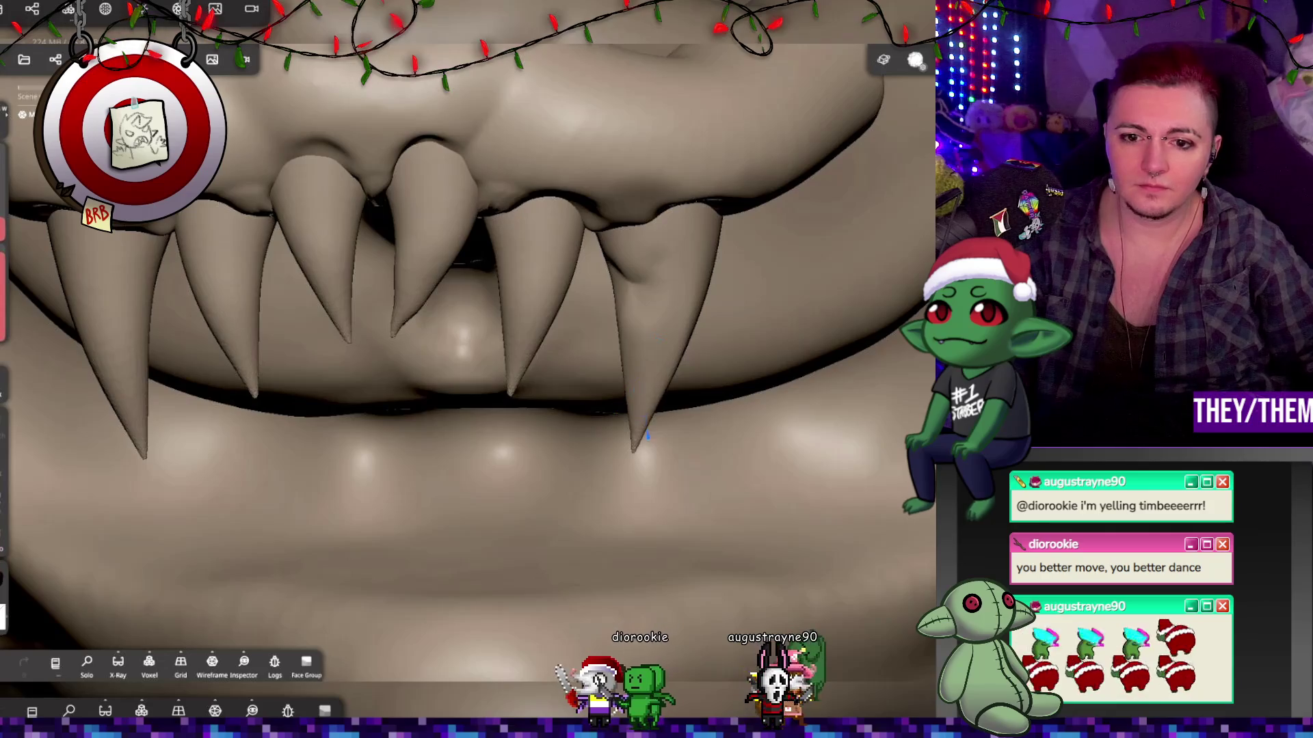
pyautogui.moveTo(627, 431); pyautogui.dragTo(422, 316, button='right')
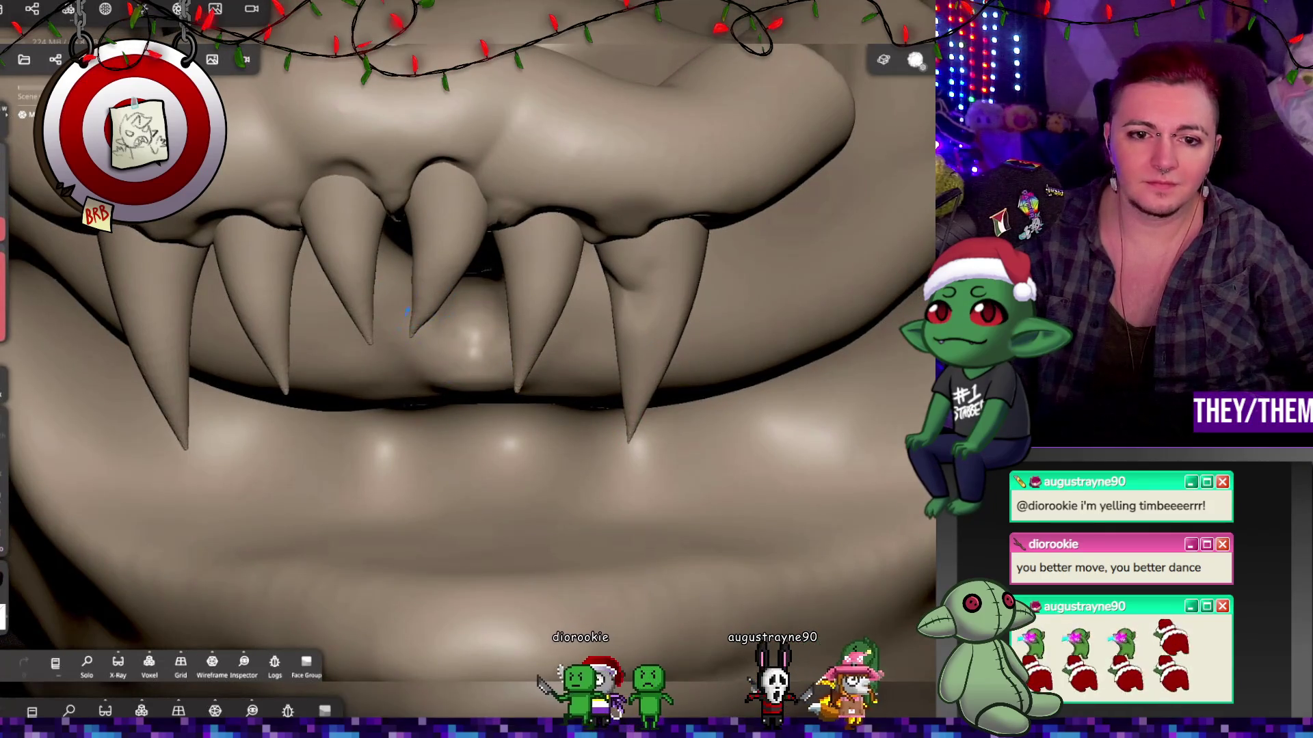
pyautogui.click(550, 140)
pyautogui.scroll(-5, 576, 248)
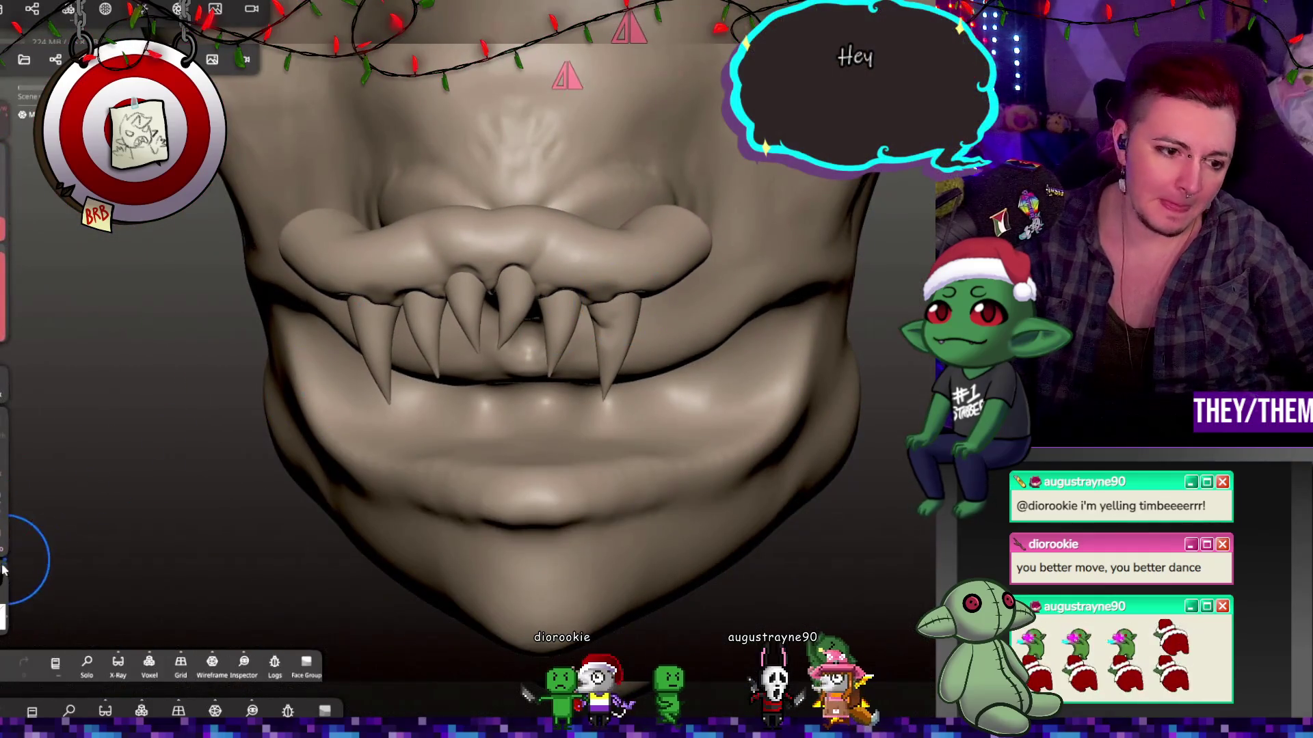
# Paint the whole gum piece a glossy maroon with roughness 0.07.
pyautogui.click(2, 580)
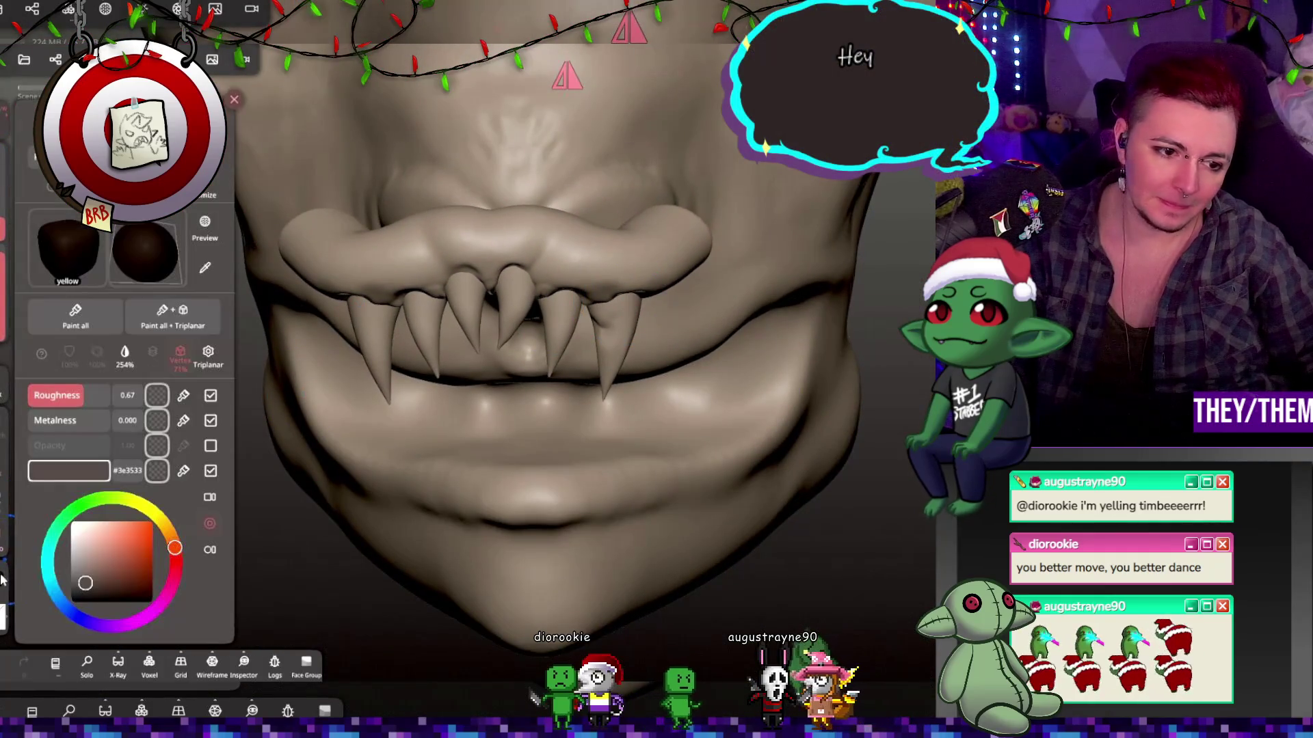
pyautogui.moveTo(171, 575); pyautogui.dragTo(163, 600)
pyautogui.moveTo(88, 581); pyautogui.dragTo(102, 573)
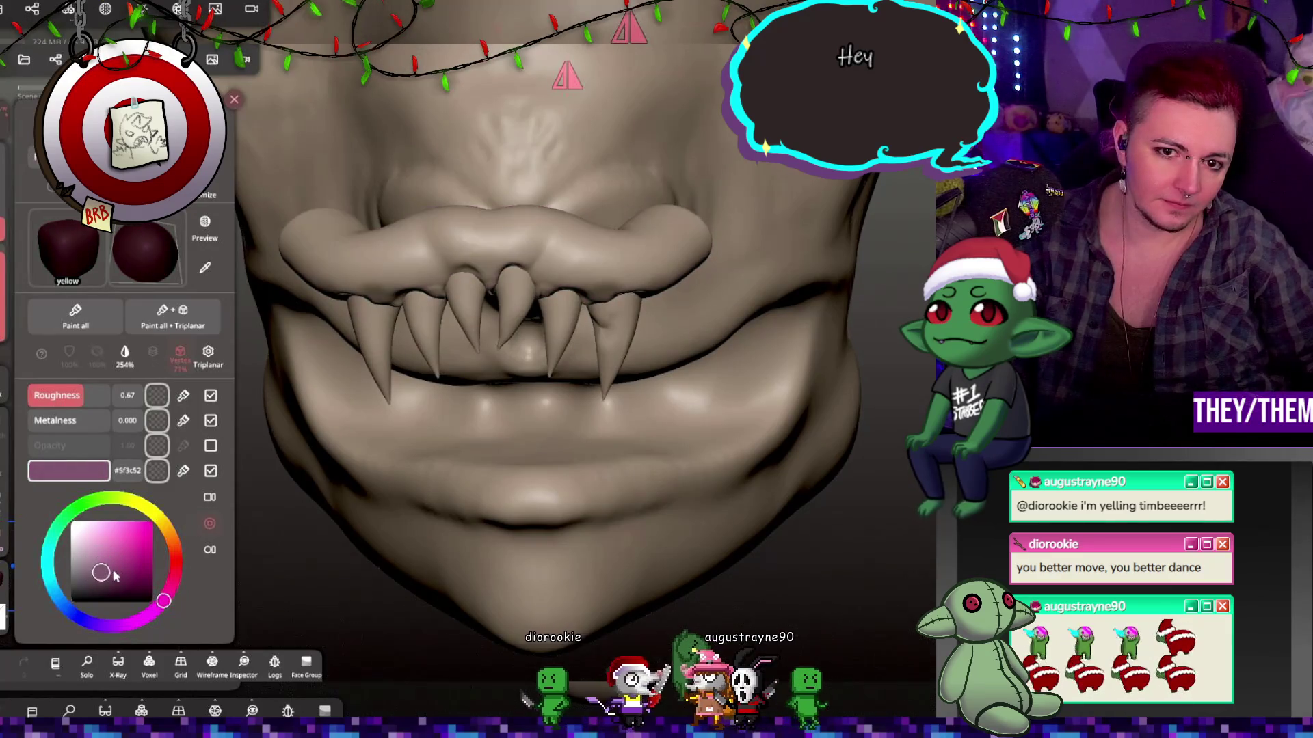
pyautogui.moveTo(82, 396); pyautogui.dragTo(36, 403)
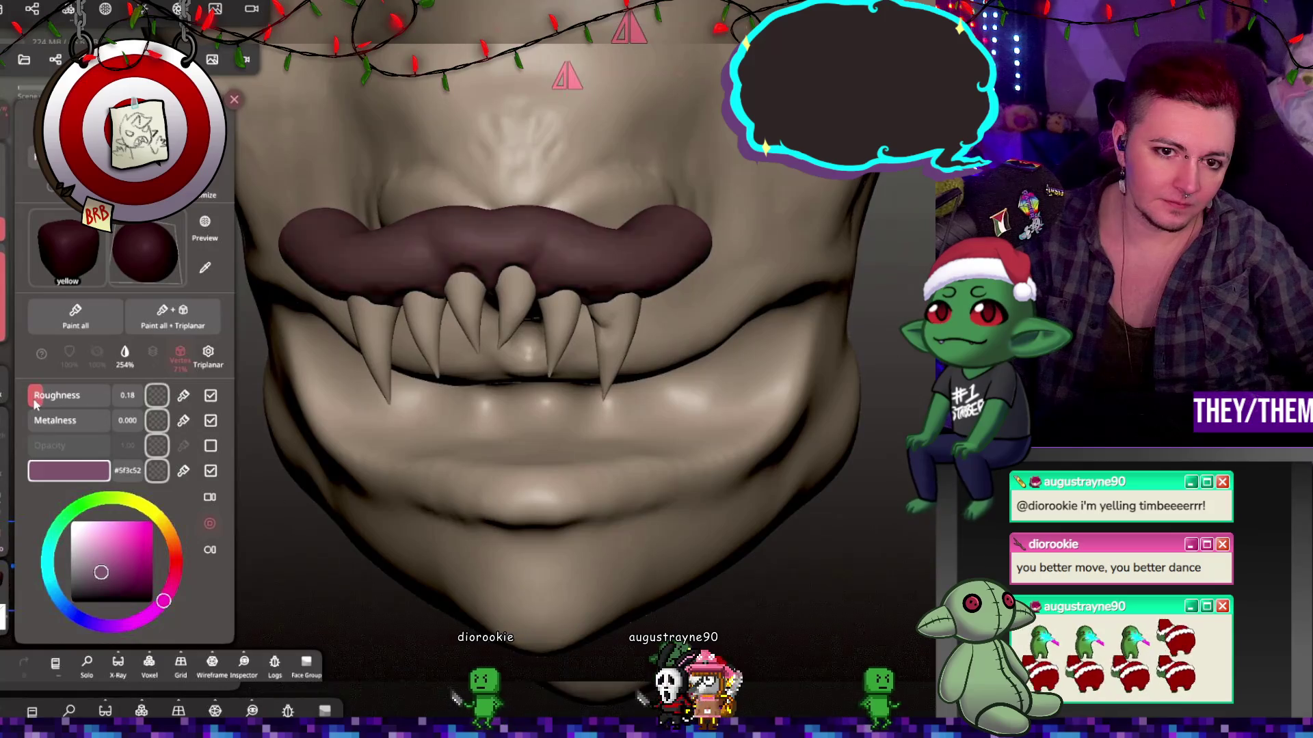
pyautogui.click(75, 316)
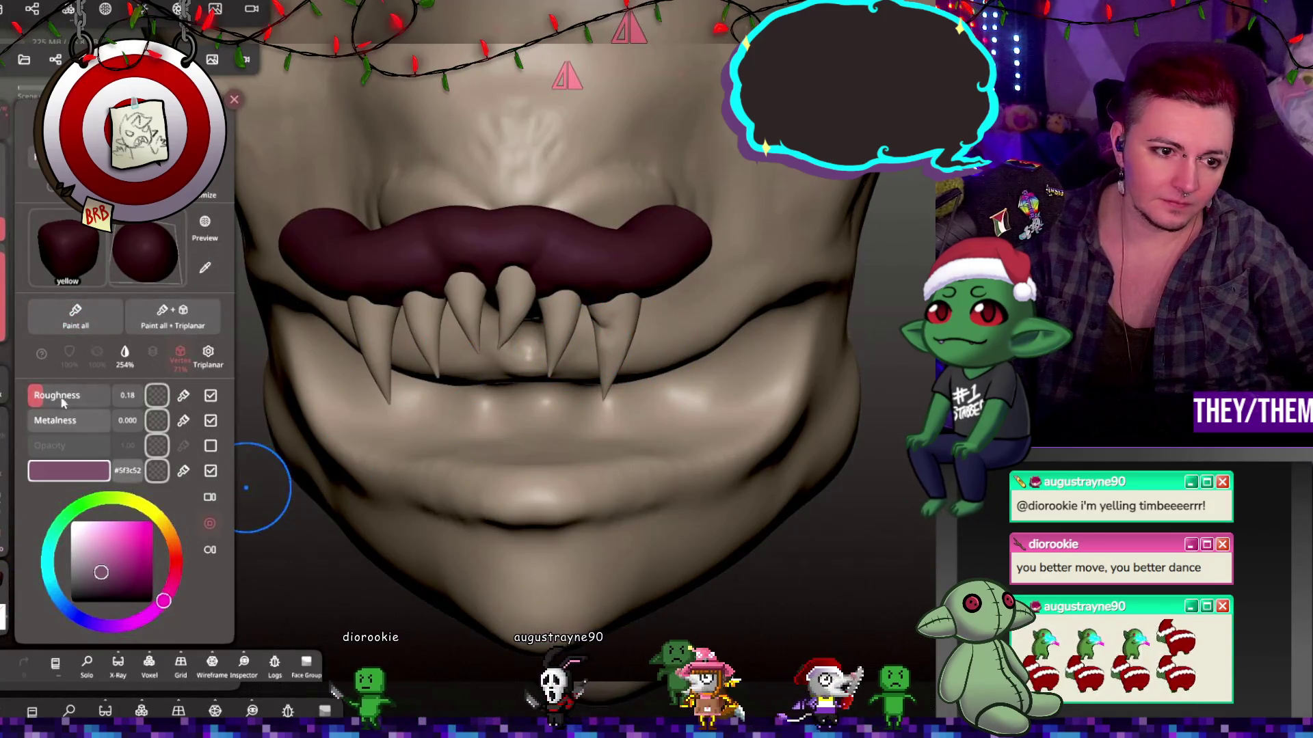
pyautogui.moveTo(36, 403); pyautogui.dragTo(32, 403)
pyautogui.click(75, 317)
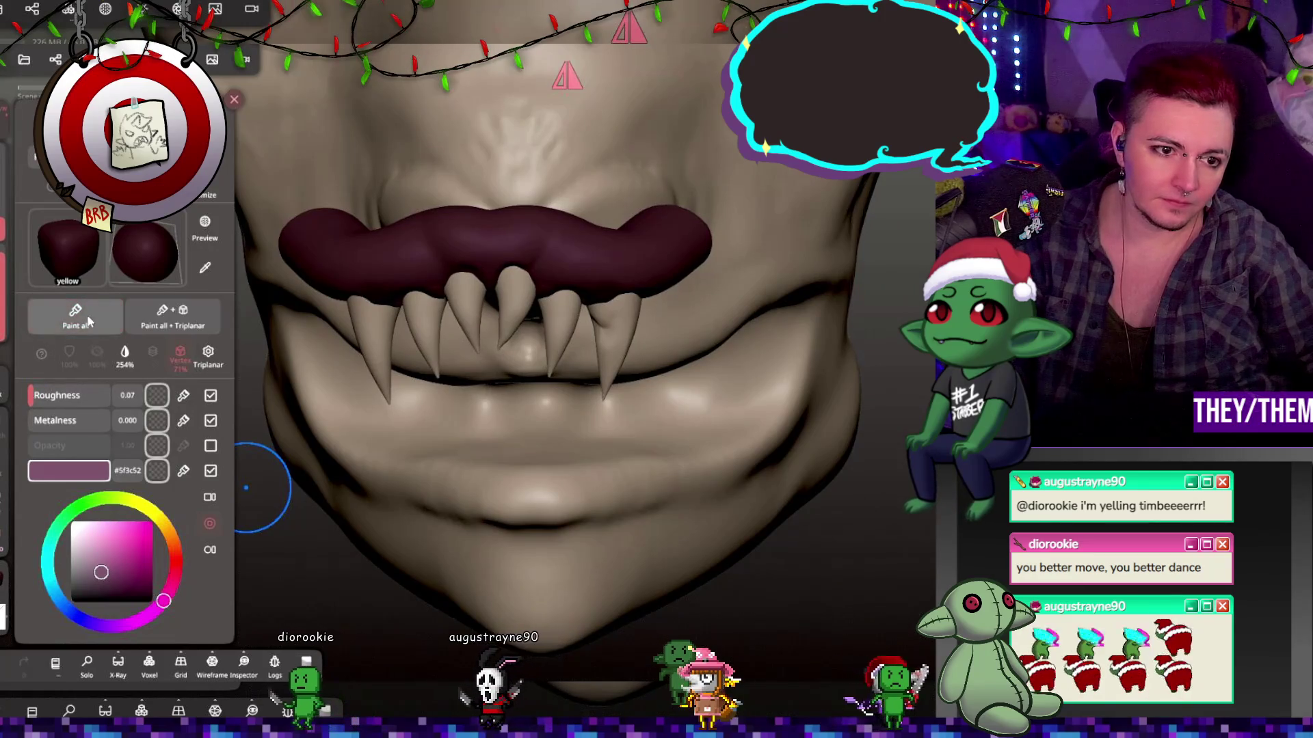
# Paint the whole fang piece pale bone tan (#cbc4a8) with roughness 0.
pyautogui.click(528, 280)
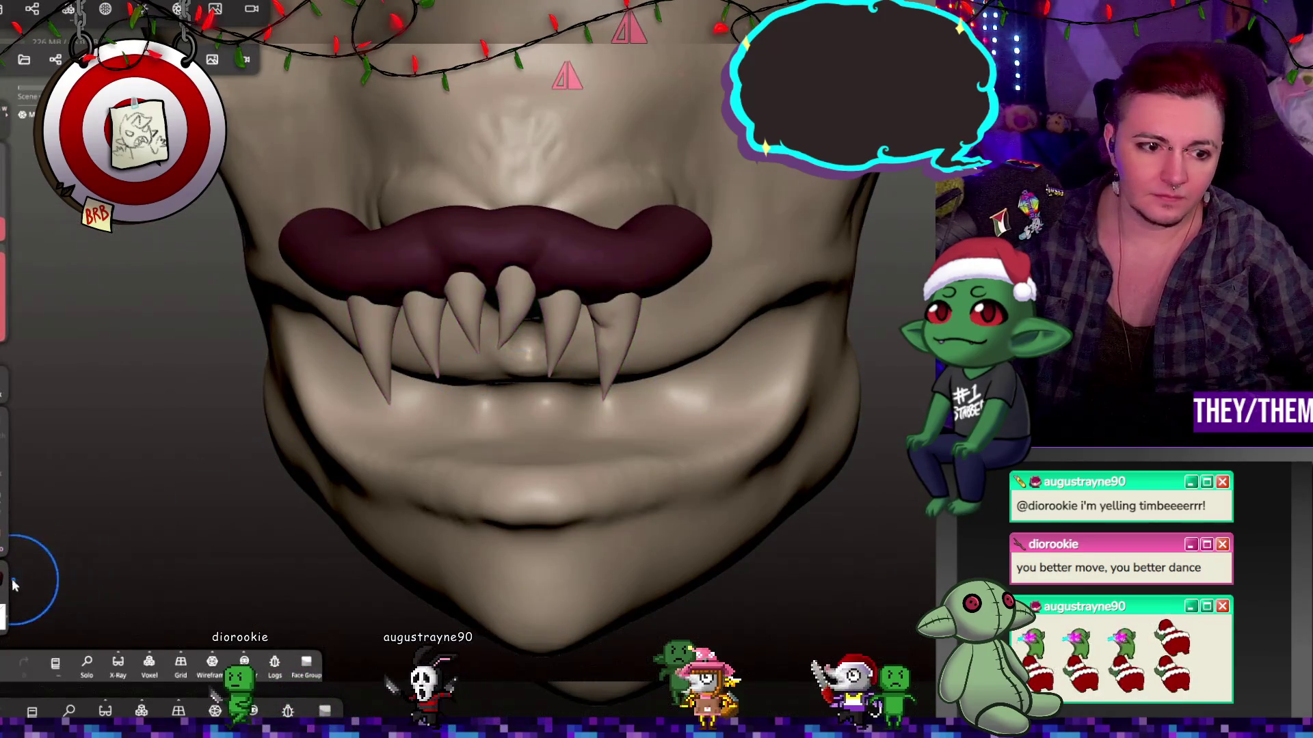
pyautogui.click(71, 566)
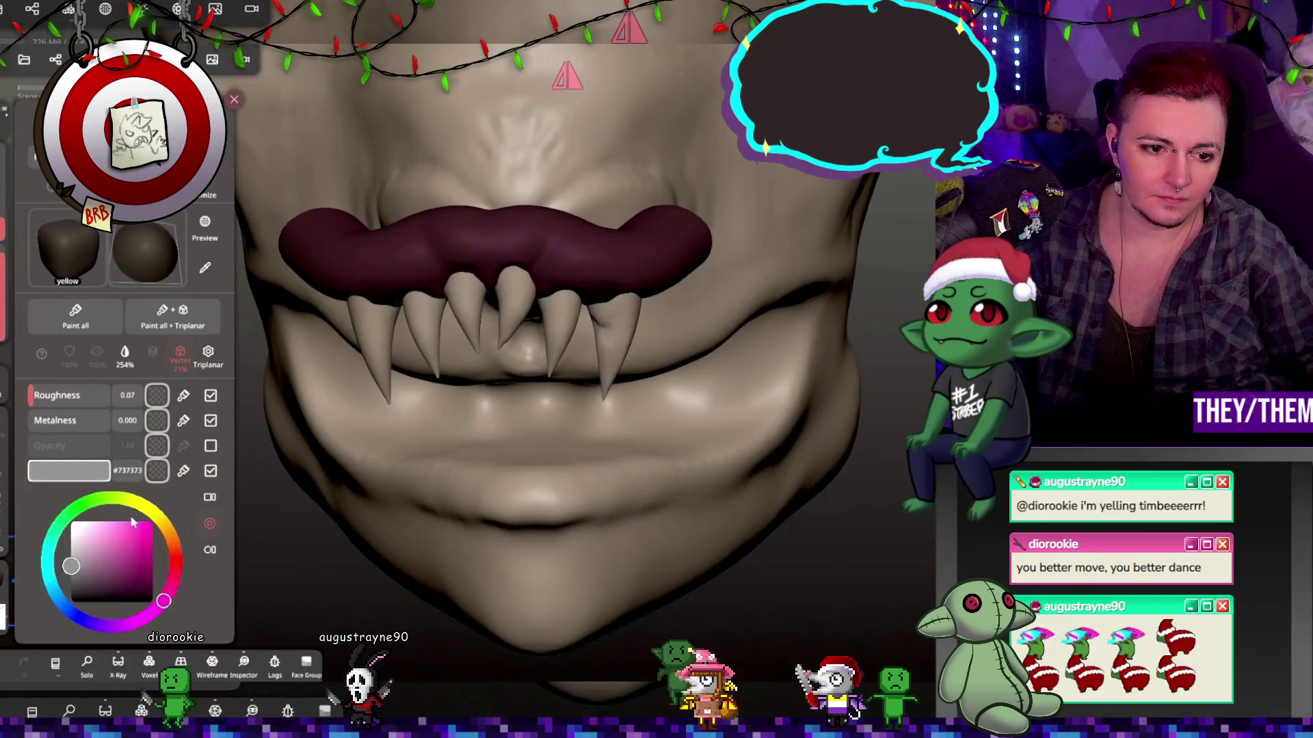
pyautogui.click(157, 515)
pyautogui.click(83, 536)
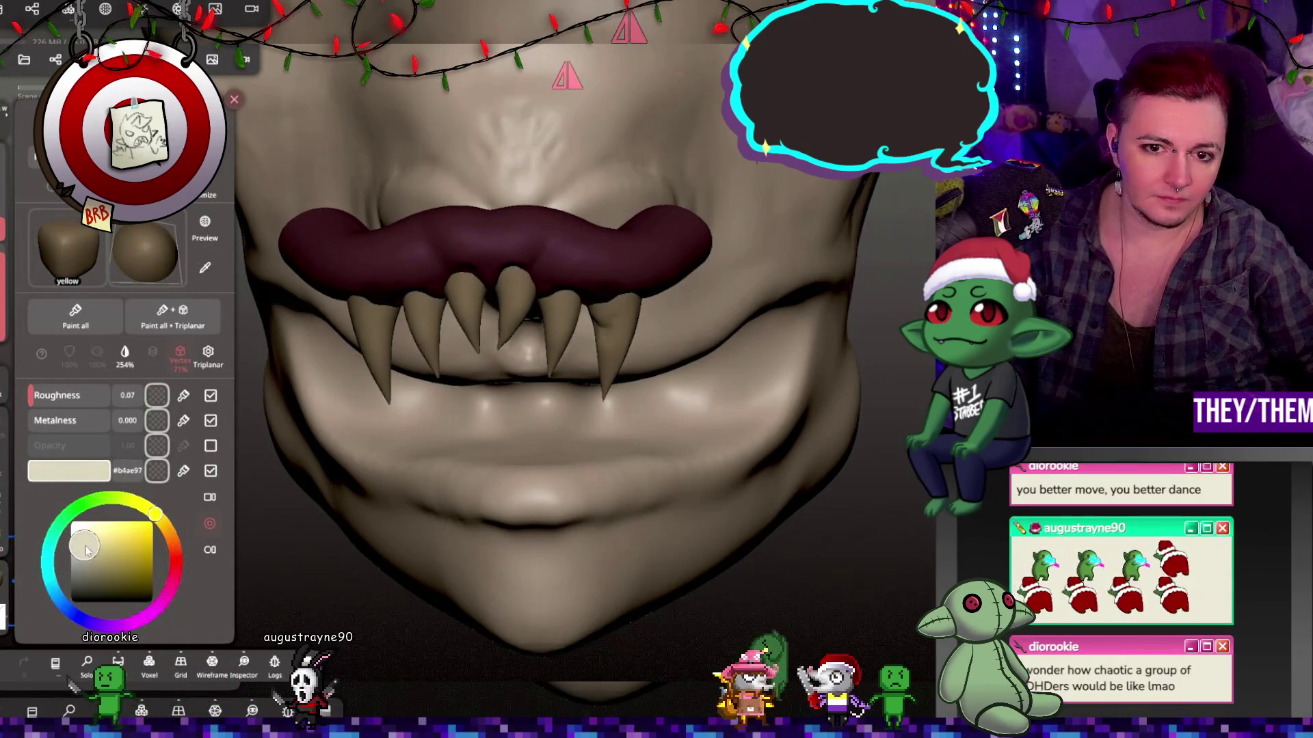
pyautogui.click(84, 538)
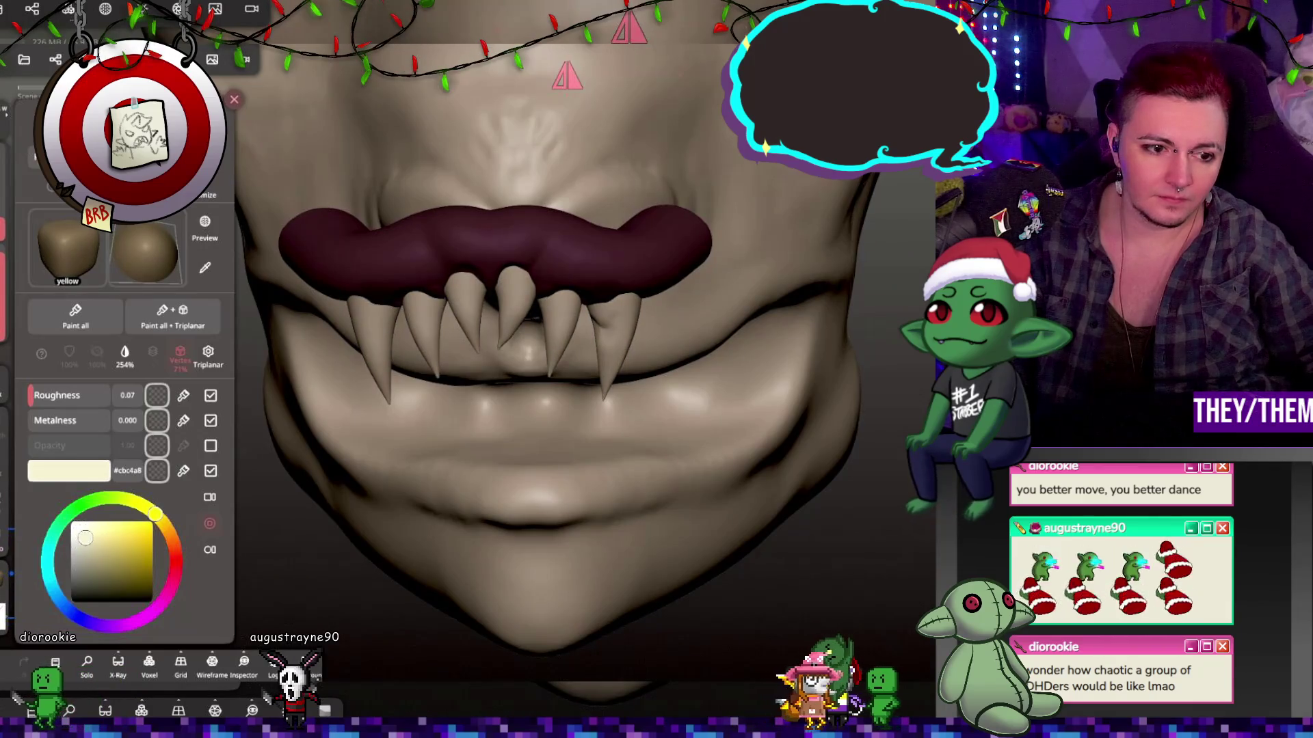
pyautogui.moveTo(56, 408); pyautogui.dragTo(40, 408)
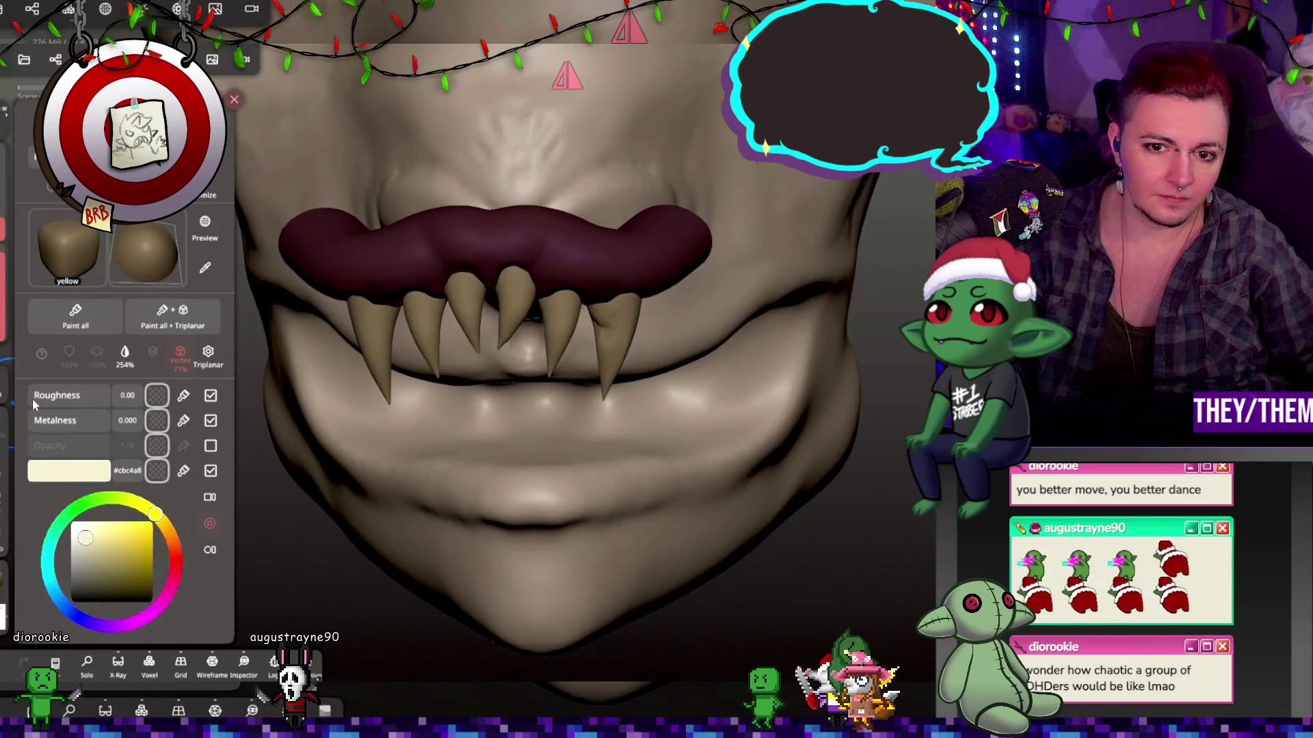
pyautogui.click(73, 321)
pyautogui.moveTo(490, 495); pyautogui.dragTo(615, 485, button='right')
pyautogui.click(55, 58)
pyautogui.click(84, 272)
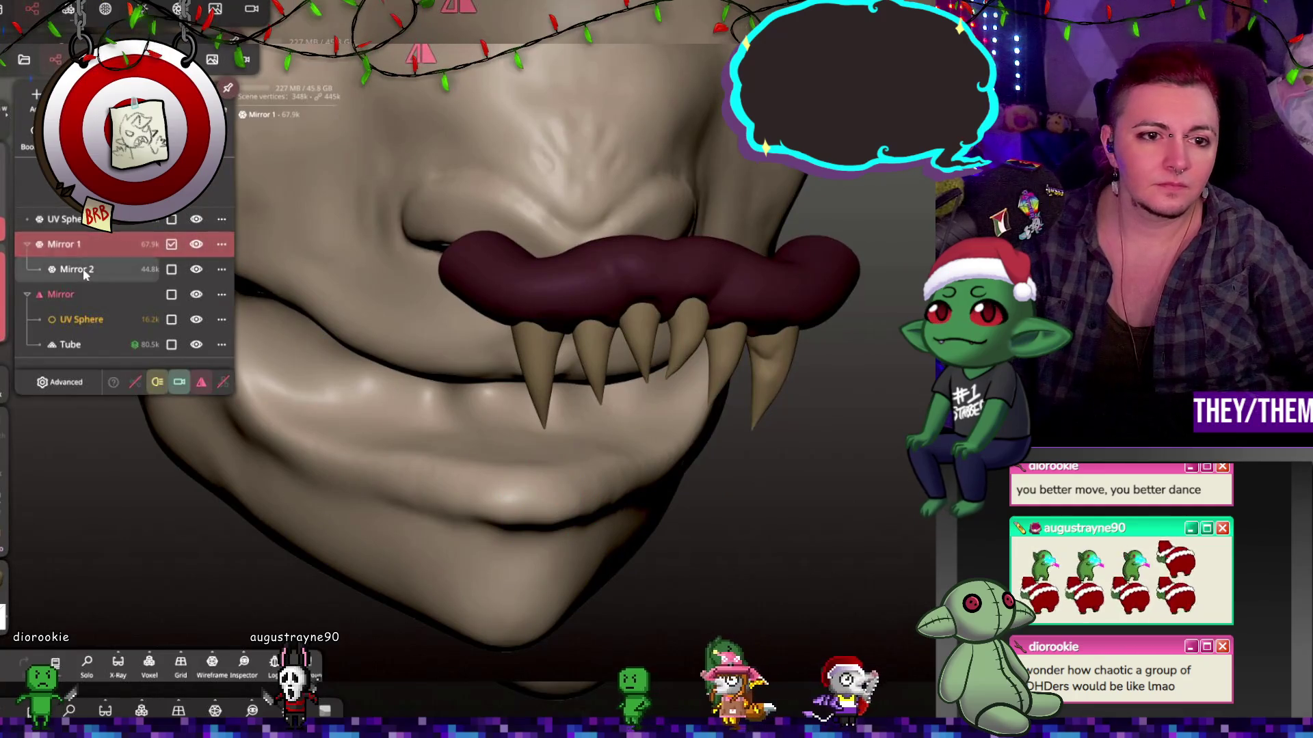
# Select both Mirror 1 and Mirror 2, the gum and fang pieces, in the Scene list.
pyautogui.click(82, 220)
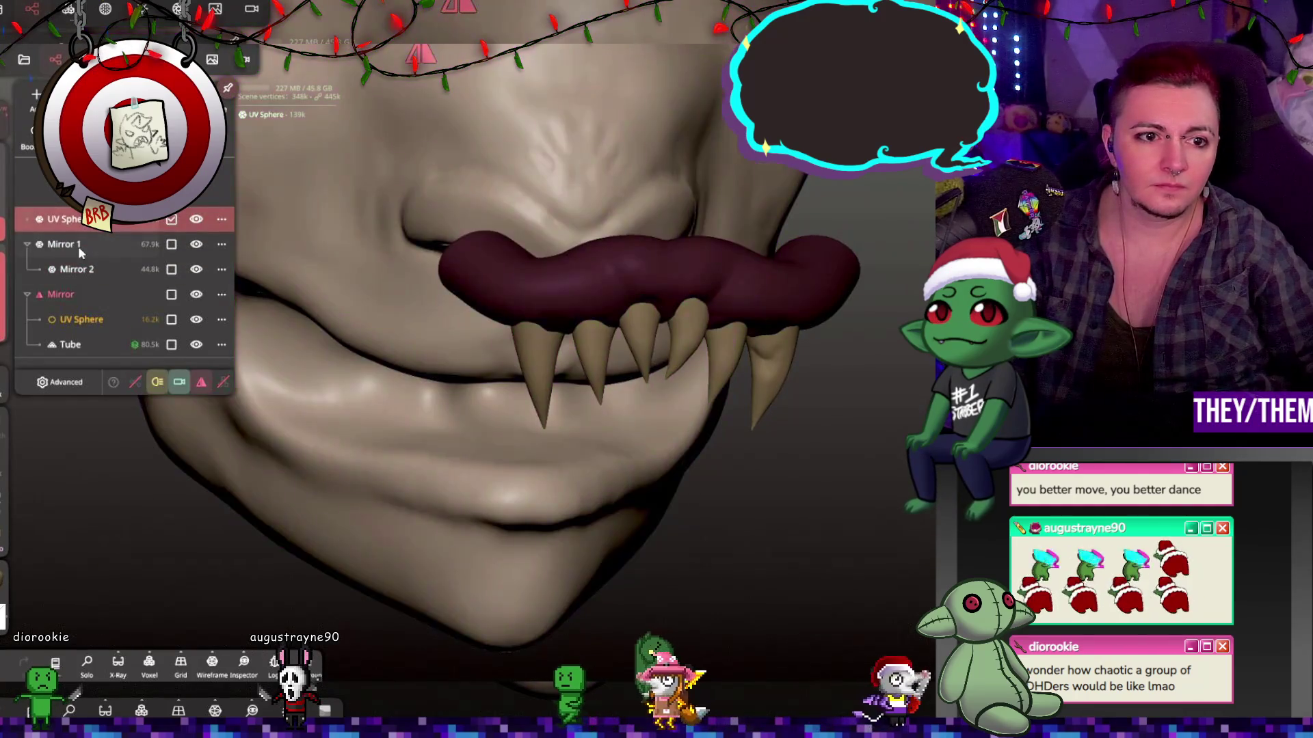
pyautogui.click(76, 246)
pyautogui.click(76, 272)
pyautogui.click(78, 318)
pyautogui.click(81, 296)
pyautogui.click(80, 246)
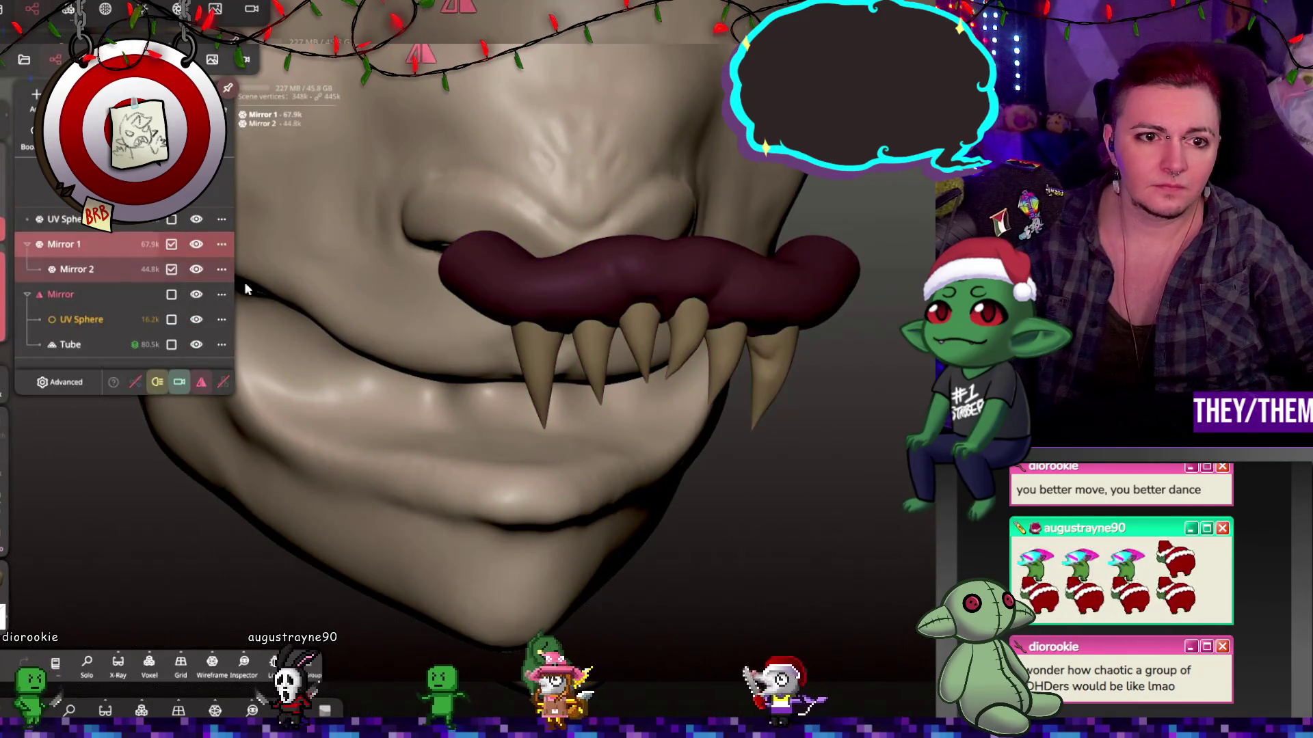
# Rescale the mirrored gums and fangs with the Transform gizmo.
pyautogui.moveTo(602, 225); pyautogui.dragTo(625, 198, button='right')
pyautogui.moveTo(625, 197)
pyautogui.mouseDown()
pyautogui.moveTo(466, 150)
pyautogui.moveTo(496, 155)
pyautogui.moveTo(471, 130)
pyautogui.moveTo(602, 182)
pyautogui.mouseUp()
pyautogui.moveTo(602, 181)
pyautogui.mouseDown(button='right')
pyautogui.moveTo(654, 186)
pyautogui.moveTo(664, 170)
pyautogui.mouseUp(button='right')
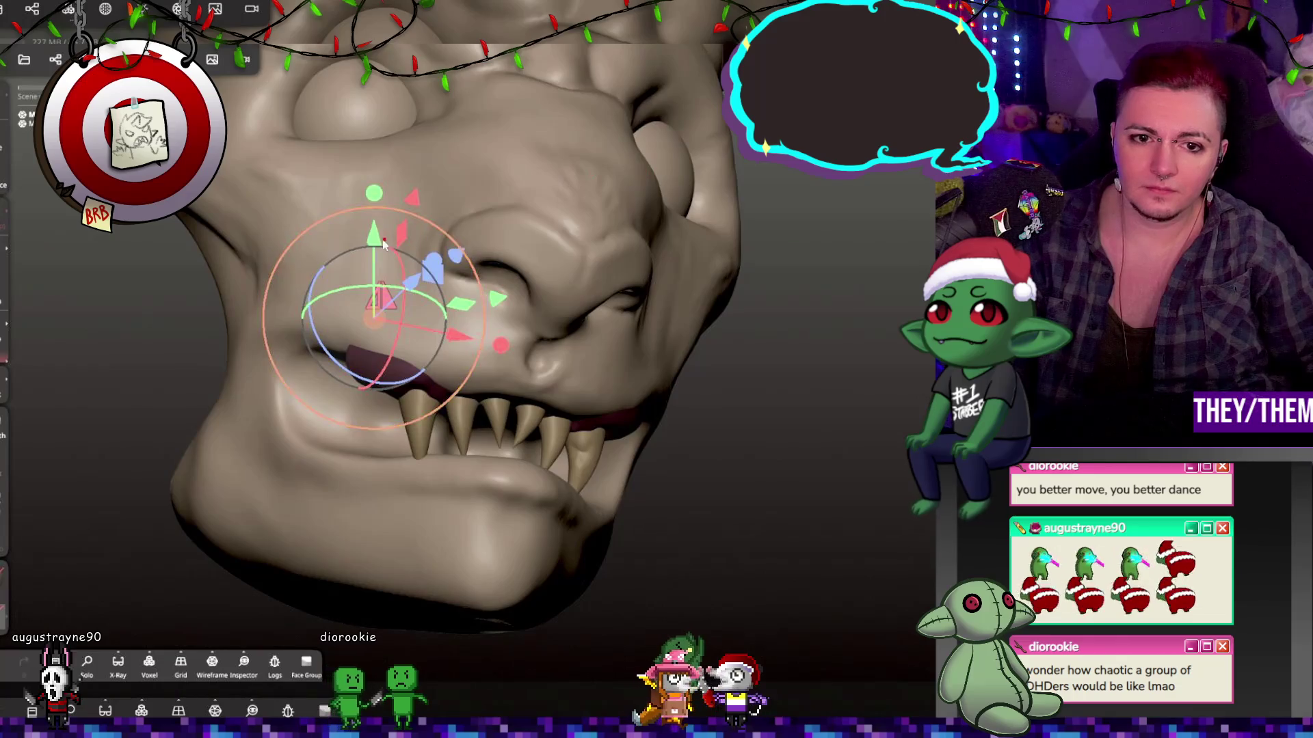
pyautogui.moveTo(479, 341)
pyautogui.mouseDown(button='right')
pyautogui.moveTo(613, 449)
pyautogui.moveTo(577, 396)
pyautogui.mouseUp(button='right')
# Move the gums and fangs down, sideways and back until they sit inside the mouth.
pyautogui.moveTo(340, 213)
pyautogui.mouseDown()
pyautogui.moveTo(294, 169)
pyautogui.moveTo(316, 174)
pyautogui.mouseUp()
pyautogui.press('g')
pyautogui.moveTo(484, 259); pyautogui.dragTo(364, 264, button='middle')
pyautogui.moveTo(759, 223); pyautogui.dragTo(690, 231)
pyautogui.moveTo(596, 232); pyautogui.dragTo(595, 158)
pyautogui.moveTo(595, 157); pyautogui.dragTo(482, 199, button='middle')
pyautogui.moveTo(482, 199)
pyautogui.mouseDown()
pyautogui.moveTo(470, 194)
pyautogui.moveTo(506, 196)
pyautogui.mouseUp()
pyautogui.moveTo(506, 196)
pyautogui.mouseDown(button='middle')
pyautogui.moveTo(581, 231)
pyautogui.moveTo(481, 260)
pyautogui.moveTo(489, 273)
pyautogui.moveTo(782, 351)
pyautogui.moveTo(619, 332)
pyautogui.mouseUp(button='middle')
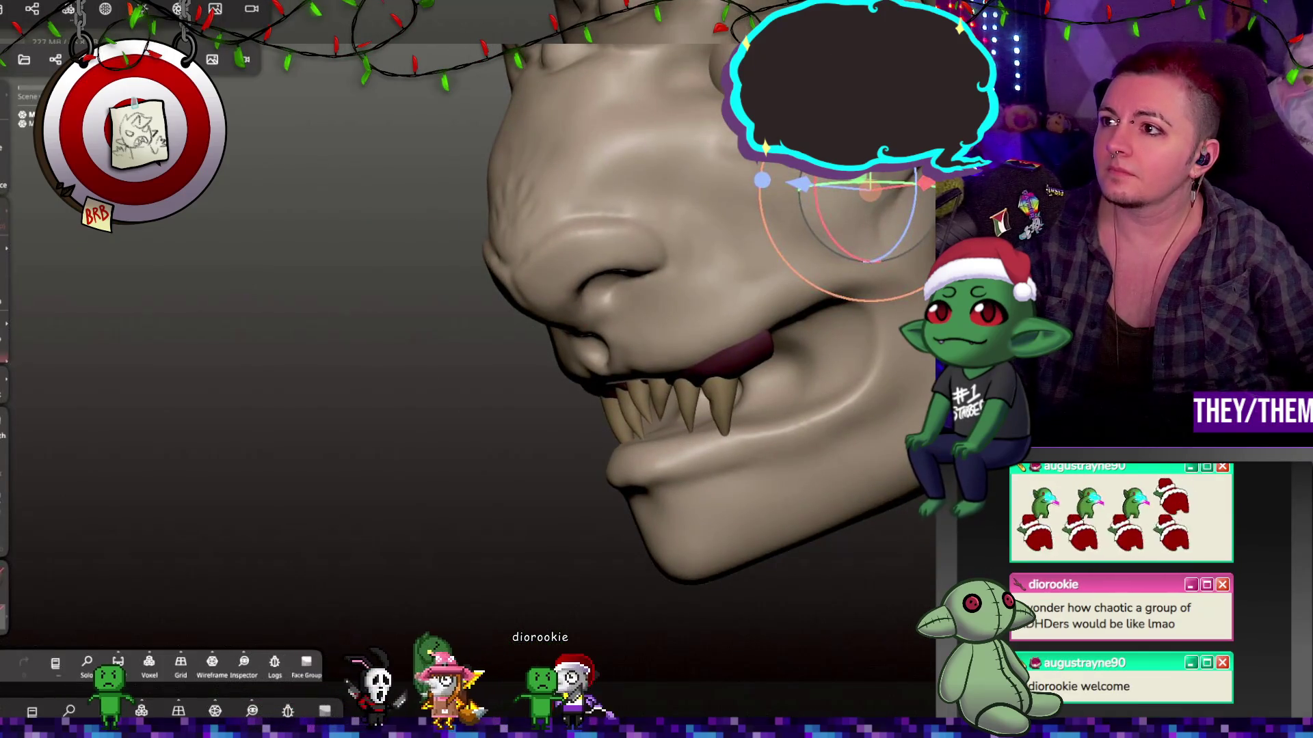
pyautogui.moveTo(619, 331); pyautogui.dragTo(656, 321, button='middle')
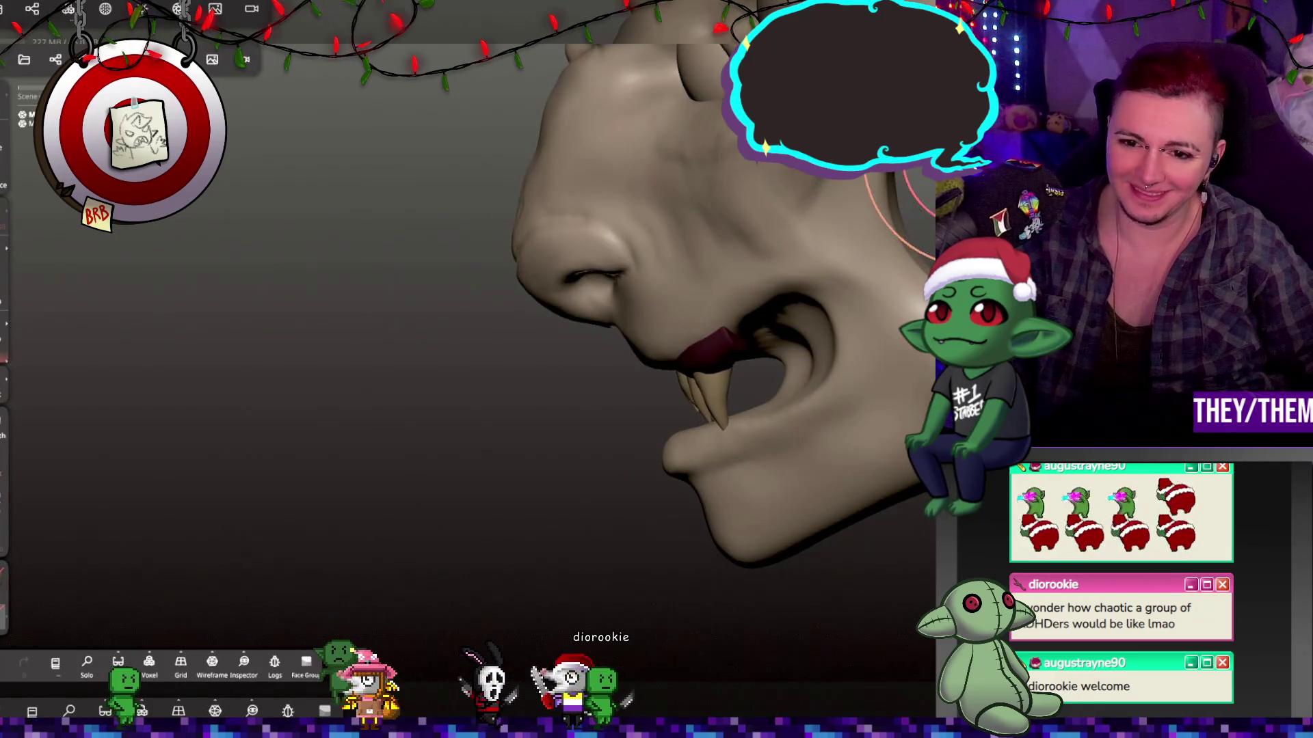
pyautogui.moveTo(890, 197); pyautogui.dragTo(971, 204, button='middle')
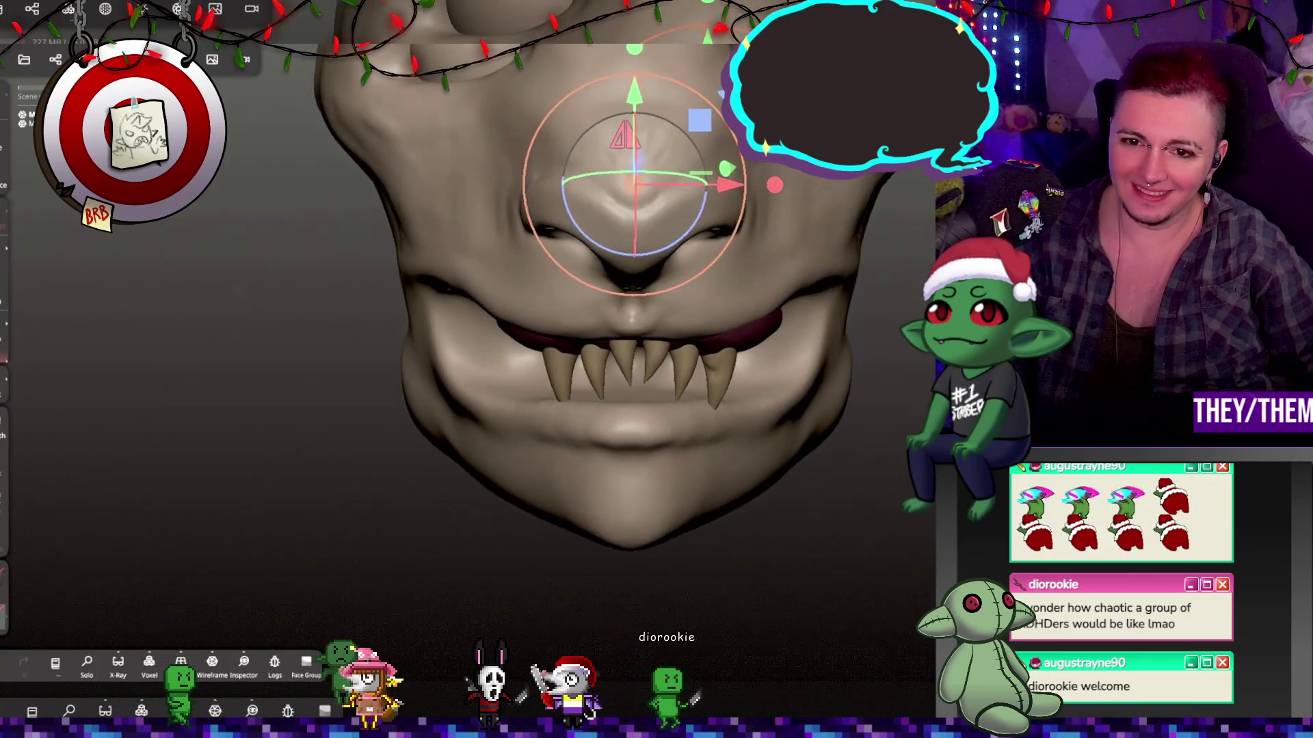
pyautogui.moveTo(771, 186)
pyautogui.mouseDown(button='middle')
pyautogui.moveTo(693, 231)
pyautogui.moveTo(549, 225)
pyautogui.moveTo(943, 232)
pyautogui.moveTo(782, 229)
pyautogui.moveTo(772, 209)
pyautogui.moveTo(943, 226)
pyautogui.mouseUp(button='middle')
pyautogui.moveTo(860, 322); pyautogui.dragTo(721, 298, button='middle')
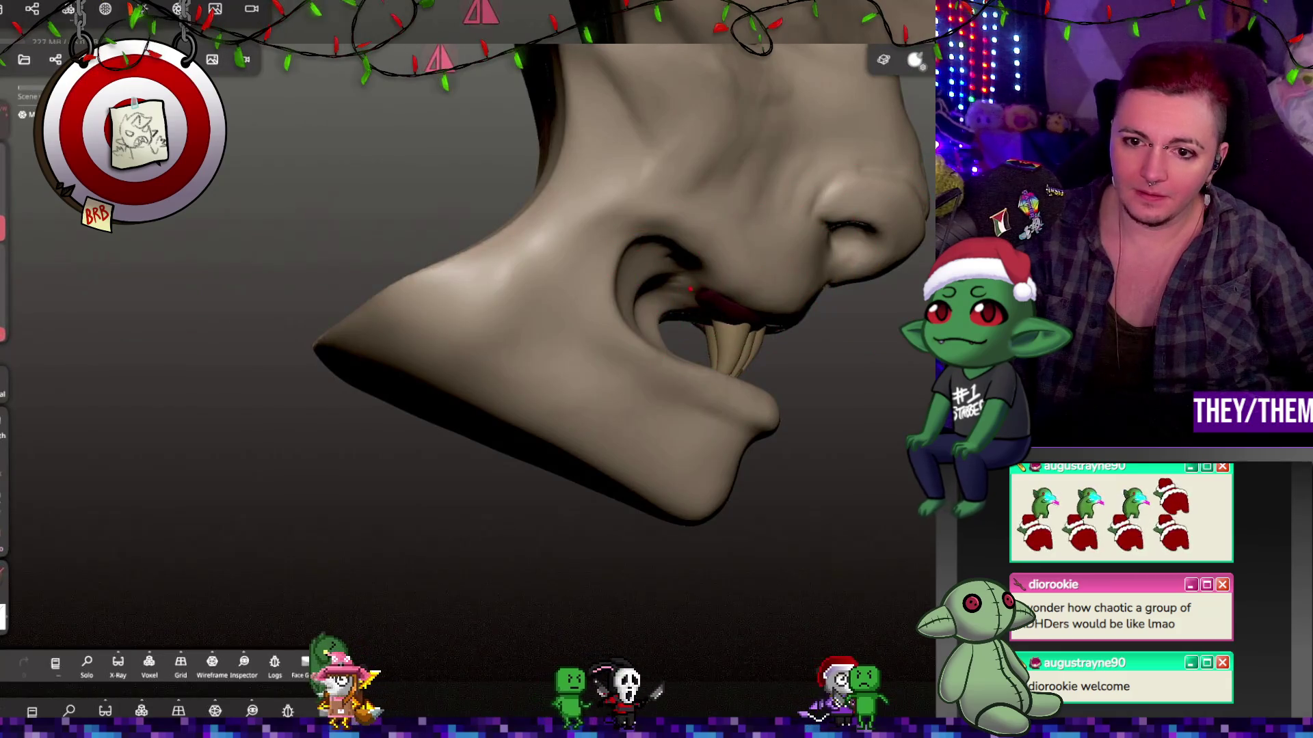
pyautogui.moveTo(285, 162)
pyautogui.mouseDown(button='middle')
pyautogui.moveTo(778, 387)
pyautogui.moveTo(719, 337)
pyautogui.mouseUp(button='middle')
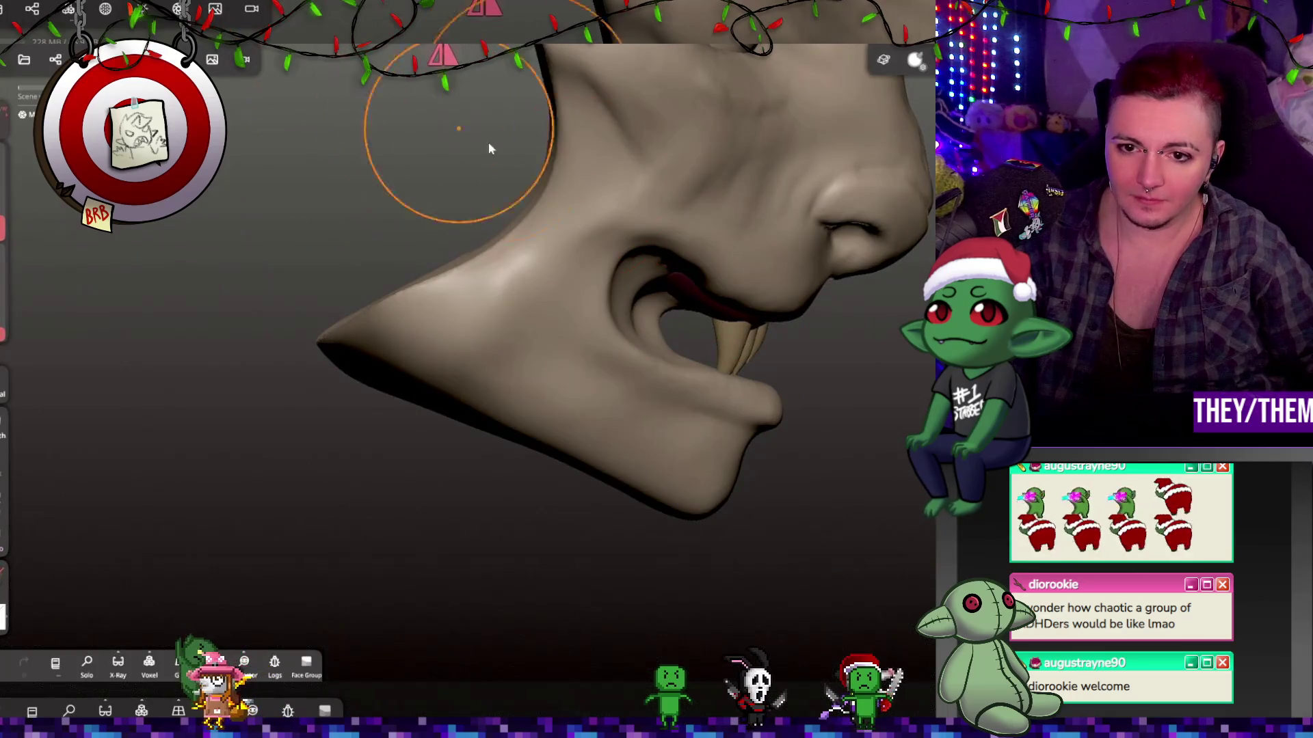
pyautogui.moveTo(868, 328); pyautogui.dragTo(544, 223, button='middle')
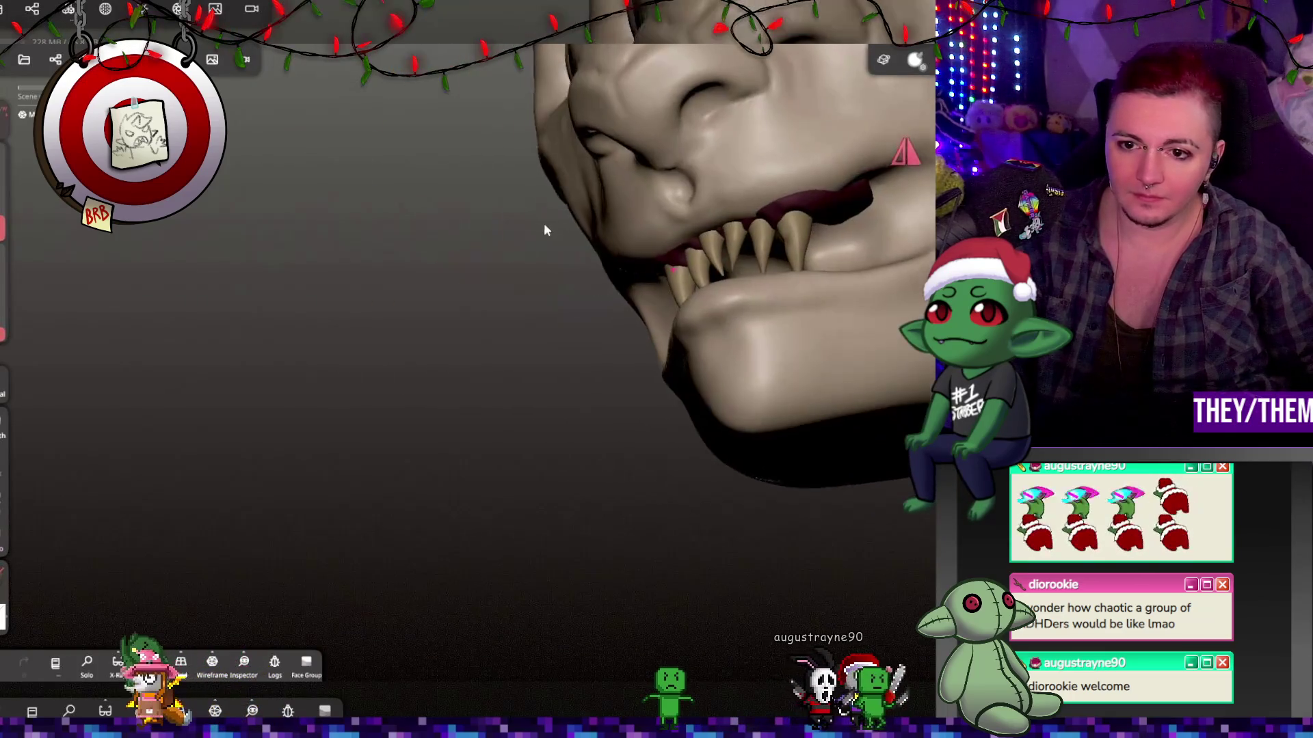
pyautogui.moveTo(848, 270)
pyautogui.mouseDown(button='middle')
pyautogui.moveTo(839, 327)
pyautogui.moveTo(882, 379)
pyautogui.mouseUp(button='middle')
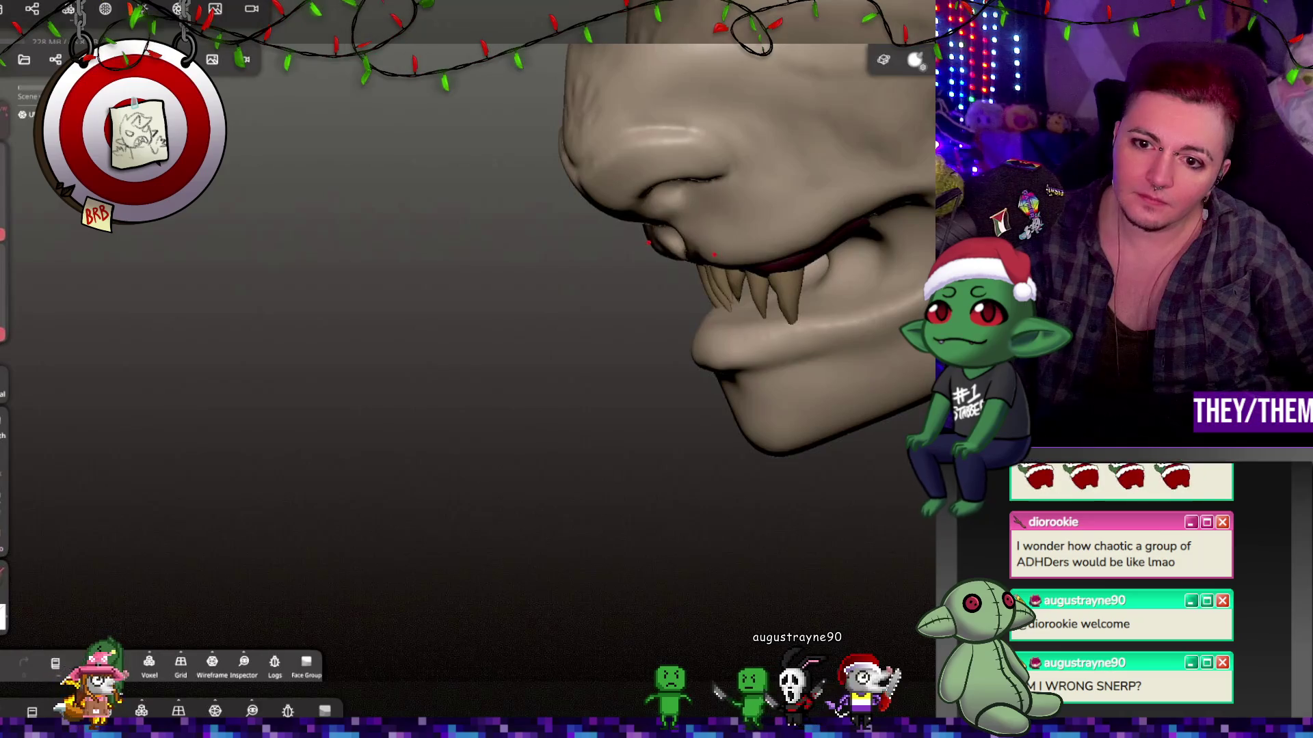
pyautogui.moveTo(655, 284); pyautogui.dragTo(608, 355, button='middle')
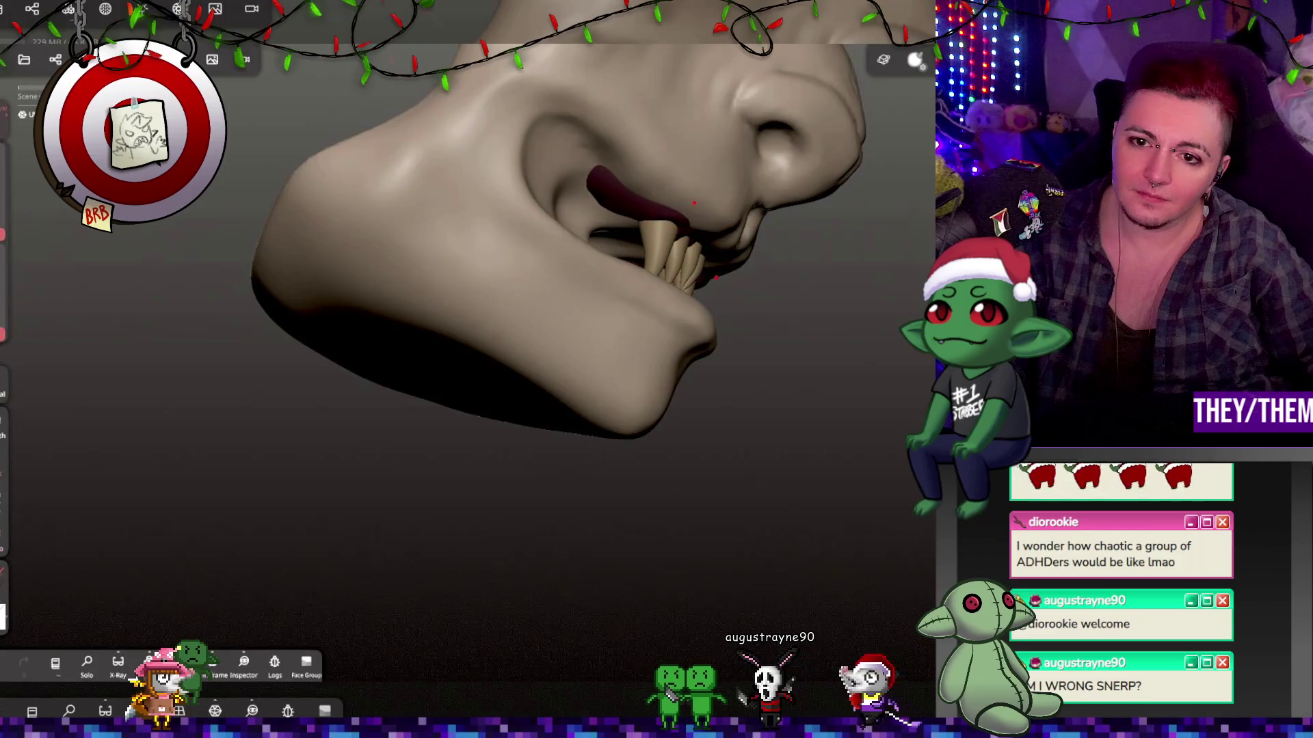
pyautogui.moveTo(712, 196)
pyautogui.mouseDown(button='middle')
pyautogui.moveTo(718, 264)
pyautogui.moveTo(490, 215)
pyautogui.mouseUp(button='middle')
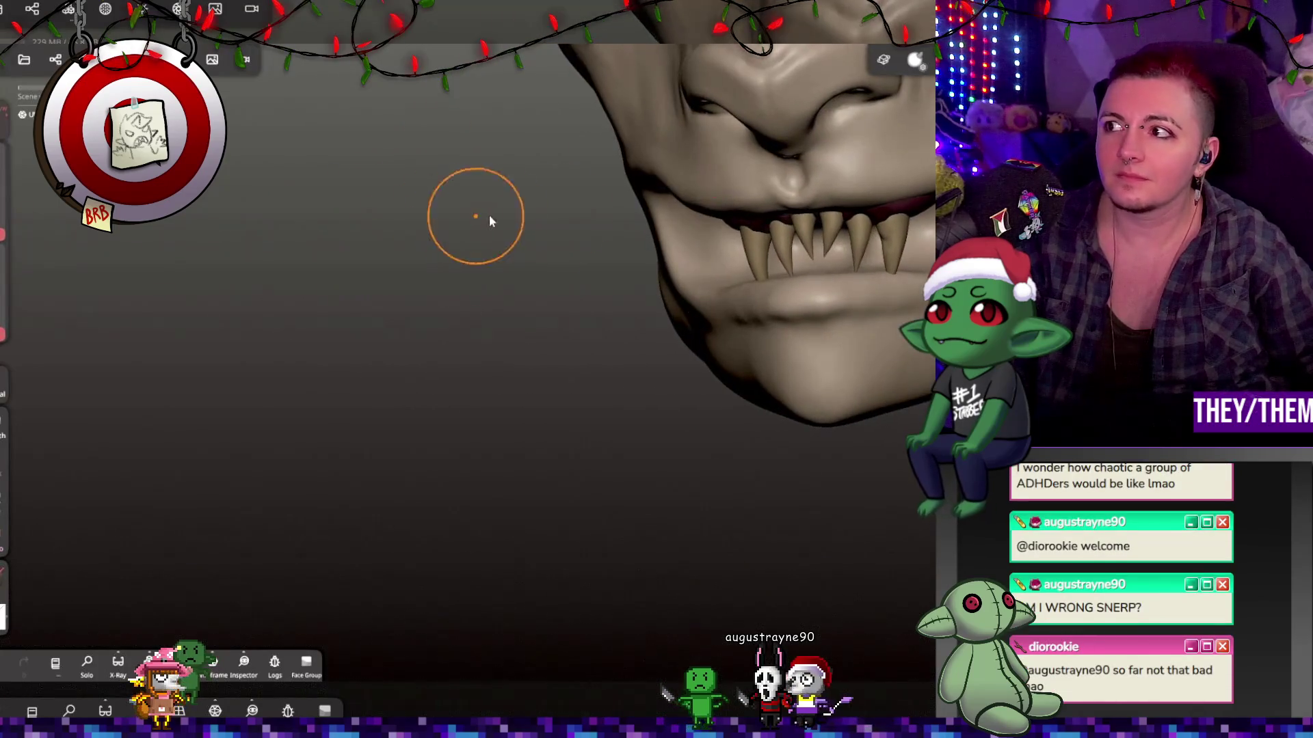
pyautogui.moveTo(856, 184)
pyautogui.mouseDown(button='middle')
pyautogui.moveTo(938, 202)
pyautogui.moveTo(752, 185)
pyautogui.moveTo(791, 65)
pyautogui.moveTo(921, 176)
pyautogui.moveTo(882, 253)
pyautogui.moveTo(905, 271)
pyautogui.moveTo(920, 393)
pyautogui.mouseUp(button='middle')
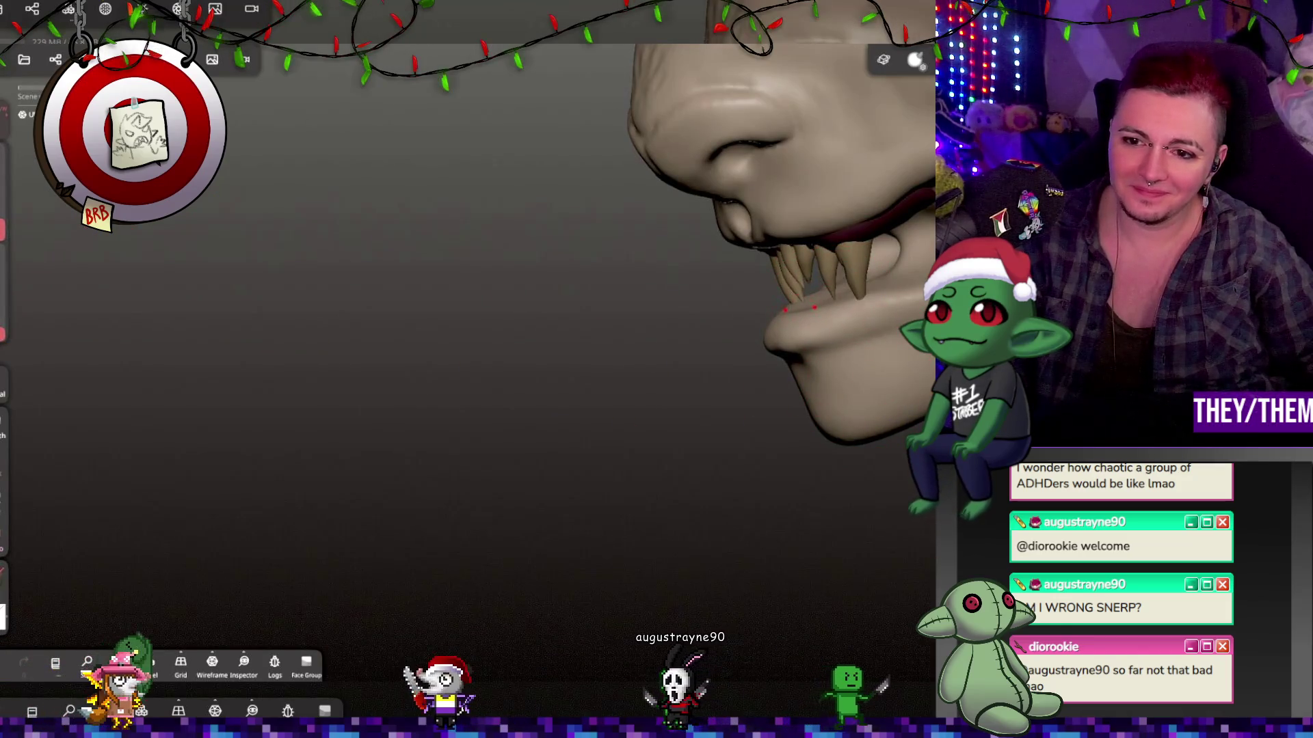
pyautogui.moveTo(855, 309)
pyautogui.mouseDown(button='middle')
pyautogui.moveTo(914, 384)
pyautogui.moveTo(882, 349)
pyautogui.moveTo(829, 369)
pyautogui.moveTo(838, 214)
pyautogui.moveTo(833, 299)
pyautogui.mouseUp(button='middle')
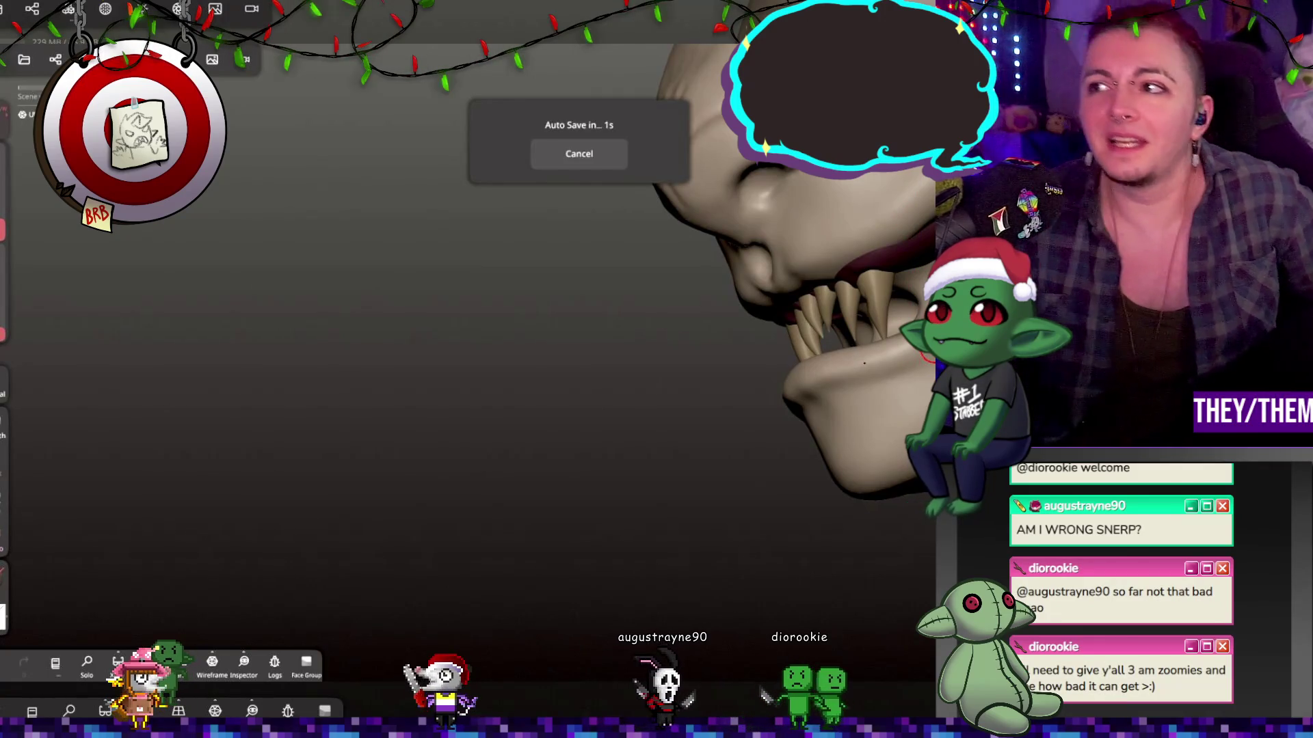
pyautogui.moveTo(615, 274)
pyautogui.mouseDown(button='middle')
pyautogui.moveTo(692, 115)
pyautogui.moveTo(581, 205)
pyautogui.moveTo(520, 287)
pyautogui.mouseUp(button='middle')
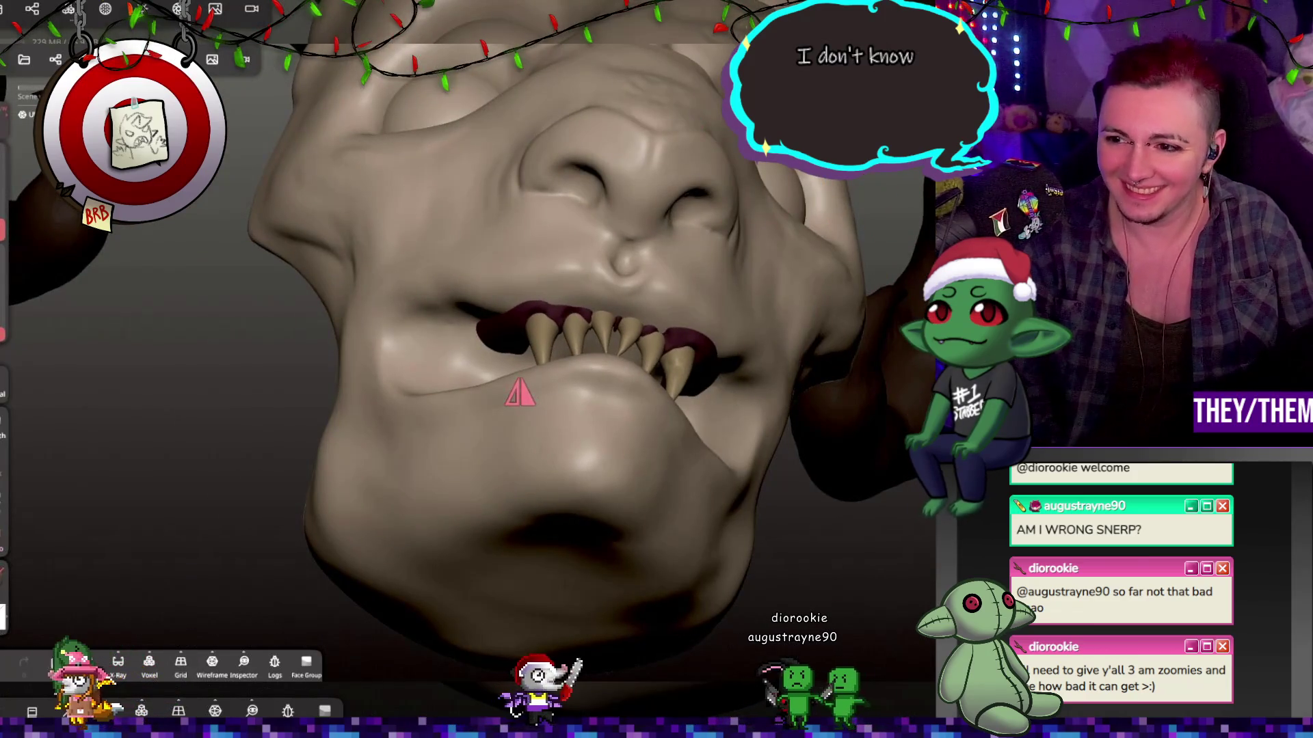
pyautogui.moveTo(526, 246)
pyautogui.mouseDown(button='middle')
pyautogui.moveTo(689, 272)
pyautogui.moveTo(733, 264)
pyautogui.mouseUp(button='middle')
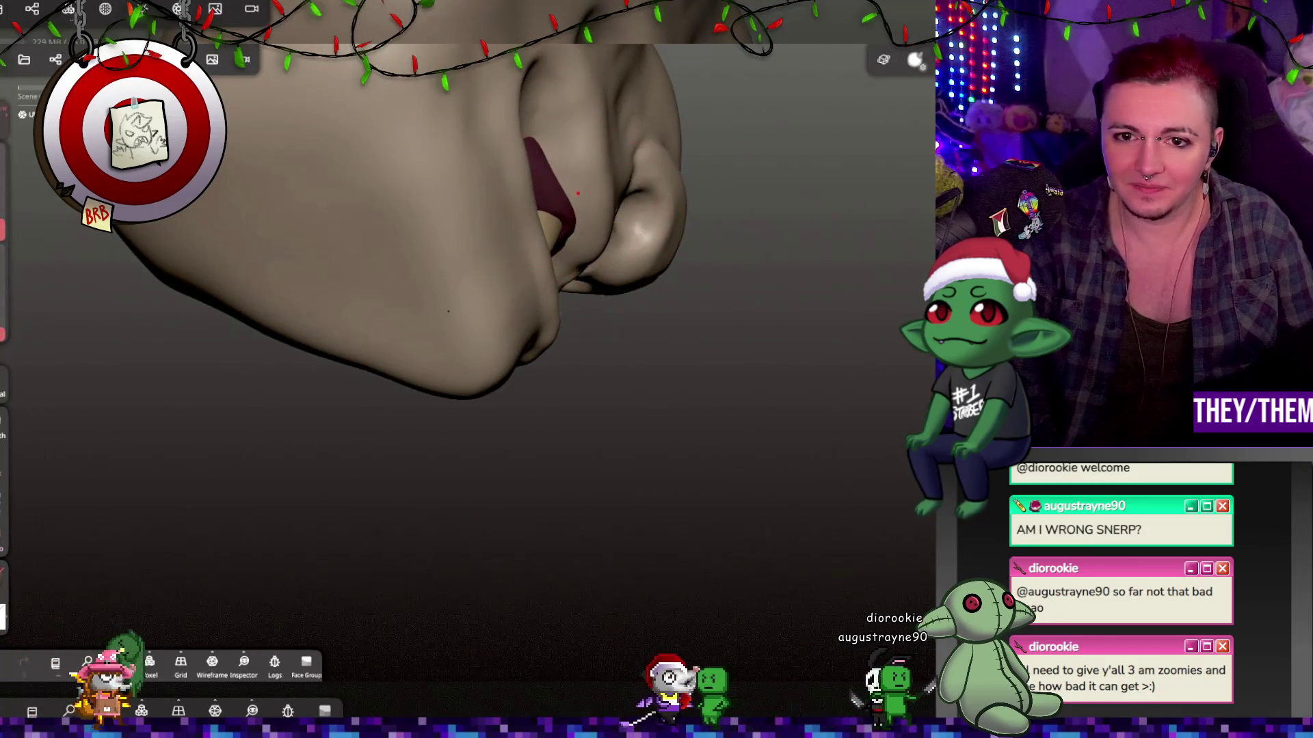
pyautogui.moveTo(727, 191)
pyautogui.mouseDown(button='middle')
pyautogui.moveTo(533, 290)
pyautogui.moveTo(680, 234)
pyautogui.moveTo(751, 189)
pyautogui.moveTo(548, 300)
pyautogui.moveTo(827, 253)
pyautogui.moveTo(768, 308)
pyautogui.moveTo(619, 271)
pyautogui.moveTo(900, 80)
pyautogui.moveTo(909, 38)
pyautogui.mouseUp(button='middle')
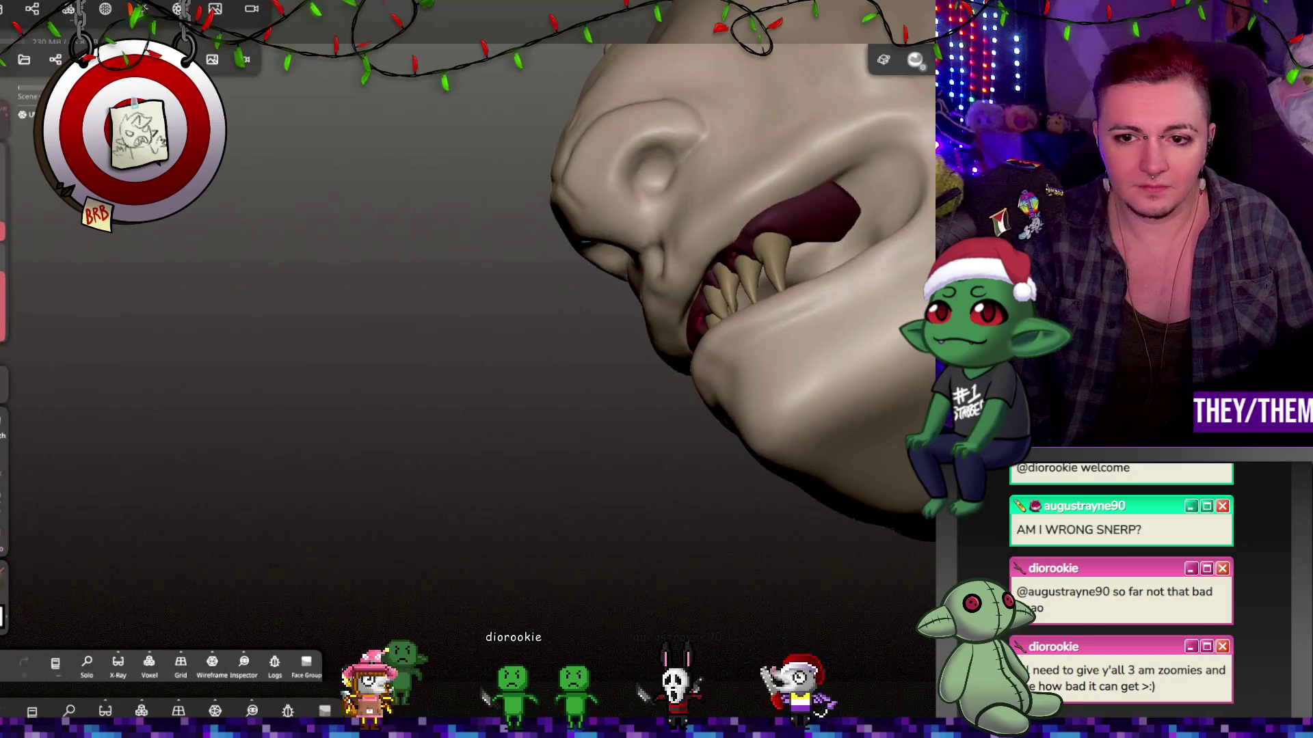
pyautogui.moveTo(735, 233); pyautogui.dragTo(711, 198, button='middle')
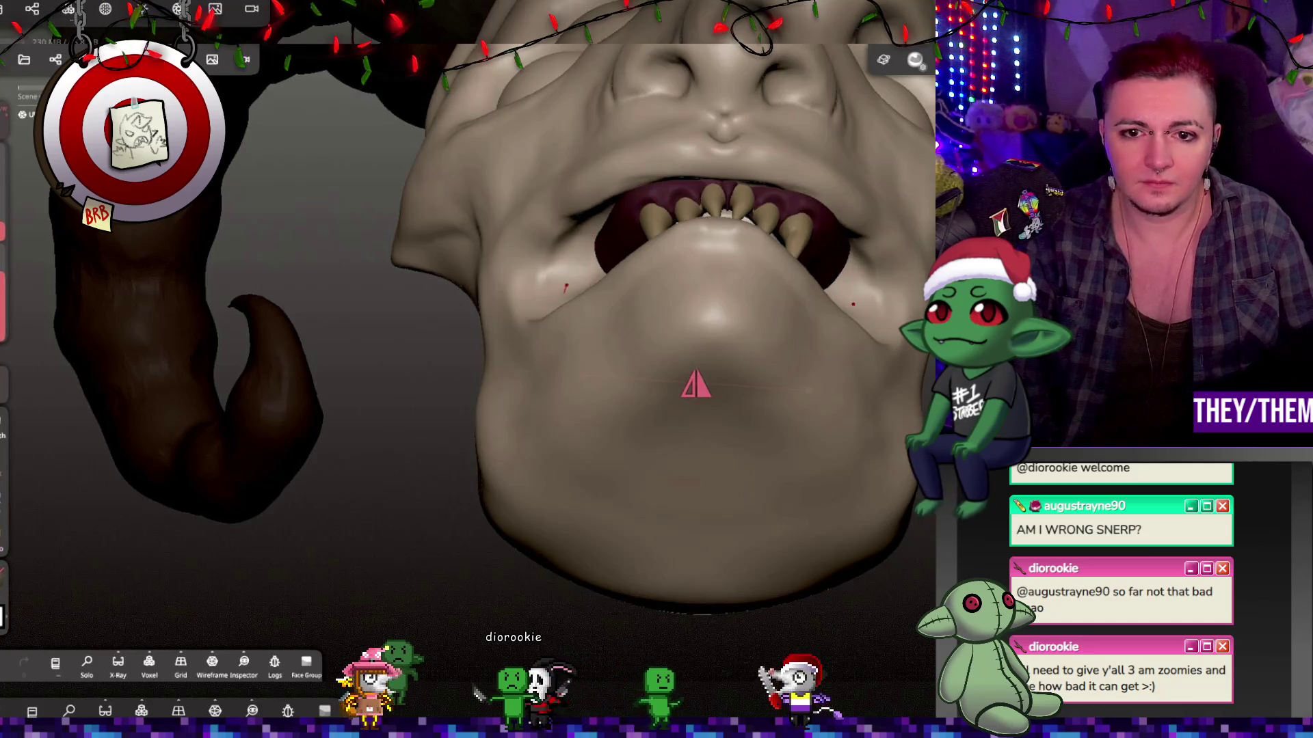
pyautogui.moveTo(582, 259)
pyautogui.mouseDown(button='middle')
pyautogui.moveTo(683, 269)
pyautogui.moveTo(768, 351)
pyautogui.moveTo(600, 219)
pyautogui.mouseUp(button='middle')
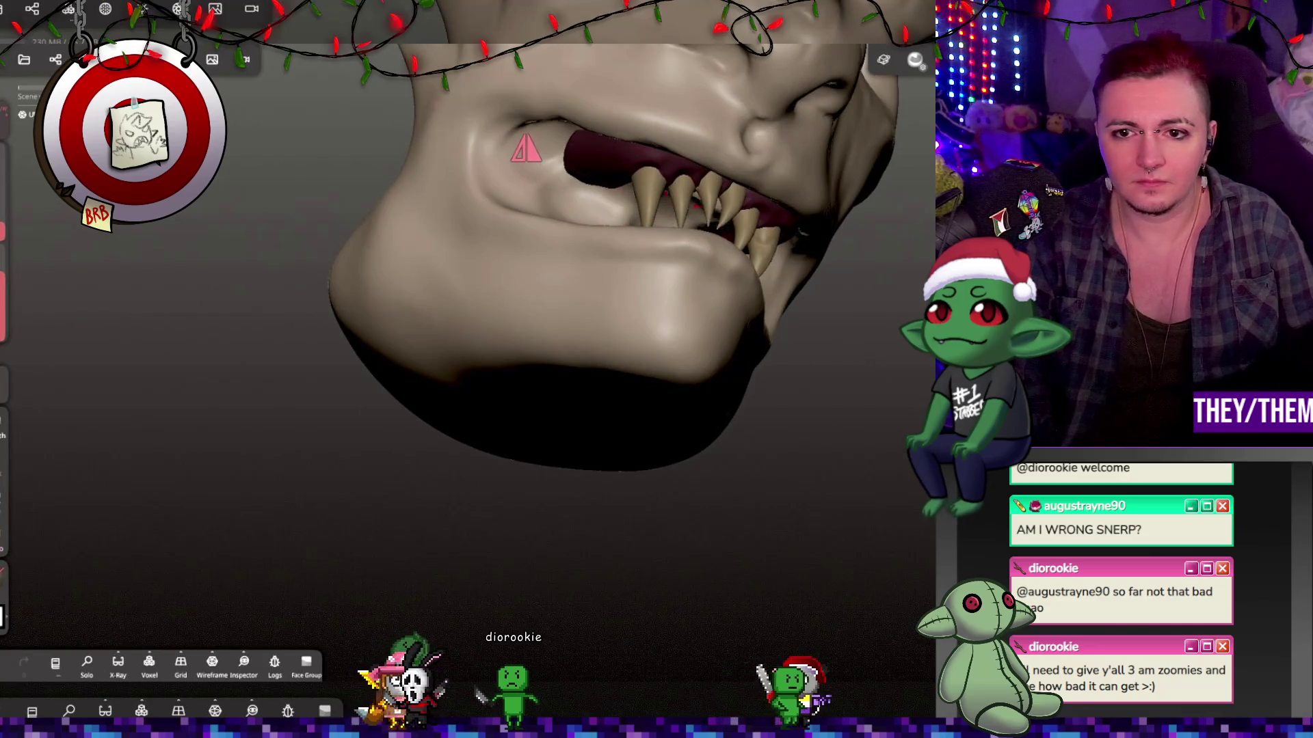
pyautogui.moveTo(586, 204); pyautogui.dragTo(660, 243, button='middle')
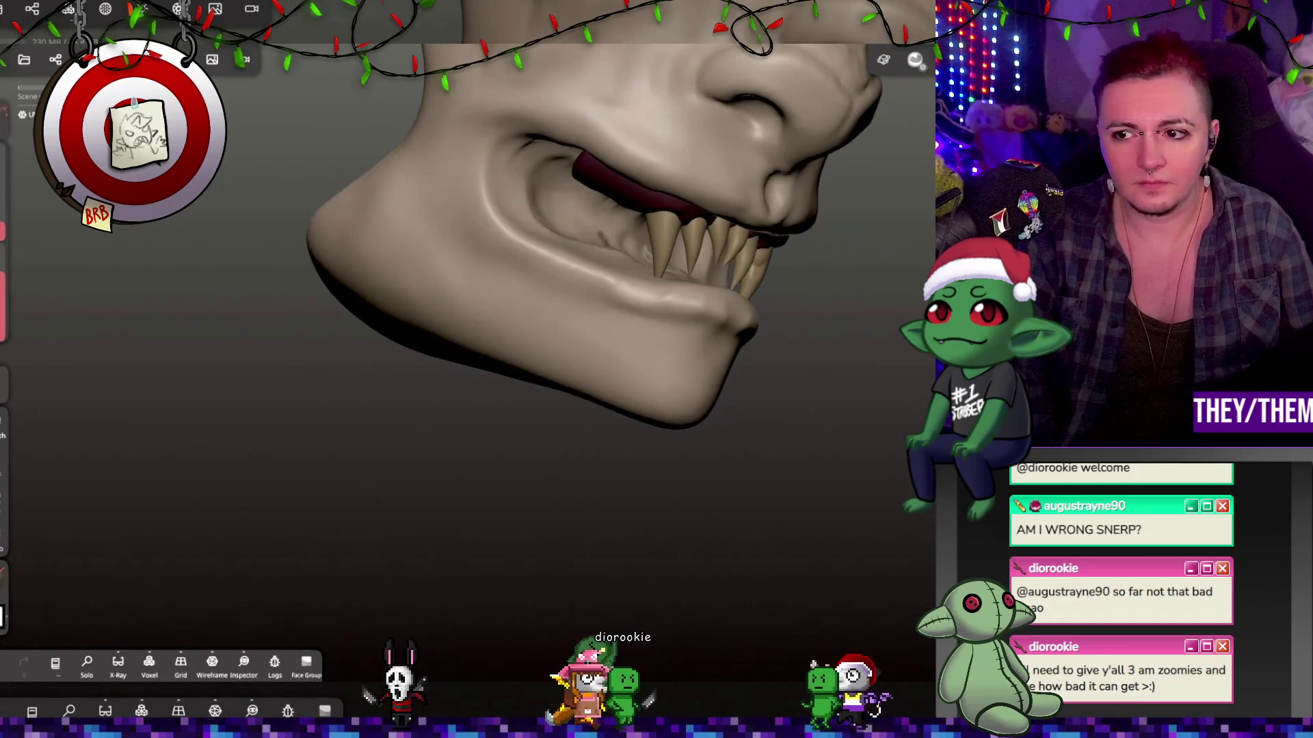
pyautogui.moveTo(566, 144)
pyautogui.mouseDown(button='middle')
pyautogui.moveTo(643, 191)
pyautogui.moveTo(793, 160)
pyautogui.moveTo(802, 142)
pyautogui.moveTo(719, 181)
pyautogui.mouseUp(button='middle')
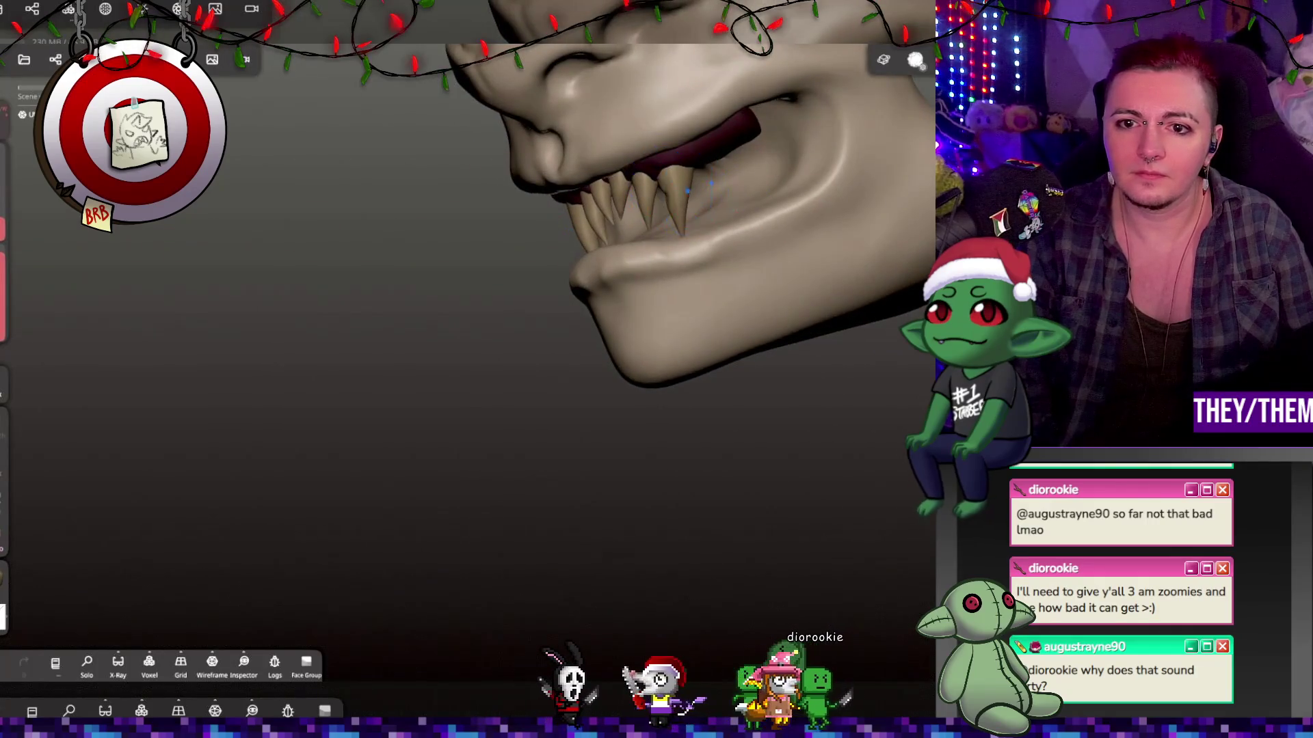
pyautogui.moveTo(768, 270)
pyautogui.mouseDown(button='middle')
pyautogui.moveTo(857, 254)
pyautogui.moveTo(764, 280)
pyautogui.moveTo(582, 280)
pyautogui.moveTo(615, 247)
pyautogui.moveTo(602, 194)
pyautogui.mouseUp(button='middle')
pyautogui.moveTo(613, 272); pyautogui.dragTo(681, 239, button='middle')
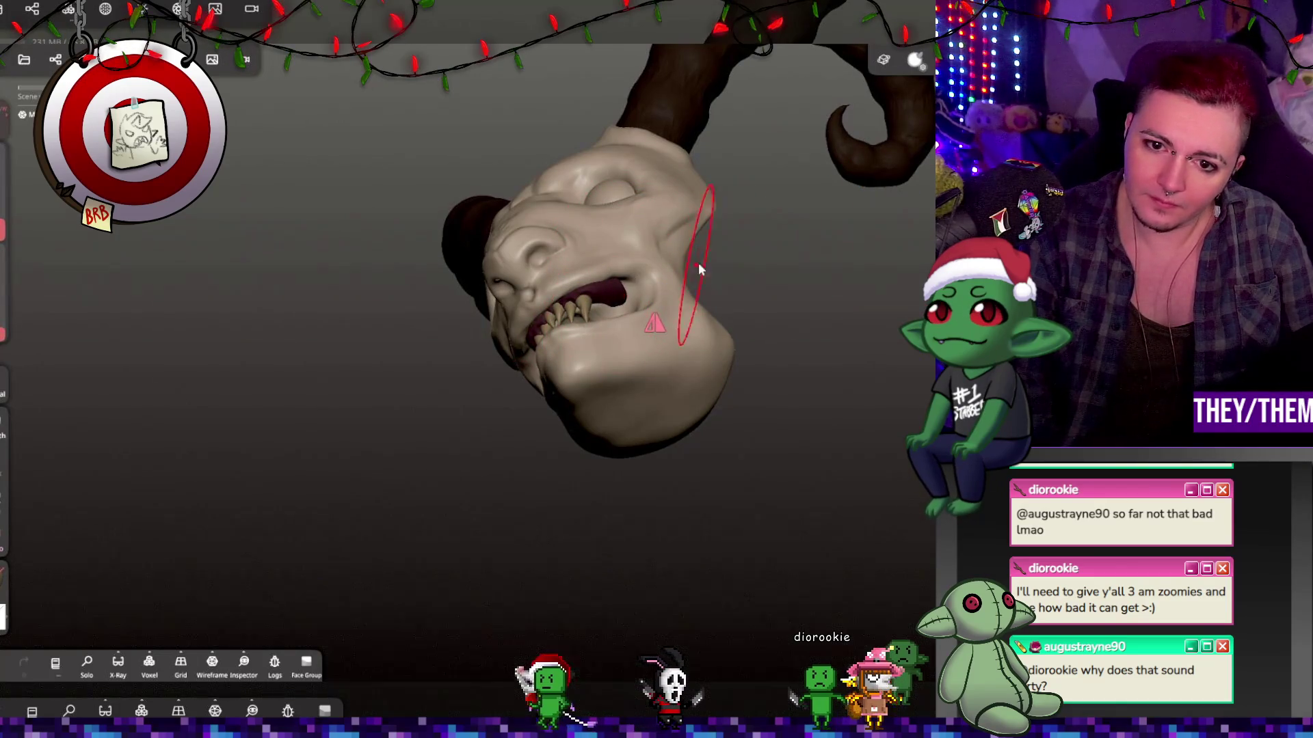
# Undo the previous stroke and sculpt the inner mouth corner beside the fangs.
pyautogui.hotkey('ctrl', 'z')
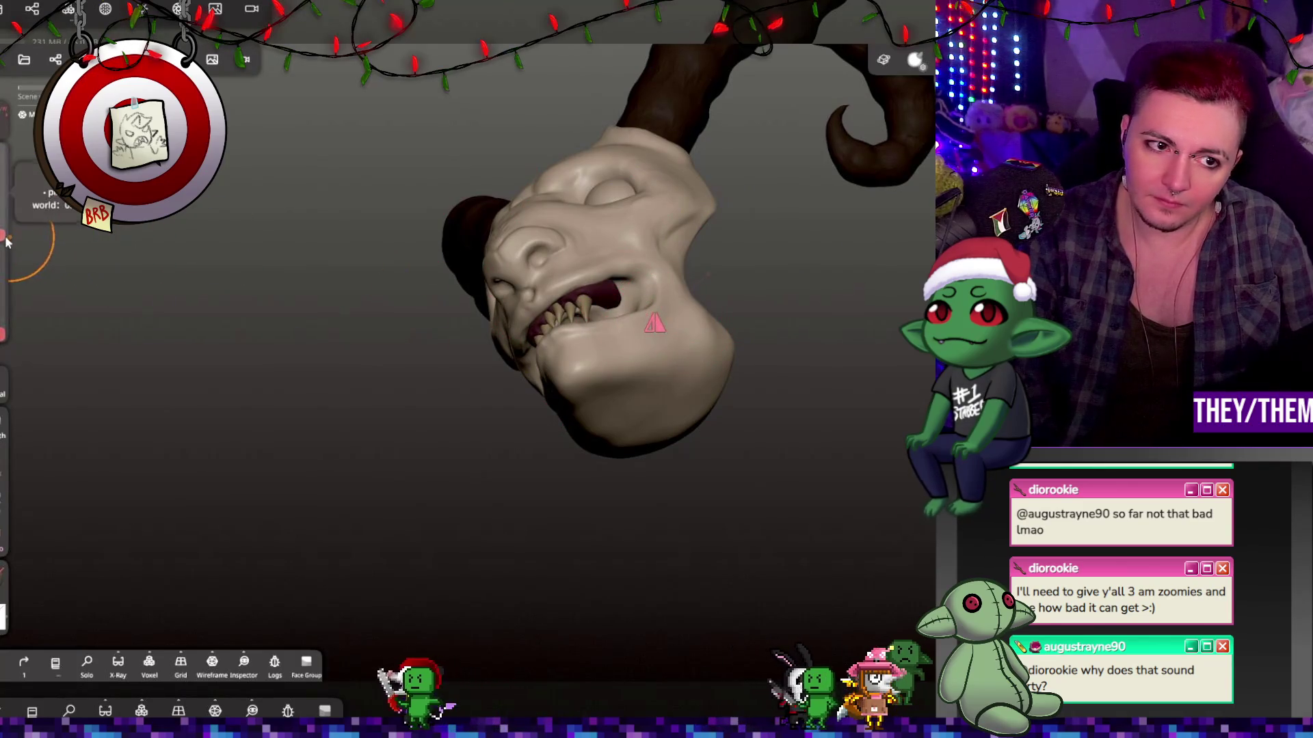
pyautogui.moveTo(621, 295); pyautogui.dragTo(625, 291)
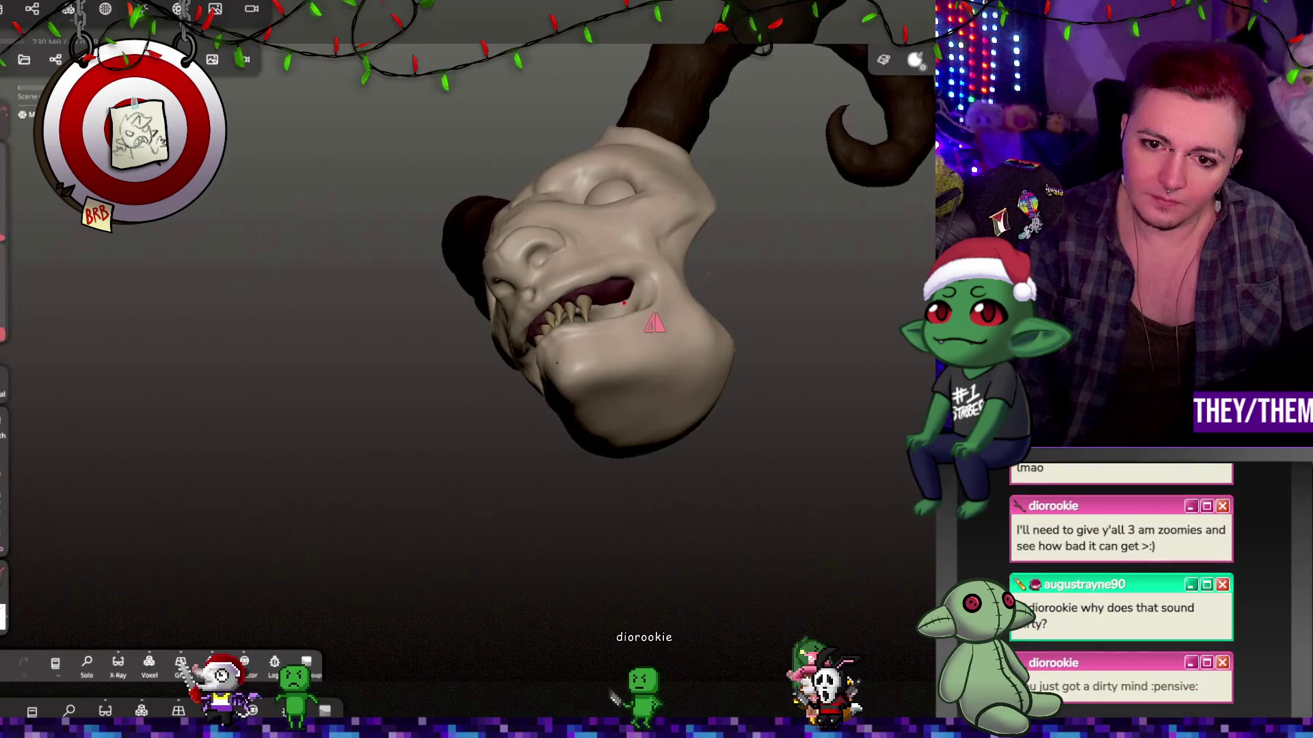
pyautogui.moveTo(726, 218); pyautogui.dragTo(642, 289)
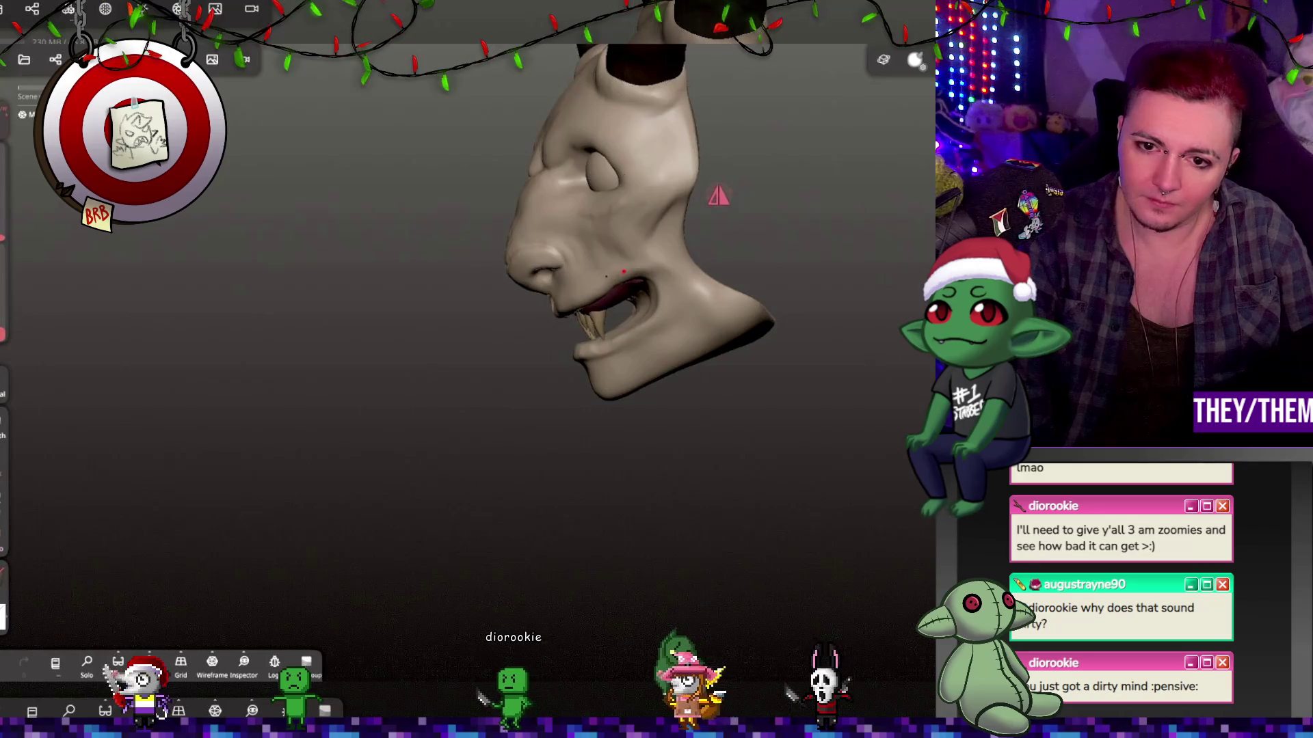
pyautogui.scroll(10, 716, 331)
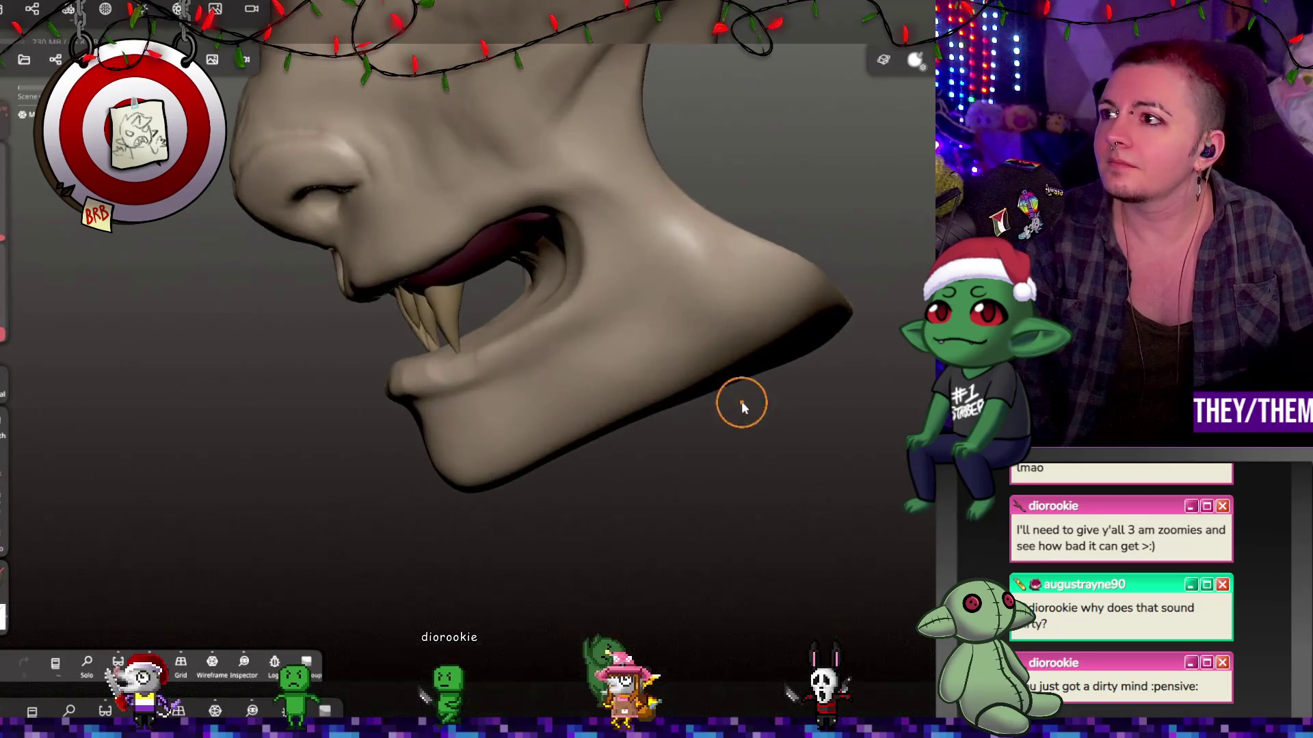
pyautogui.moveTo(715, 337)
pyautogui.mouseDown()
pyautogui.moveTo(782, 287)
pyautogui.moveTo(785, 314)
pyautogui.moveTo(580, 326)
pyautogui.mouseUp()
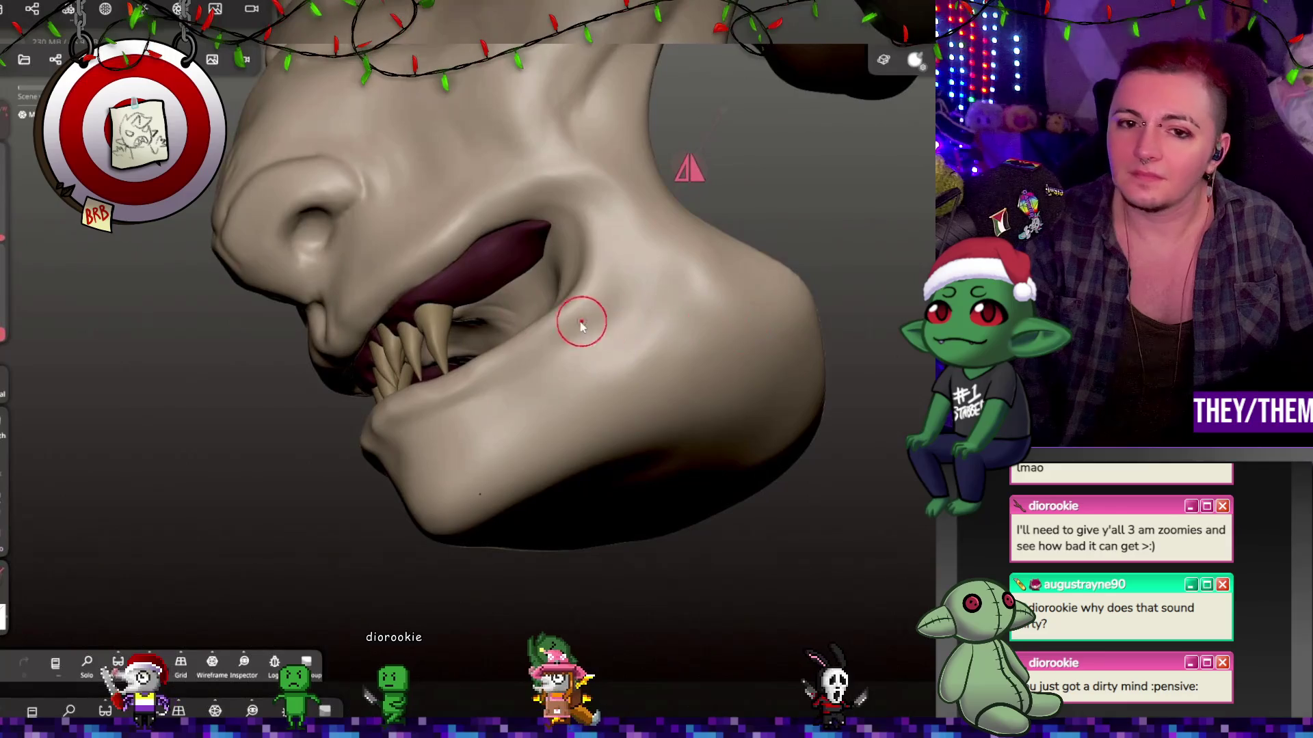
pyautogui.moveTo(516, 253)
pyautogui.mouseDown()
pyautogui.moveTo(577, 357)
pyautogui.moveTo(559, 290)
pyautogui.mouseUp()
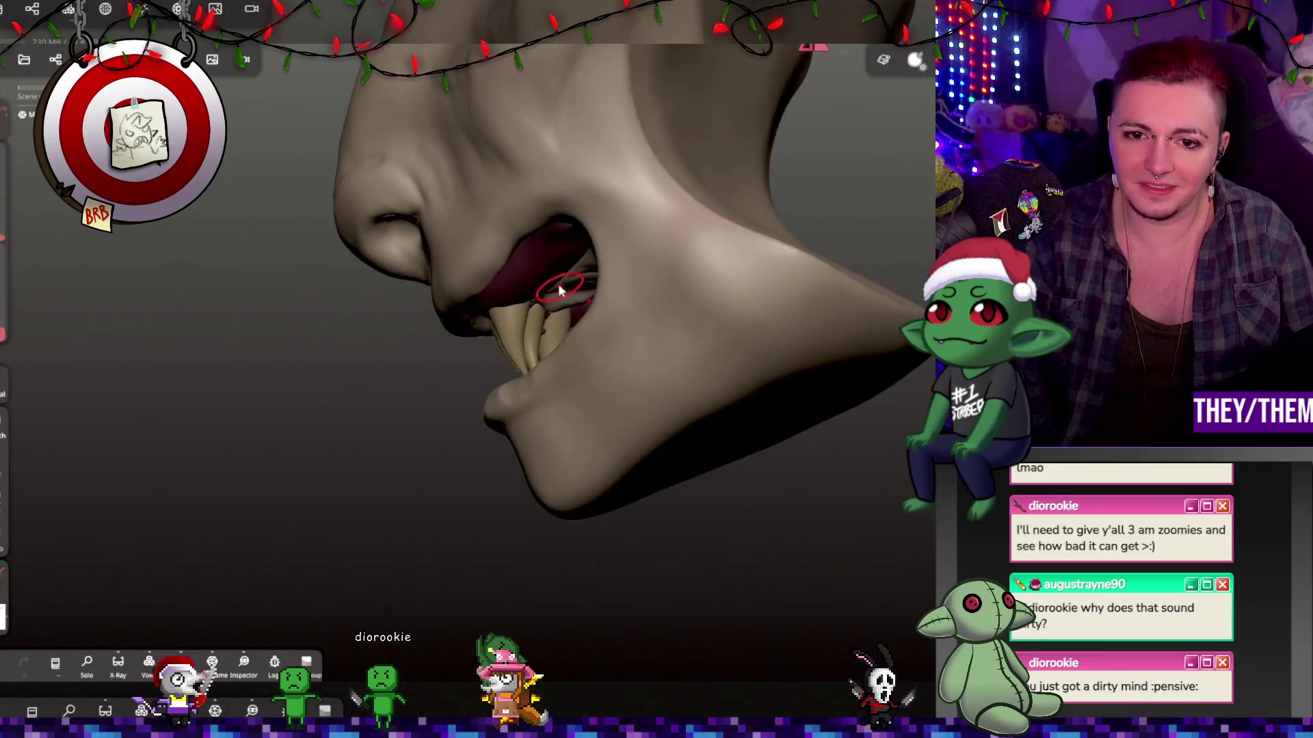
# Check the mouth from several angles and undo the last unwanted sculpt stroke.
pyautogui.moveTo(814, 47)
pyautogui.mouseDown()
pyautogui.moveTo(776, 117)
pyautogui.moveTo(755, 298)
pyautogui.mouseUp()
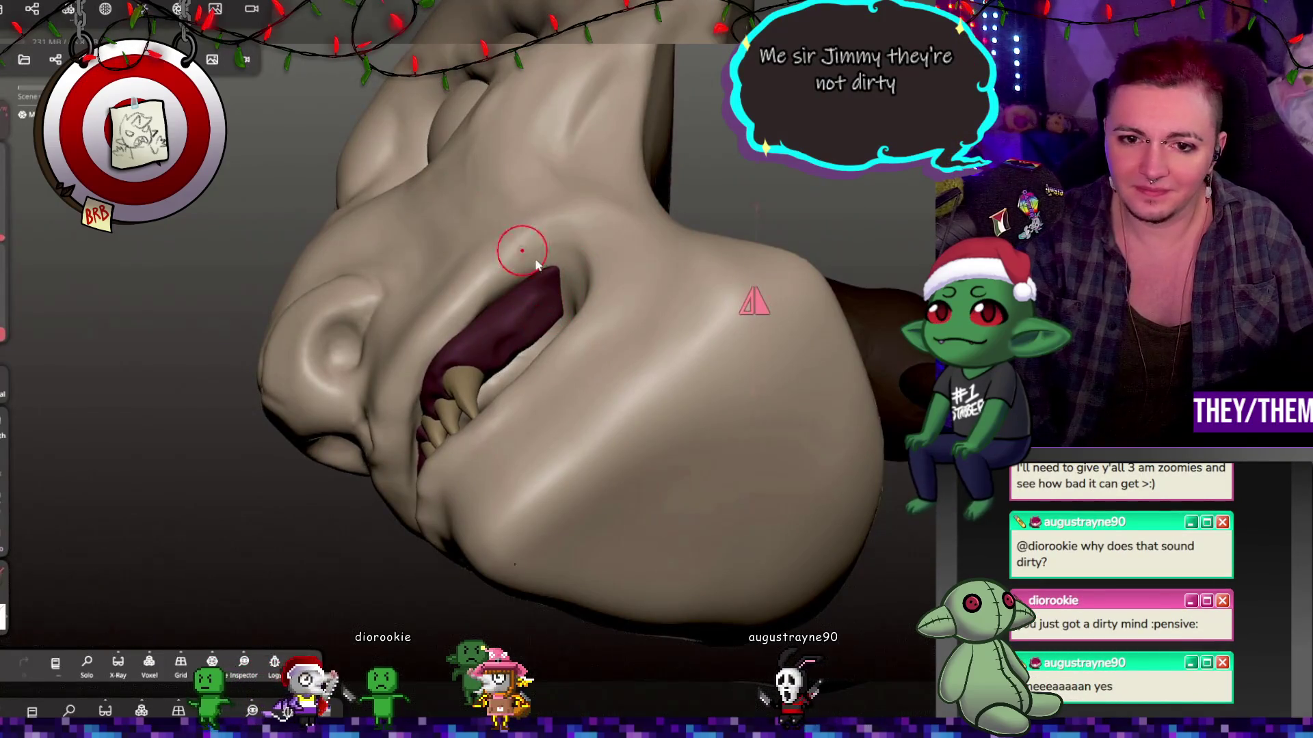
pyautogui.moveTo(537, 266); pyautogui.dragTo(542, 328)
pyautogui.moveTo(495, 233); pyautogui.dragTo(513, 325)
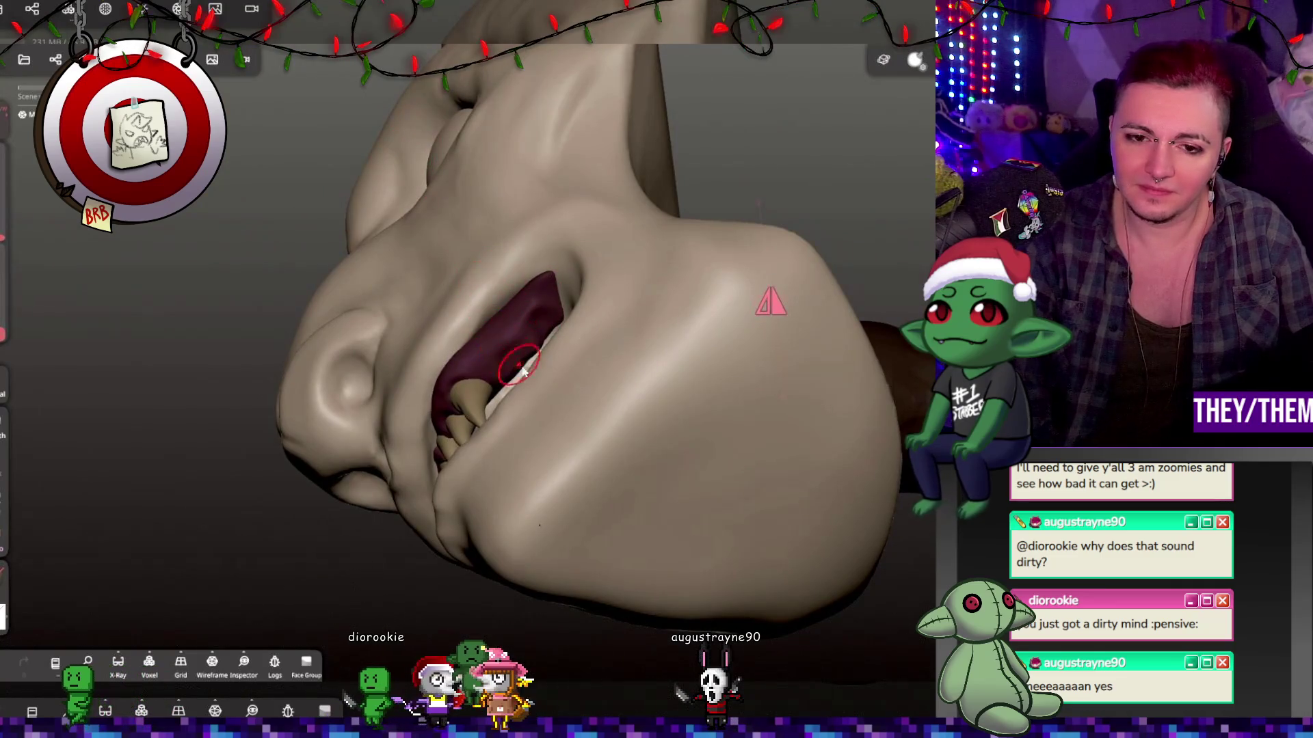
pyautogui.moveTo(547, 383)
pyautogui.mouseDown()
pyautogui.moveTo(604, 400)
pyautogui.moveTo(724, 335)
pyautogui.moveTo(741, 383)
pyautogui.moveTo(764, 346)
pyautogui.mouseUp()
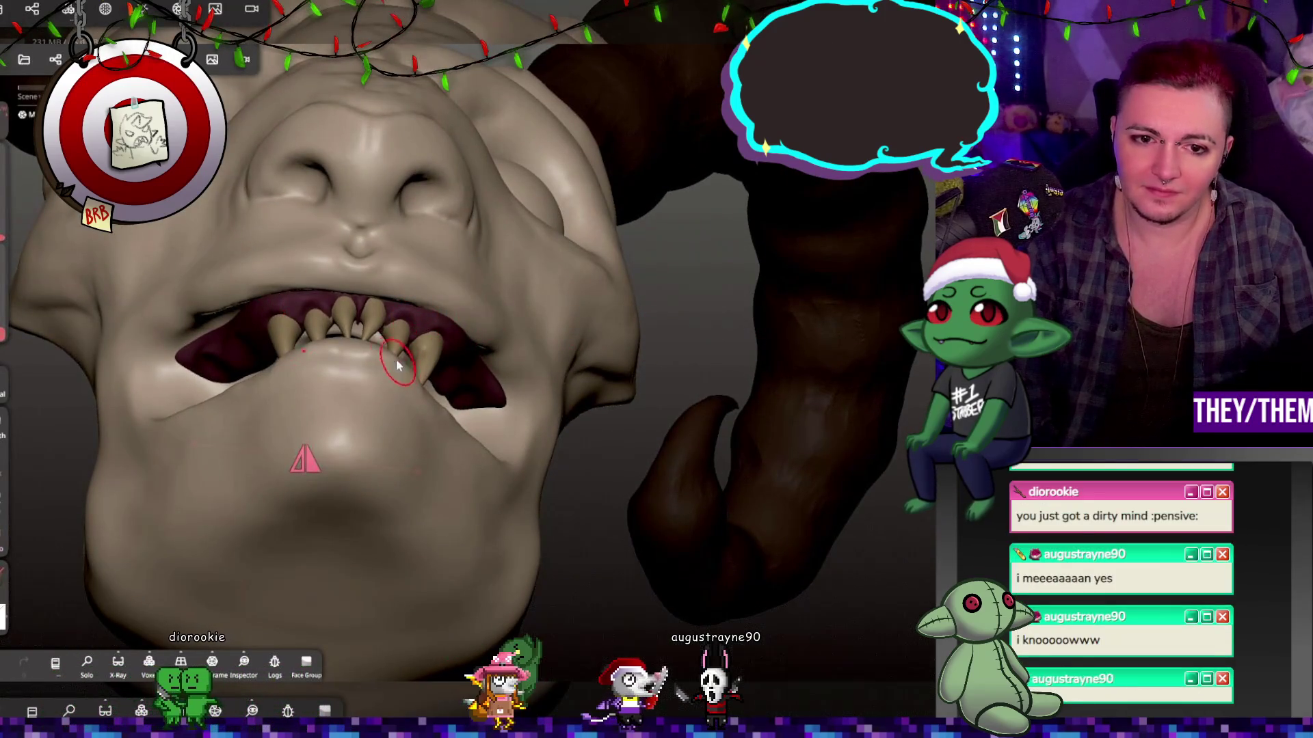
pyautogui.moveTo(533, 287)
pyautogui.mouseDown()
pyautogui.moveTo(585, 266)
pyautogui.moveTo(638, 389)
pyautogui.moveTo(422, 277)
pyautogui.moveTo(758, 338)
pyautogui.mouseUp()
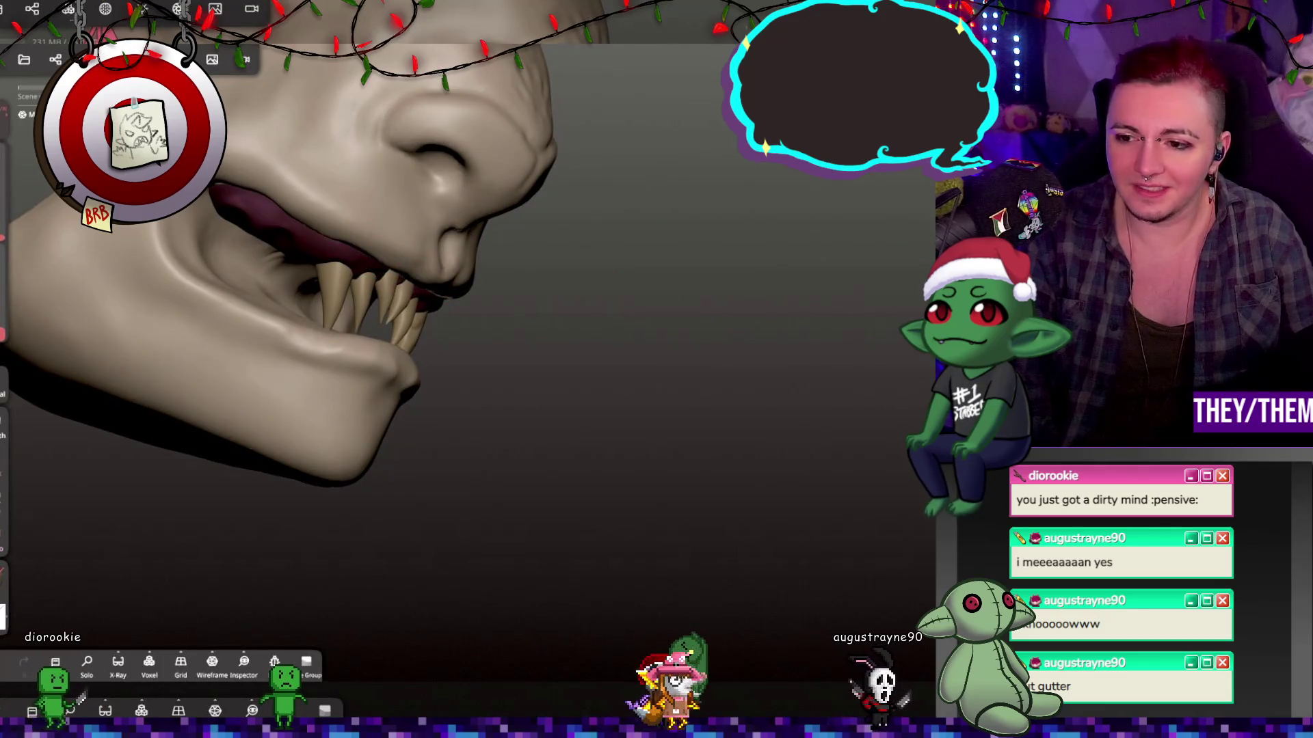
pyautogui.moveTo(666, 340); pyautogui.dragTo(567, 187)
pyautogui.moveTo(402, 271)
pyautogui.mouseDown()
pyautogui.moveTo(425, 291)
pyautogui.moveTo(415, 279)
pyautogui.mouseUp()
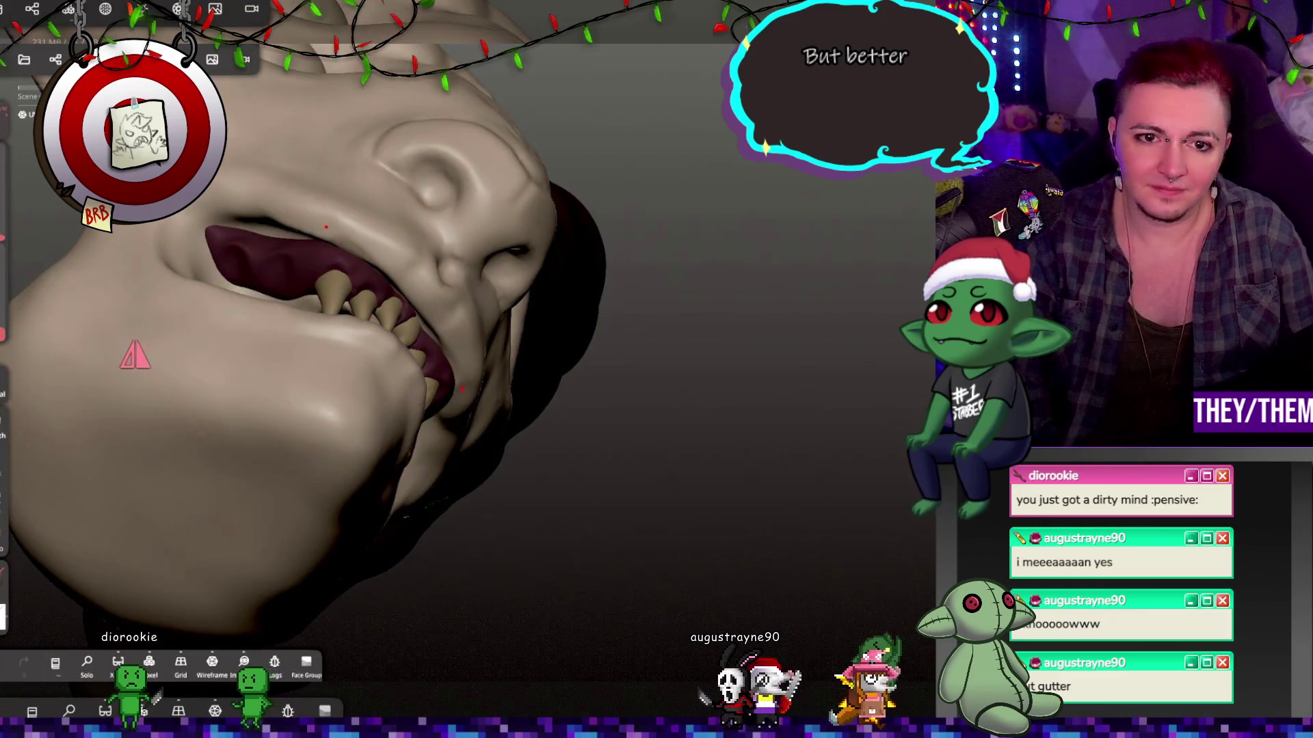
pyautogui.hotkey('ctrl', 'z')
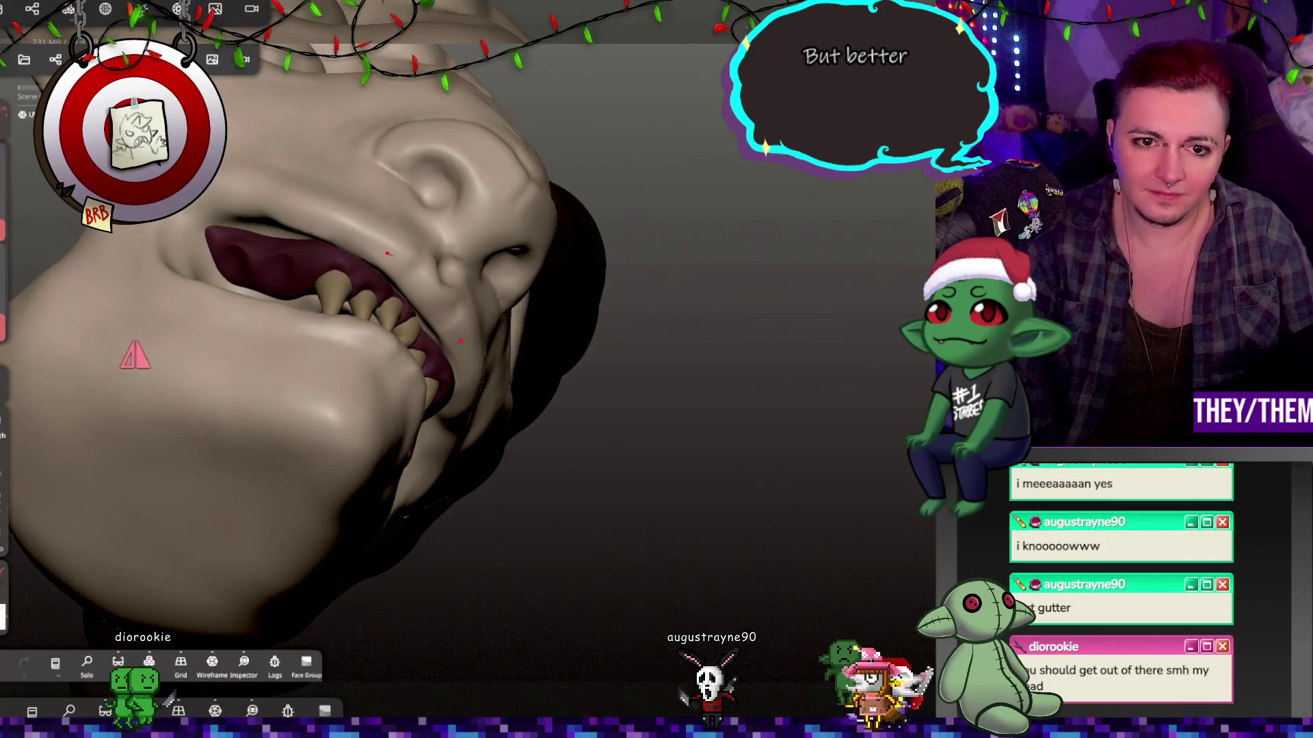
pyautogui.moveTo(483, 325)
pyautogui.mouseDown()
pyautogui.moveTo(516, 448)
pyautogui.moveTo(537, 137)
pyautogui.moveTo(651, 223)
pyautogui.moveTo(454, 152)
pyautogui.mouseUp()
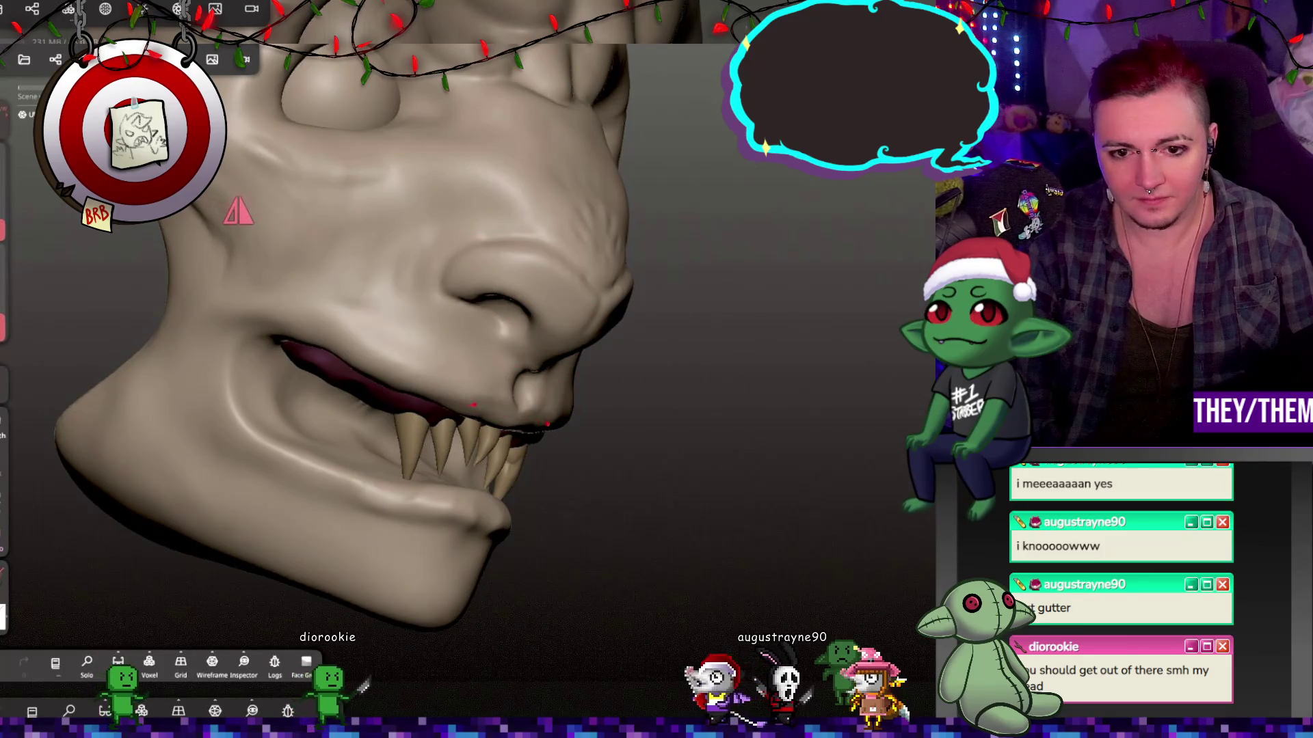
pyautogui.moveTo(643, 410); pyautogui.dragTo(469, 355)
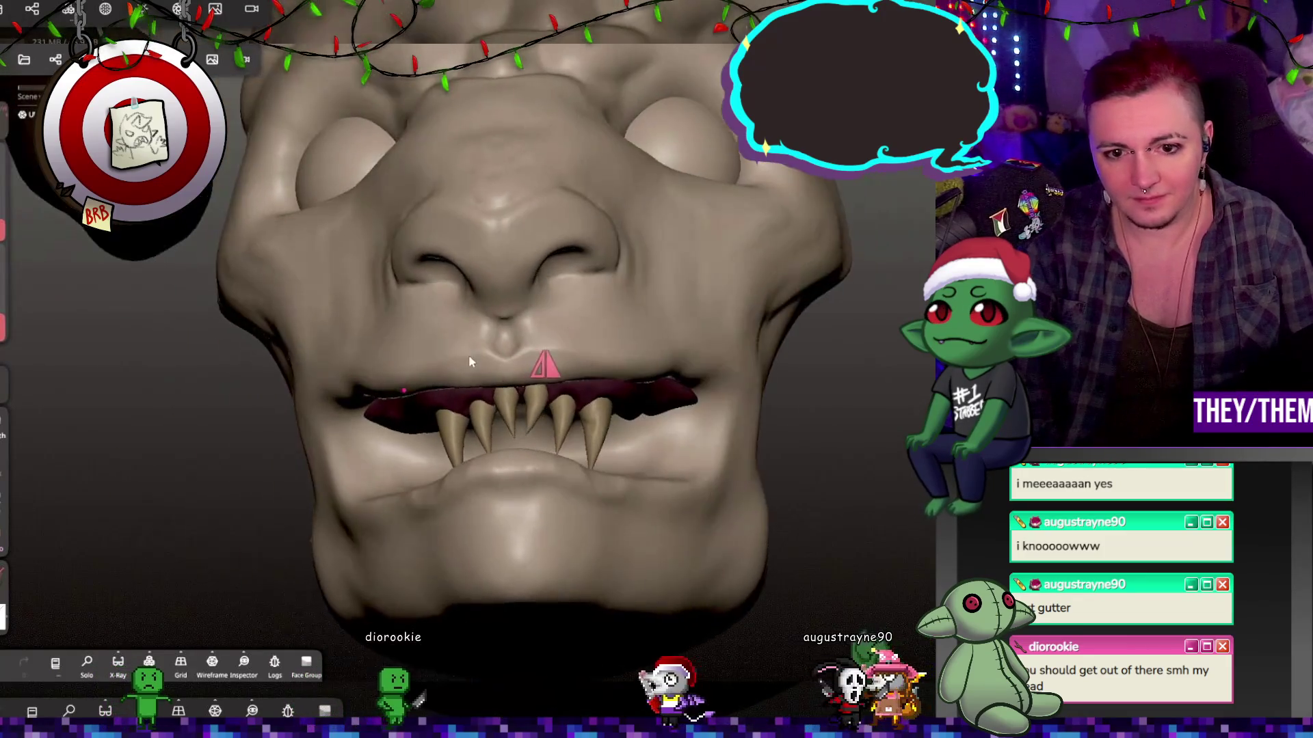
# Review the jaw and fangs from several side angles, then bring up the scene object list.
pyautogui.moveTo(678, 427)
pyautogui.mouseDown()
pyautogui.moveTo(855, 424)
pyautogui.moveTo(864, 454)
pyautogui.moveTo(486, 502)
pyautogui.moveTo(540, 470)
pyautogui.moveTo(780, 463)
pyautogui.moveTo(752, 478)
pyautogui.moveTo(670, 469)
pyautogui.moveTo(606, 482)
pyautogui.mouseUp()
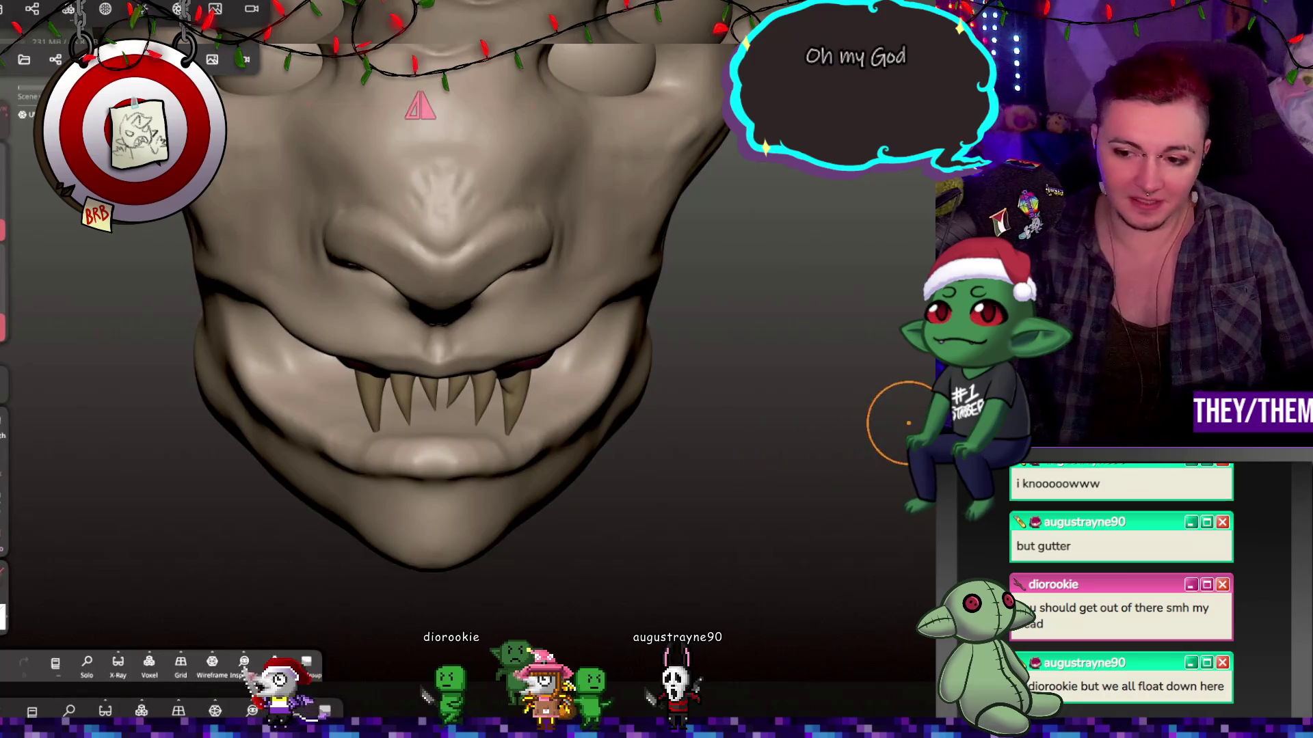
pyautogui.moveTo(908, 421)
pyautogui.mouseDown()
pyautogui.moveTo(874, 431)
pyautogui.moveTo(827, 394)
pyautogui.moveTo(649, 407)
pyautogui.moveTo(785, 407)
pyautogui.moveTo(741, 326)
pyautogui.moveTo(816, 280)
pyautogui.moveTo(831, 322)
pyautogui.mouseUp()
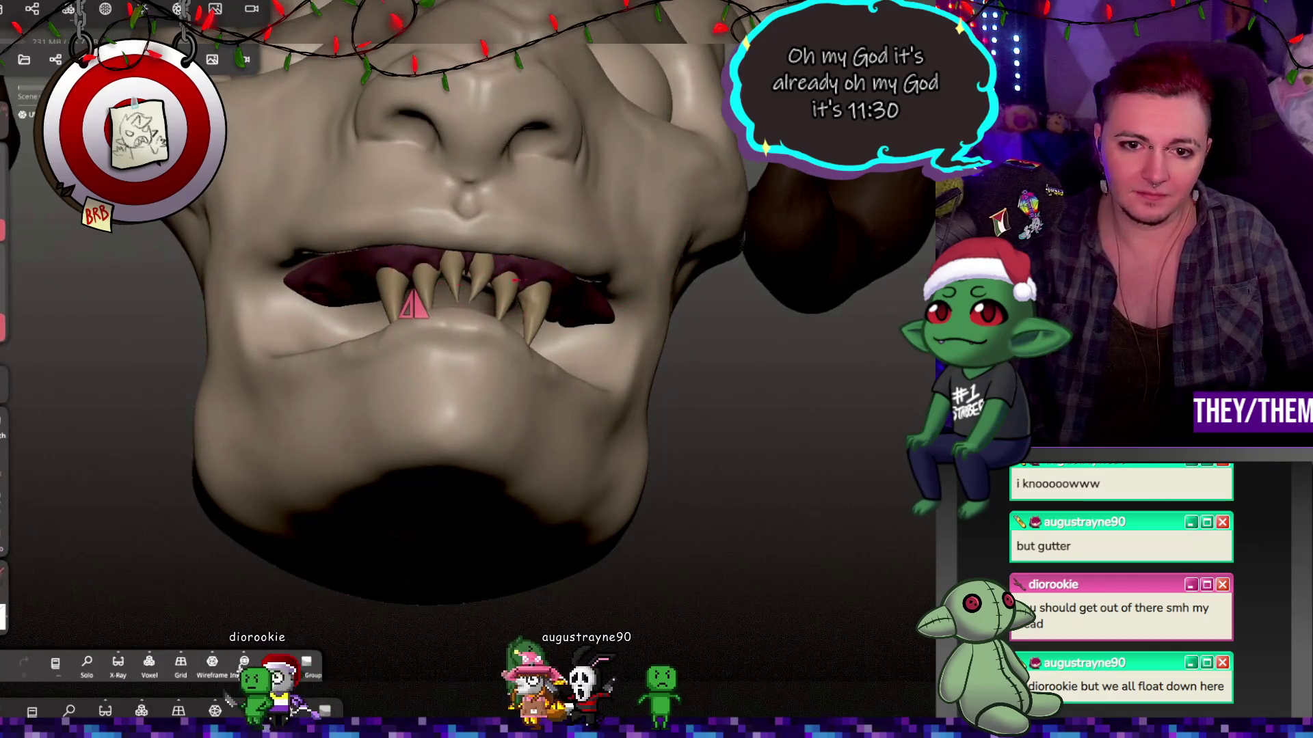
pyautogui.moveTo(325, 298); pyautogui.dragTo(616, 383)
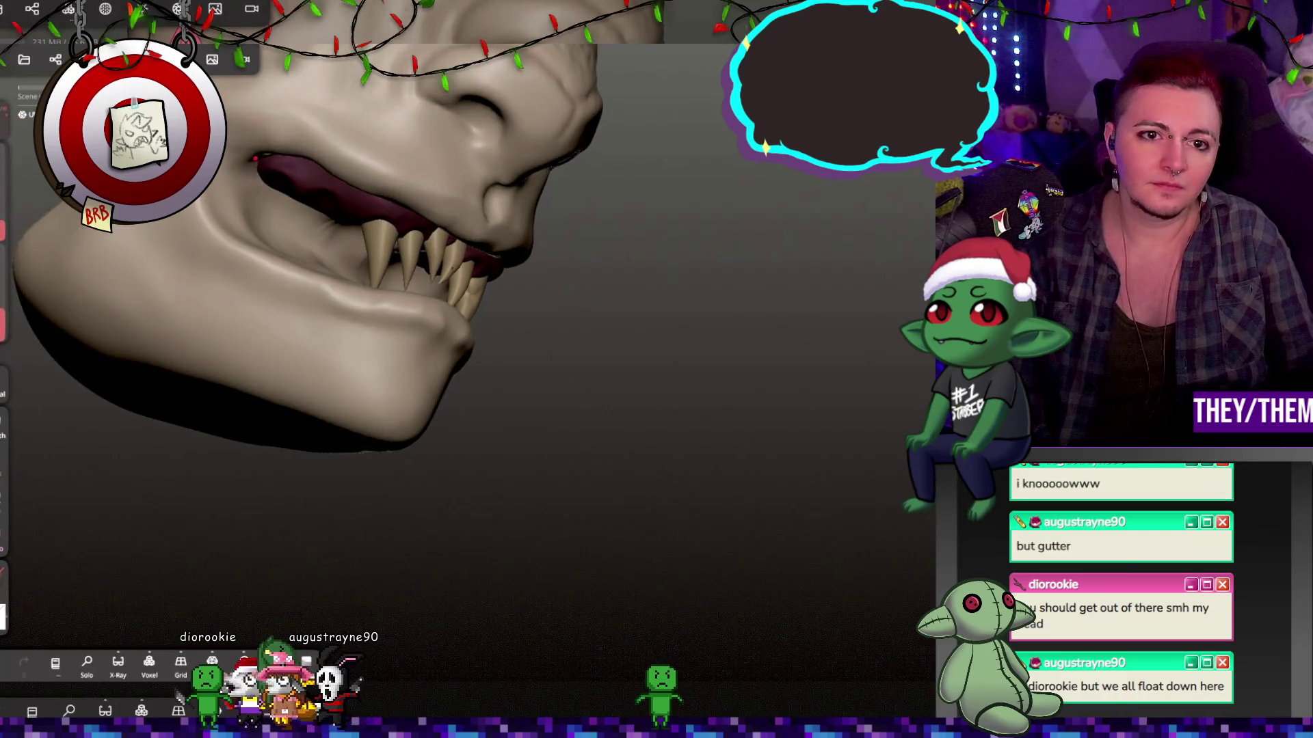
pyautogui.moveTo(238, 147)
pyautogui.mouseDown()
pyautogui.moveTo(356, 350)
pyautogui.moveTo(199, 359)
pyautogui.moveTo(178, 384)
pyautogui.moveTo(419, 302)
pyautogui.moveTo(639, 355)
pyautogui.moveTo(832, 335)
pyautogui.moveTo(477, 335)
pyautogui.moveTo(601, 349)
pyautogui.moveTo(527, 334)
pyautogui.moveTo(615, 305)
pyautogui.moveTo(721, 318)
pyautogui.mouseUp()
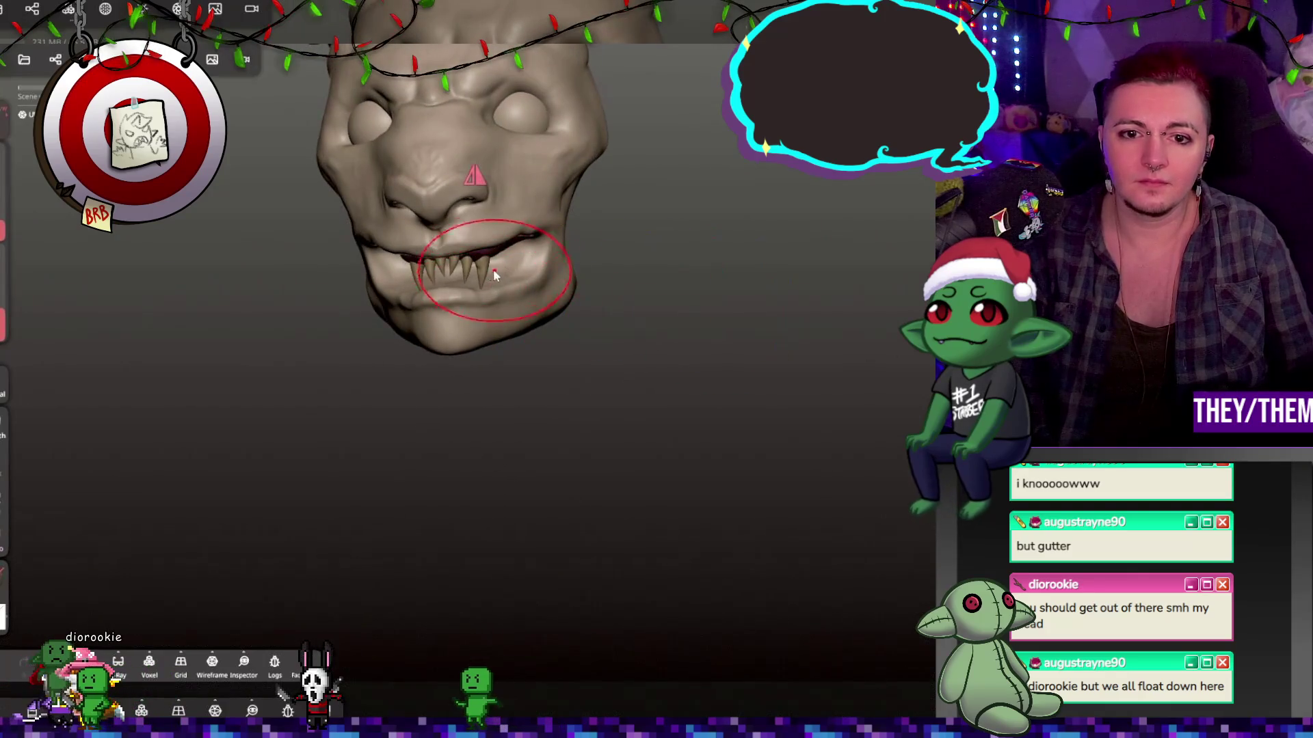
pyautogui.click(55, 59)
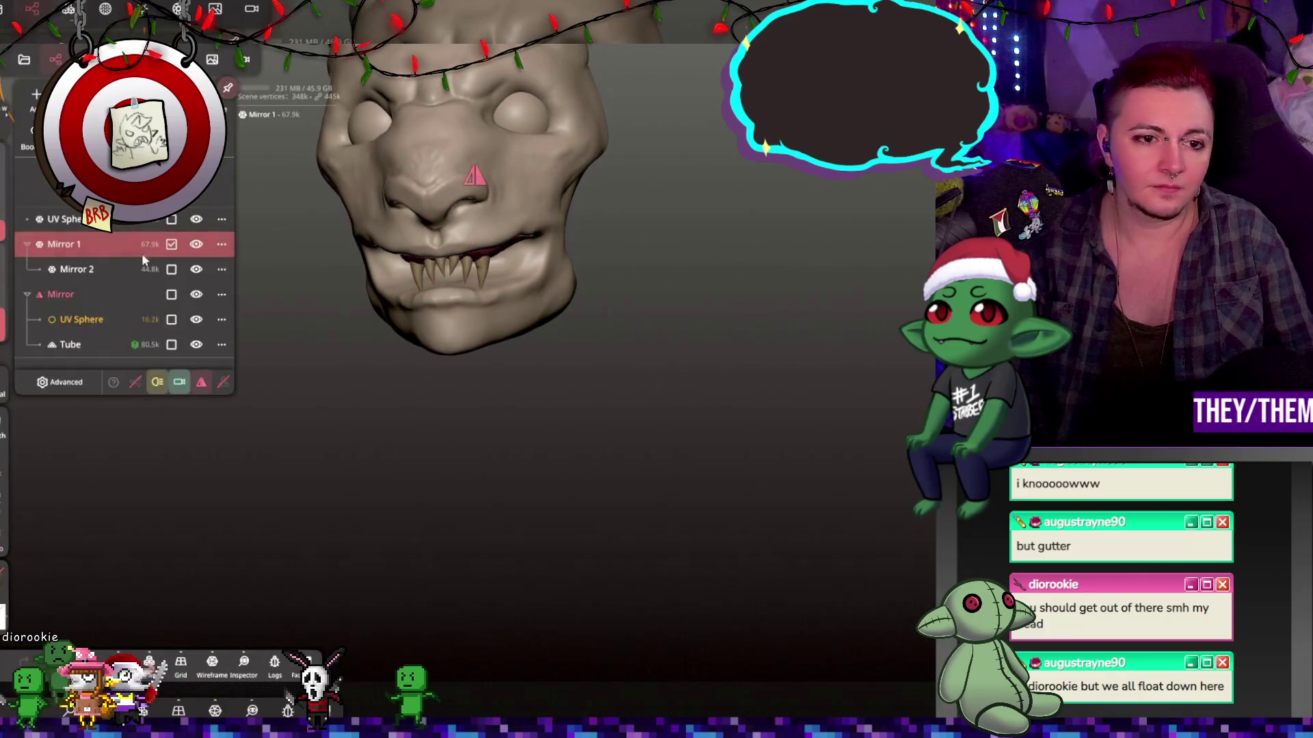
# Duplicate the upper fang piece and rotate the copy 180° upside down with the Gizmo.
pyautogui.hotkey('ctrl', 'd')
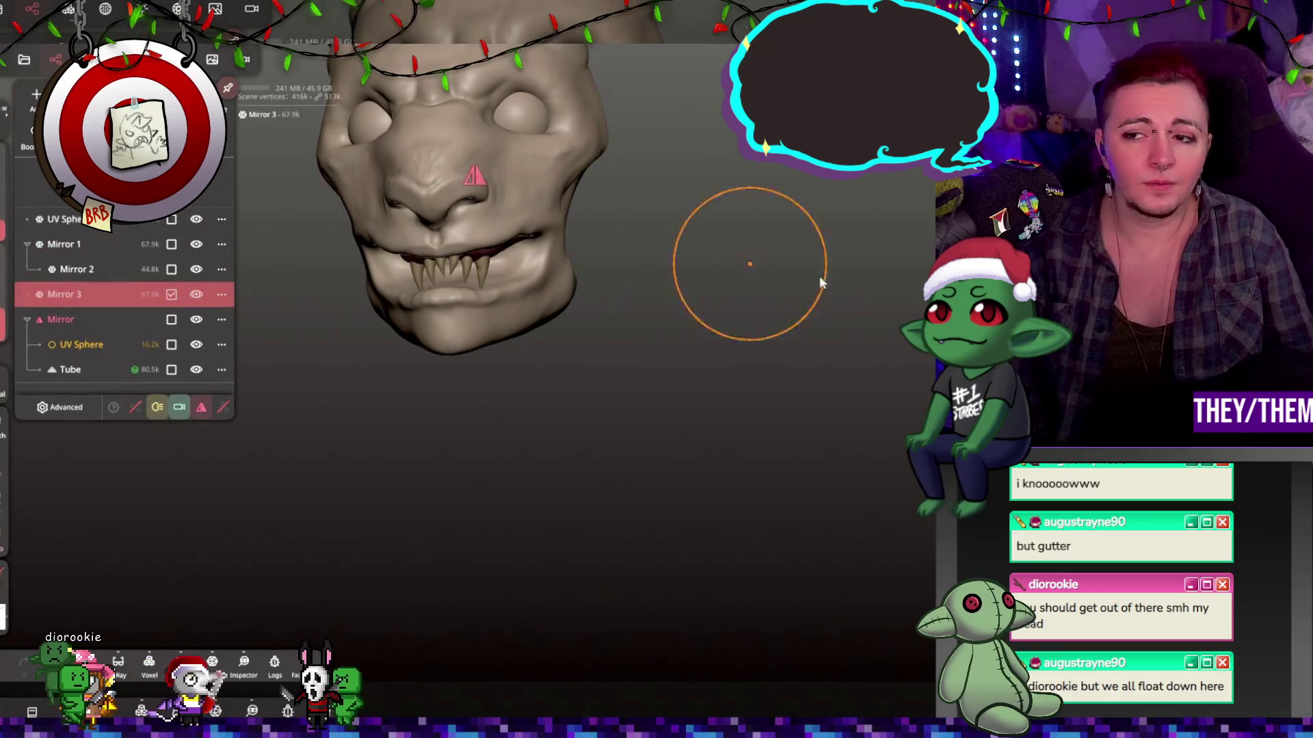
pyautogui.press('g')
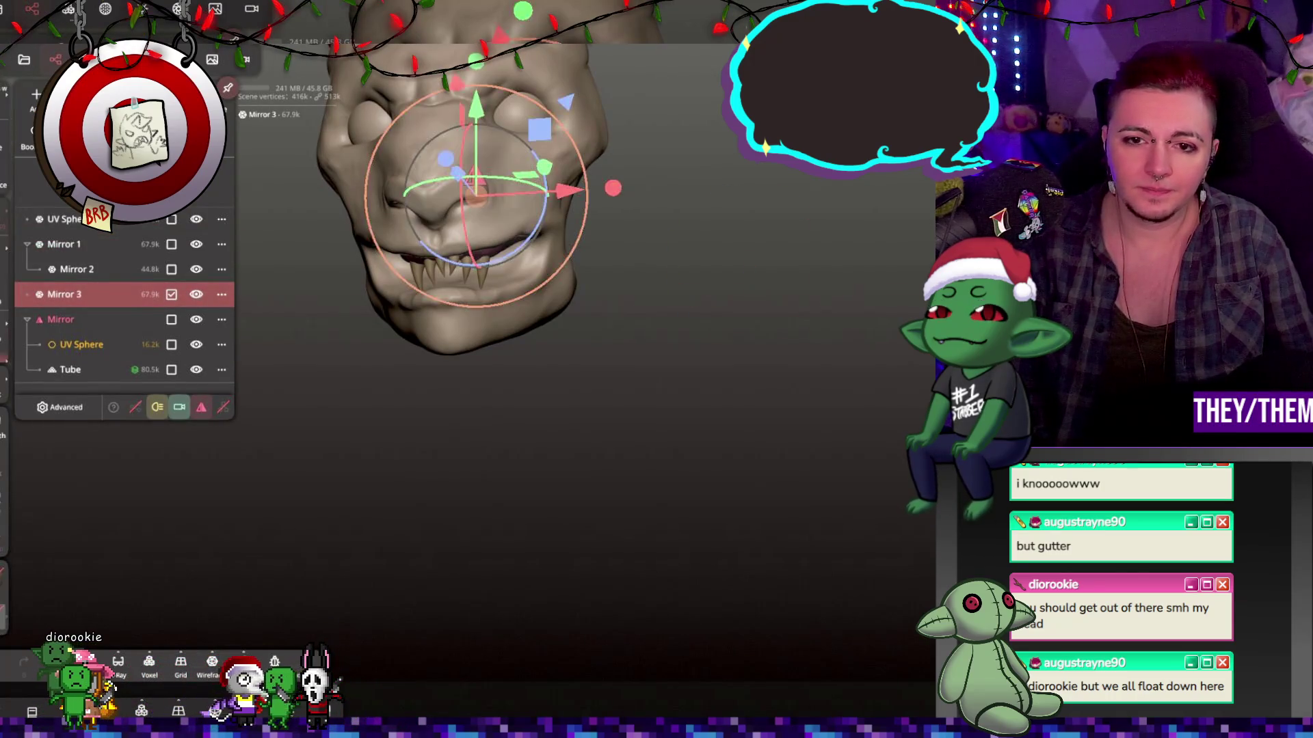
pyautogui.moveTo(532, 179); pyautogui.dragTo(538, 229)
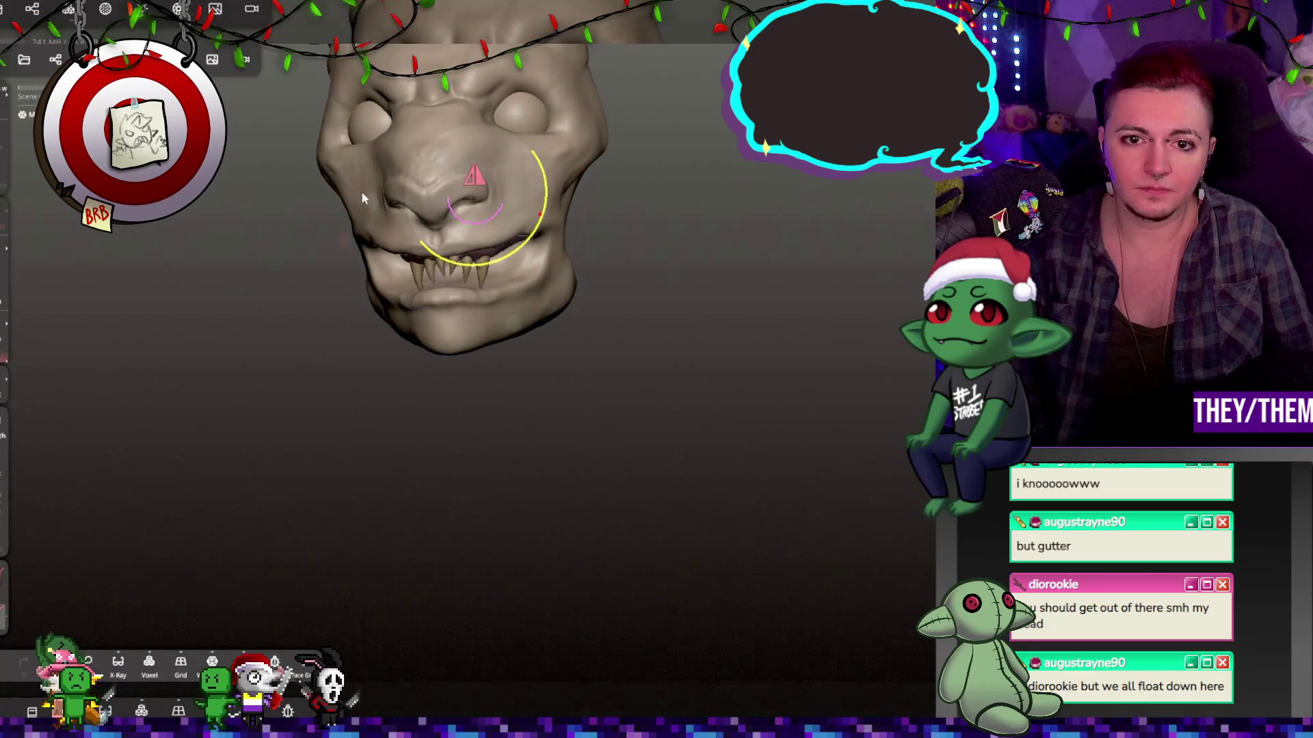
pyautogui.moveTo(299, 189)
pyautogui.mouseDown()
pyautogui.moveTo(562, 236)
pyautogui.moveTo(506, 263)
pyautogui.moveTo(479, 250)
pyautogui.mouseUp()
# Move the flipped fang copy down below the upper teeth into the lower jaw.
pyautogui.moveTo(477, 332)
pyautogui.mouseDown()
pyautogui.moveTo(475, 279)
pyautogui.moveTo(476, 512)
pyautogui.mouseUp()
pyautogui.moveTo(462, 426)
pyautogui.mouseDown()
pyautogui.moveTo(472, 526)
pyautogui.moveTo(791, 548)
pyautogui.moveTo(716, 565)
pyautogui.moveTo(512, 434)
pyautogui.moveTo(490, 395)
pyautogui.moveTo(484, 410)
pyautogui.mouseUp()
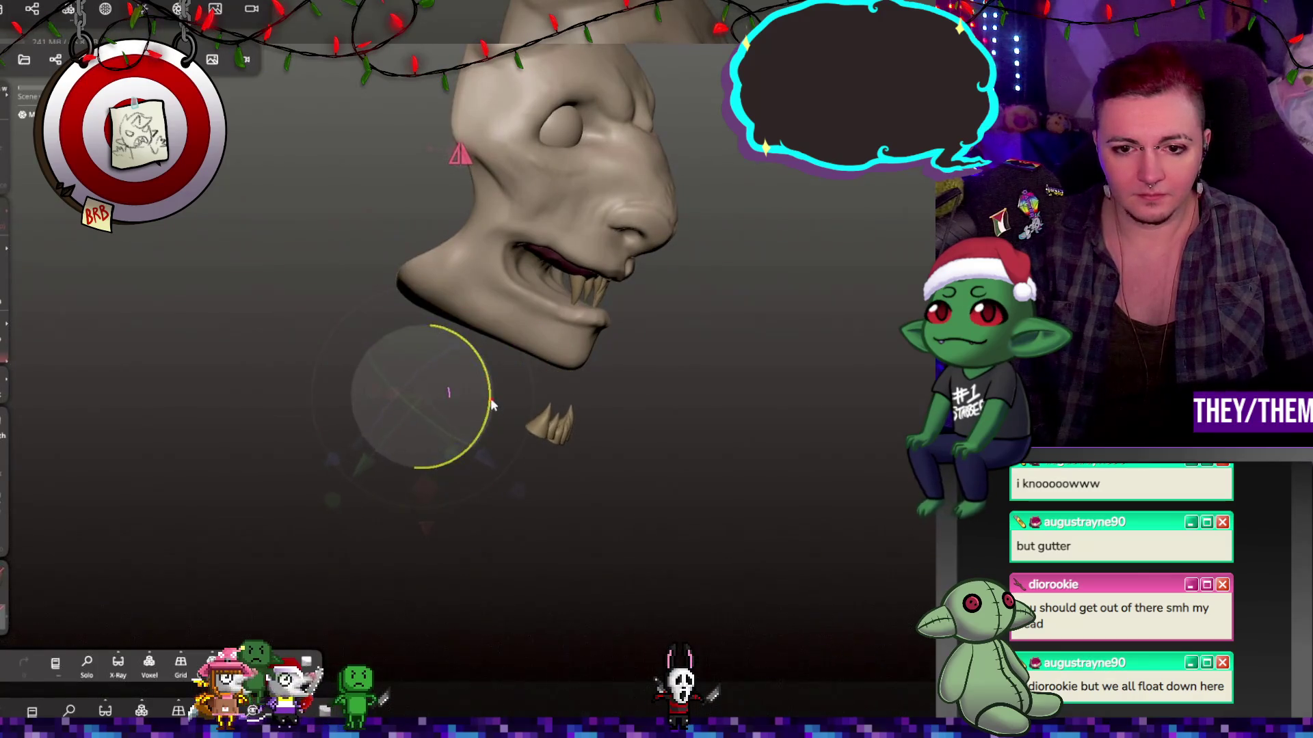
pyautogui.moveTo(379, 424); pyautogui.dragTo(447, 364)
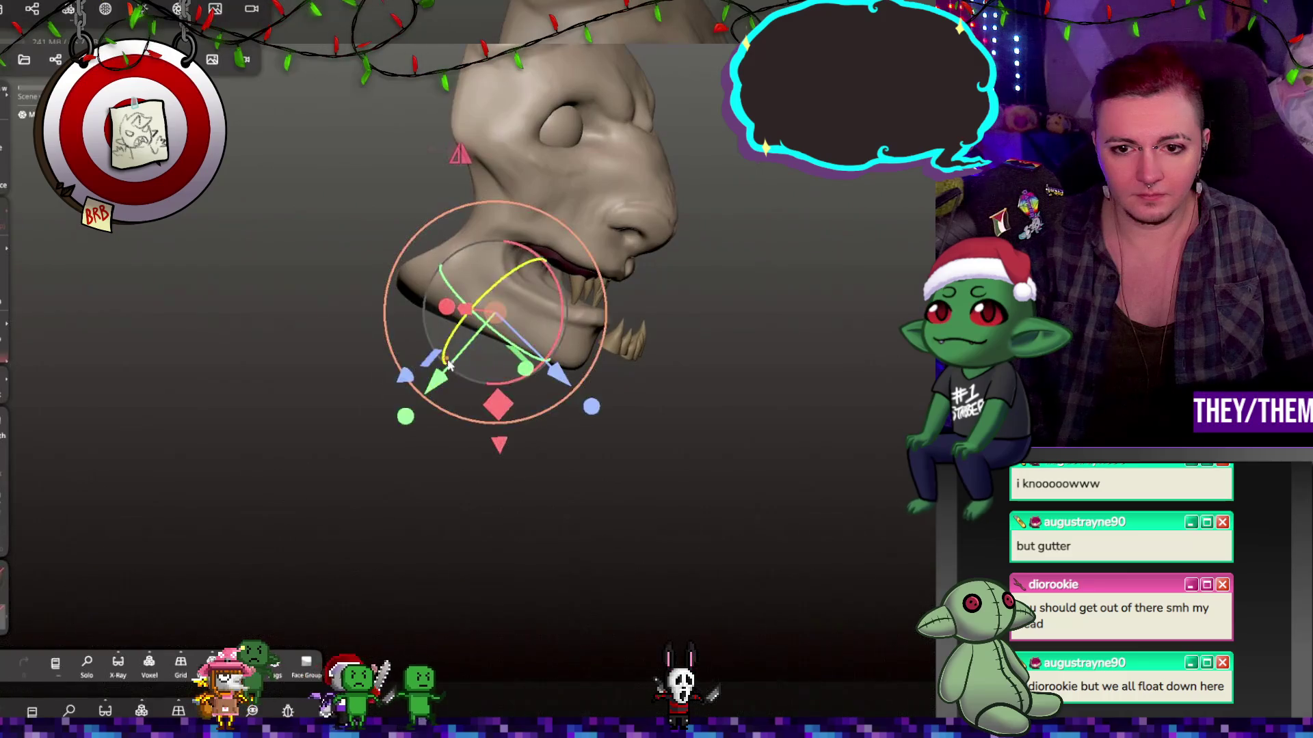
pyautogui.moveTo(534, 369)
pyautogui.mouseDown(button='middle')
pyautogui.moveTo(503, 351)
pyautogui.moveTo(531, 344)
pyautogui.mouseUp(button='middle')
# Slide Mirror 3 back behind the lower lip and fine-tune its rotation.
pyautogui.moveTo(718, 388); pyautogui.dragTo(704, 371)
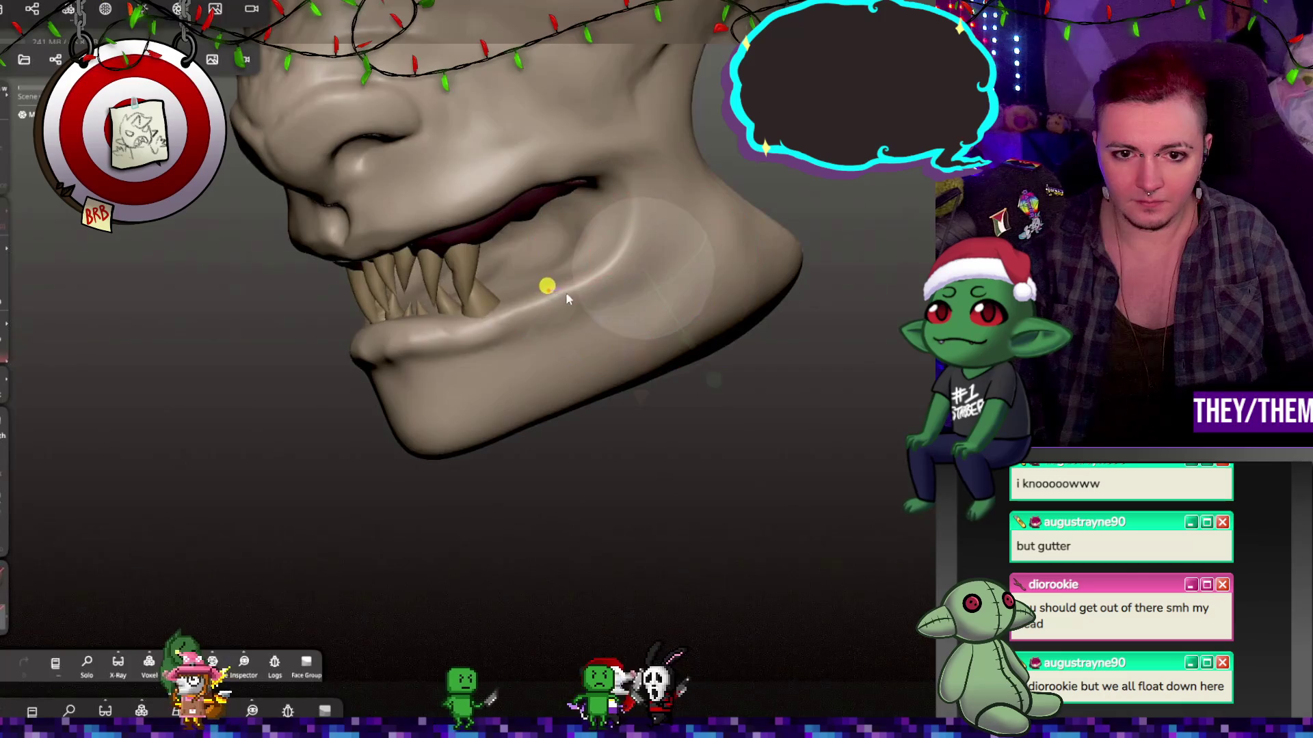
pyautogui.moveTo(525, 384)
pyautogui.mouseDown(button='middle')
pyautogui.moveTo(822, 402)
pyautogui.moveTo(672, 385)
pyautogui.mouseUp(button='middle')
pyautogui.moveTo(338, 294); pyautogui.dragTo(308, 269)
pyautogui.moveTo(308, 269)
pyautogui.mouseDown(button='middle')
pyautogui.moveTo(370, 278)
pyautogui.moveTo(379, 295)
pyautogui.moveTo(340, 301)
pyautogui.moveTo(335, 290)
pyautogui.moveTo(593, 319)
pyautogui.mouseUp(button='middle')
pyautogui.moveTo(614, 238); pyautogui.dragTo(608, 239)
pyautogui.moveTo(839, 334)
pyautogui.mouseDown(button='middle')
pyautogui.moveTo(882, 318)
pyautogui.moveTo(867, 318)
pyautogui.moveTo(880, 340)
pyautogui.moveTo(768, 284)
pyautogui.mouseUp(button='middle')
pyautogui.moveTo(653, 255); pyautogui.dragTo(655, 257)
# Check the lower fangs from side and front views, and undo the stray Drag stroke.
pyautogui.moveTo(669, 287)
pyautogui.mouseDown(button='middle')
pyautogui.moveTo(769, 414)
pyautogui.moveTo(731, 425)
pyautogui.moveTo(744, 418)
pyautogui.moveTo(689, 404)
pyautogui.moveTo(724, 404)
pyautogui.moveTo(447, 396)
pyautogui.mouseUp(button='middle')
pyautogui.moveTo(656, 398)
pyautogui.mouseDown(button='middle')
pyautogui.moveTo(787, 411)
pyautogui.moveTo(828, 345)
pyautogui.moveTo(926, 355)
pyautogui.mouseUp(button='middle')
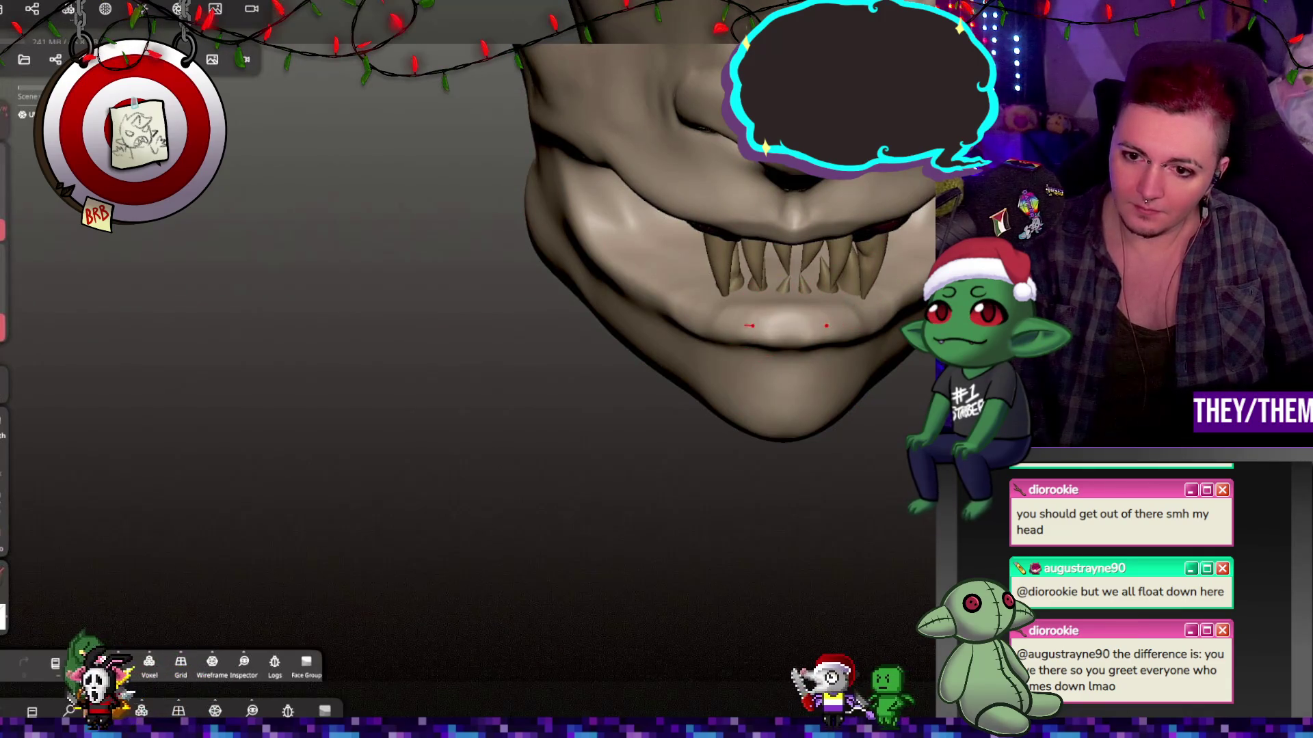
pyautogui.moveTo(812, 333); pyautogui.dragTo(863, 340, button='middle')
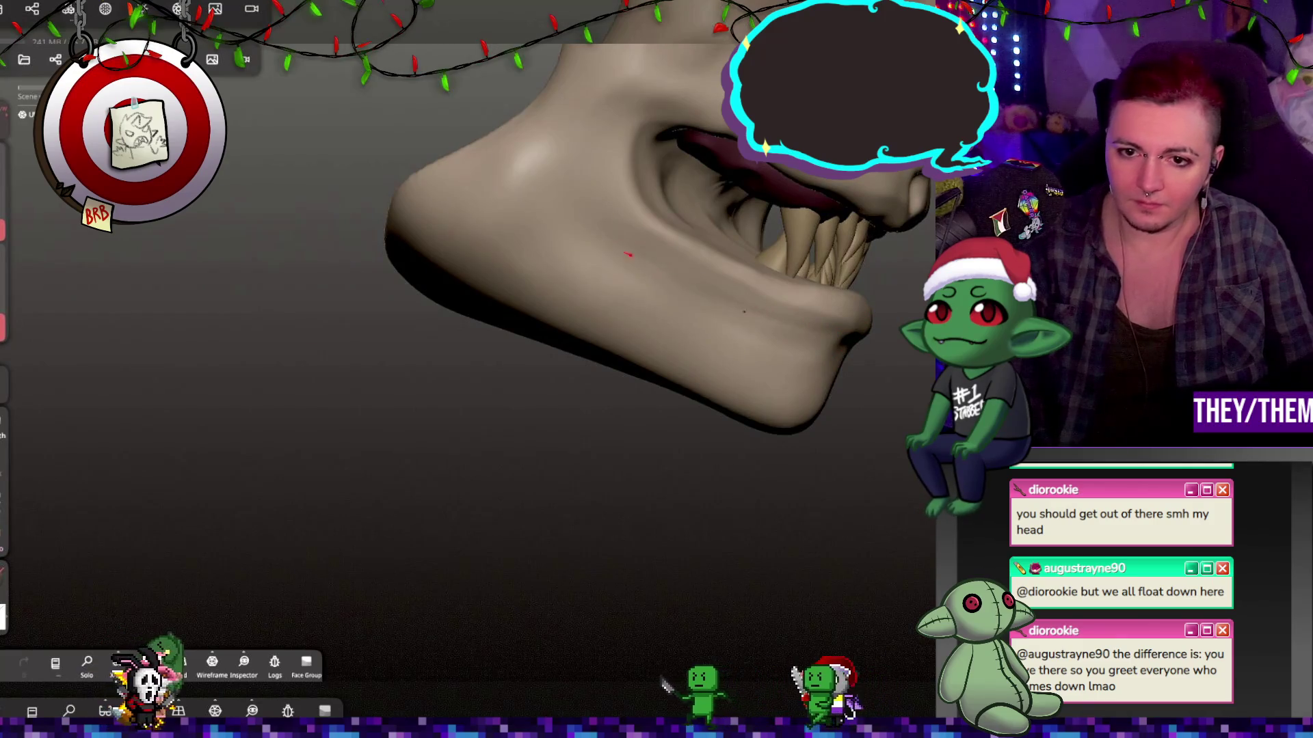
pyautogui.moveTo(862, 340); pyautogui.dragTo(878, 342, button='middle')
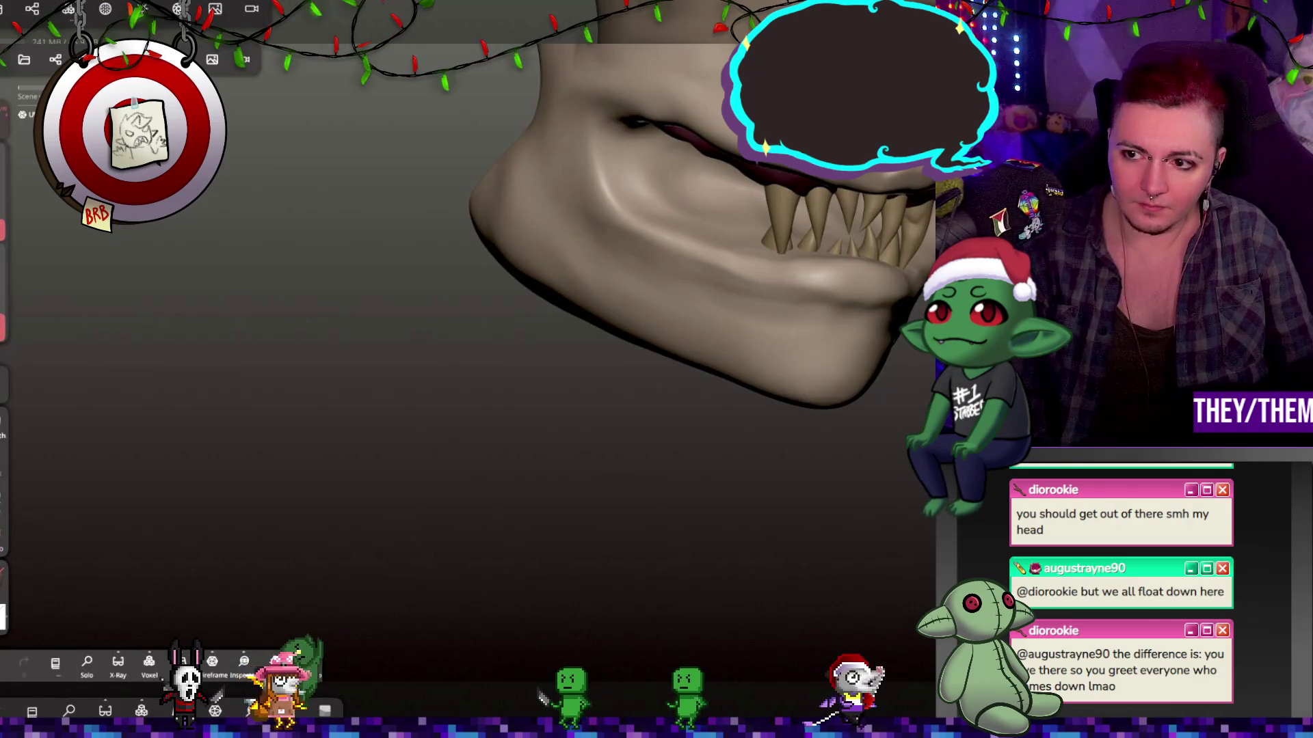
pyautogui.moveTo(864, 396)
pyautogui.mouseDown(button='middle')
pyautogui.moveTo(874, 535)
pyautogui.moveTo(843, 447)
pyautogui.moveTo(820, 503)
pyautogui.mouseUp(button='middle')
pyautogui.hotkey('ctrl', 'z')
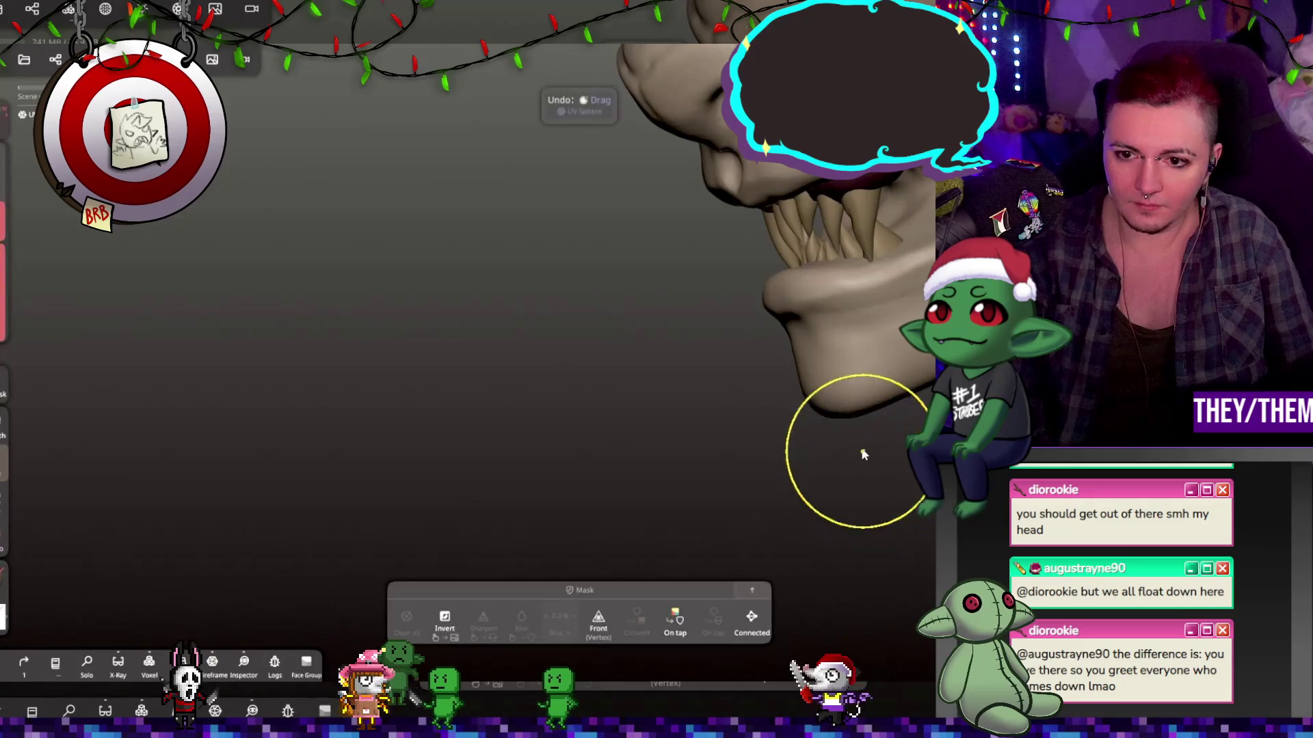
# Slice the head along a trim line through the mouth, then select Mirror 2 in the scene list.
pyautogui.moveTo(902, 399)
pyautogui.mouseDown(button='middle')
pyautogui.moveTo(875, 355)
pyautogui.moveTo(813, 388)
pyautogui.moveTo(902, 449)
pyautogui.moveTo(855, 381)
pyautogui.moveTo(765, 390)
pyautogui.mouseUp(button='middle')
pyautogui.moveTo(823, 352); pyautogui.dragTo(862, 321, button='middle')
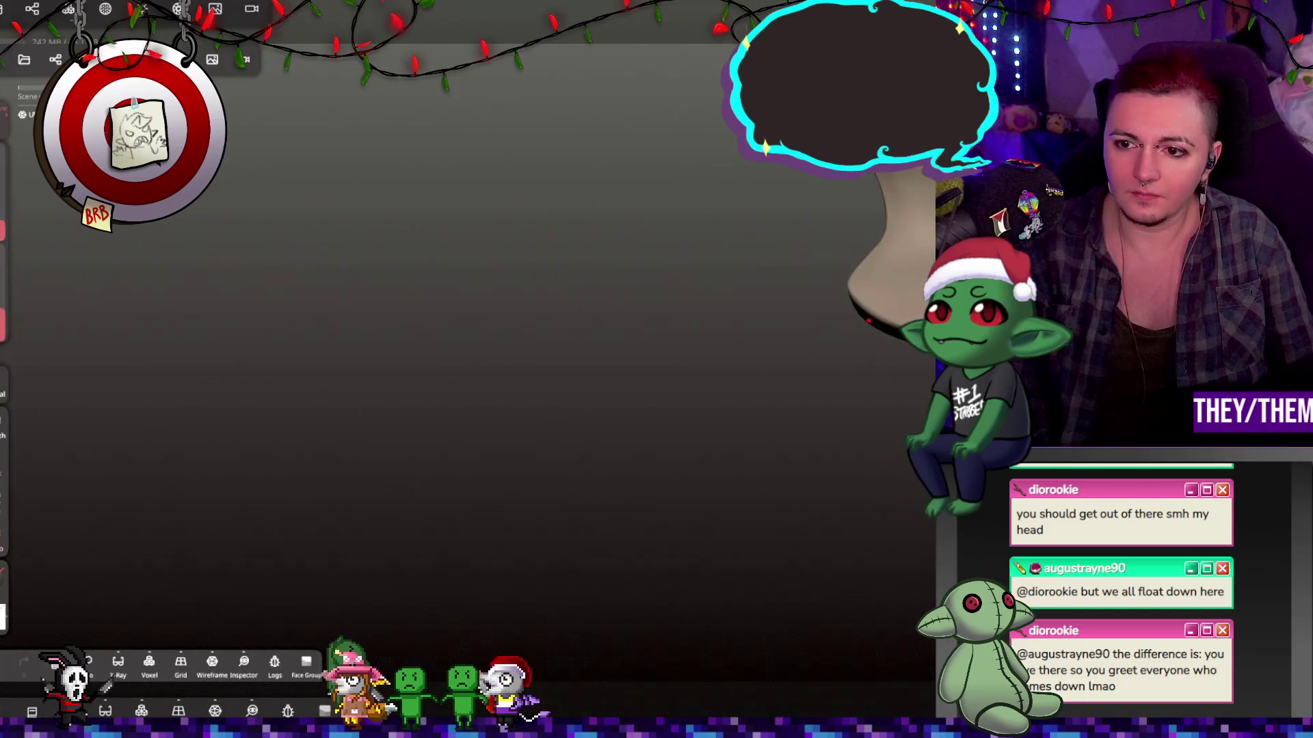
pyautogui.moveTo(879, 410)
pyautogui.mouseDown(button='middle')
pyautogui.moveTo(597, 422)
pyautogui.moveTo(559, 410)
pyautogui.moveTo(823, 474)
pyautogui.moveTo(641, 421)
pyautogui.moveTo(547, 461)
pyautogui.moveTo(855, 484)
pyautogui.moveTo(644, 481)
pyautogui.moveTo(944, 482)
pyautogui.moveTo(821, 482)
pyautogui.mouseUp(button='middle')
pyautogui.moveTo(719, 464)
pyautogui.mouseDown(button='middle')
pyautogui.moveTo(633, 460)
pyautogui.moveTo(711, 464)
pyautogui.mouseUp(button='middle')
pyautogui.moveTo(881, 423)
pyautogui.mouseDown(button='middle')
pyautogui.moveTo(843, 385)
pyautogui.moveTo(736, 330)
pyautogui.moveTo(756, 378)
pyautogui.moveTo(865, 373)
pyautogui.moveTo(763, 396)
pyautogui.mouseUp(button='middle')
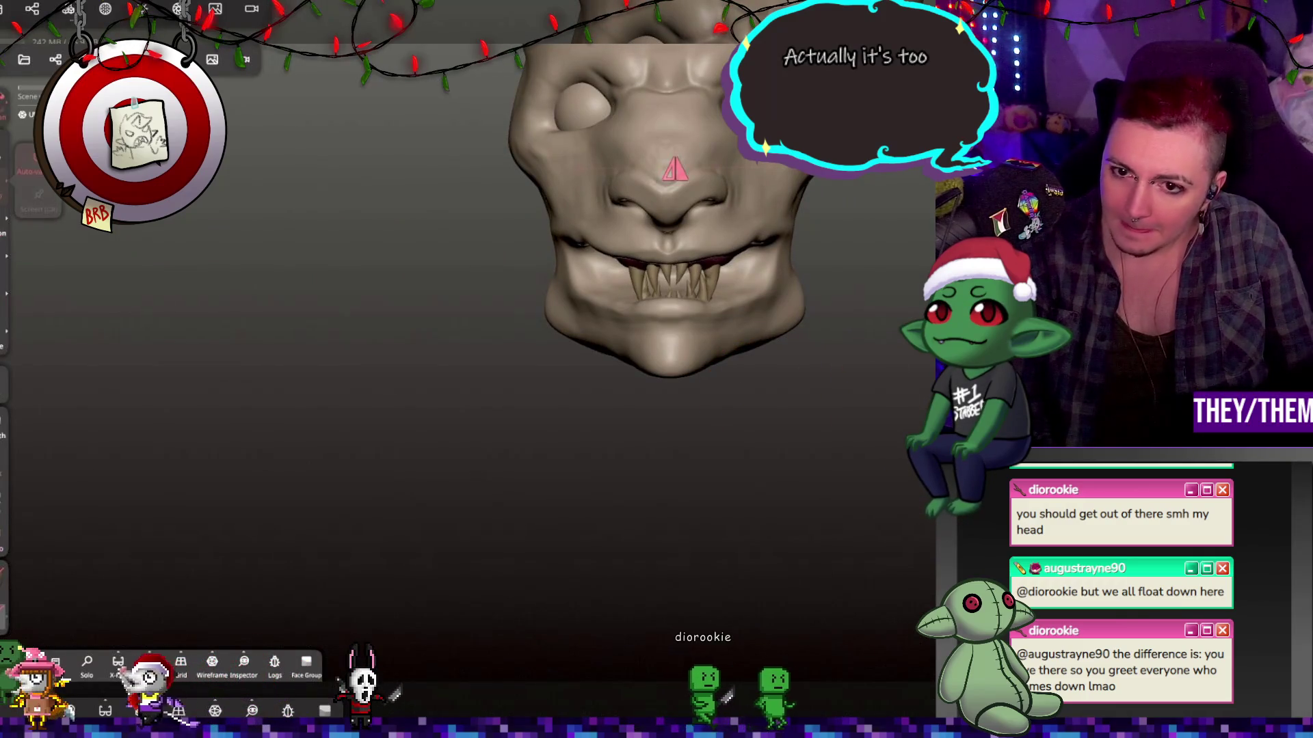
pyautogui.moveTo(814, 261); pyautogui.dragTo(730, 272)
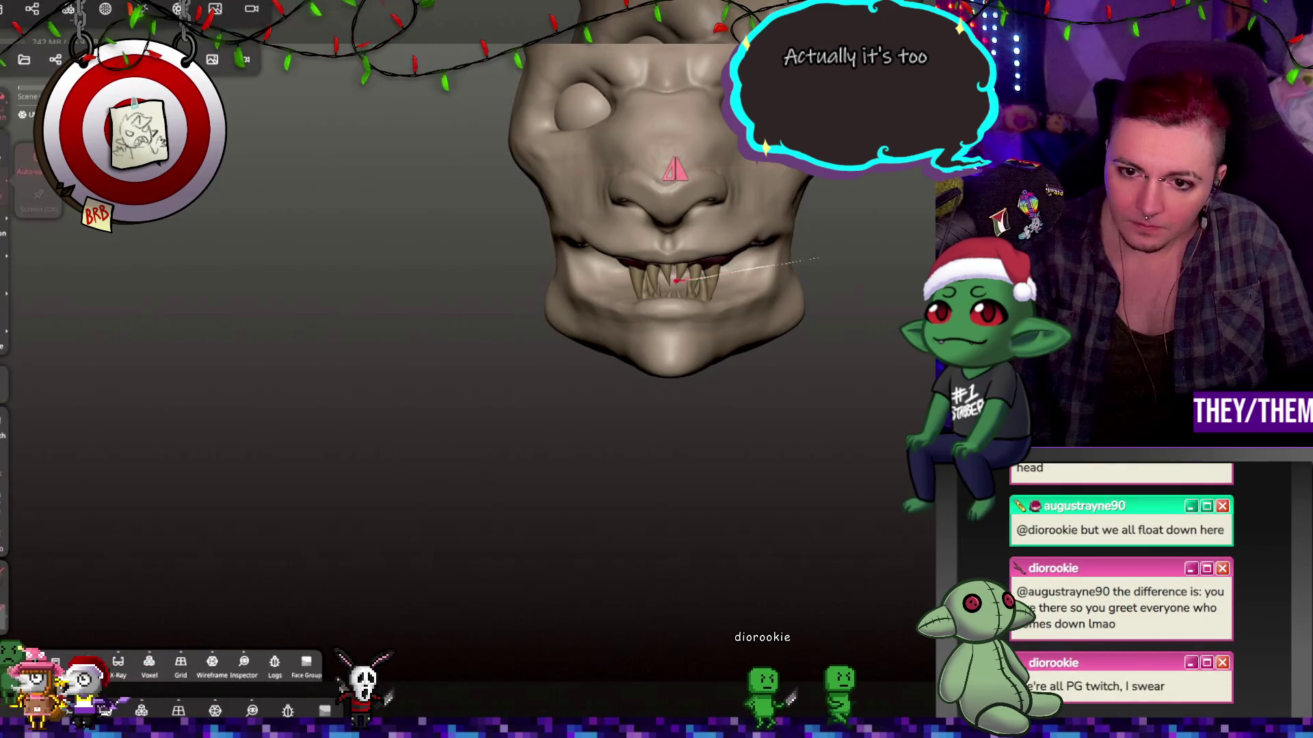
pyautogui.moveTo(626, 277)
pyautogui.mouseDown()
pyautogui.moveTo(602, 287)
pyautogui.moveTo(517, 396)
pyautogui.moveTo(909, 431)
pyautogui.mouseUp()
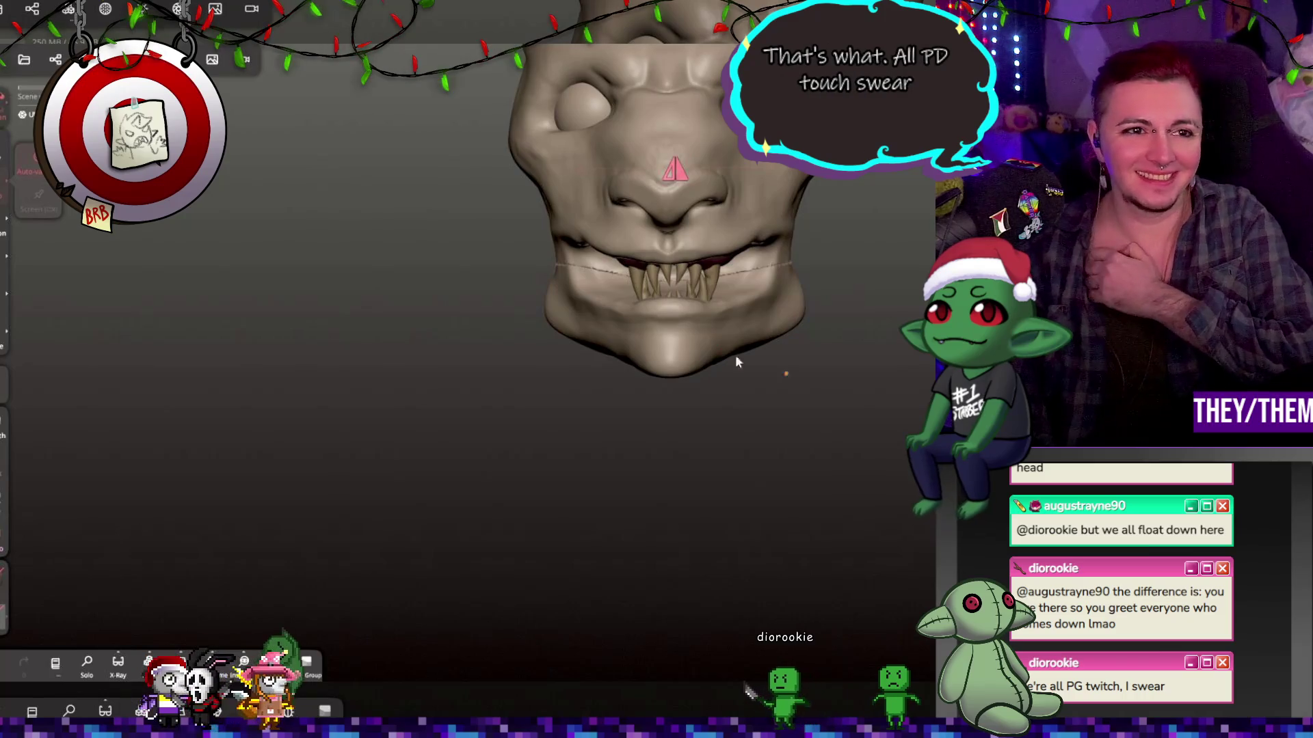
pyautogui.click(55, 59)
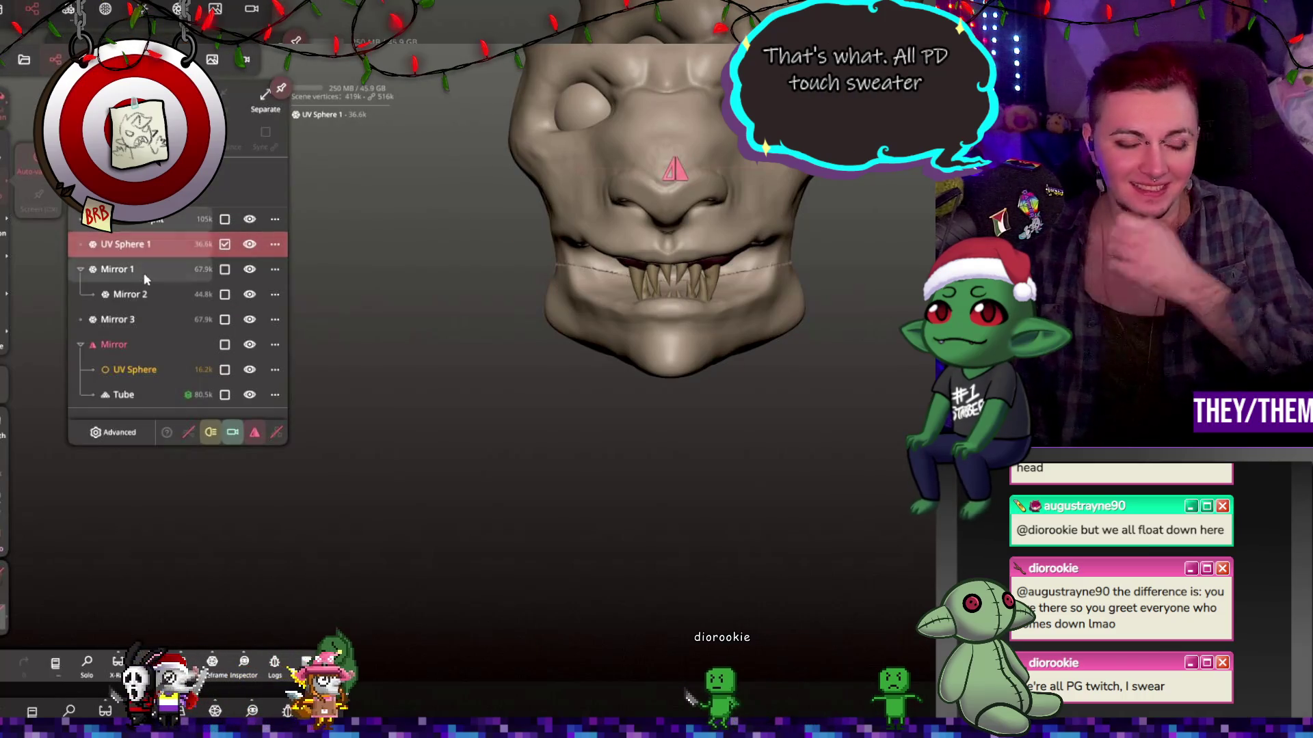
pyautogui.click(140, 298)
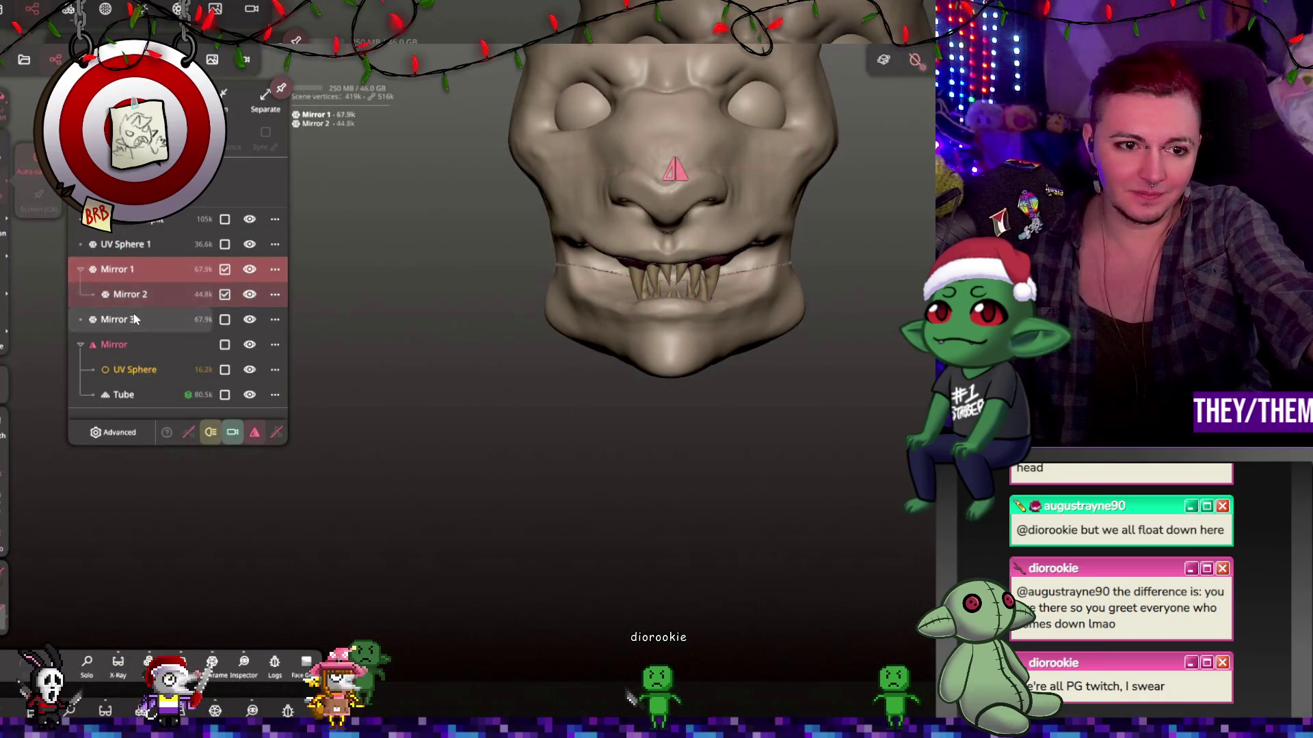
# Nest the Mirror 3 lower fangs under the separated jaw object UV Sphere 1.
pyautogui.click(135, 318)
pyautogui.click(147, 246)
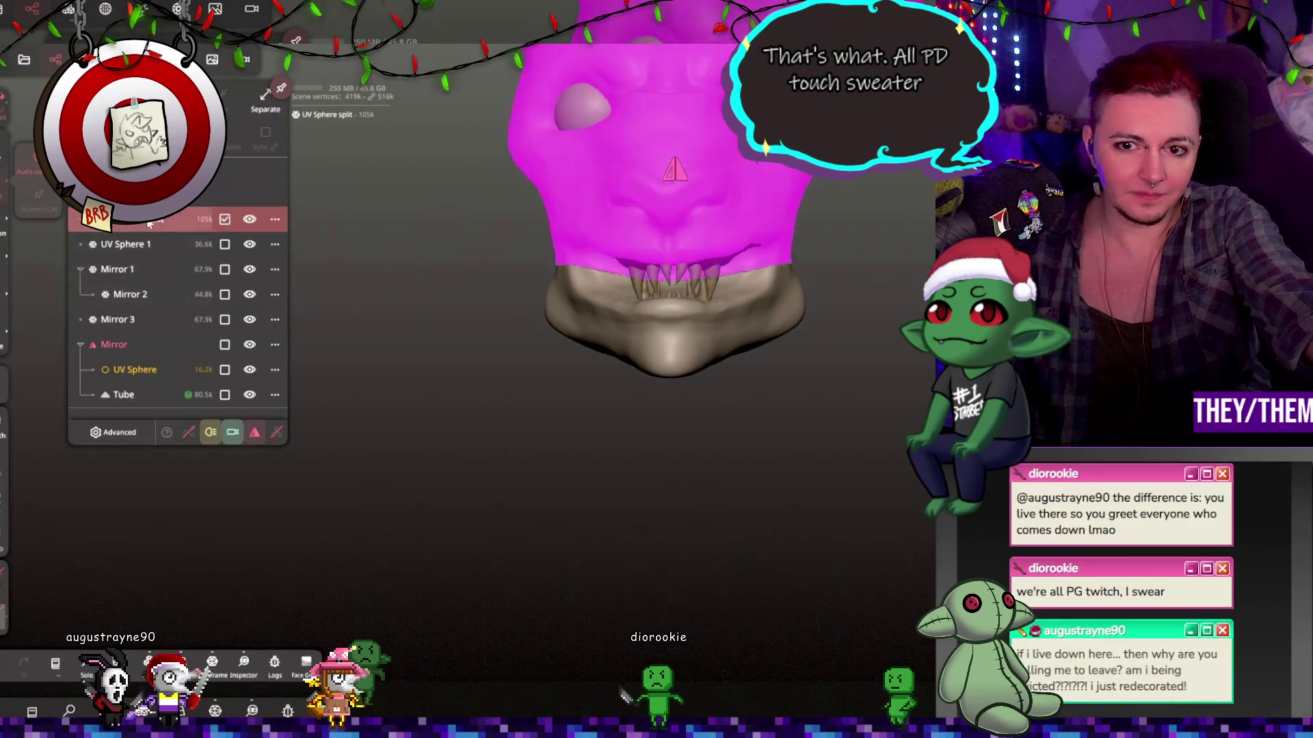
pyautogui.moveTo(133, 319); pyautogui.dragTo(144, 260)
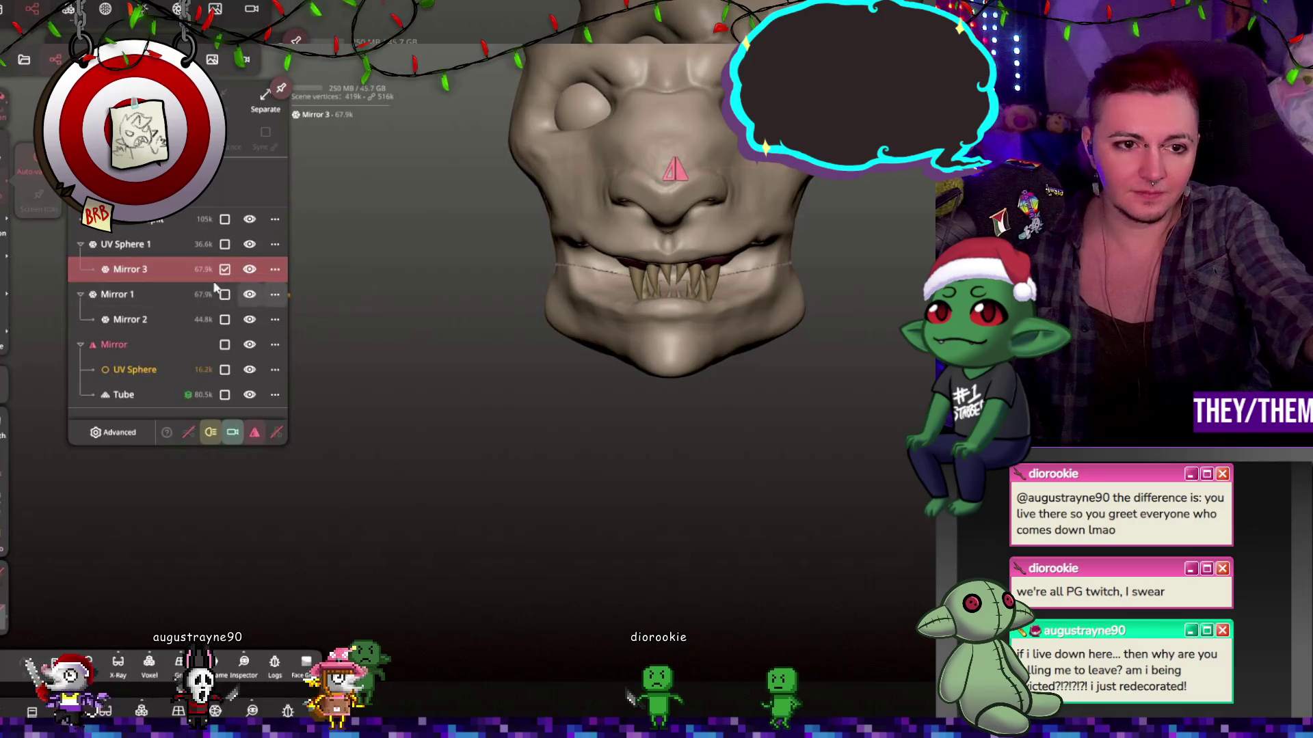
# Rotate the jaw and its fangs downward with the Gizmo to swing the mouth open.
pyautogui.press('g')
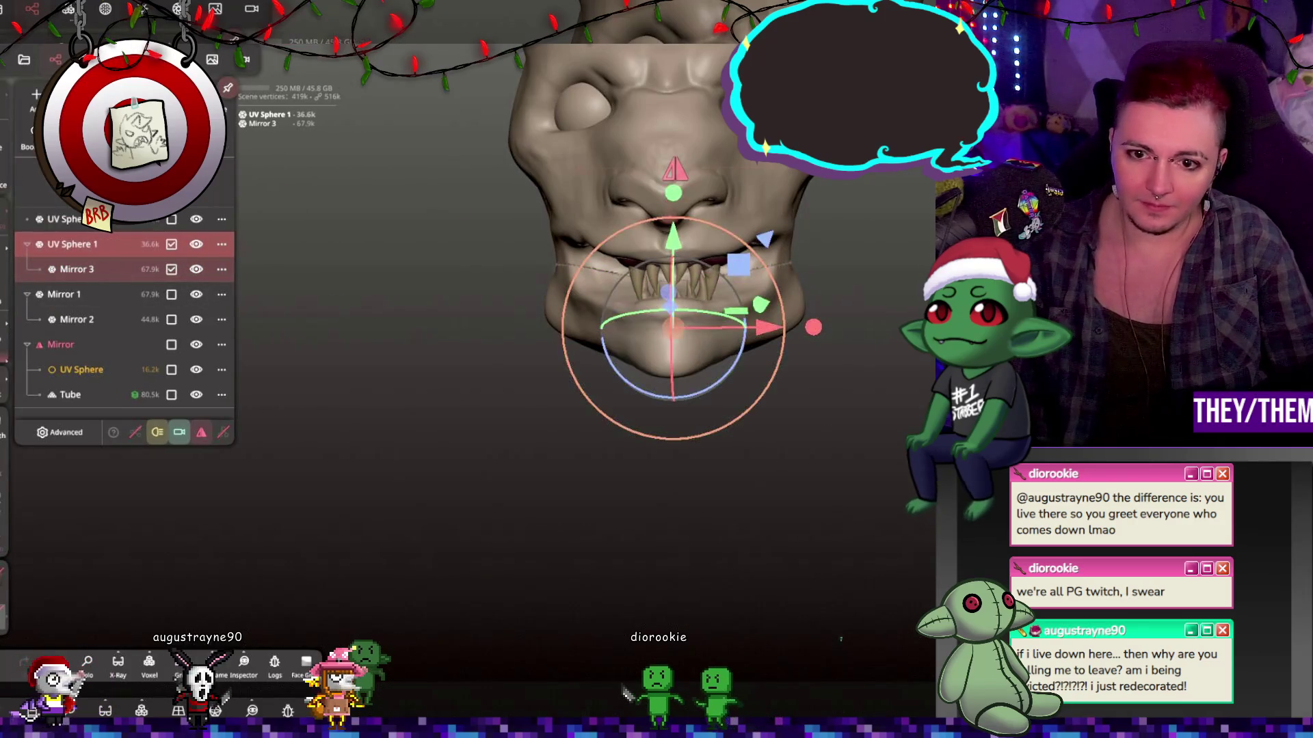
pyautogui.press('g')
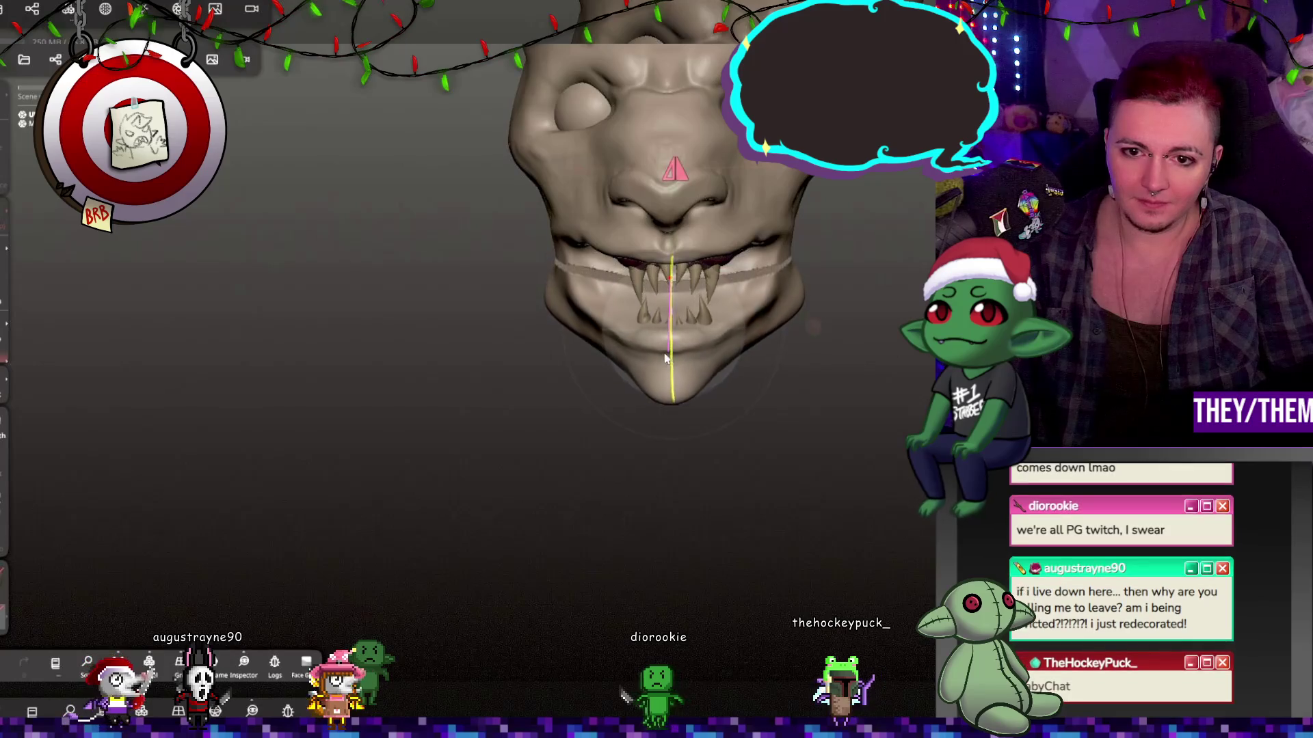
pyautogui.press('g')
pyautogui.moveTo(663, 365)
pyautogui.mouseDown(button='right')
pyautogui.moveTo(738, 372)
pyautogui.moveTo(663, 370)
pyautogui.mouseUp(button='right')
pyautogui.moveTo(616, 164)
pyautogui.mouseDown(button='right')
pyautogui.moveTo(614, 121)
pyautogui.moveTo(610, 173)
pyautogui.moveTo(633, 246)
pyautogui.moveTo(501, 243)
pyautogui.moveTo(615, 219)
pyautogui.moveTo(711, 249)
pyautogui.mouseUp(button='right')
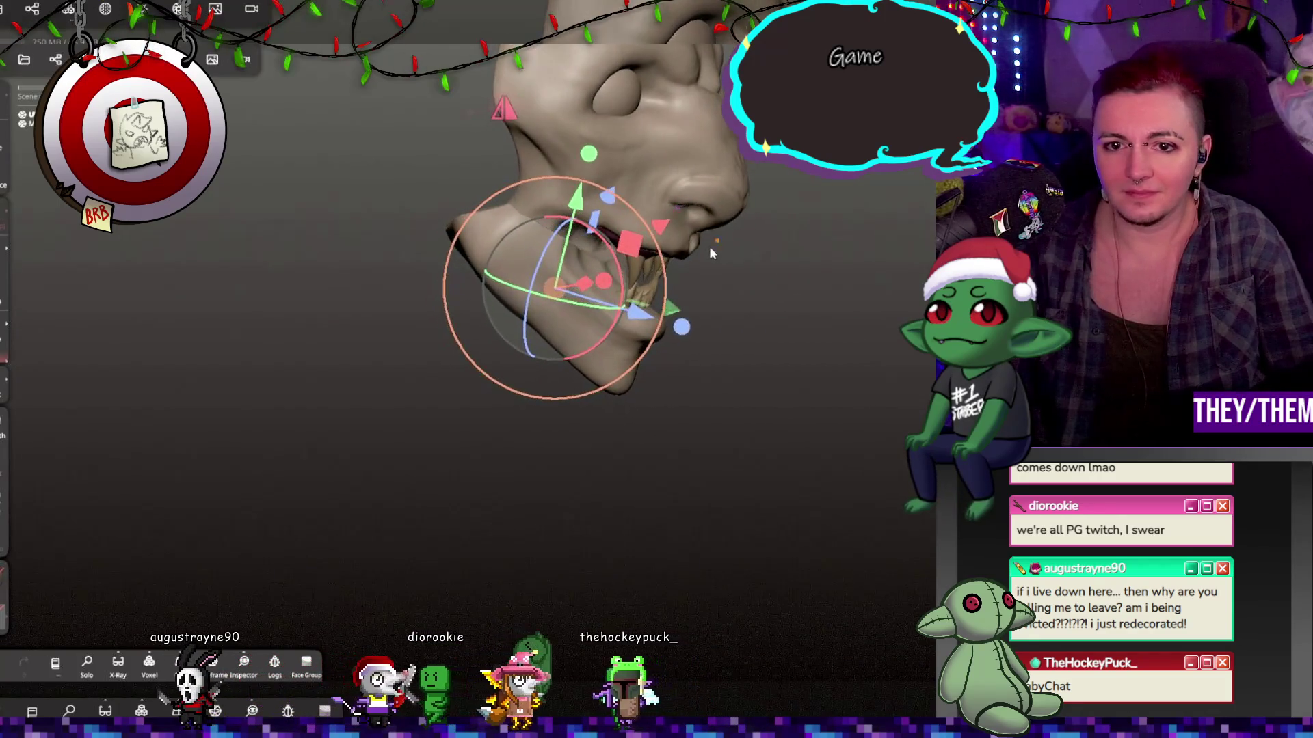
pyautogui.moveTo(586, 225)
pyautogui.mouseDown(button='right')
pyautogui.moveTo(612, 234)
pyautogui.moveTo(463, 235)
pyautogui.moveTo(900, 356)
pyautogui.moveTo(860, 310)
pyautogui.moveTo(663, 219)
pyautogui.moveTo(615, 287)
pyautogui.mouseUp(button='right')
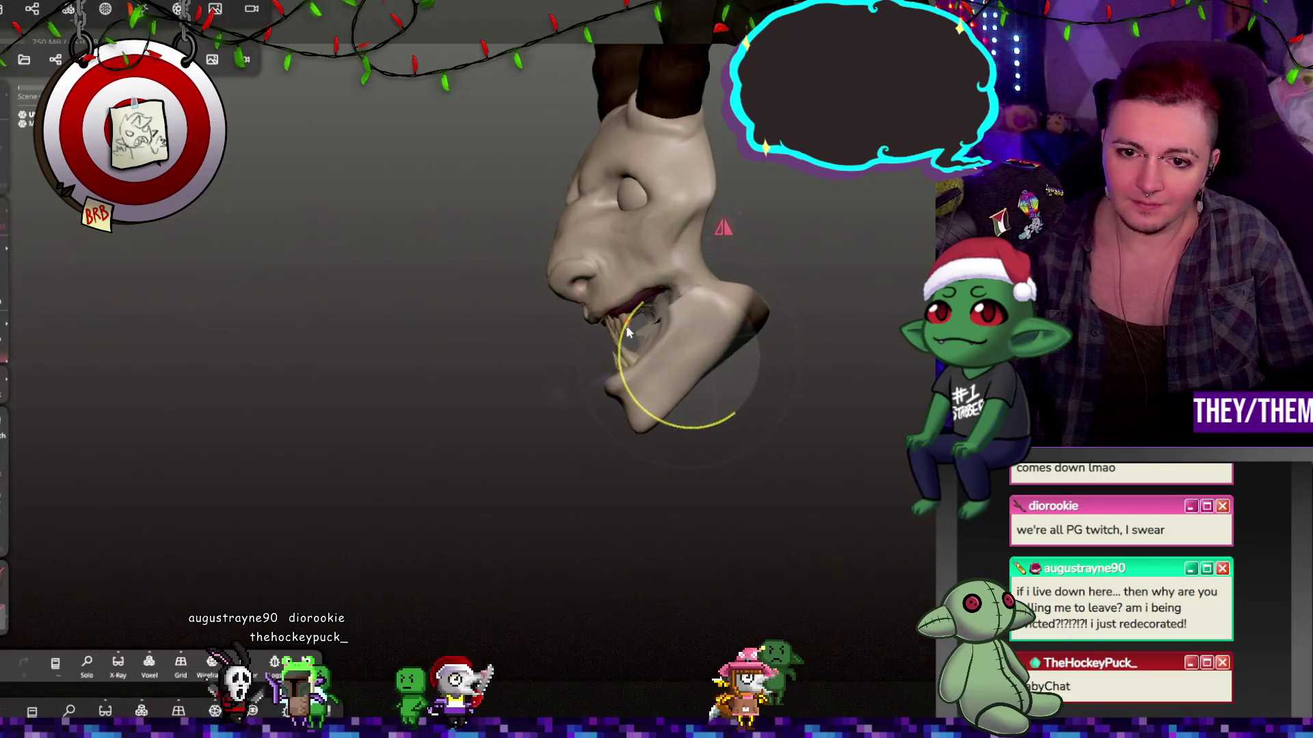
pyautogui.moveTo(687, 363); pyautogui.dragTo(610, 387, button='right')
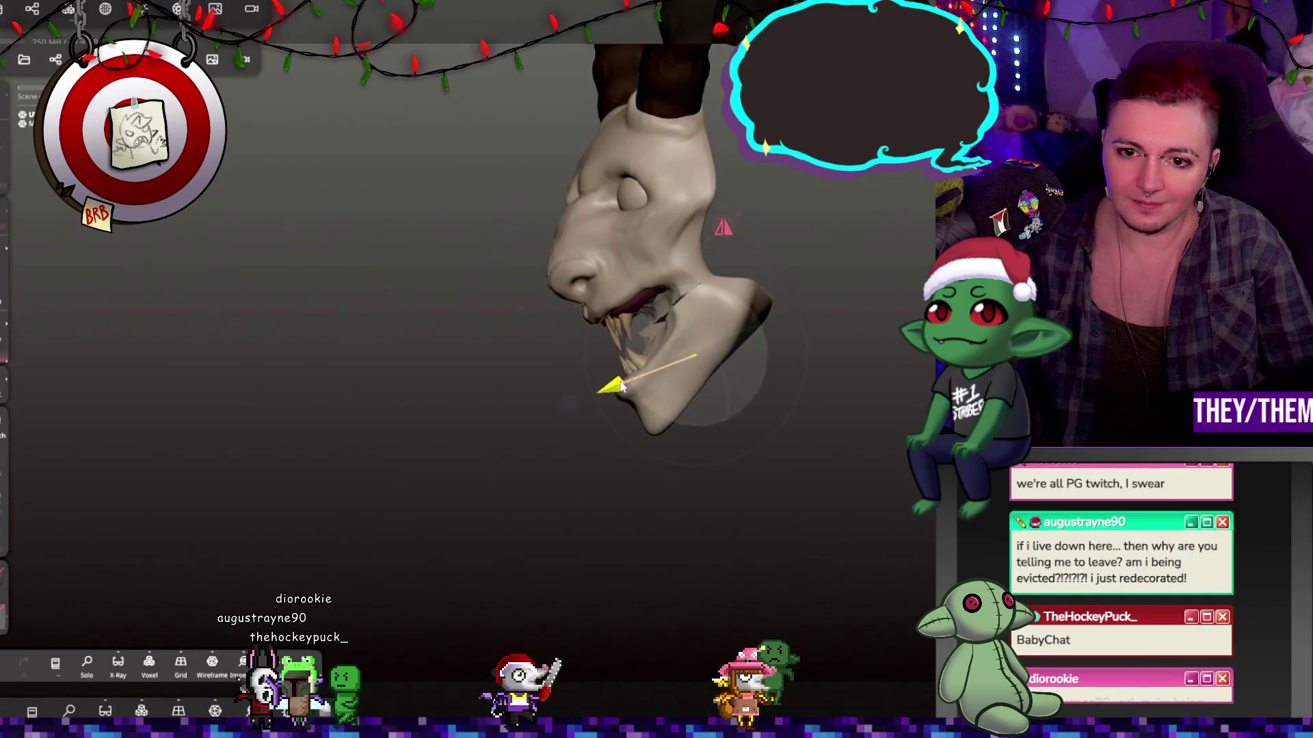
pyautogui.press('g')
pyautogui.moveTo(748, 397)
pyautogui.mouseDown(button='right')
pyautogui.moveTo(725, 386)
pyautogui.moveTo(608, 414)
pyautogui.mouseUp(button='right')
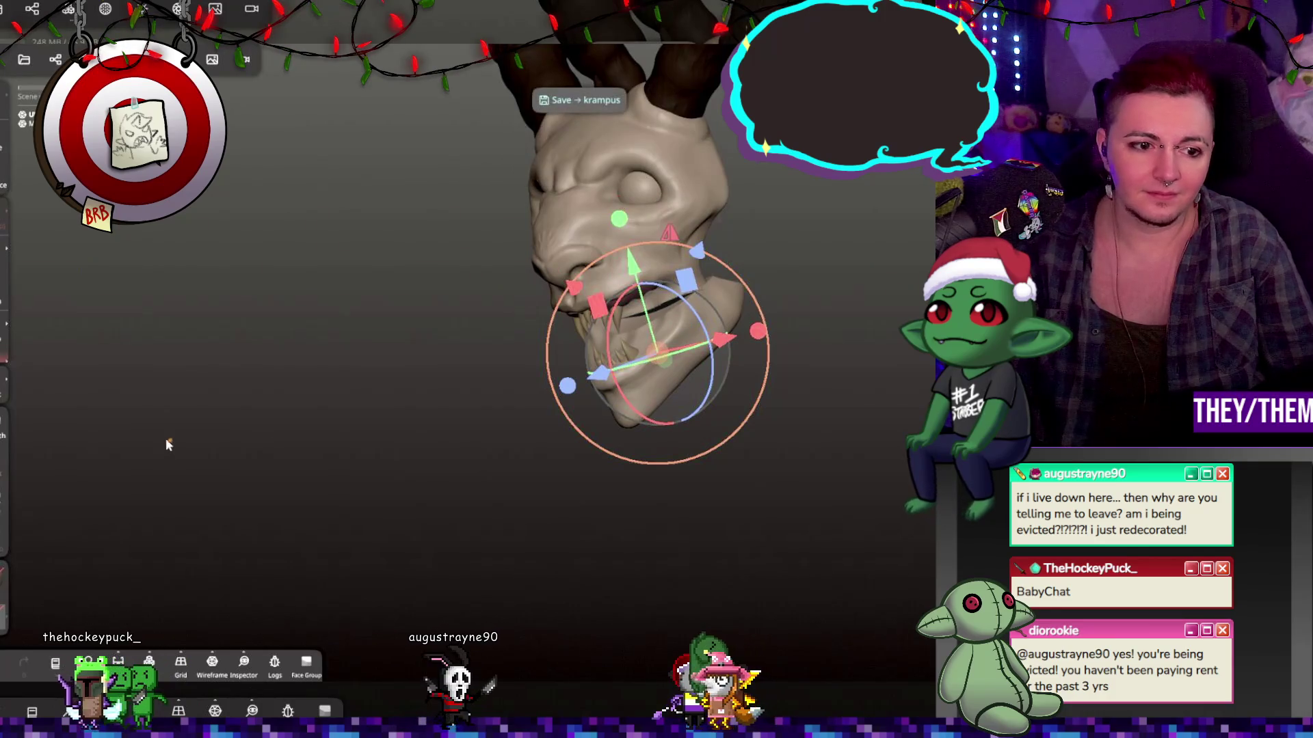
pyautogui.click(657, 382)
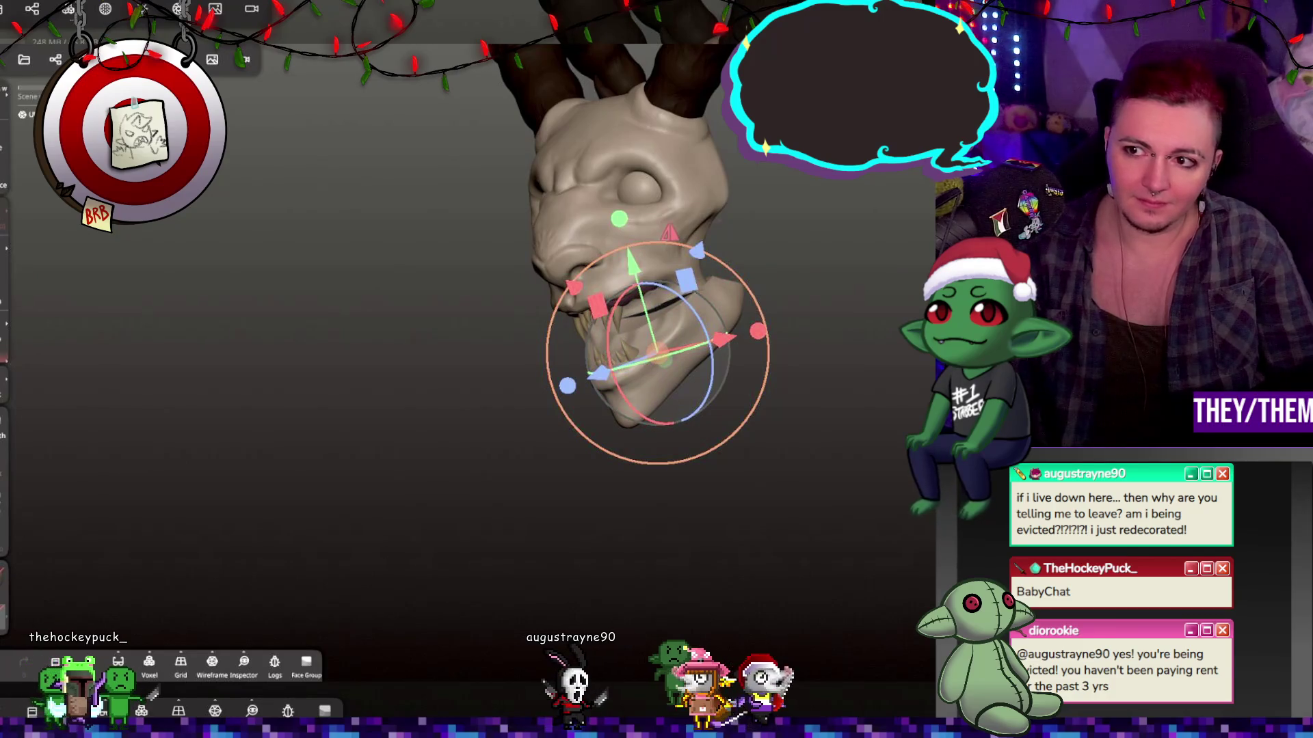
pyautogui.press('Escape')
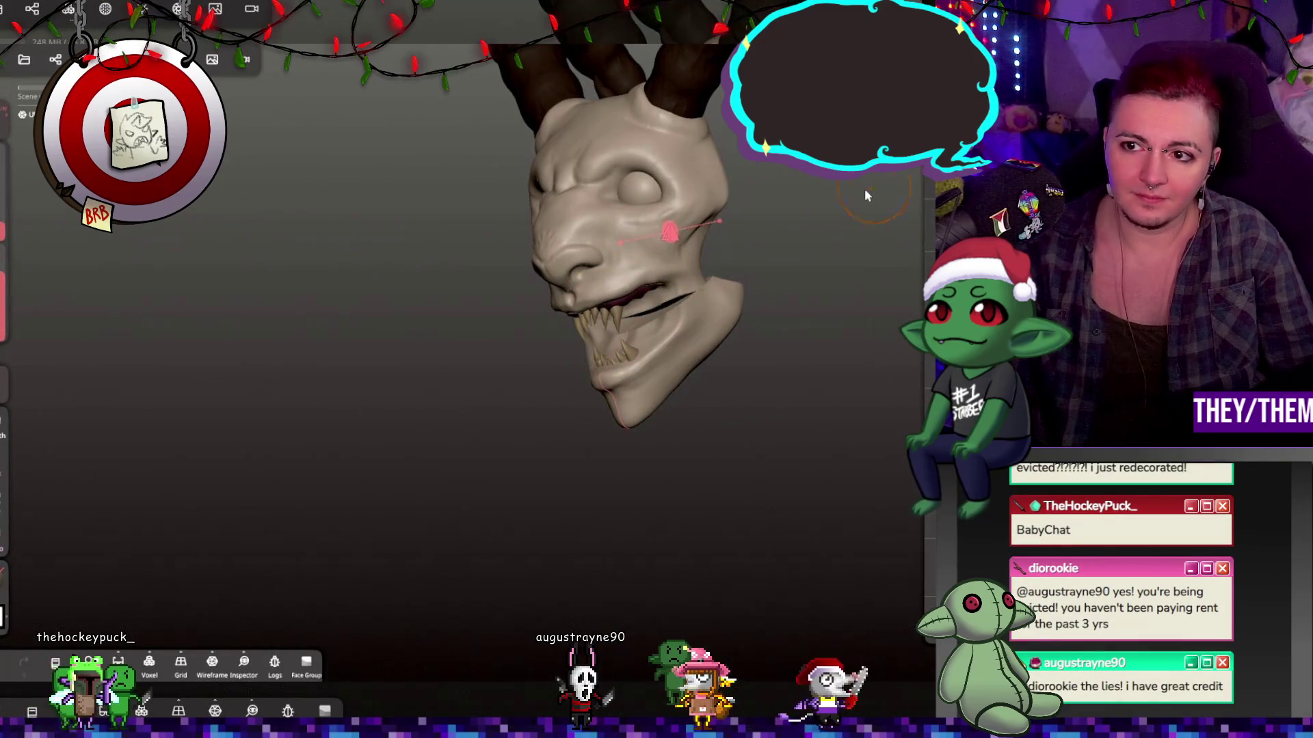
pyautogui.moveTo(808, 223); pyautogui.dragTo(916, 231)
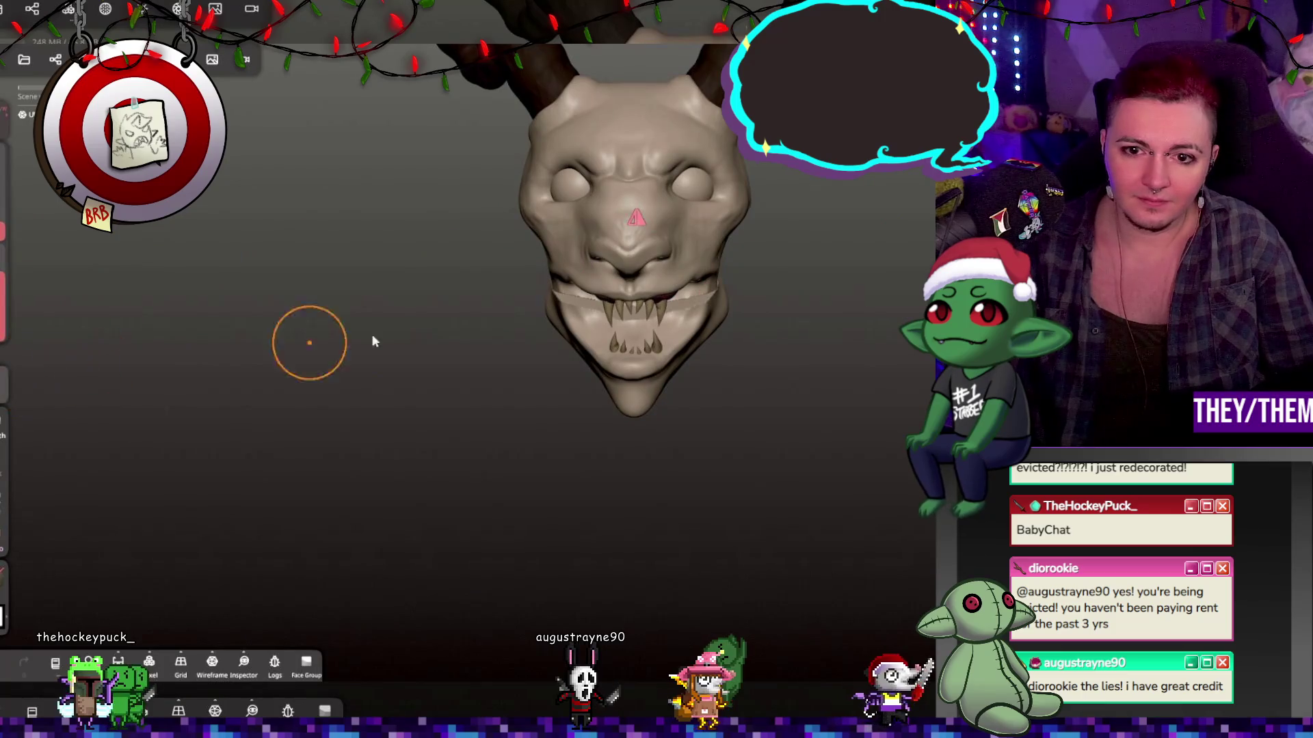
pyautogui.moveTo(884, 286)
pyautogui.mouseDown()
pyautogui.moveTo(683, 277)
pyautogui.moveTo(704, 255)
pyautogui.moveTo(655, 242)
pyautogui.moveTo(670, 258)
pyautogui.mouseUp()
pyautogui.hotkey('ctrl', 'z')
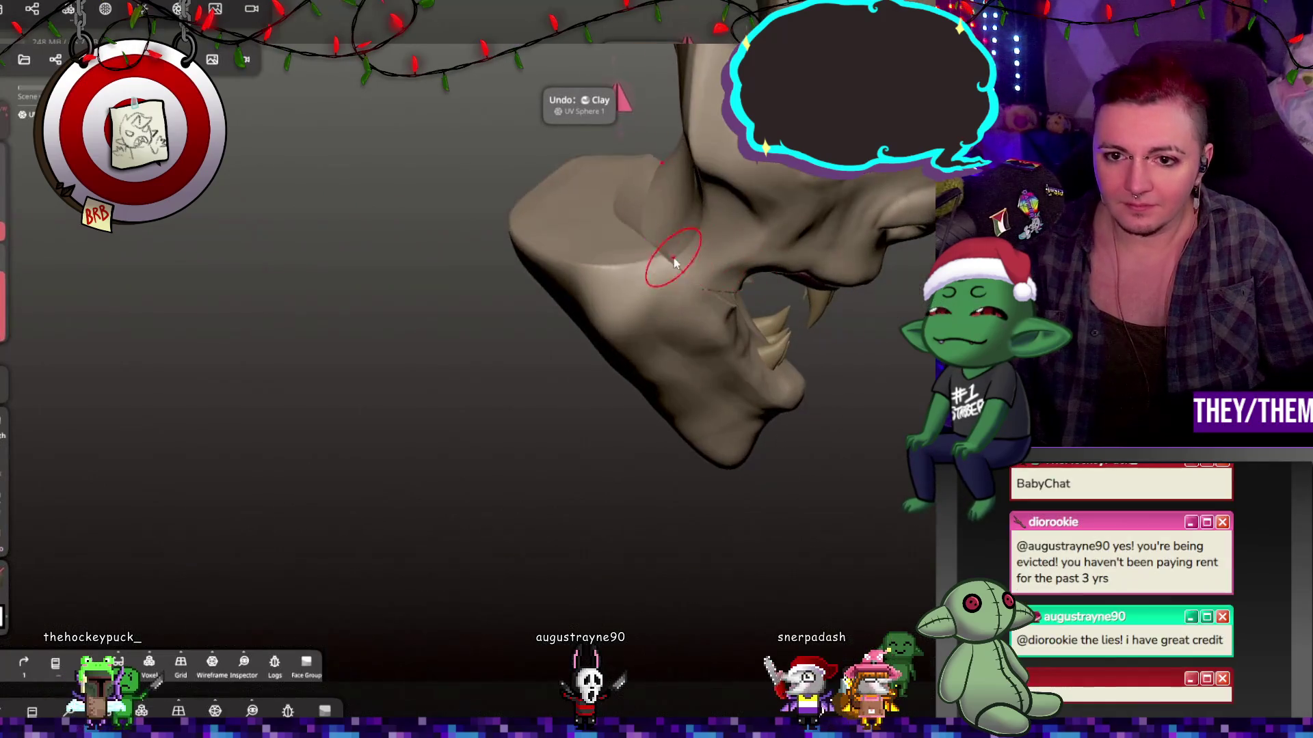
pyautogui.press('ctrl')
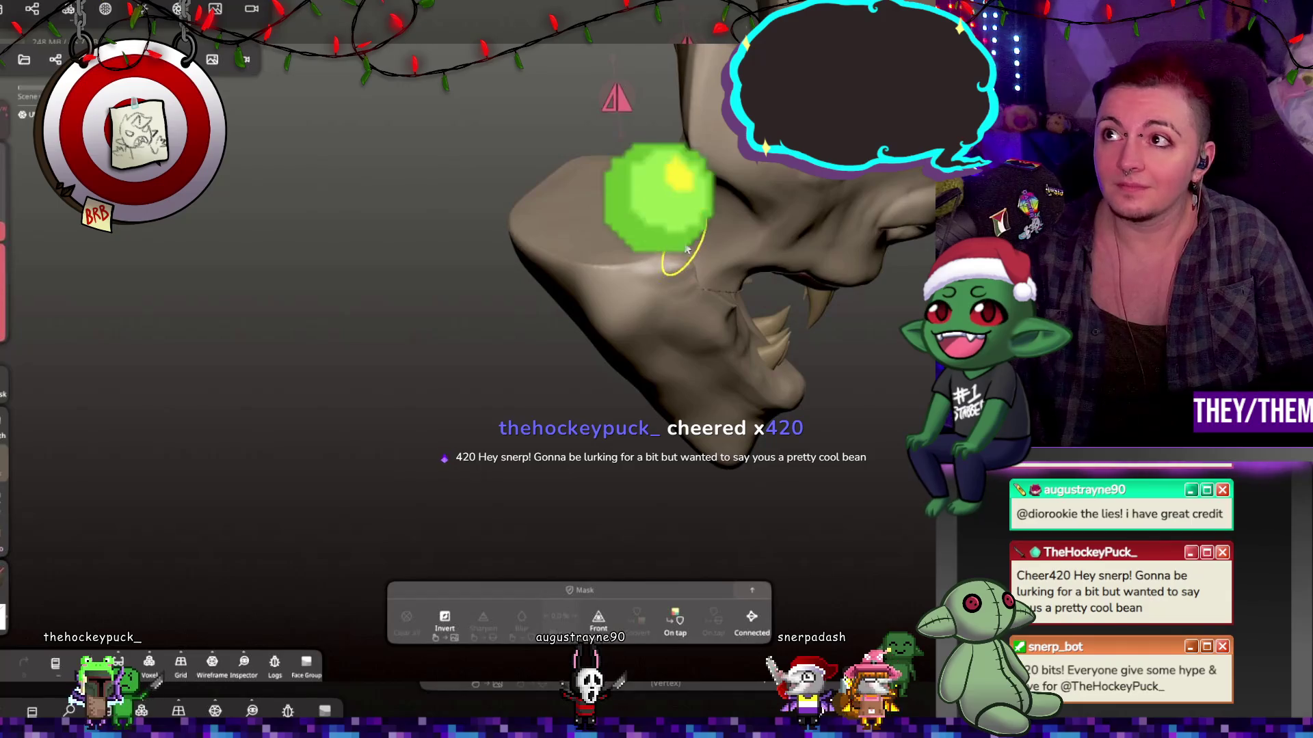
pyautogui.press('ctrl')
pyautogui.moveTo(687, 250)
pyautogui.mouseDown()
pyautogui.moveTo(651, 205)
pyautogui.moveTo(703, 293)
pyautogui.moveTo(680, 253)
pyautogui.mouseUp()
pyautogui.scroll(3, 702, 293)
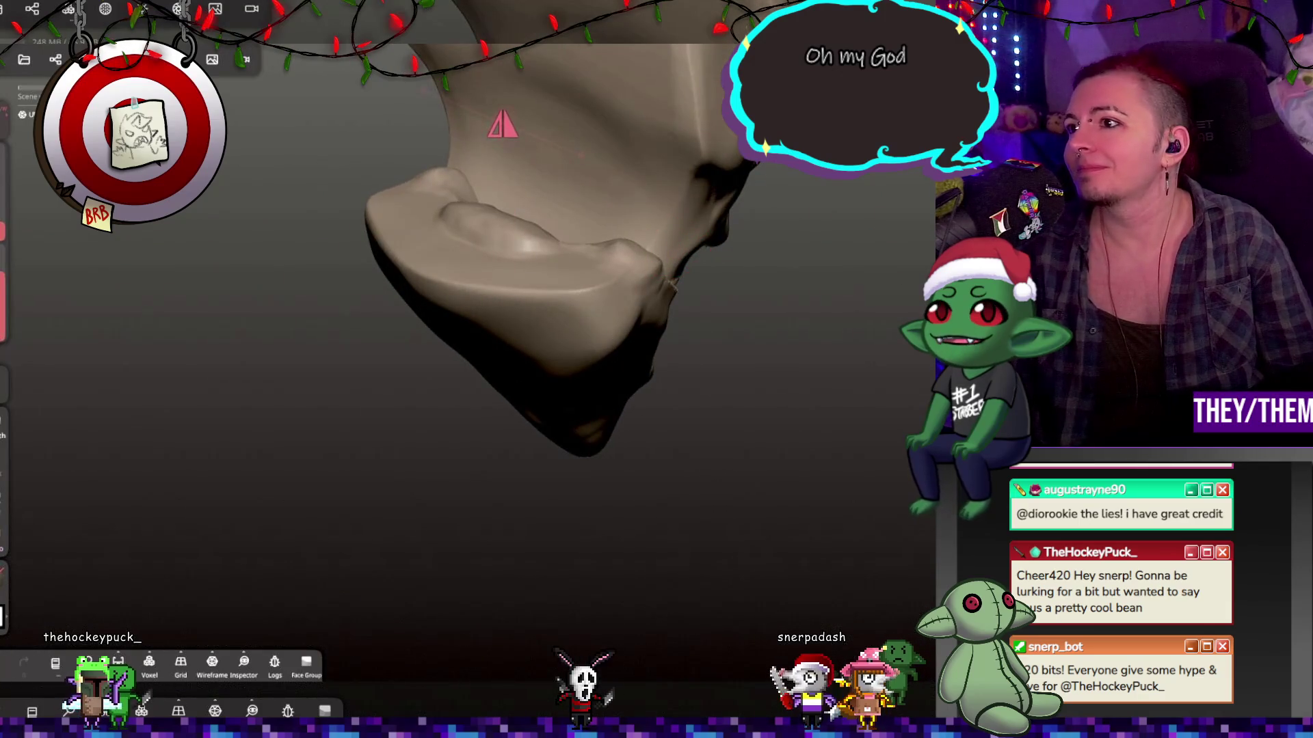
pyautogui.moveTo(821, 381)
pyautogui.mouseDown()
pyautogui.moveTo(588, 337)
pyautogui.moveTo(610, 301)
pyautogui.moveTo(540, 286)
pyautogui.mouseUp()
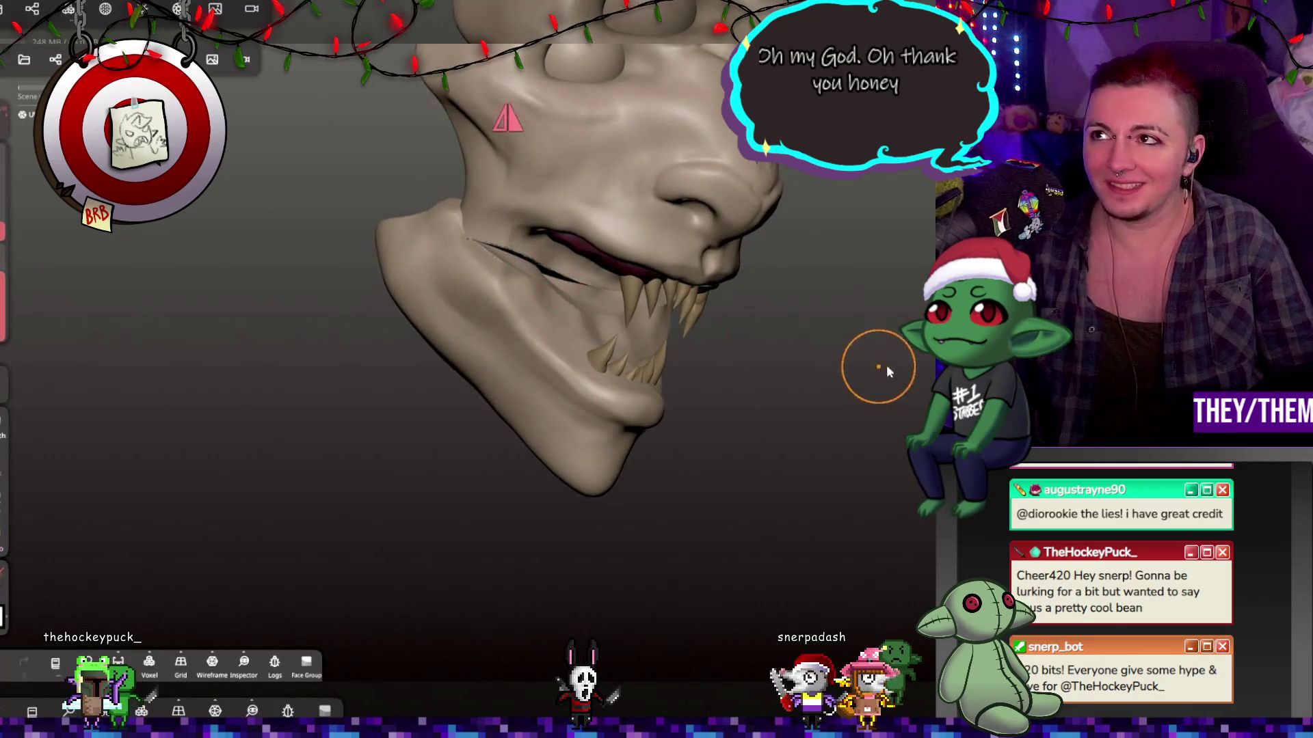
pyautogui.moveTo(504, 246); pyautogui.dragTo(478, 249)
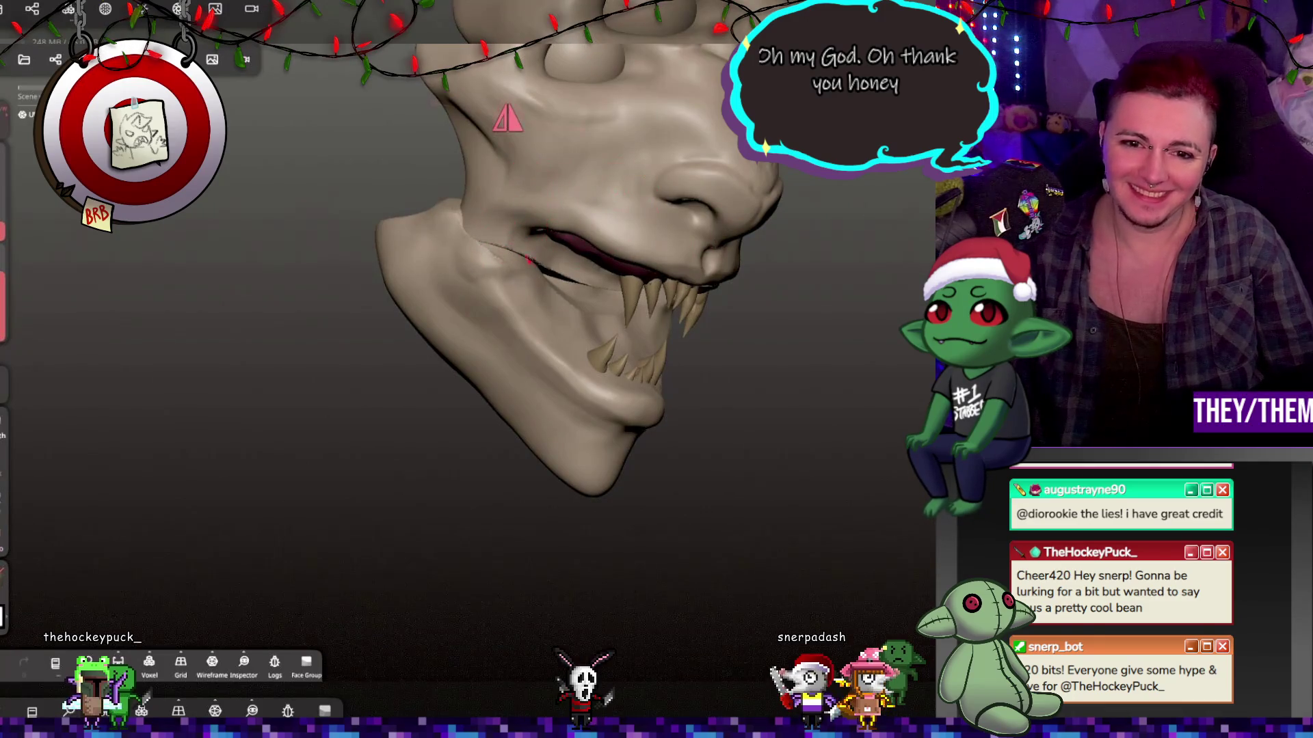
pyautogui.hotkey('ctrl', 'z')
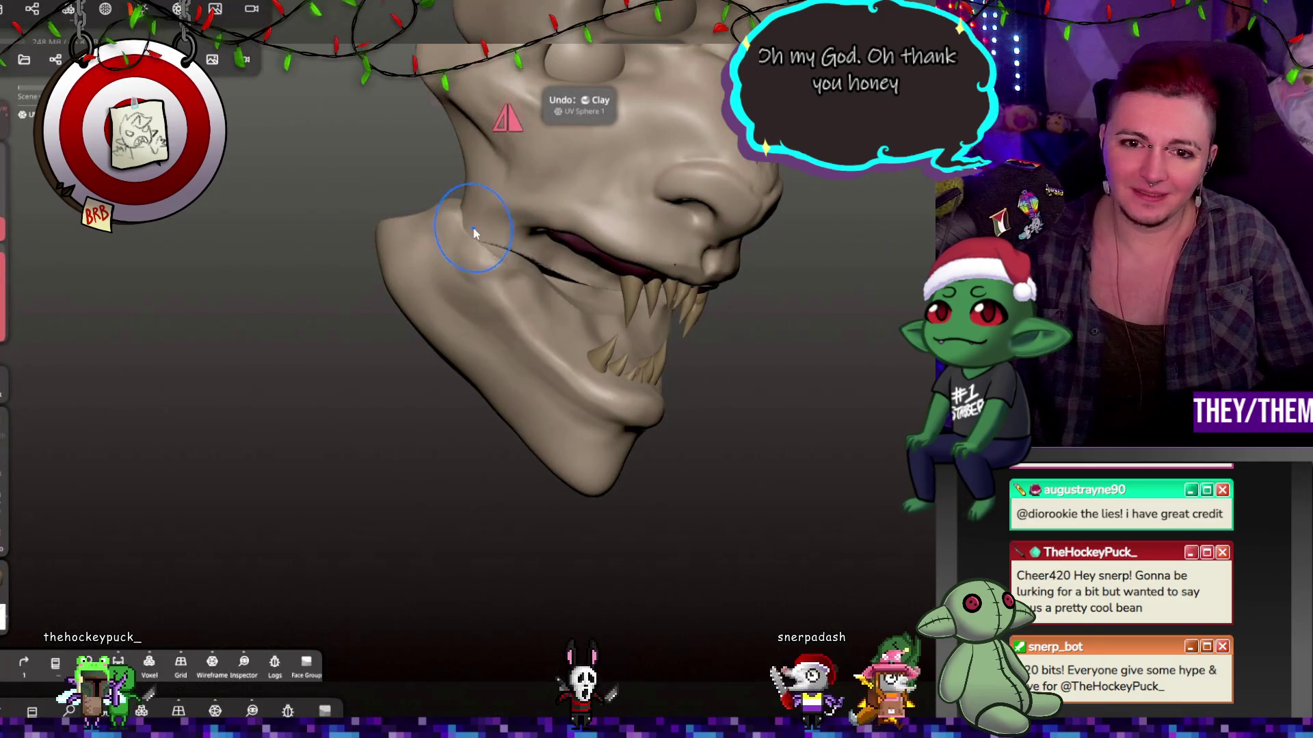
pyautogui.moveTo(821, 192); pyautogui.dragTo(466, 204, button='middle')
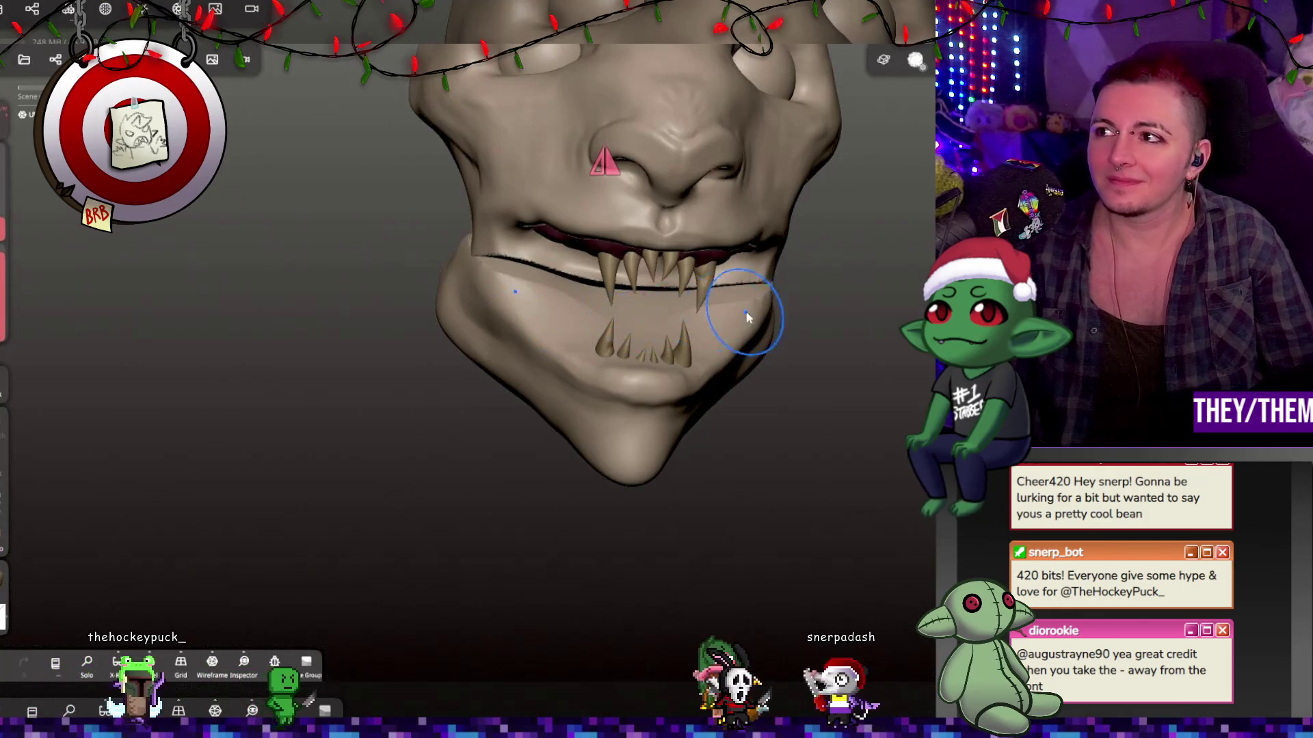
pyautogui.moveTo(747, 322); pyautogui.dragTo(703, 263, button='middle')
pyautogui.click(732, 264)
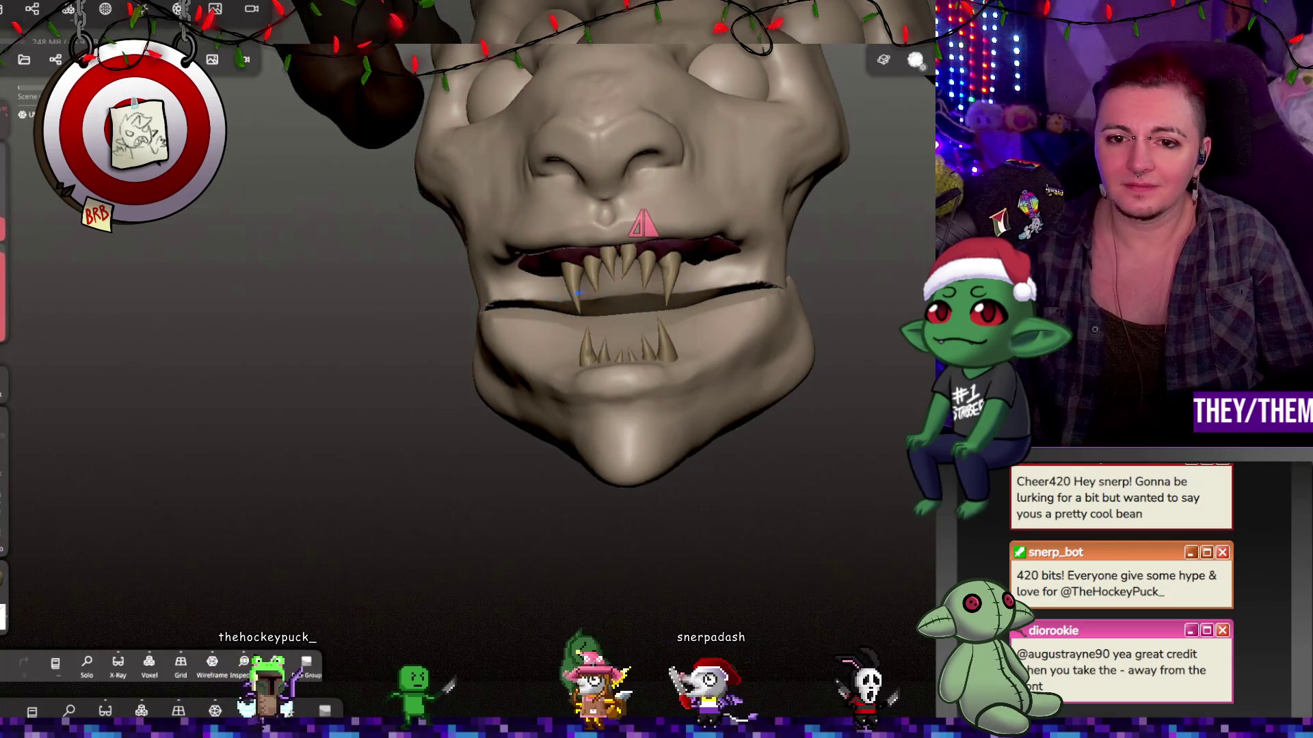
pyautogui.moveTo(758, 304); pyautogui.dragTo(879, 331, button='middle')
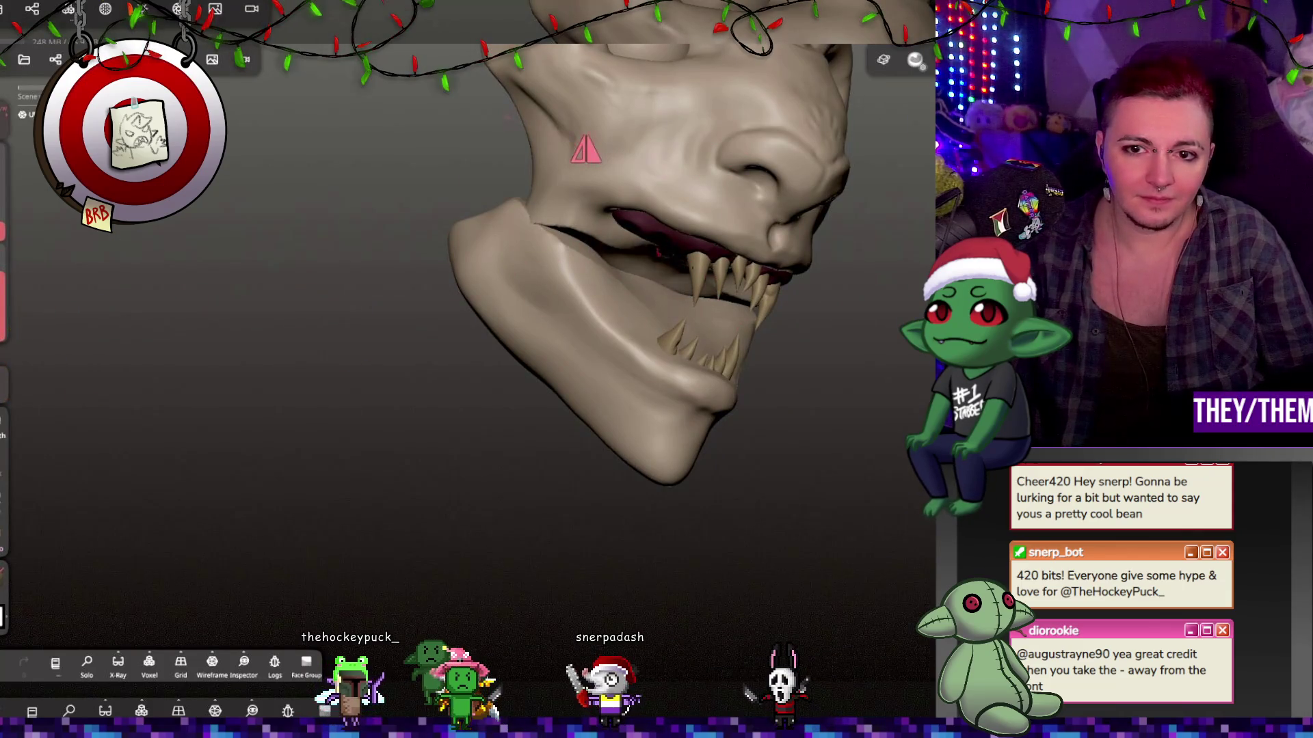
pyautogui.moveTo(662, 273)
pyautogui.mouseDown(button='middle')
pyautogui.moveTo(707, 322)
pyautogui.moveTo(721, 273)
pyautogui.mouseUp(button='middle')
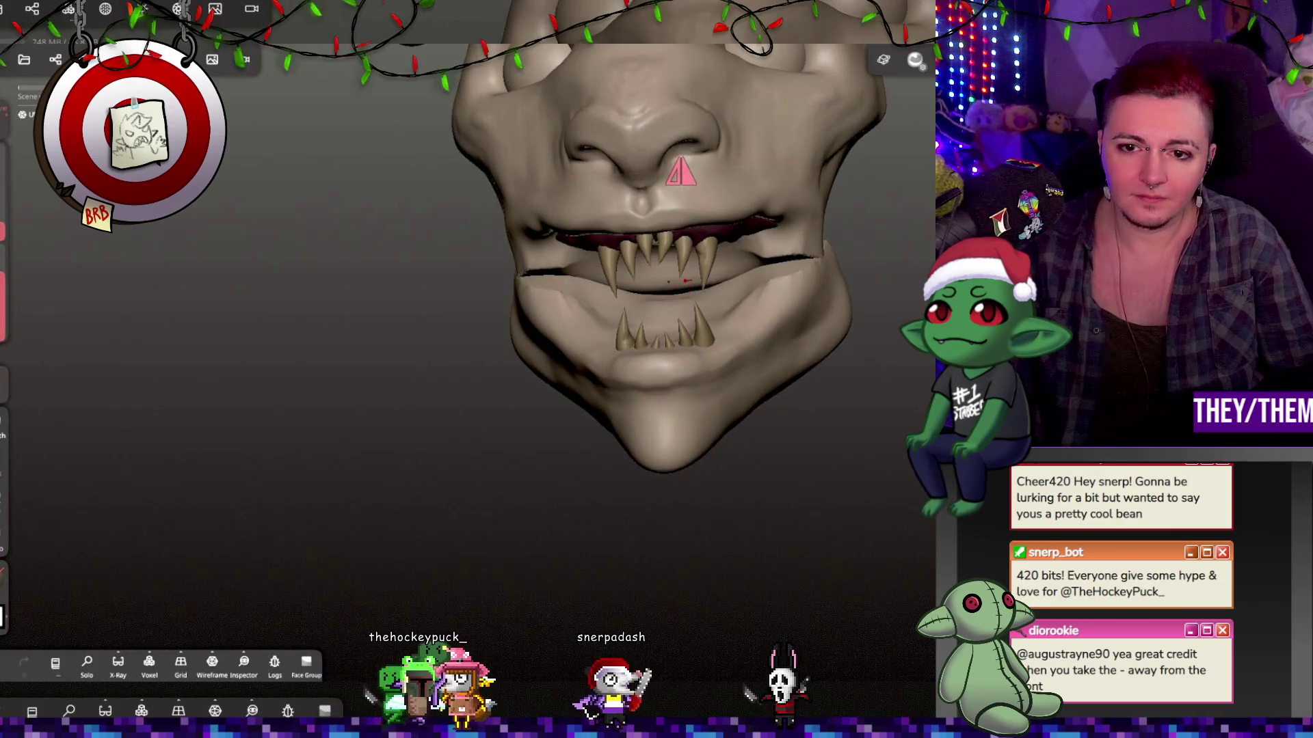
# Select the upper head and lower jaw meshes, then crease the jaw's back corner from a side profile.
pyautogui.click(658, 278)
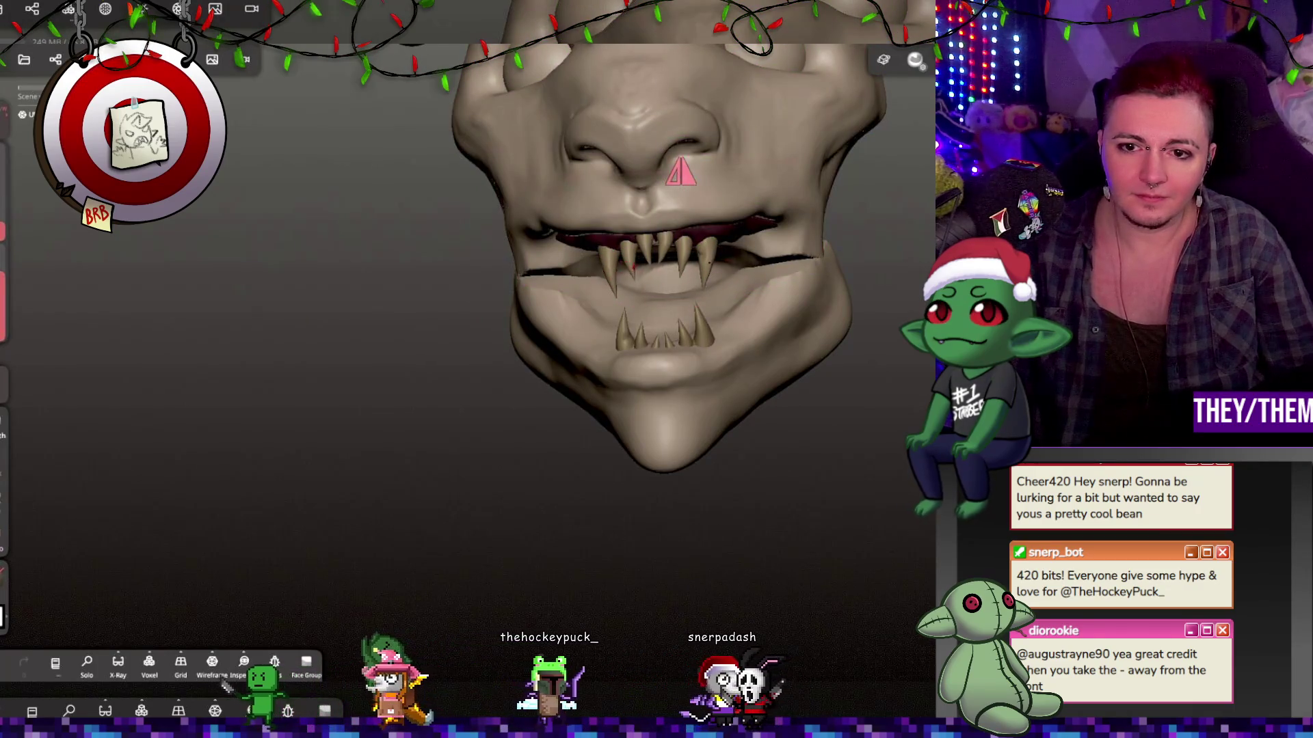
pyautogui.click(734, 278)
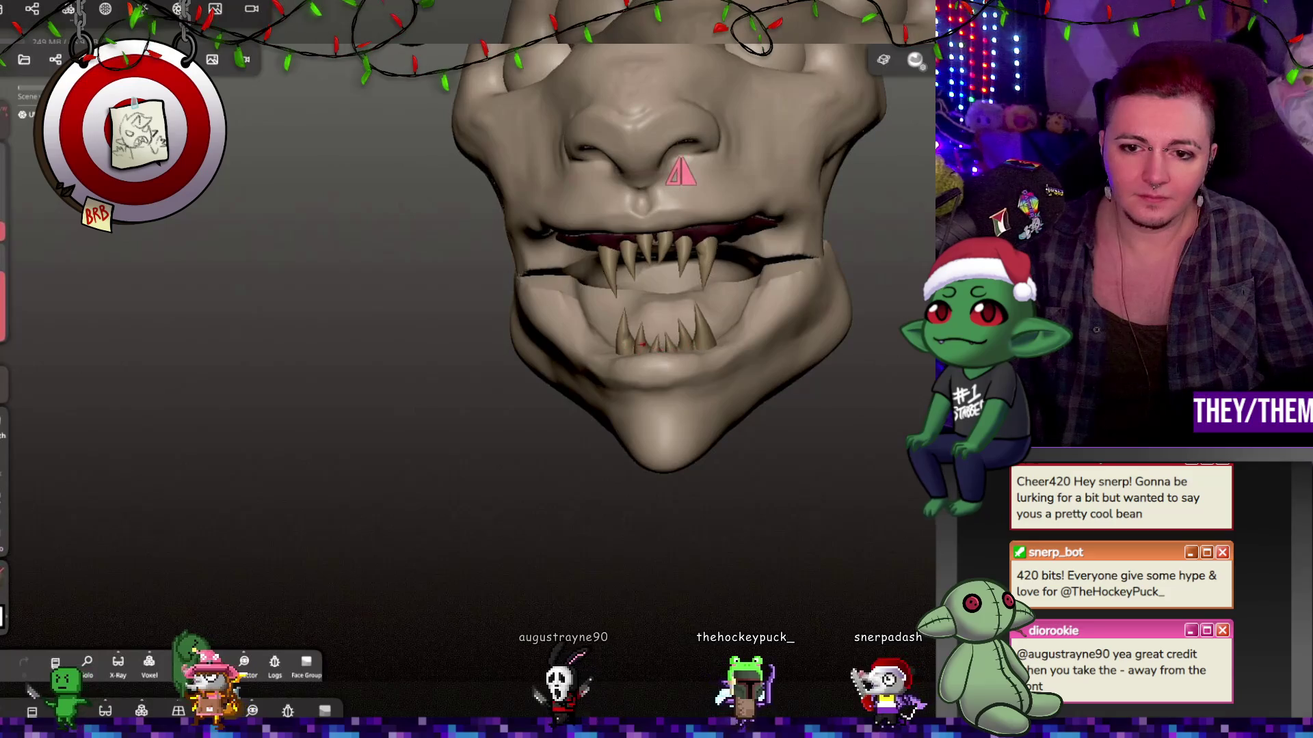
pyautogui.moveTo(626, 348)
pyautogui.mouseDown(button='right')
pyautogui.moveTo(588, 379)
pyautogui.moveTo(731, 354)
pyautogui.moveTo(661, 228)
pyautogui.mouseUp(button='right')
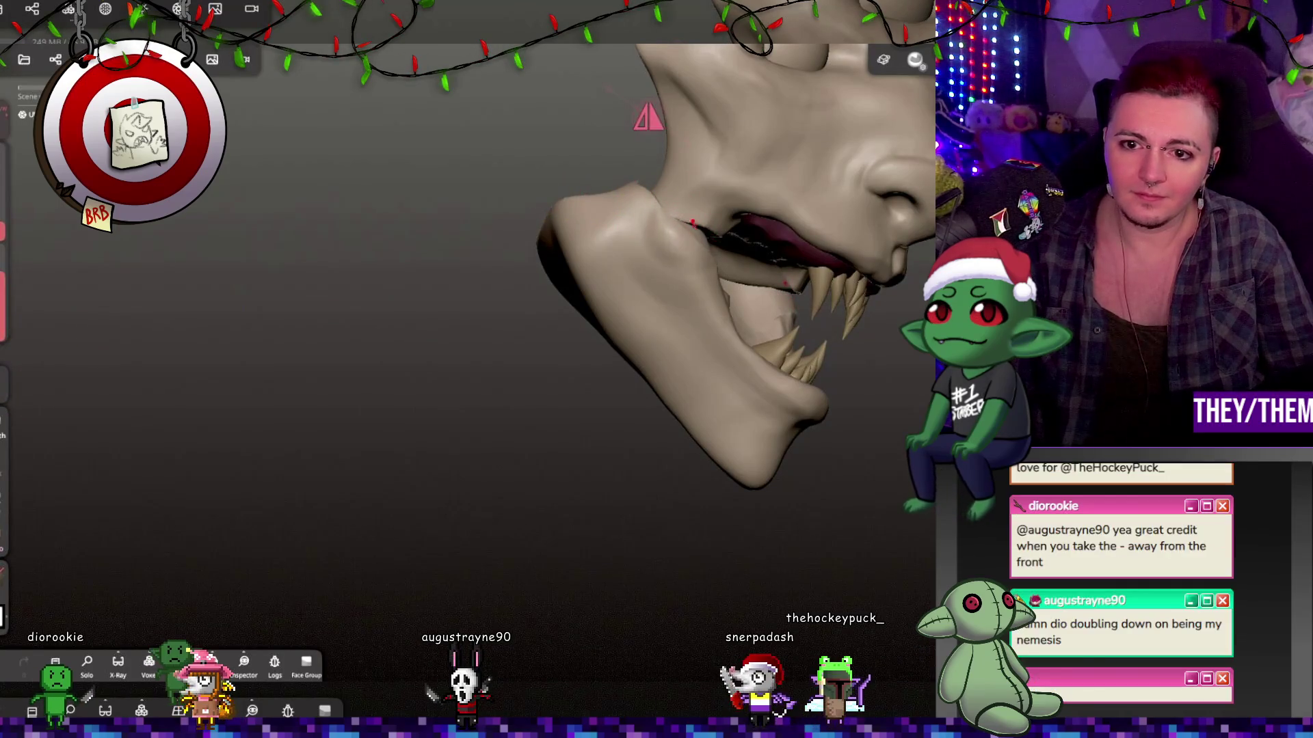
pyautogui.moveTo(723, 224)
pyautogui.mouseDown(button='right')
pyautogui.moveTo(599, 290)
pyautogui.moveTo(665, 203)
pyautogui.mouseUp(button='right')
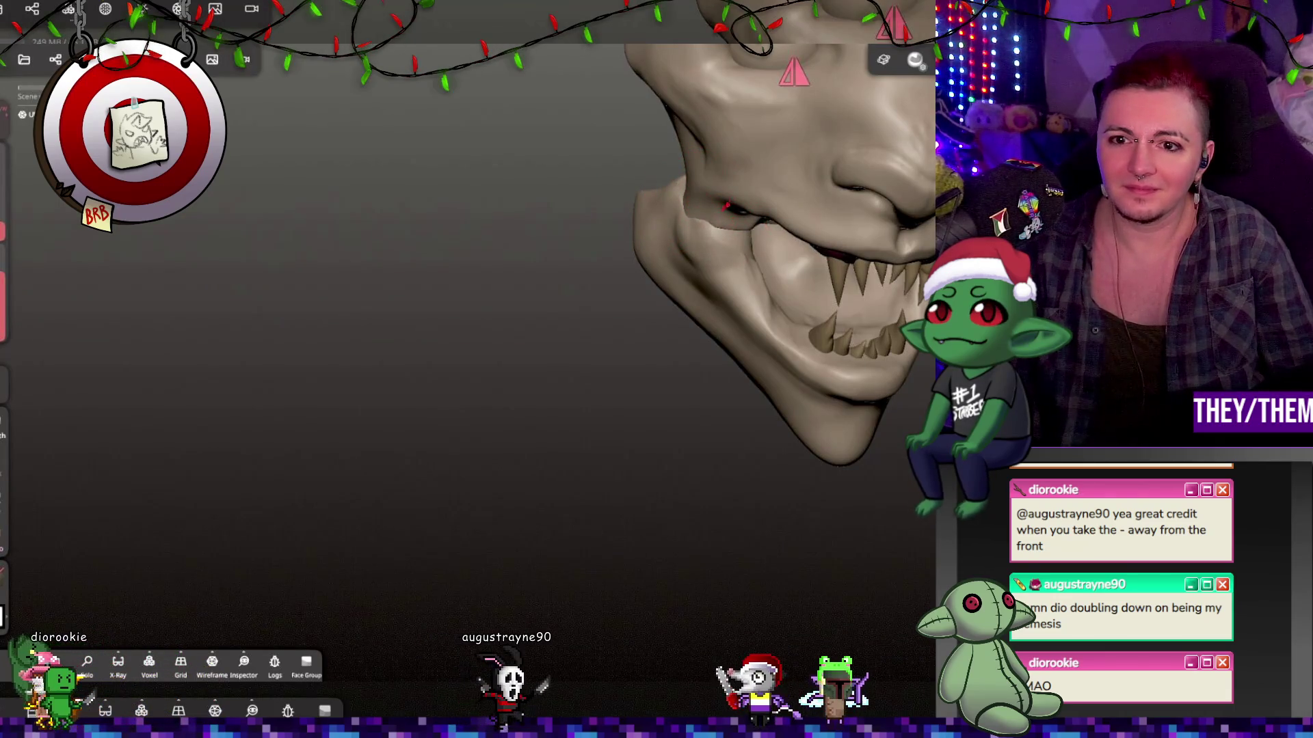
pyautogui.moveTo(727, 205); pyautogui.dragTo(895, 168, button='middle')
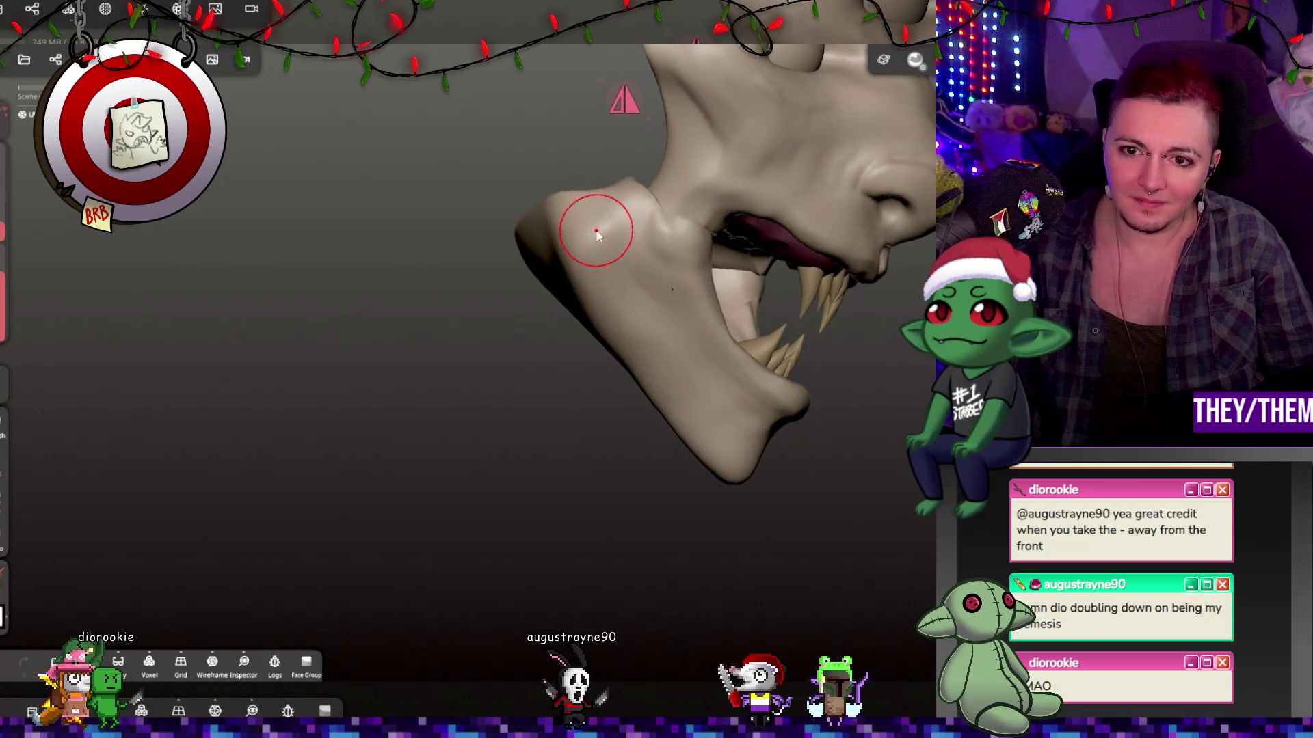
pyautogui.moveTo(596, 232); pyautogui.dragTo(674, 197)
pyautogui.moveTo(814, 239)
pyautogui.mouseDown(button='middle')
pyautogui.moveTo(667, 196)
pyautogui.moveTo(718, 259)
pyautogui.moveTo(855, 350)
pyautogui.moveTo(826, 243)
pyautogui.moveTo(674, 145)
pyautogui.moveTo(802, 244)
pyautogui.moveTo(717, 369)
pyautogui.mouseUp(button='middle')
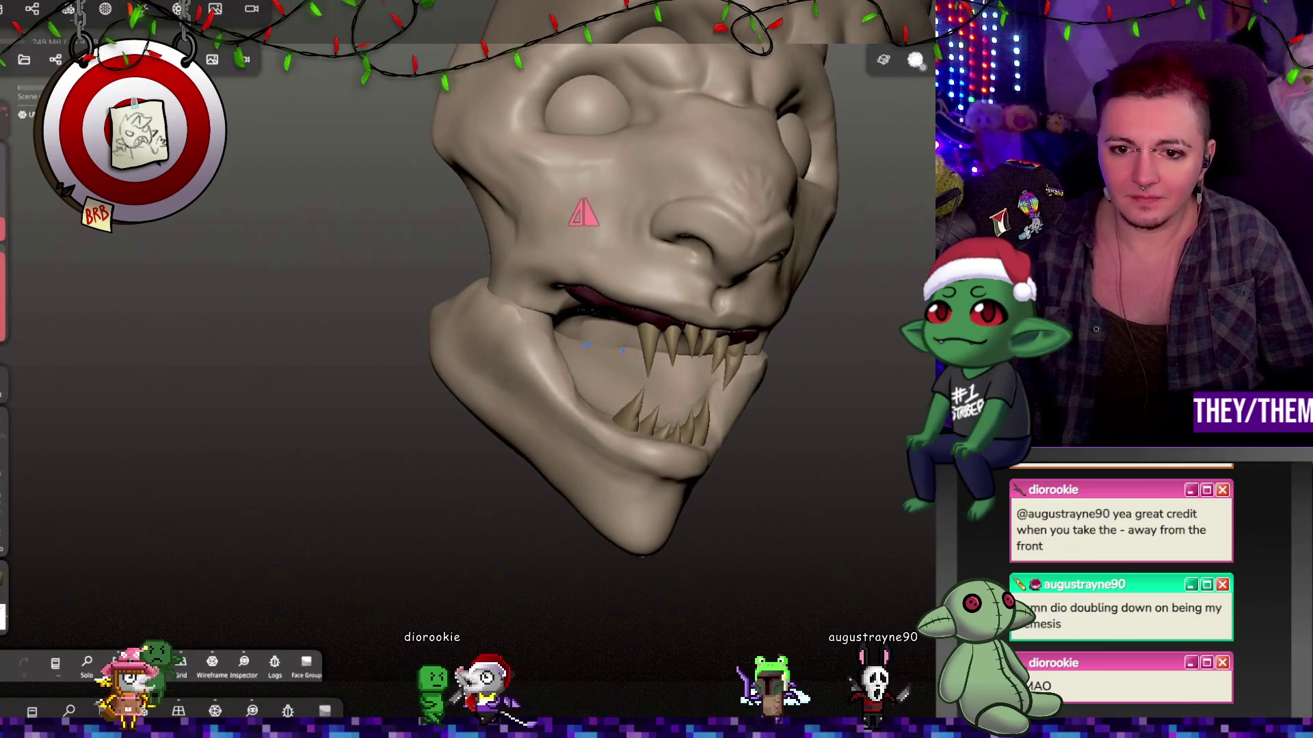
pyautogui.moveTo(680, 387)
pyautogui.mouseDown(button='middle')
pyautogui.moveTo(758, 275)
pyautogui.moveTo(555, 286)
pyautogui.moveTo(622, 293)
pyautogui.mouseUp(button='middle')
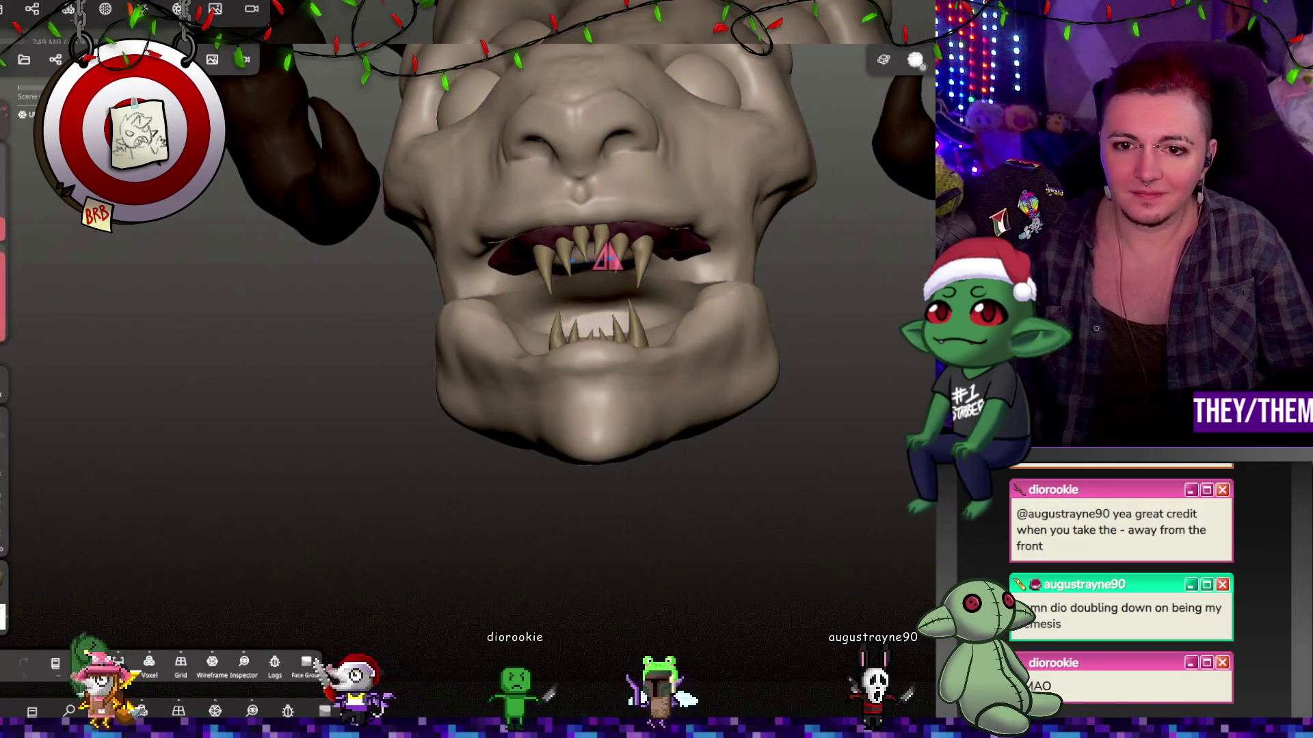
pyautogui.moveTo(636, 321)
pyautogui.mouseDown(button='middle')
pyautogui.moveTo(668, 352)
pyautogui.moveTo(599, 322)
pyautogui.moveTo(602, 312)
pyautogui.moveTo(850, 372)
pyautogui.moveTo(879, 413)
pyautogui.moveTo(691, 369)
pyautogui.moveTo(703, 300)
pyautogui.mouseUp(button='middle')
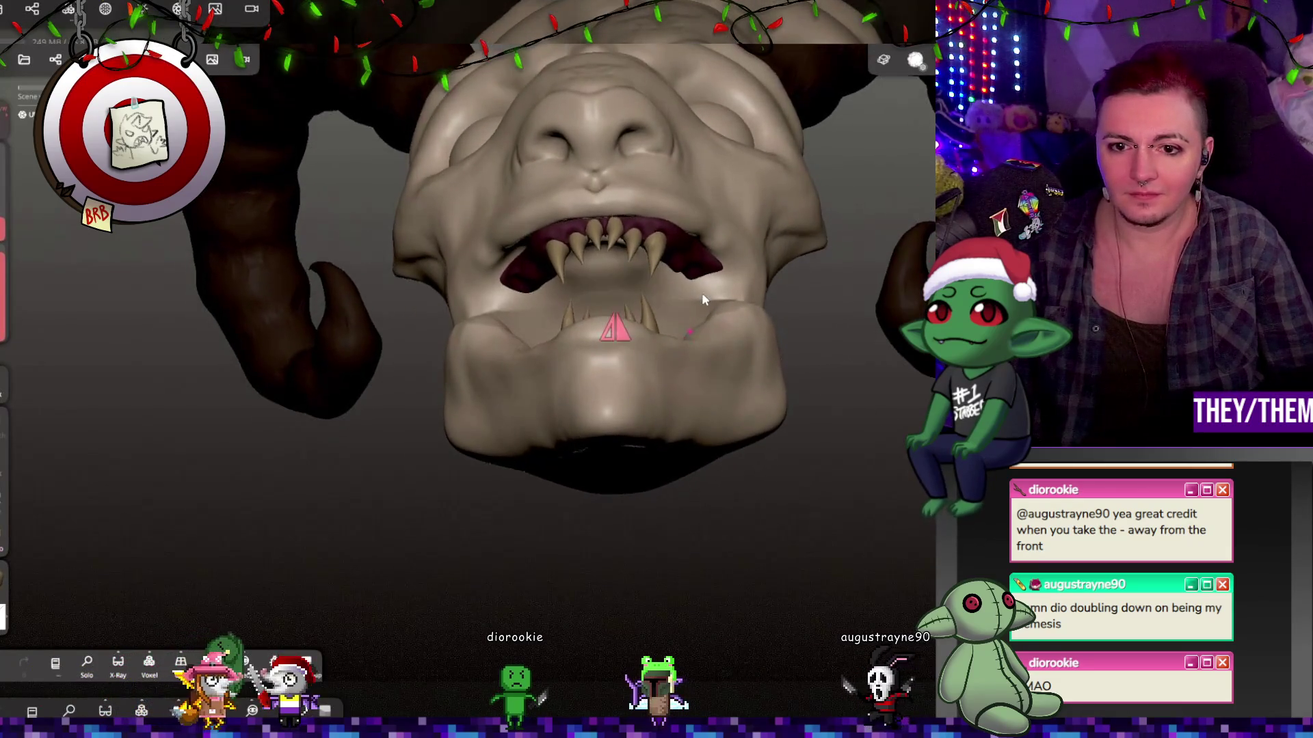
# Hide the UV Sphere 1 part in the scene object list.
pyautogui.click(55, 59)
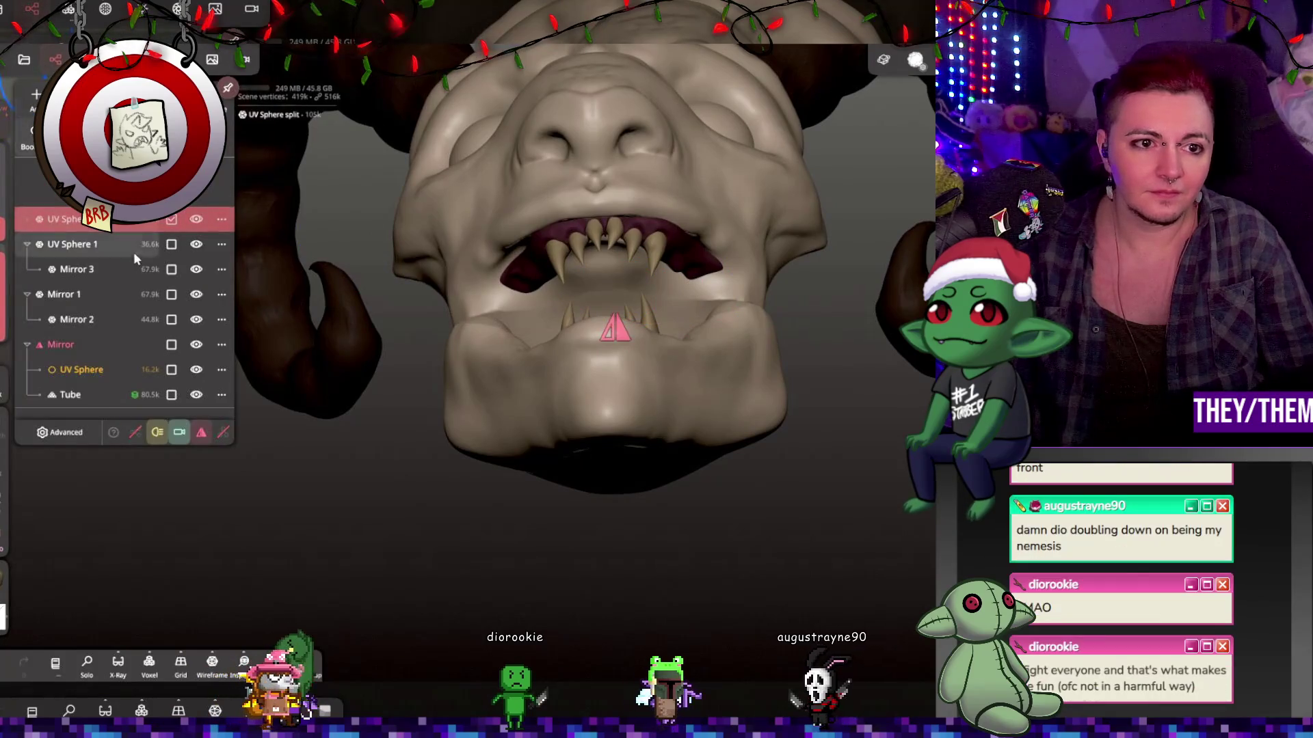
pyautogui.click(195, 219)
pyautogui.click(196, 219)
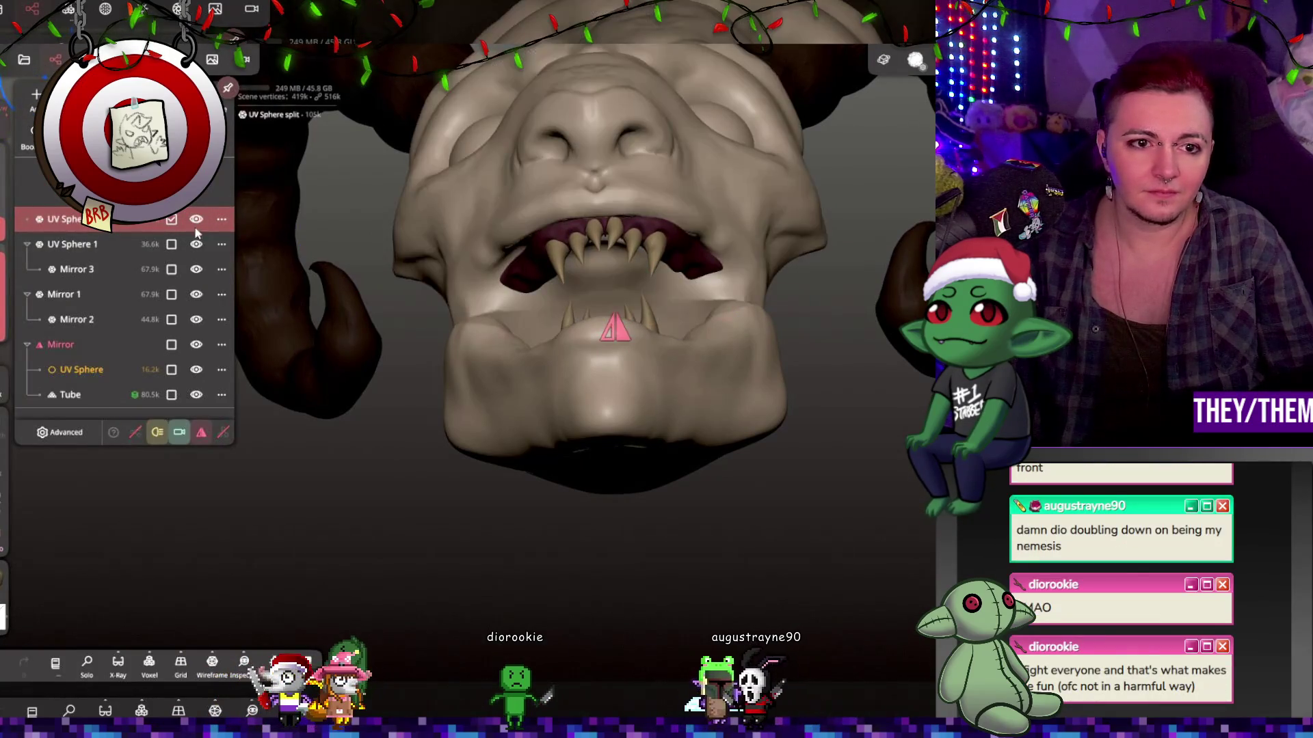
pyautogui.click(196, 244)
pyautogui.scroll(6, 629, 290)
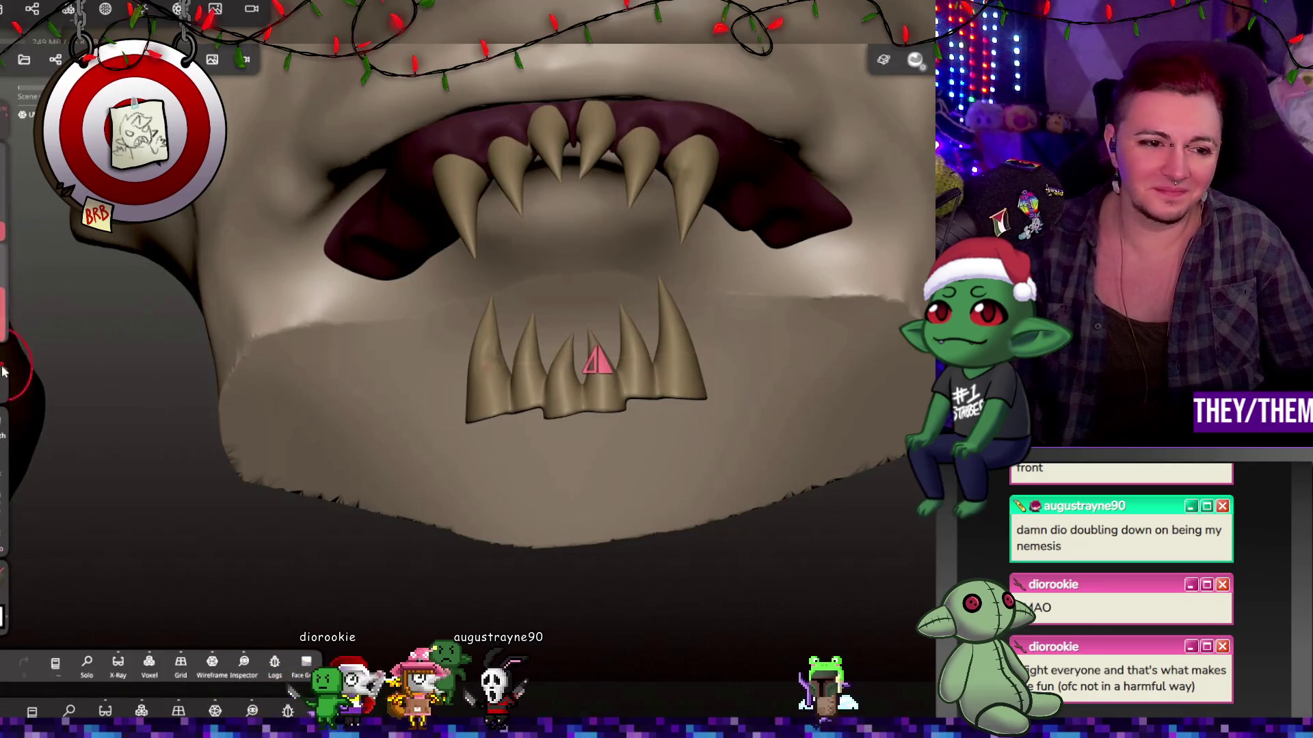
# Sculpt the inner mouth between the teeth and rework the crease under the upper fangs.
pyautogui.moveTo(587, 248)
pyautogui.mouseDown()
pyautogui.moveTo(629, 236)
pyautogui.moveTo(656, 257)
pyautogui.moveTo(656, 212)
pyautogui.moveTo(708, 189)
pyautogui.mouseUp()
pyautogui.moveTo(596, 359)
pyautogui.mouseDown(button='middle')
pyautogui.moveTo(586, 313)
pyautogui.moveTo(673, 264)
pyautogui.mouseUp(button='middle')
pyautogui.moveTo(592, 256)
pyautogui.mouseDown()
pyautogui.moveTo(659, 290)
pyautogui.moveTo(688, 329)
pyautogui.moveTo(638, 337)
pyautogui.moveTo(581, 316)
pyautogui.moveTo(662, 254)
pyautogui.mouseUp()
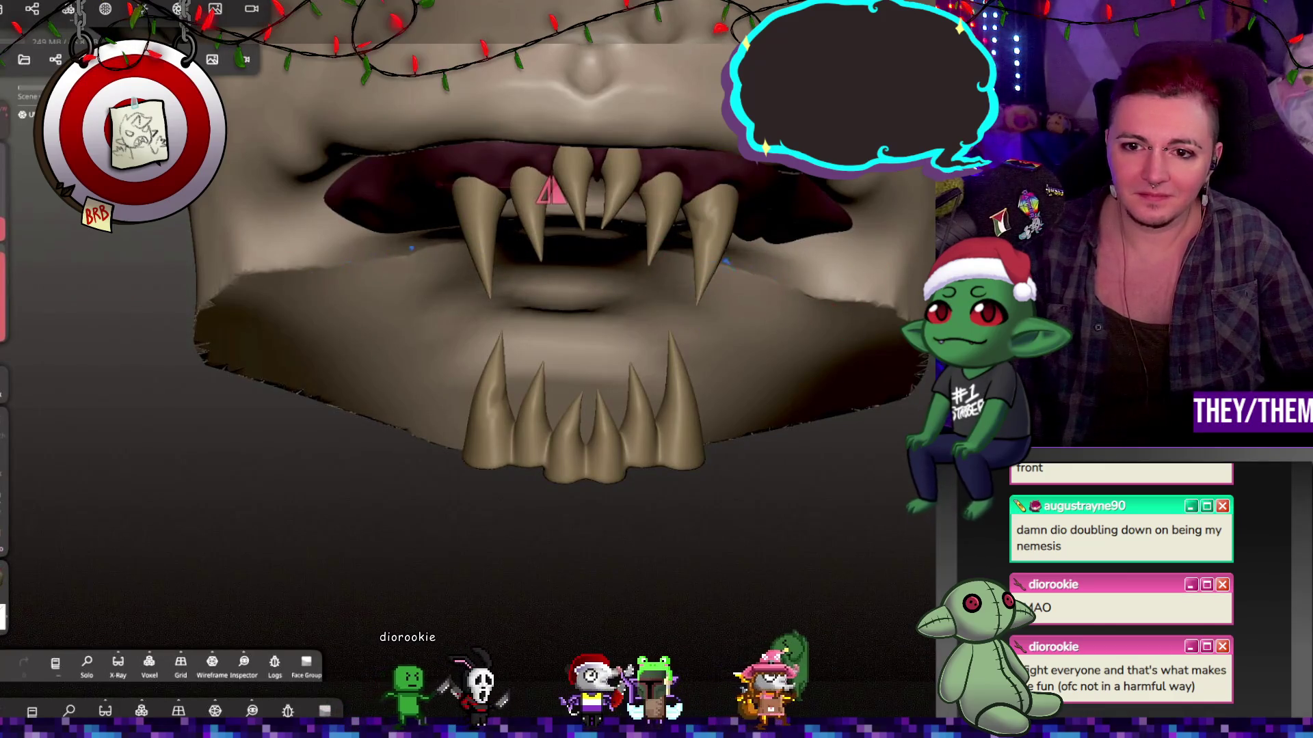
pyautogui.moveTo(717, 277)
pyautogui.mouseDown()
pyautogui.moveTo(629, 304)
pyautogui.moveTo(755, 328)
pyautogui.mouseUp()
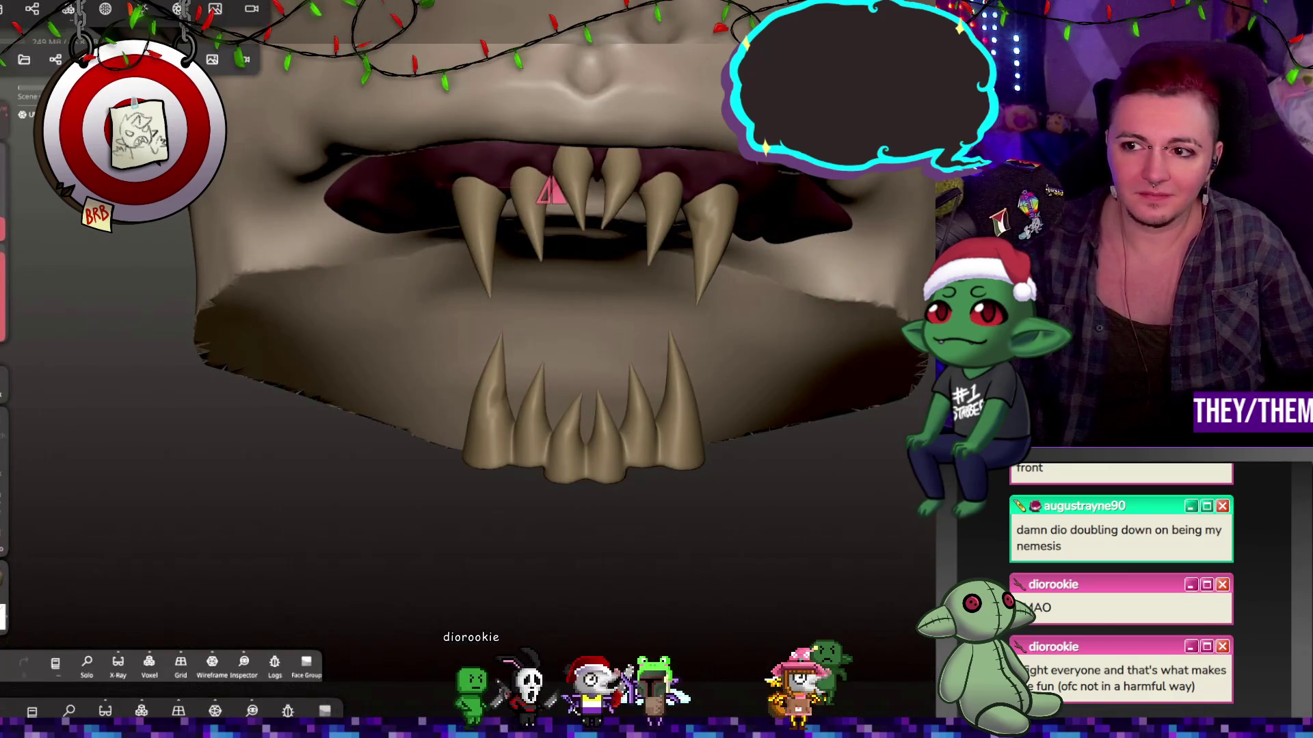
pyautogui.moveTo(670, 304)
pyautogui.mouseDown()
pyautogui.moveTo(478, 301)
pyautogui.moveTo(587, 282)
pyautogui.mouseUp()
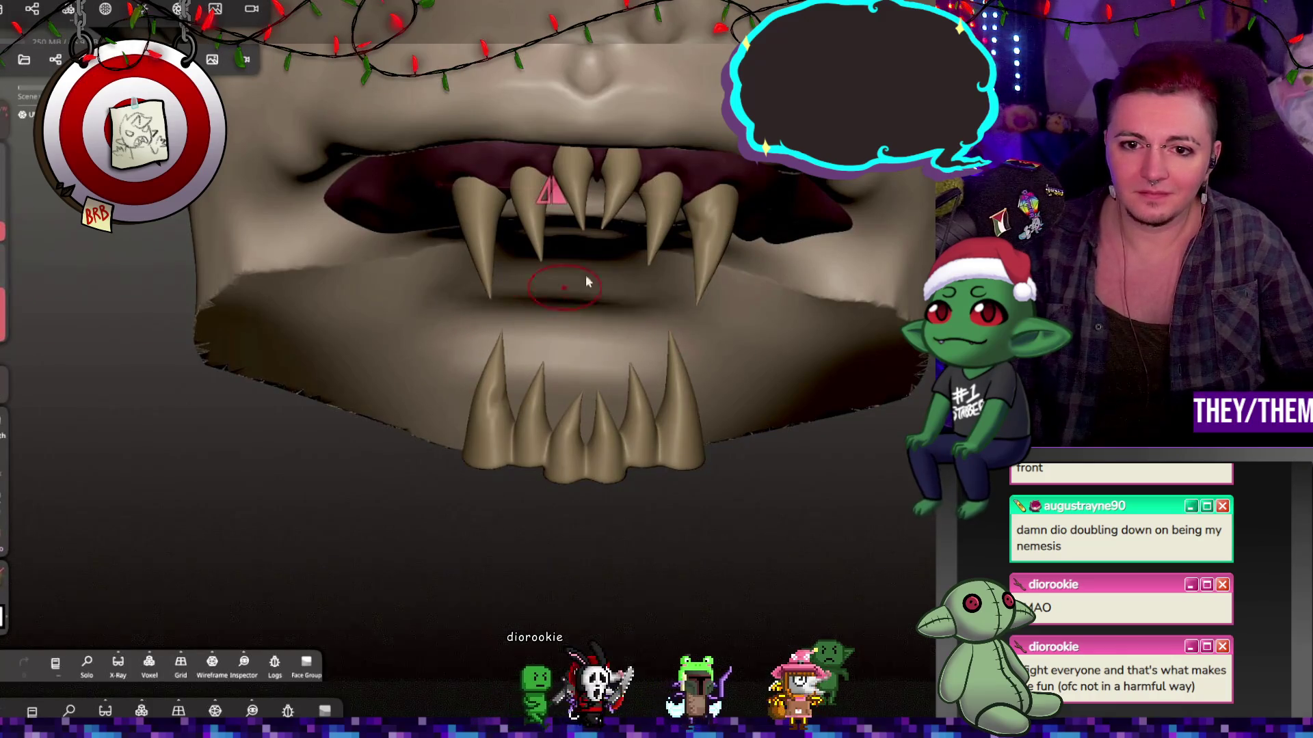
# Reshape the lower lip and refine the inner-mouth surface between and below the fangs.
pyautogui.moveTo(711, 376)
pyautogui.mouseDown(button='middle')
pyautogui.moveTo(605, 256)
pyautogui.moveTo(588, 355)
pyautogui.mouseUp(button='middle')
pyautogui.moveTo(588, 356)
pyautogui.mouseDown()
pyautogui.moveTo(513, 478)
pyautogui.moveTo(608, 338)
pyautogui.mouseUp()
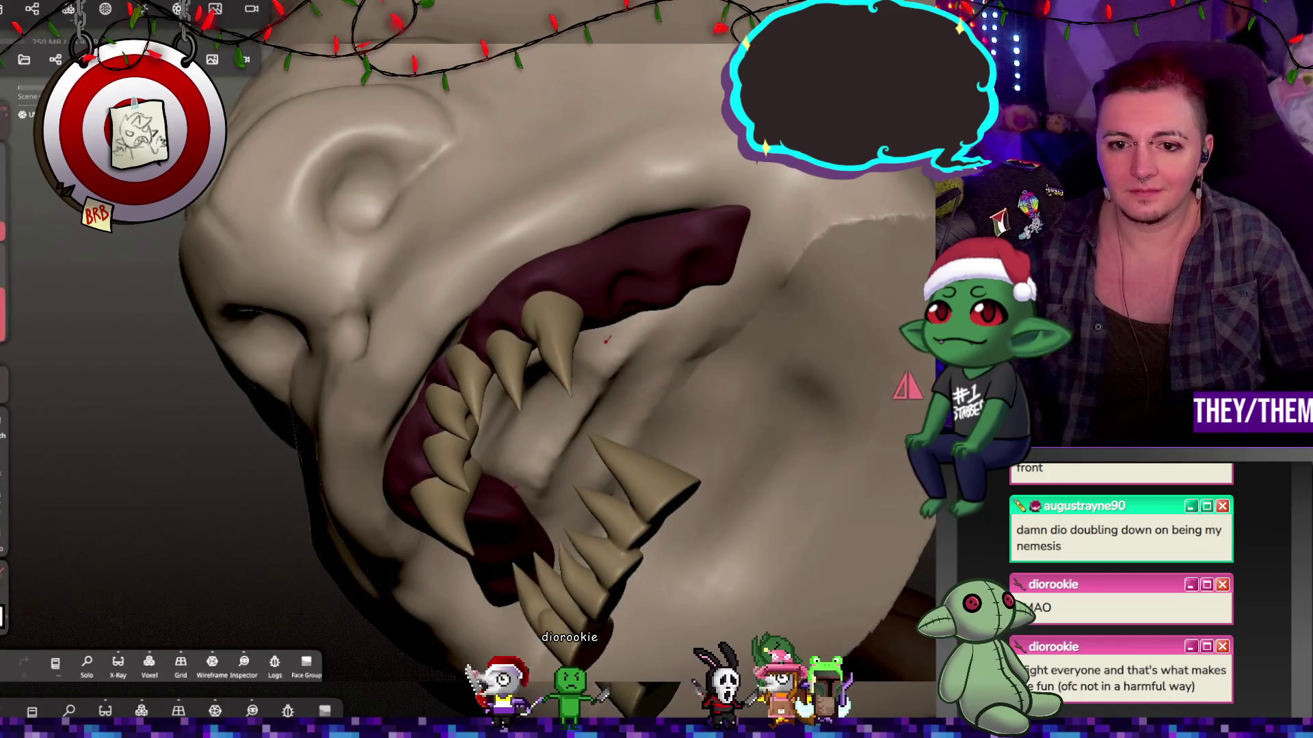
pyautogui.moveTo(606, 402)
pyautogui.mouseDown()
pyautogui.moveTo(533, 479)
pyautogui.moveTo(636, 369)
pyautogui.moveTo(712, 402)
pyautogui.mouseUp()
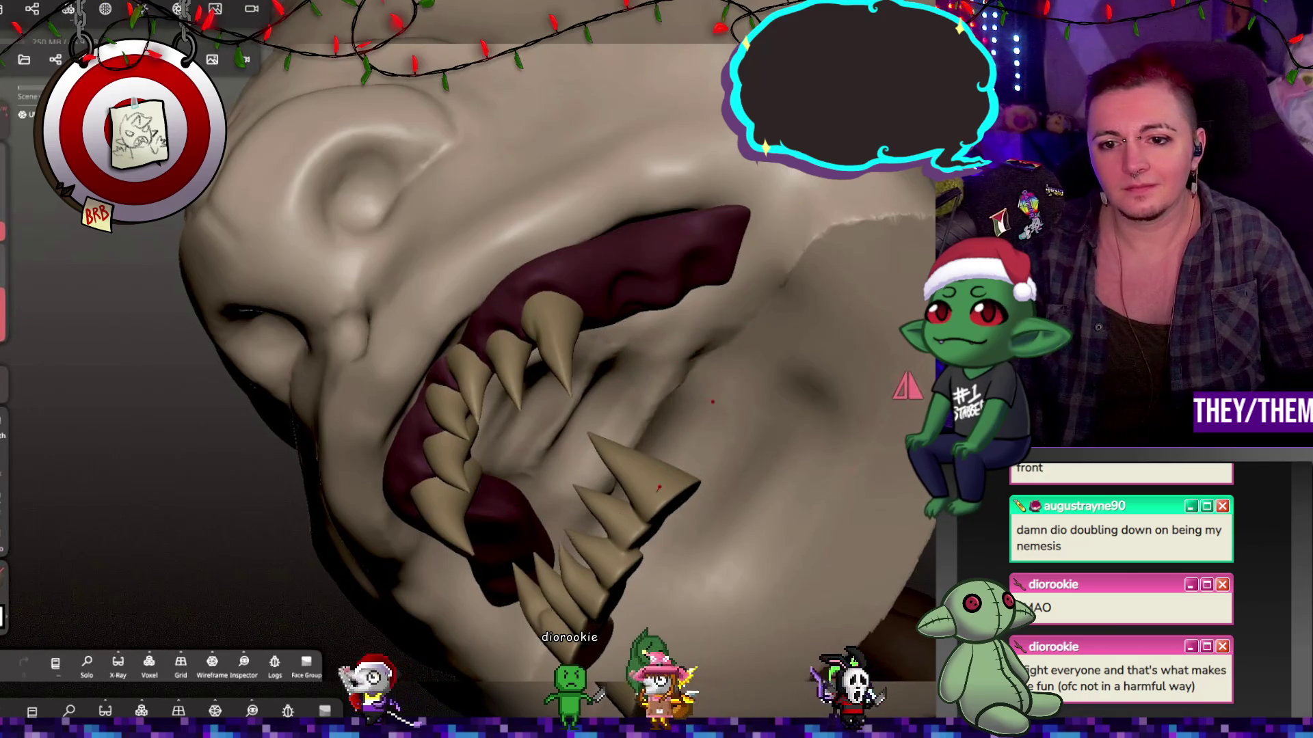
pyautogui.moveTo(711, 315); pyautogui.dragTo(657, 274)
pyautogui.moveTo(574, 410); pyautogui.dragTo(711, 355)
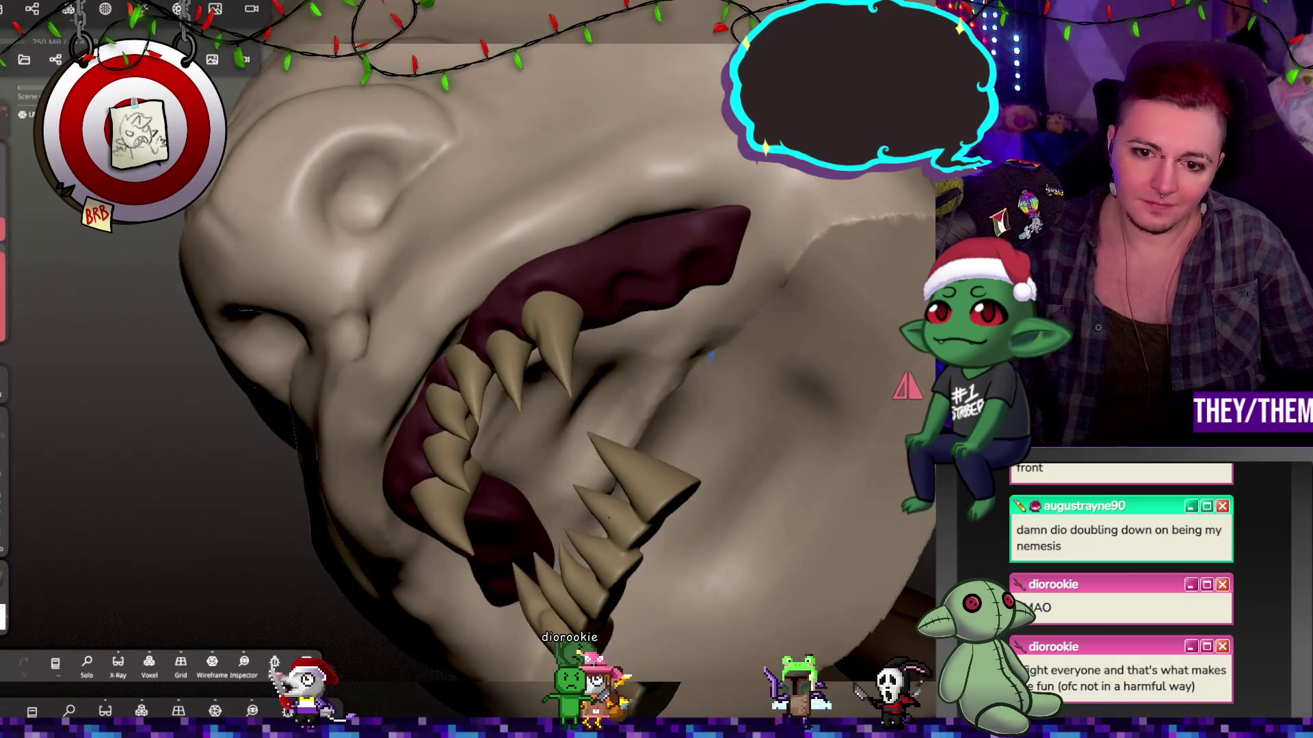
# Review both tooth rows from several angles and save the sculpt as krampus.
pyautogui.moveTo(786, 363); pyautogui.dragTo(858, 353, button='middle')
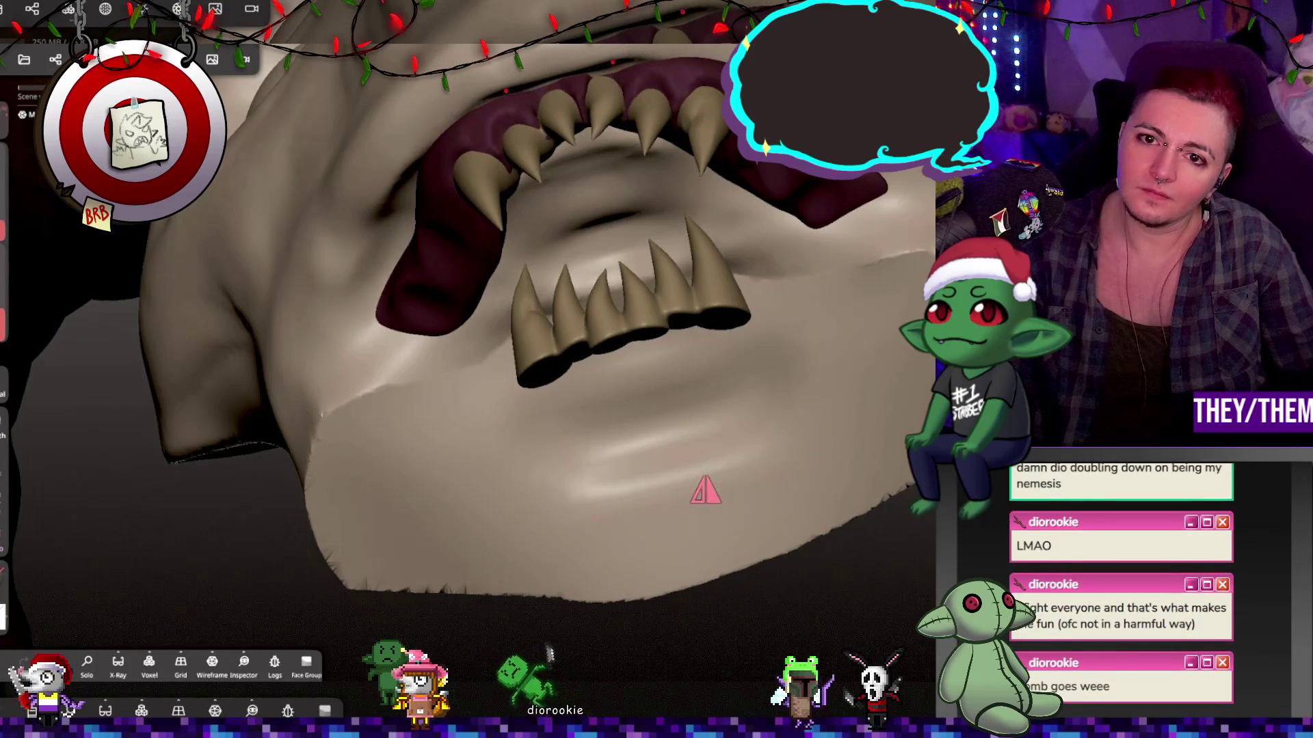
pyautogui.moveTo(652, 86); pyautogui.dragTo(607, 204, button='right')
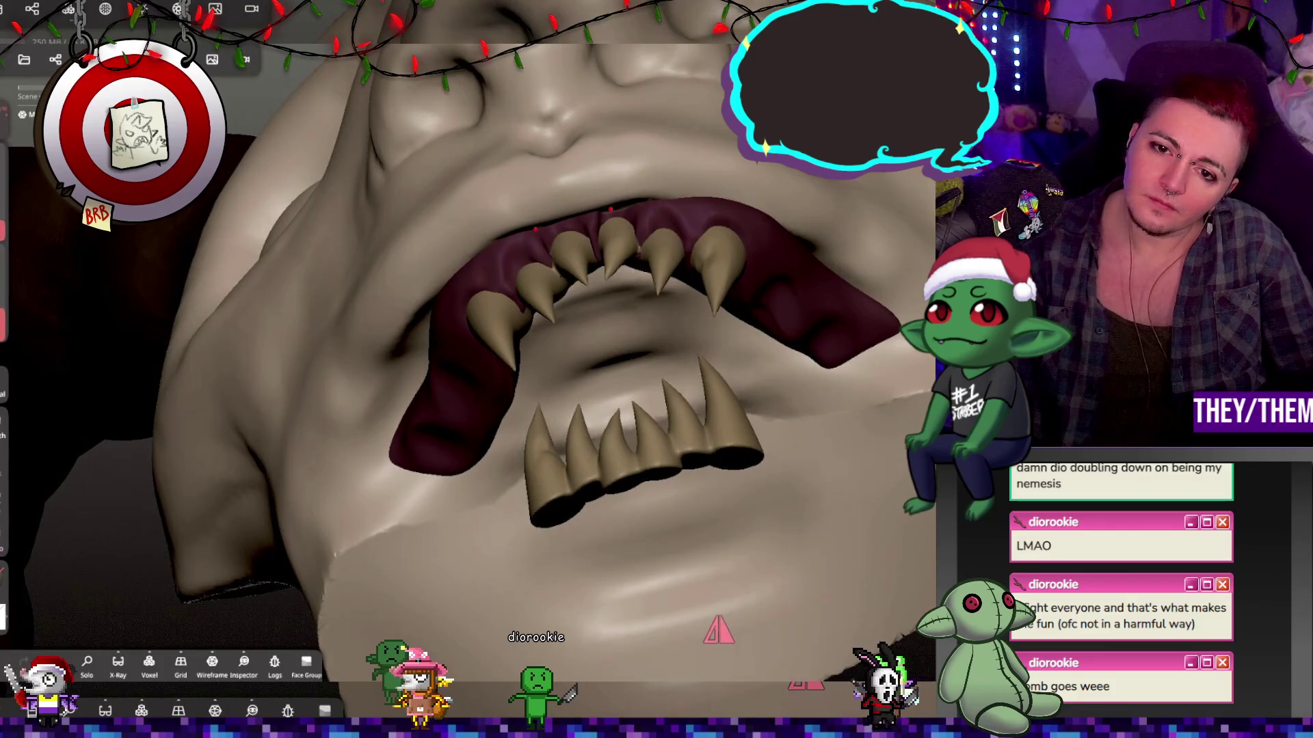
pyautogui.moveTo(646, 314); pyautogui.dragTo(643, 238, button='right')
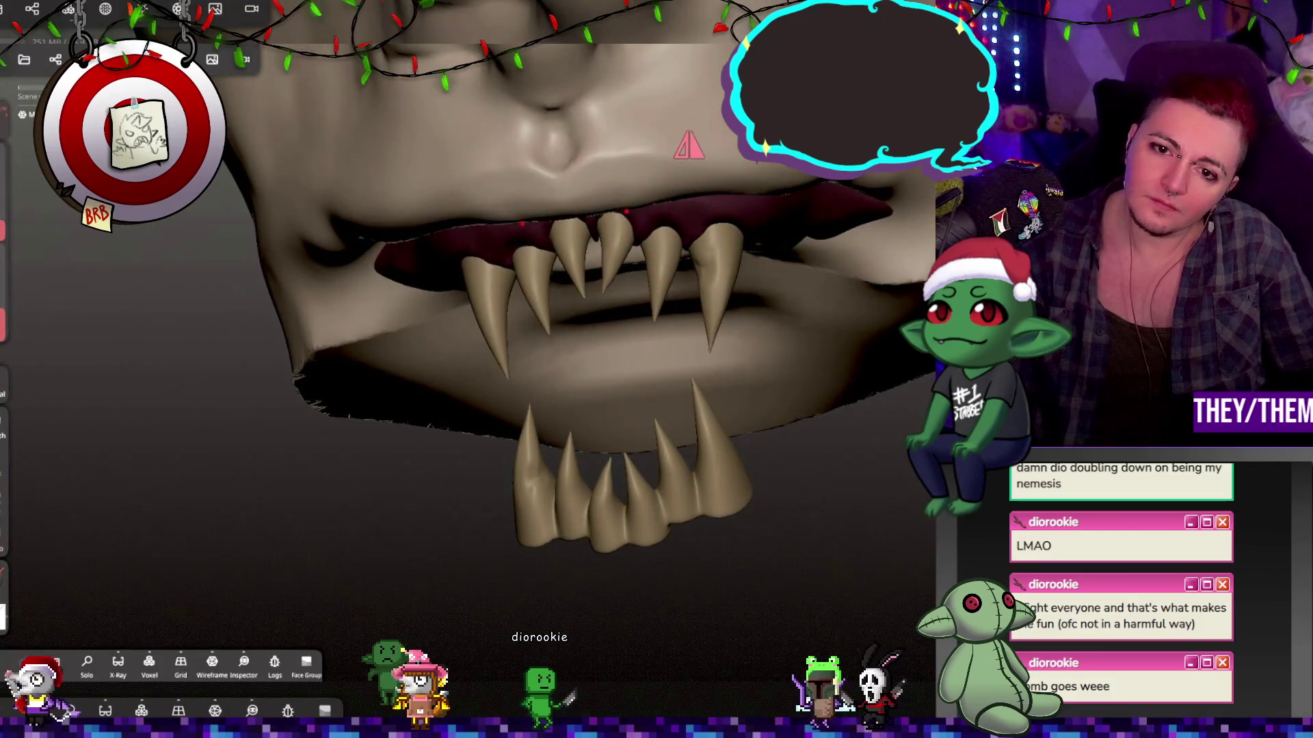
pyautogui.moveTo(782, 257); pyautogui.dragTo(903, 216, button='right')
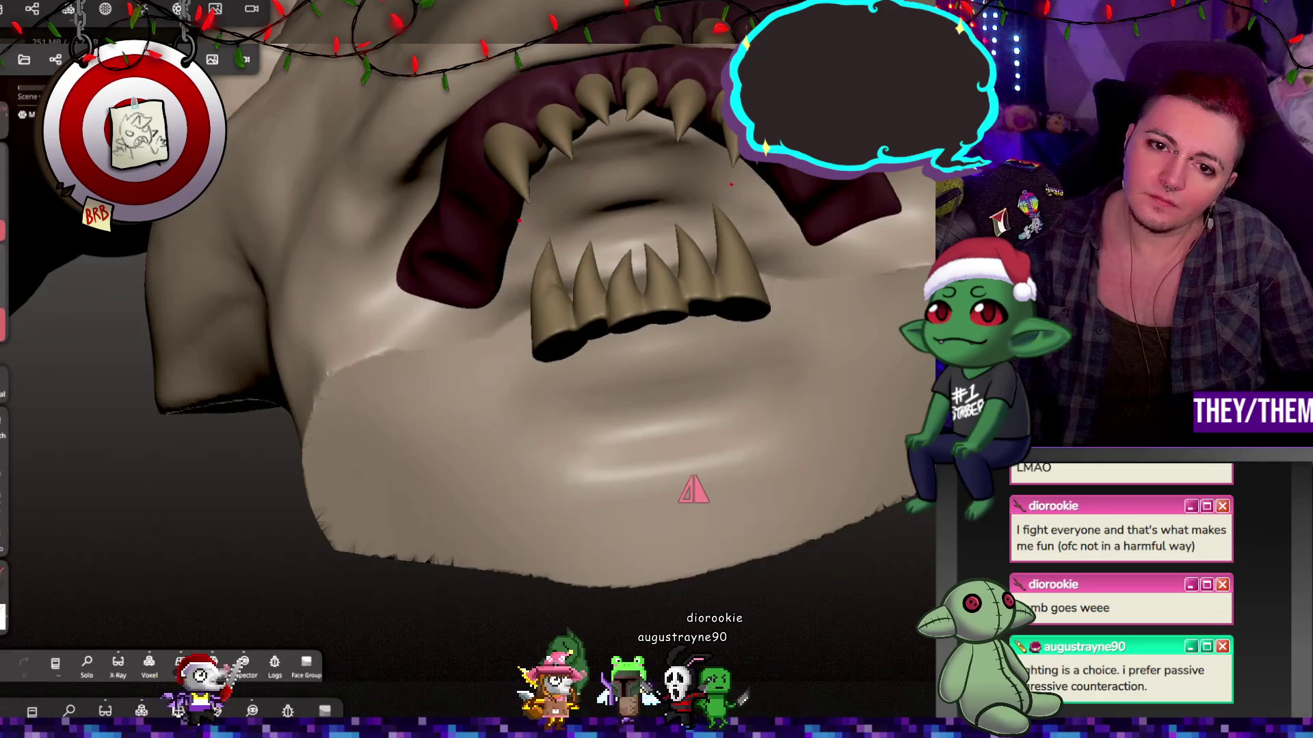
pyautogui.moveTo(400, 165)
pyautogui.mouseDown(button='right')
pyautogui.moveTo(691, 59)
pyautogui.moveTo(612, 208)
pyautogui.moveTo(710, 145)
pyautogui.moveTo(566, 116)
pyautogui.mouseUp(button='right')
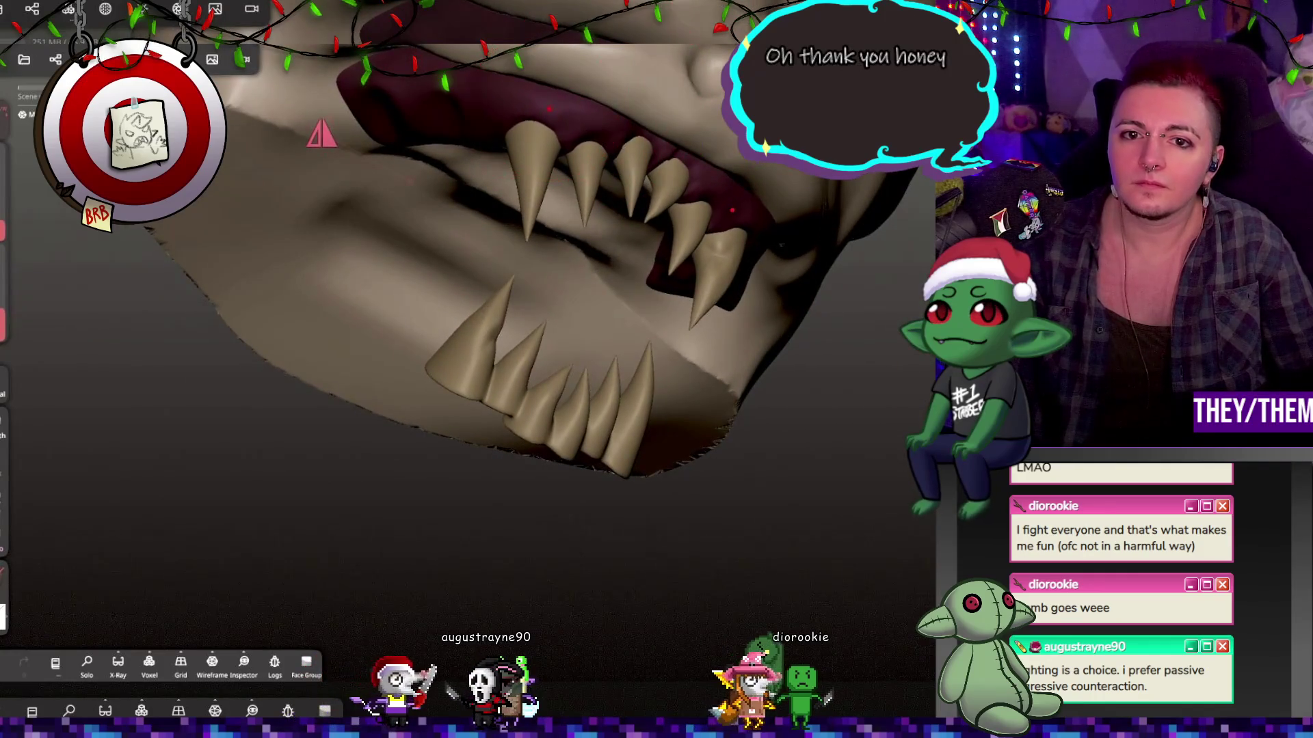
pyautogui.moveTo(881, 191); pyautogui.dragTo(753, 220, button='right')
pyautogui.hotkey('ctrl', 's')
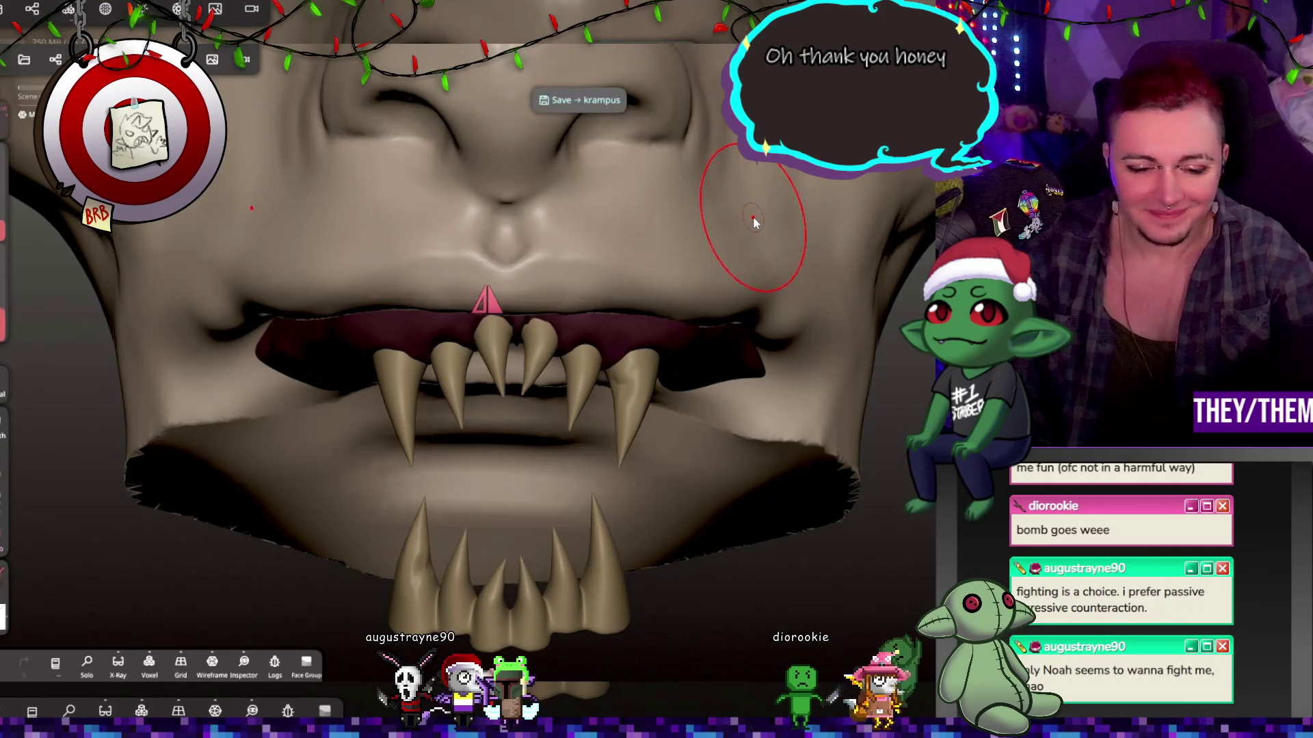
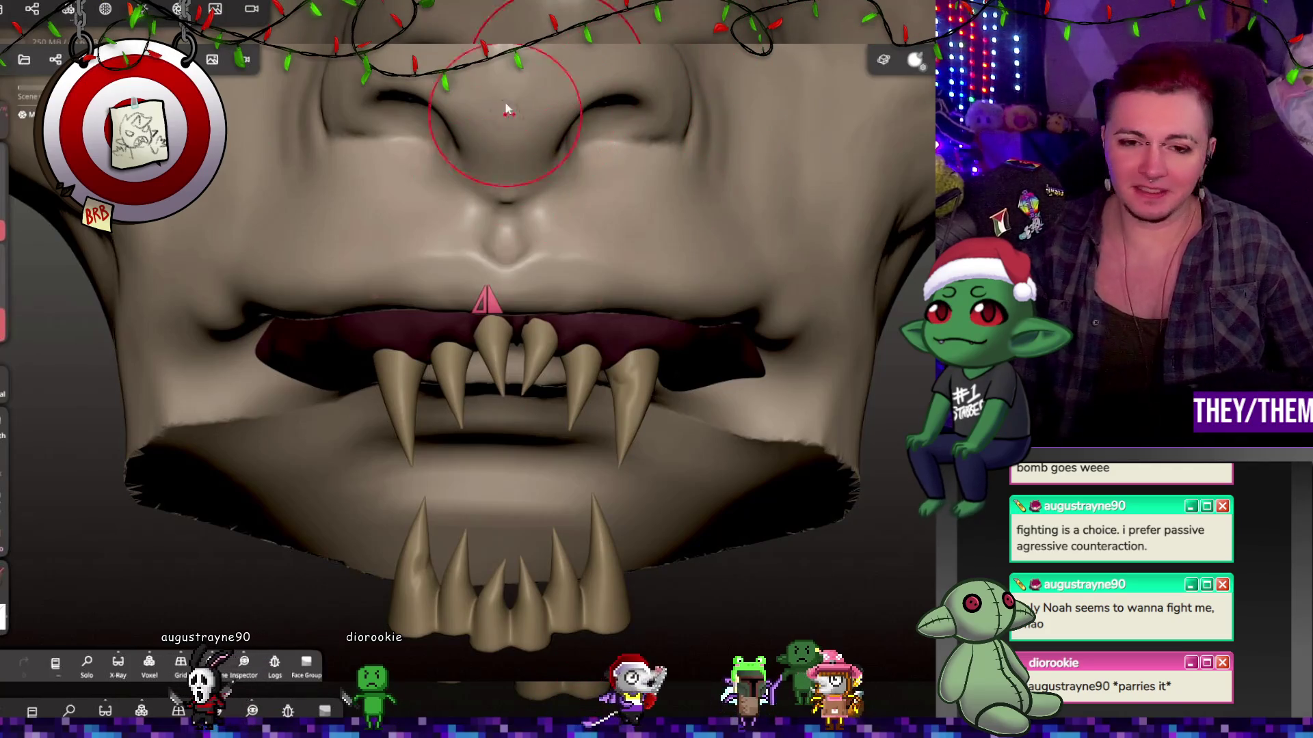
# Orbit to the front of the snout and select Mirror 2 and Mirror 1 in the scene list.
pyautogui.moveTo(684, 235)
pyautogui.mouseDown(button='right')
pyautogui.moveTo(752, 205)
pyautogui.moveTo(718, 294)
pyautogui.moveTo(635, 243)
pyautogui.moveTo(879, 268)
pyautogui.moveTo(615, 264)
pyautogui.mouseUp(button='right')
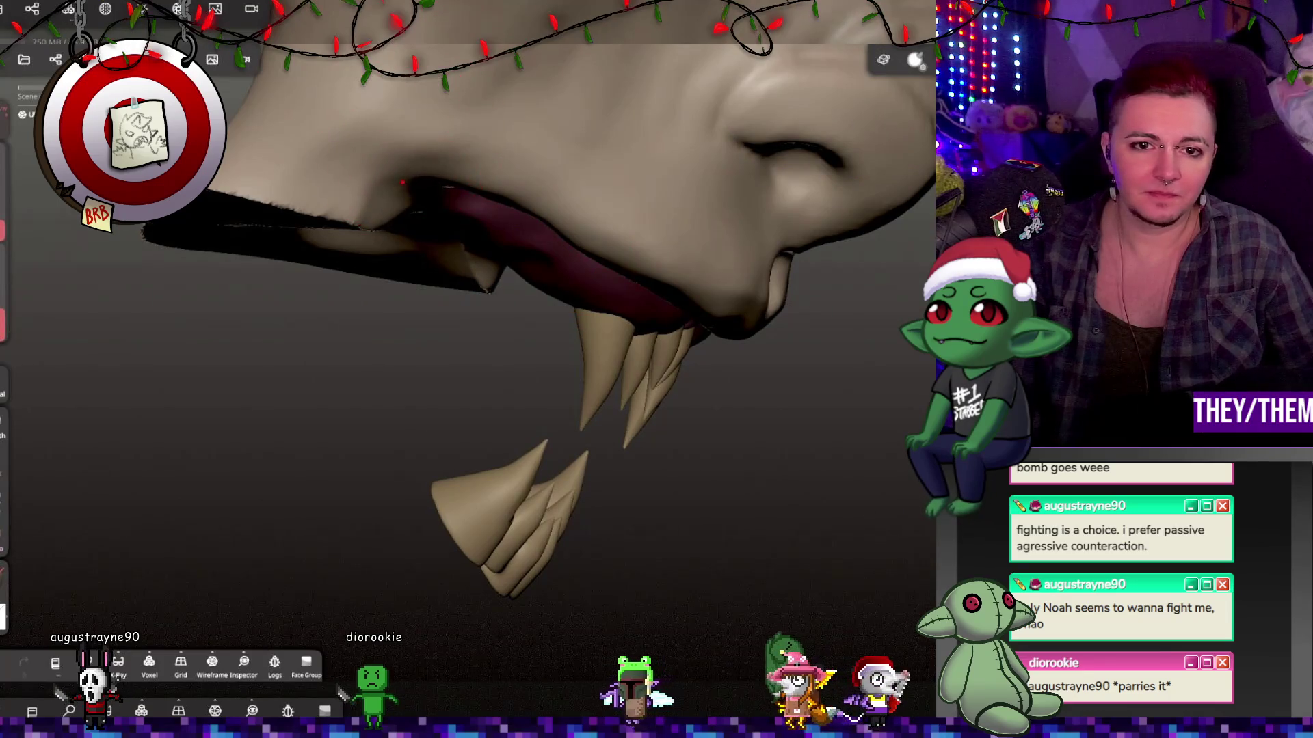
pyautogui.moveTo(601, 236)
pyautogui.mouseDown(button='middle')
pyautogui.moveTo(624, 229)
pyautogui.moveTo(633, 260)
pyautogui.mouseUp(button='middle')
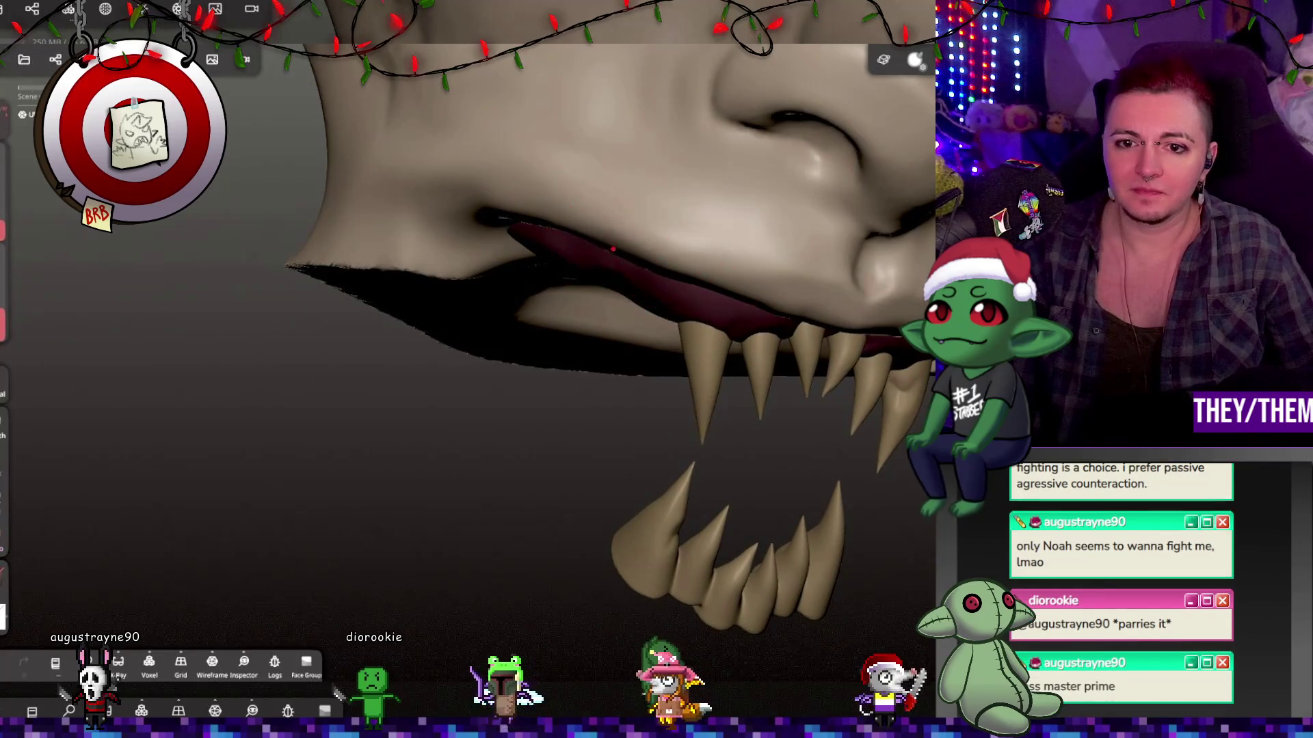
pyautogui.moveTo(751, 256)
pyautogui.mouseDown(button='middle')
pyautogui.moveTo(803, 246)
pyautogui.moveTo(640, 269)
pyautogui.moveTo(493, 370)
pyautogui.moveTo(792, 344)
pyautogui.moveTo(761, 365)
pyautogui.moveTo(871, 286)
pyautogui.mouseUp(button='middle')
pyautogui.click(749, 266)
pyautogui.click(55, 59)
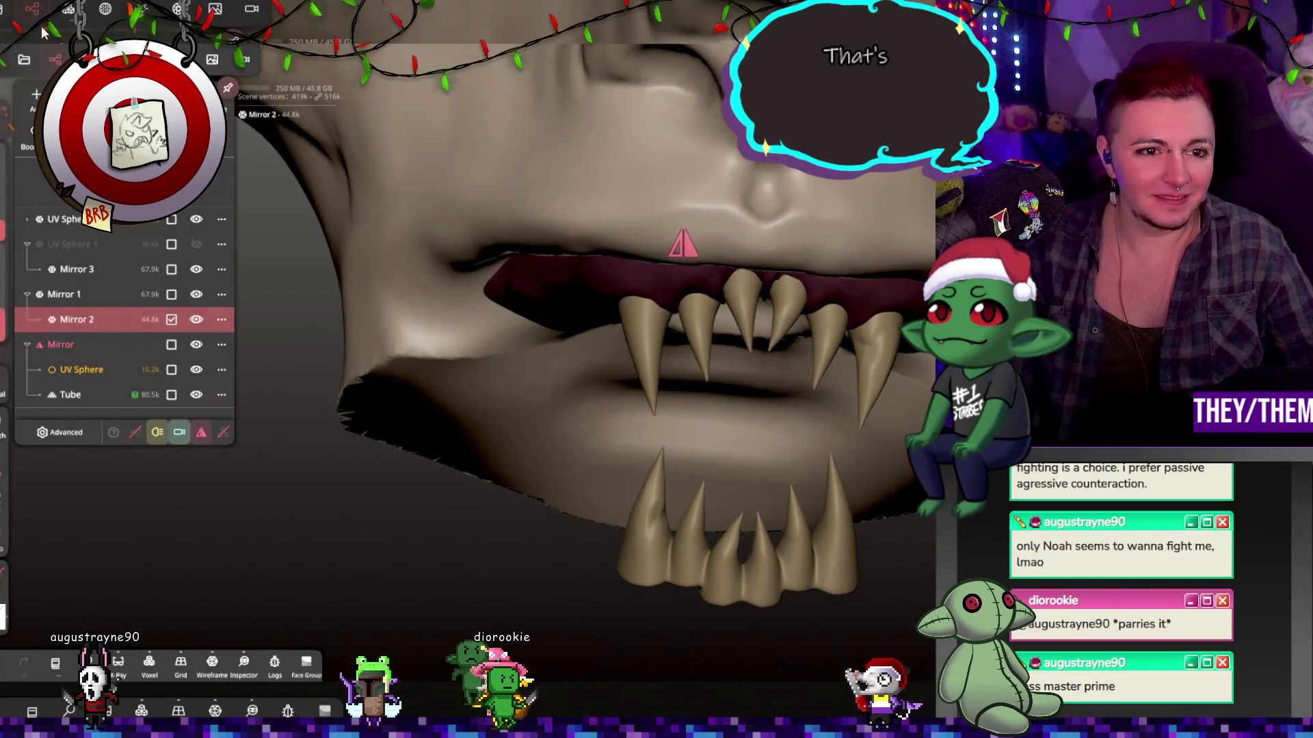
pyautogui.click(85, 295)
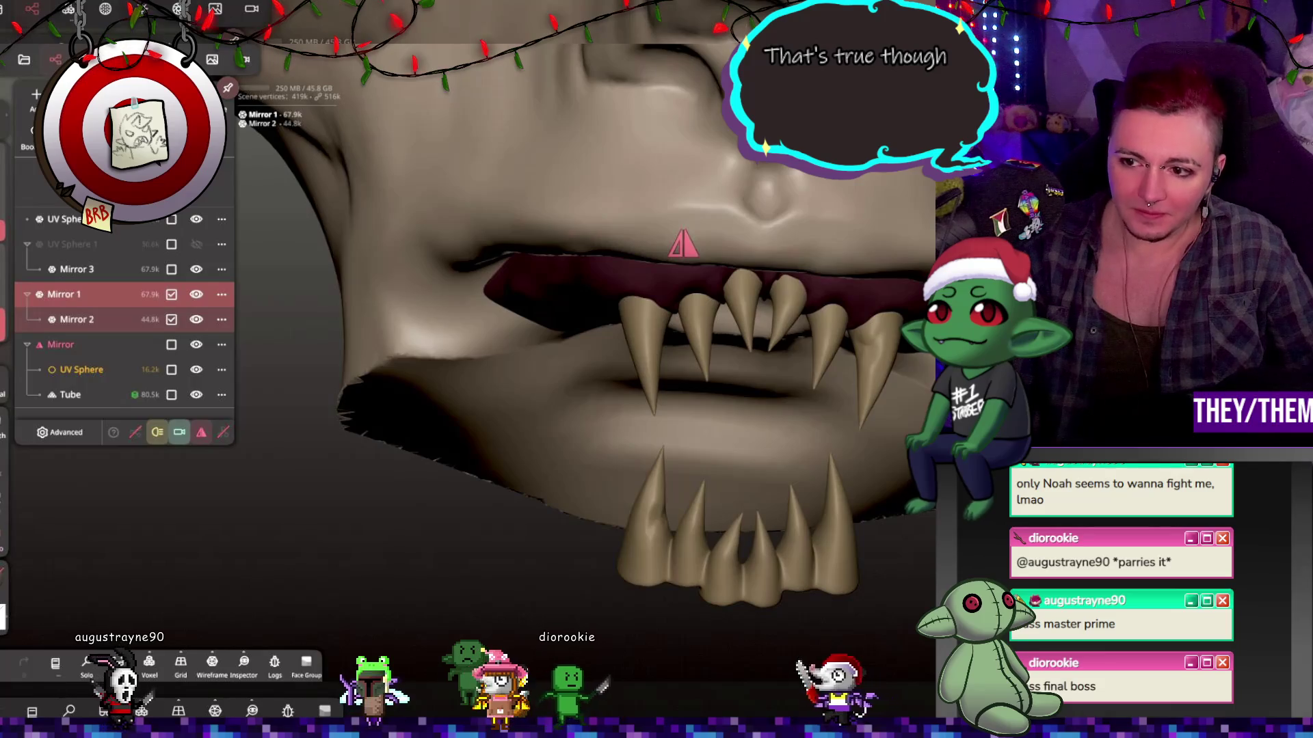
# Slide the upper teeth and gums along the gizmo axes toward the upper jaw.
pyautogui.click(714, 293)
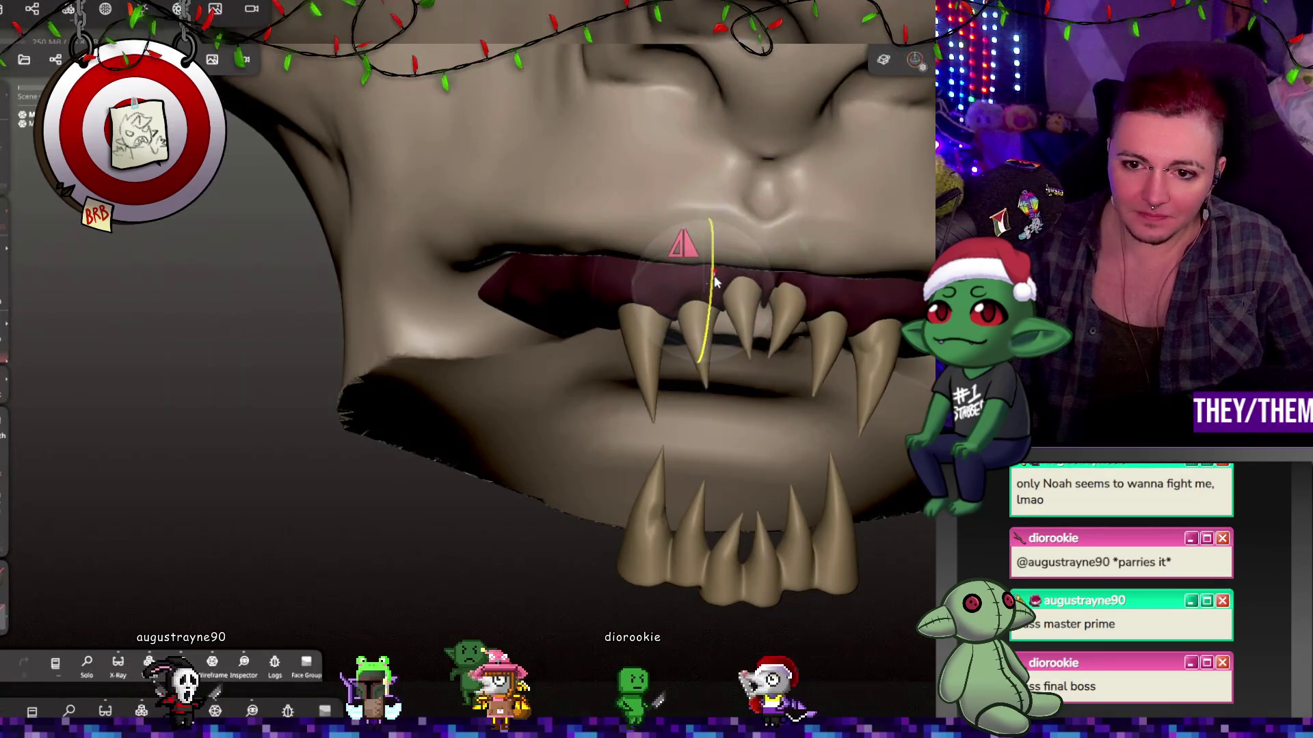
pyautogui.moveTo(752, 287)
pyautogui.mouseDown()
pyautogui.moveTo(805, 298)
pyautogui.moveTo(829, 338)
pyautogui.moveTo(851, 331)
pyautogui.mouseUp()
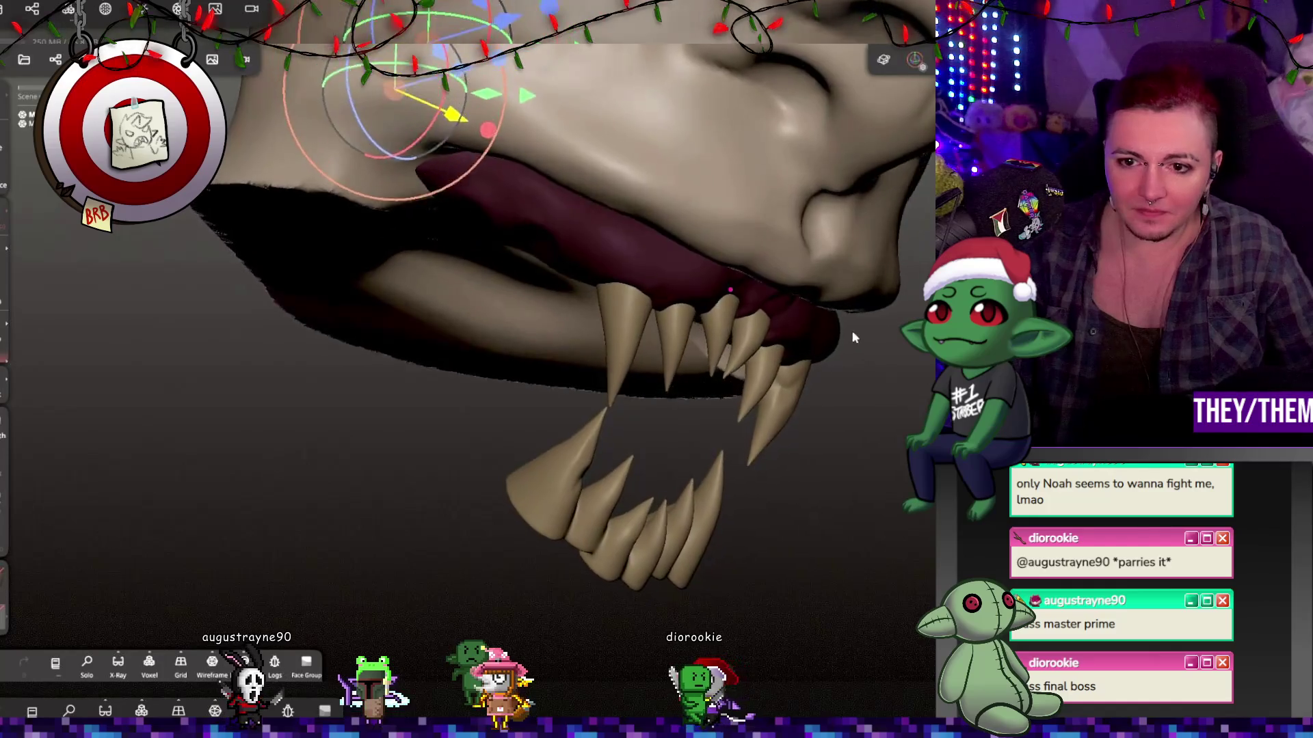
pyautogui.moveTo(479, 112); pyautogui.dragTo(446, 105)
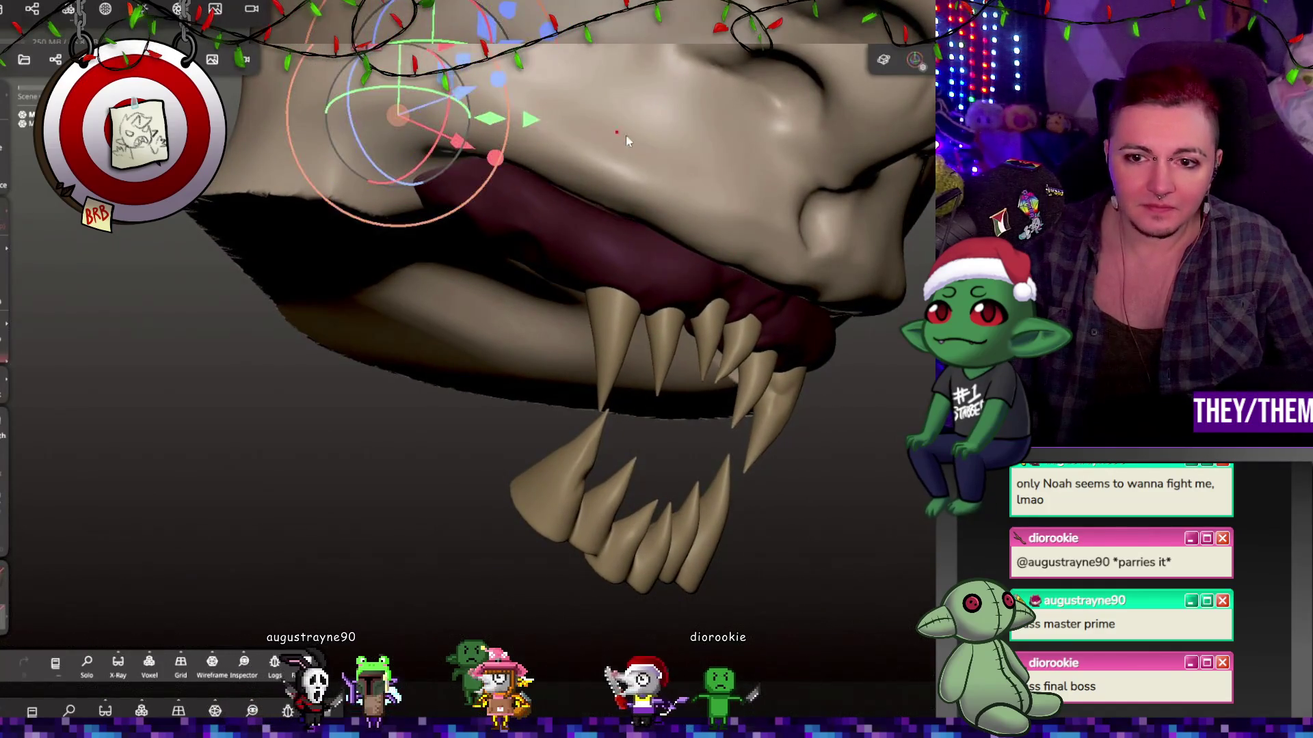
pyautogui.moveTo(615, 410); pyautogui.dragTo(684, 355)
pyautogui.moveTo(684, 273)
pyautogui.mouseDown()
pyautogui.moveTo(794, 195)
pyautogui.moveTo(622, 138)
pyautogui.mouseUp()
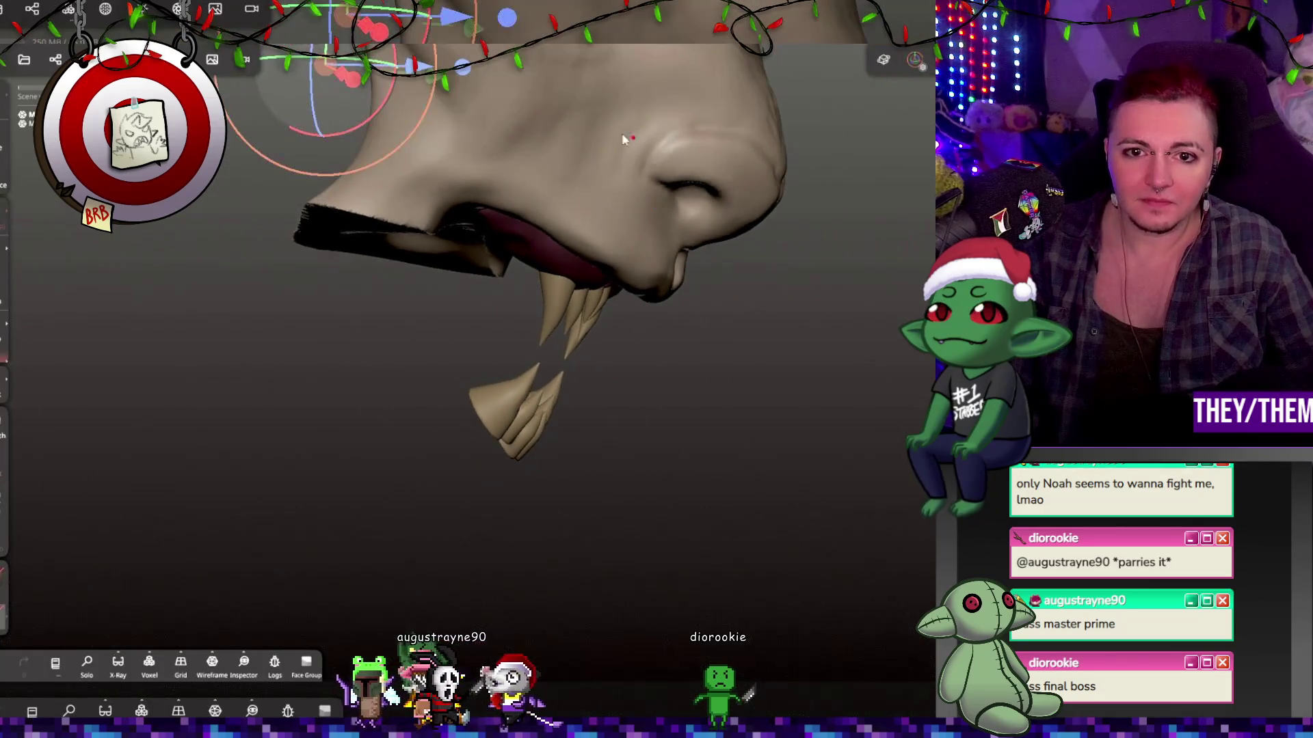
pyautogui.moveTo(451, 23)
pyautogui.mouseDown()
pyautogui.moveTo(465, 24)
pyautogui.moveTo(480, 82)
pyautogui.moveTo(479, 133)
pyautogui.moveTo(444, 109)
pyautogui.moveTo(465, 100)
pyautogui.moveTo(401, 62)
pyautogui.mouseUp()
# Rotate the upper teeth and gums with the gizmo ring into their final position.
pyautogui.moveTo(659, 160)
pyautogui.mouseDown(button='right')
pyautogui.moveTo(526, 108)
pyautogui.moveTo(583, 301)
pyautogui.mouseUp(button='right')
pyautogui.moveTo(602, 349); pyautogui.dragTo(616, 332)
pyautogui.moveTo(589, 287); pyautogui.dragTo(607, 259)
pyautogui.moveTo(607, 258)
pyautogui.mouseDown(button='right')
pyautogui.moveTo(738, 387)
pyautogui.moveTo(617, 277)
pyautogui.moveTo(452, 285)
pyautogui.moveTo(505, 294)
pyautogui.moveTo(704, 395)
pyautogui.moveTo(734, 309)
pyautogui.moveTo(797, 266)
pyautogui.moveTo(696, 362)
pyautogui.moveTo(707, 362)
pyautogui.moveTo(688, 434)
pyautogui.moveTo(577, 428)
pyautogui.moveTo(778, 449)
pyautogui.moveTo(614, 372)
pyautogui.mouseUp(button='right')
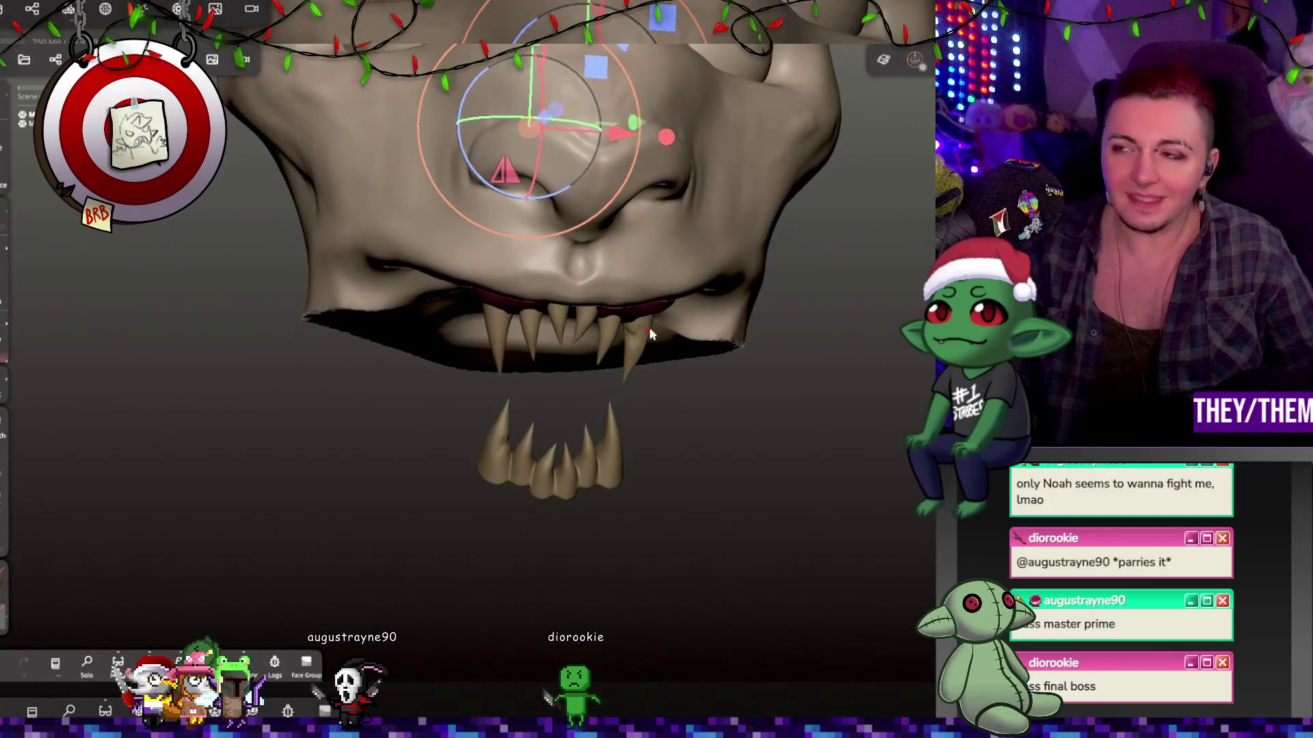
# Save the project as krampus and select the lower teeth mirrors with Mirror 3.
pyautogui.hotkey('ctrl', 's')
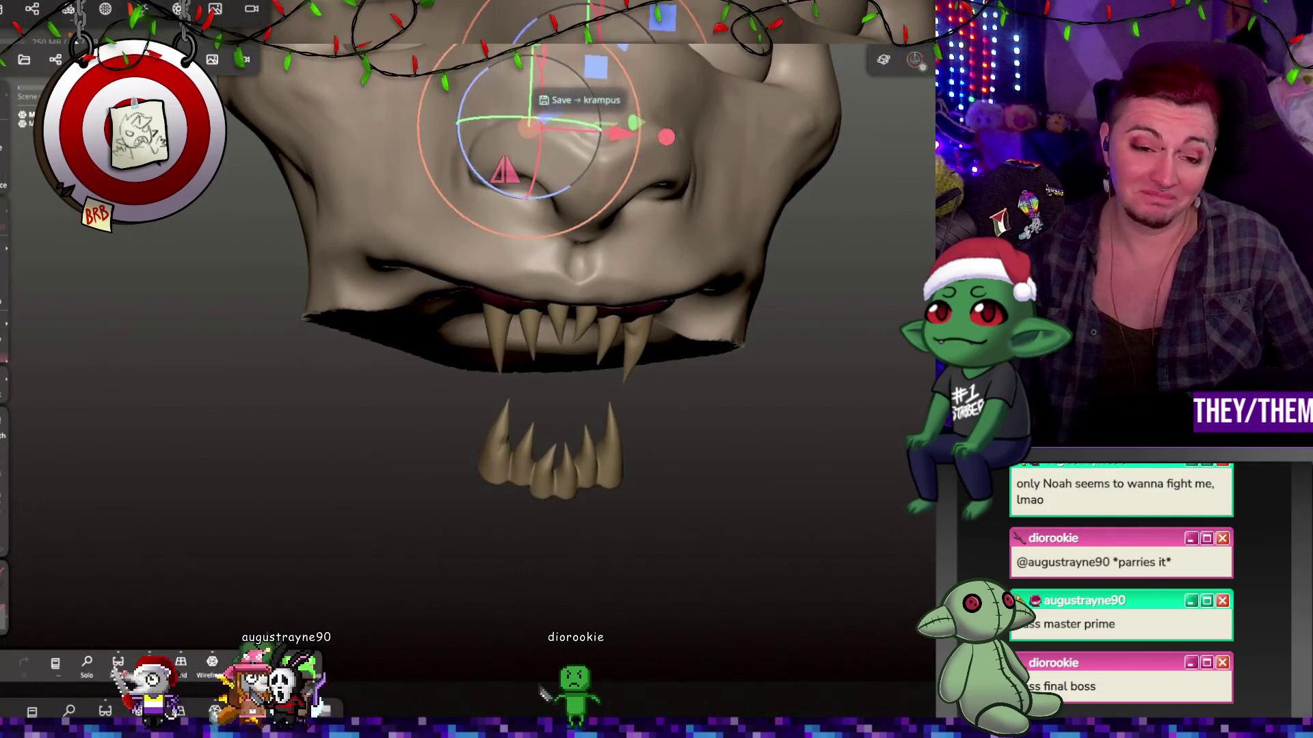
pyautogui.moveTo(583, 196)
pyautogui.mouseDown(button='right')
pyautogui.moveTo(621, 228)
pyautogui.moveTo(629, 328)
pyautogui.mouseUp(button='right')
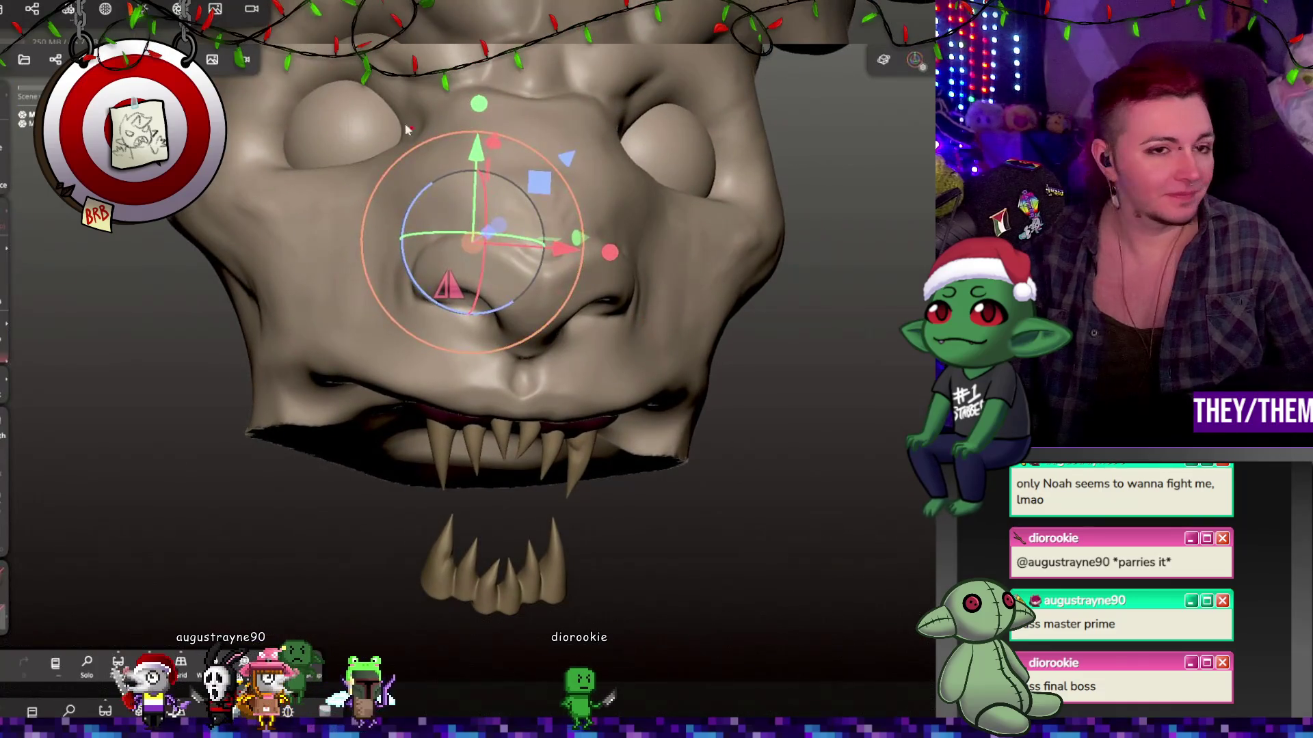
pyautogui.click(55, 58)
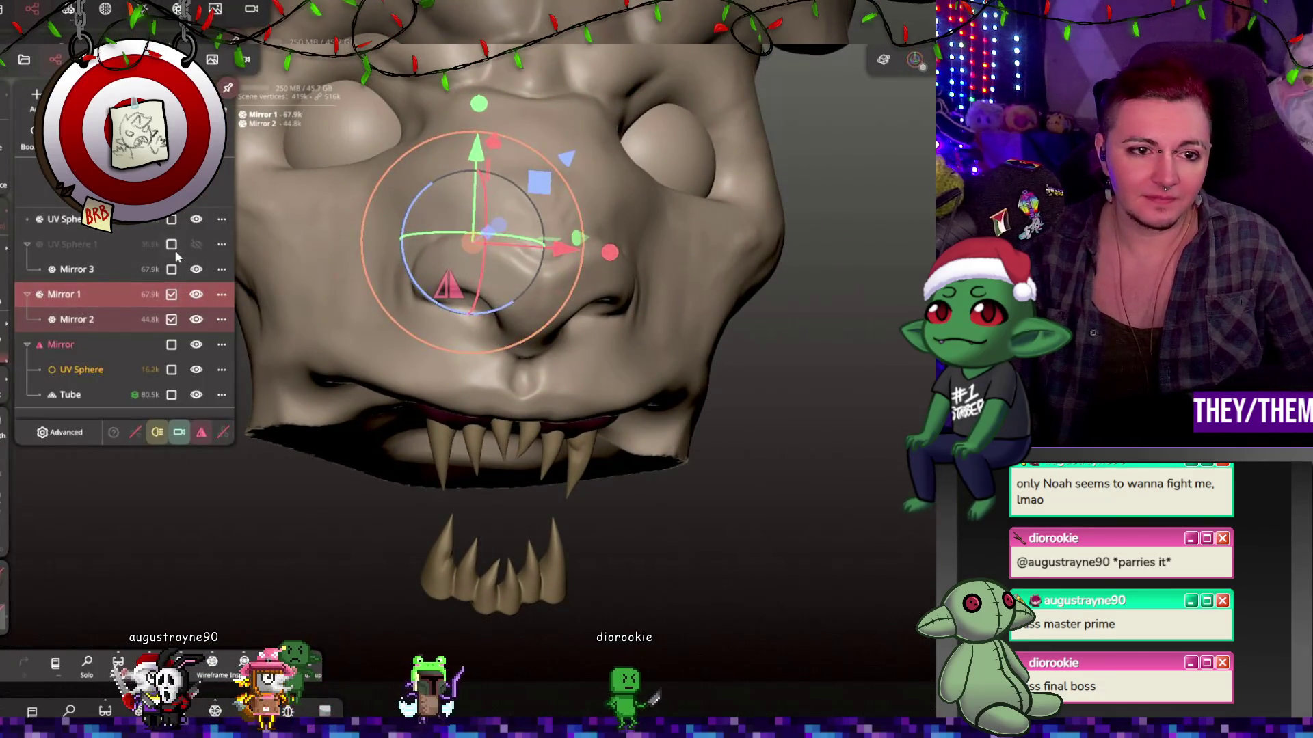
pyautogui.click(171, 244)
pyautogui.click(171, 270)
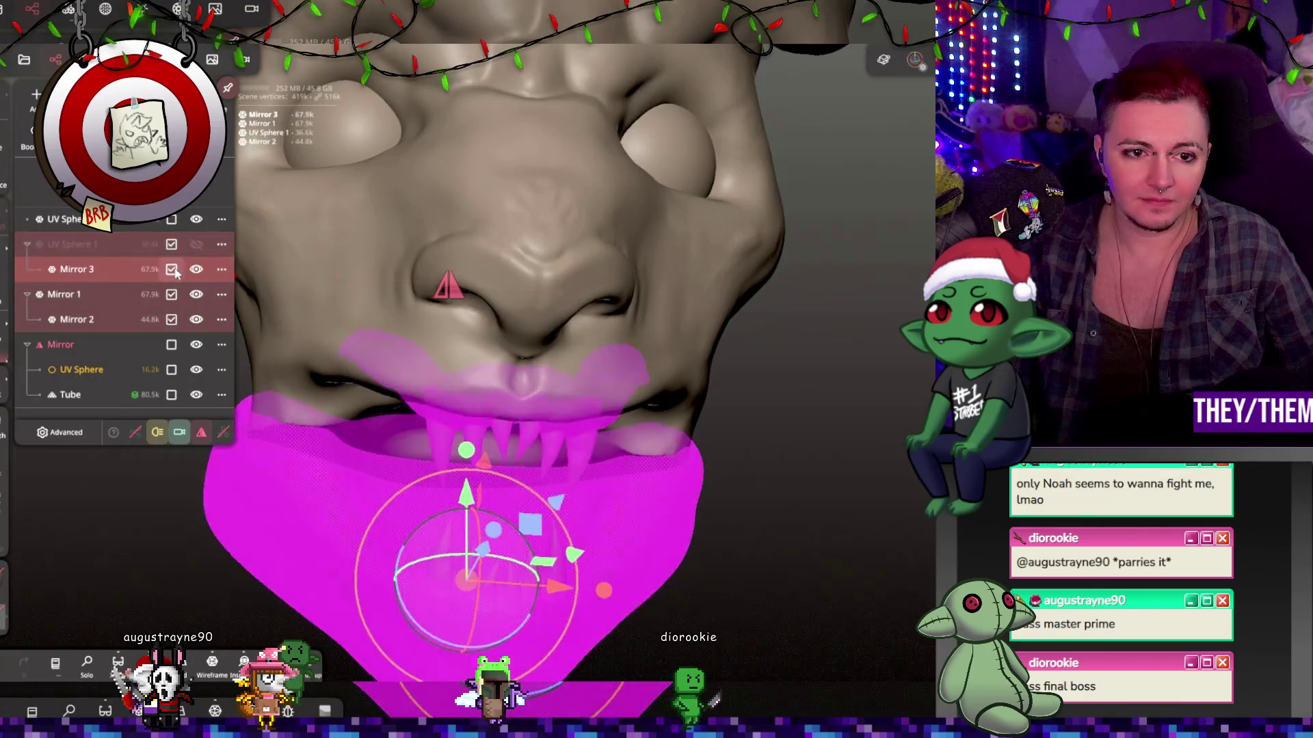
pyautogui.moveTo(777, 293); pyautogui.dragTo(588, 355, button='right')
# Voxel-remesh the lower jaw selection at resolution 183.8.
pyautogui.click(68, 10)
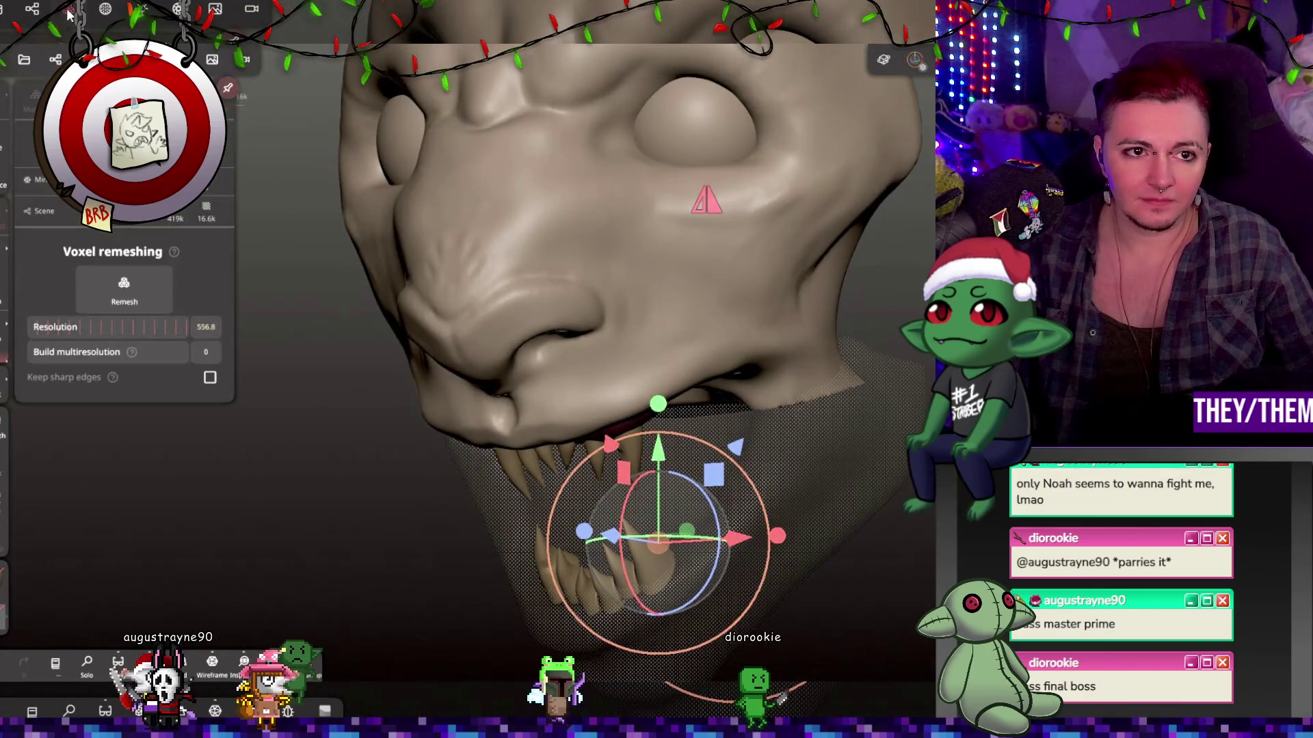
pyautogui.click(55, 59)
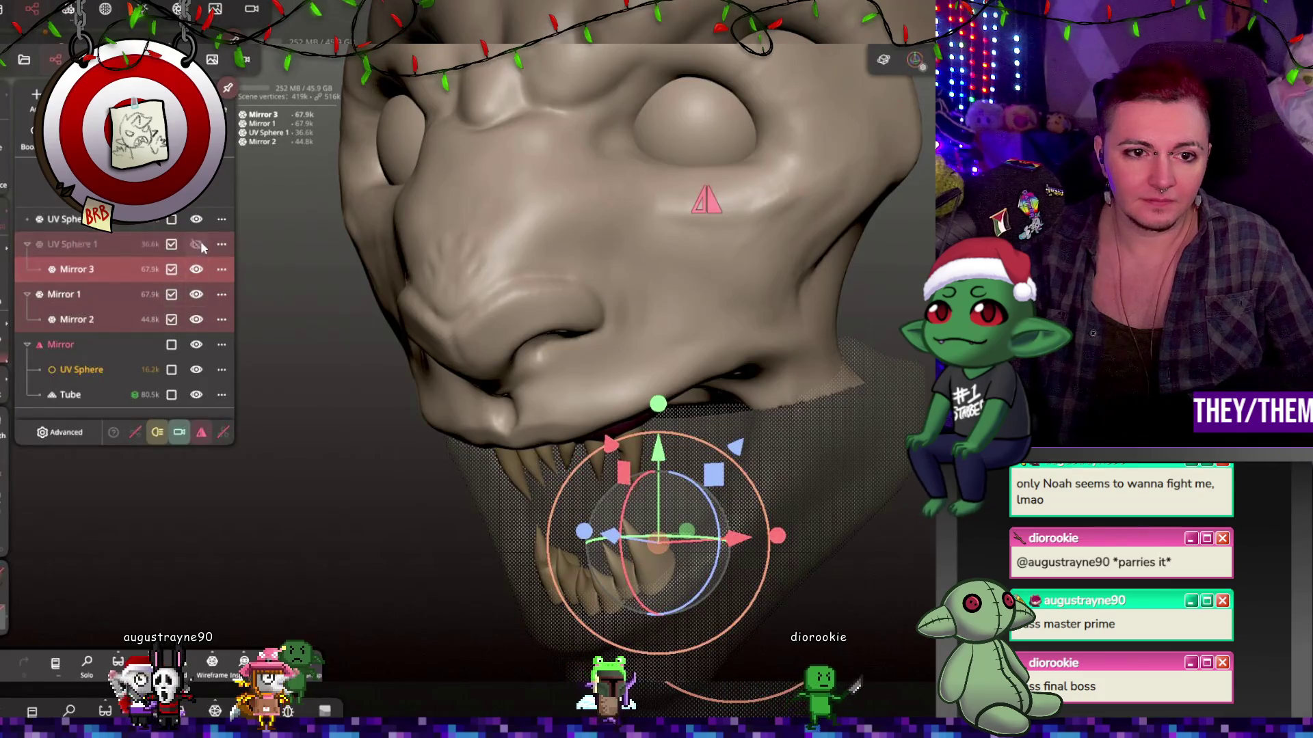
pyautogui.moveTo(387, 303)
pyautogui.mouseDown(button='right')
pyautogui.moveTo(559, 281)
pyautogui.moveTo(718, 328)
pyautogui.mouseUp(button='right')
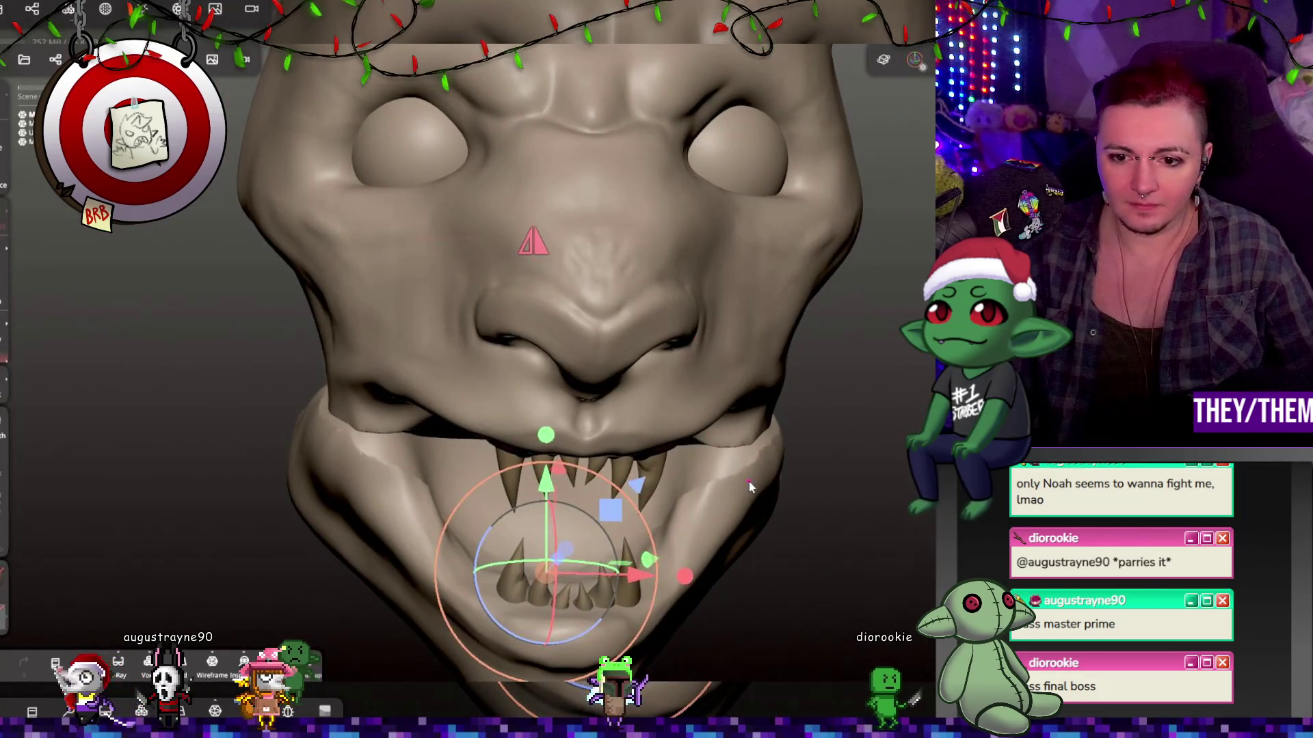
pyautogui.click(68, 10)
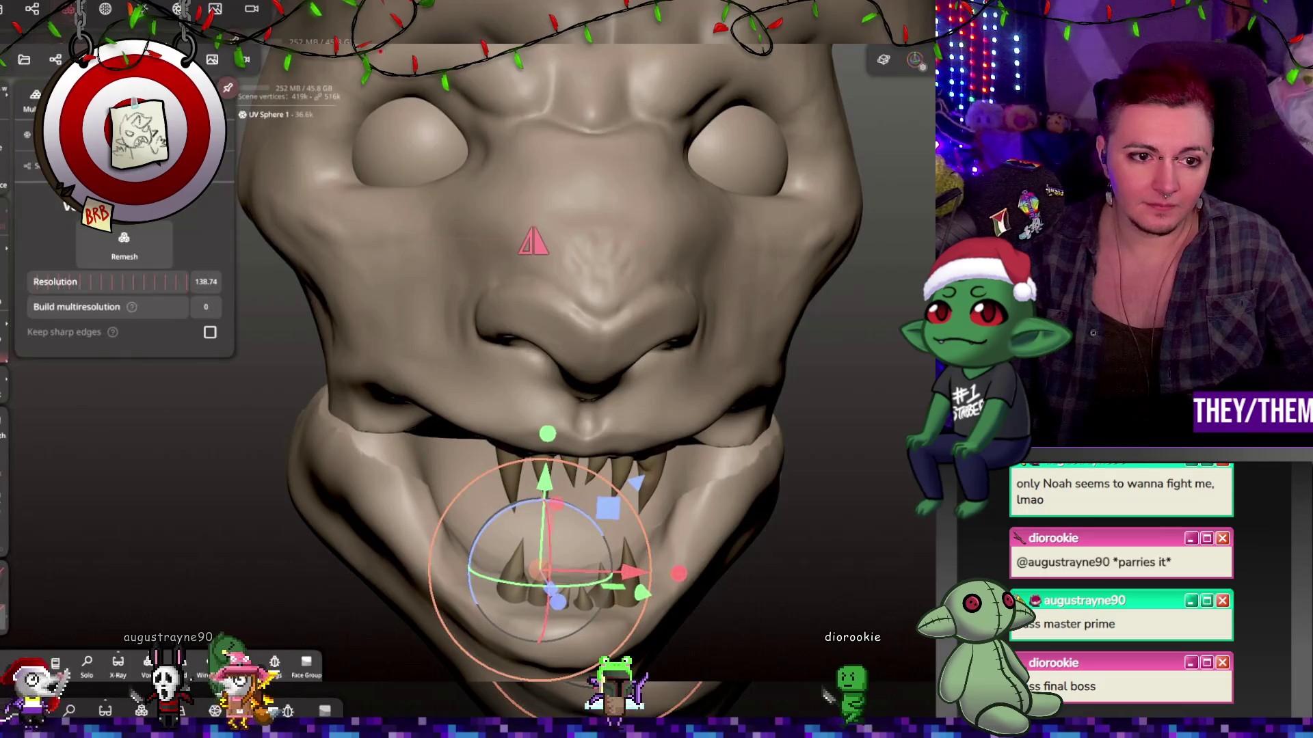
pyautogui.moveTo(68, 285); pyautogui.dragTo(116, 281)
pyautogui.click(123, 244)
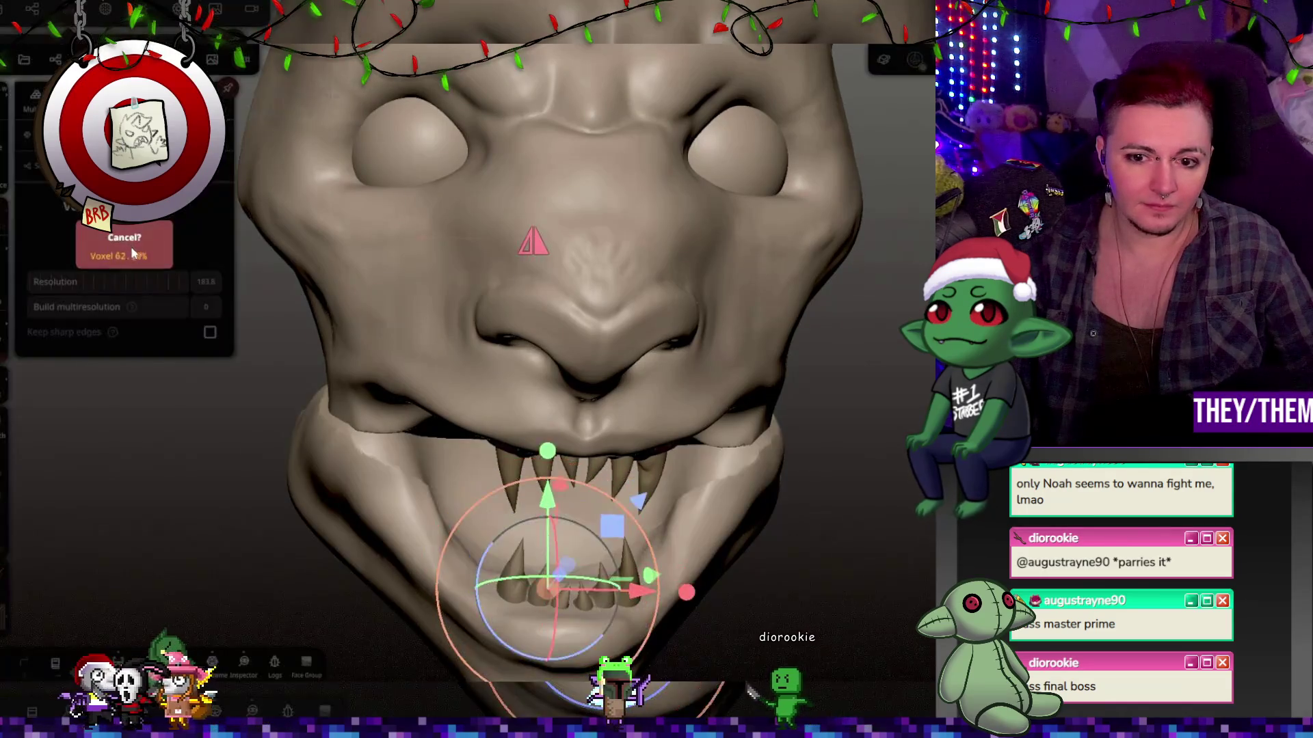
pyautogui.click(914, 60)
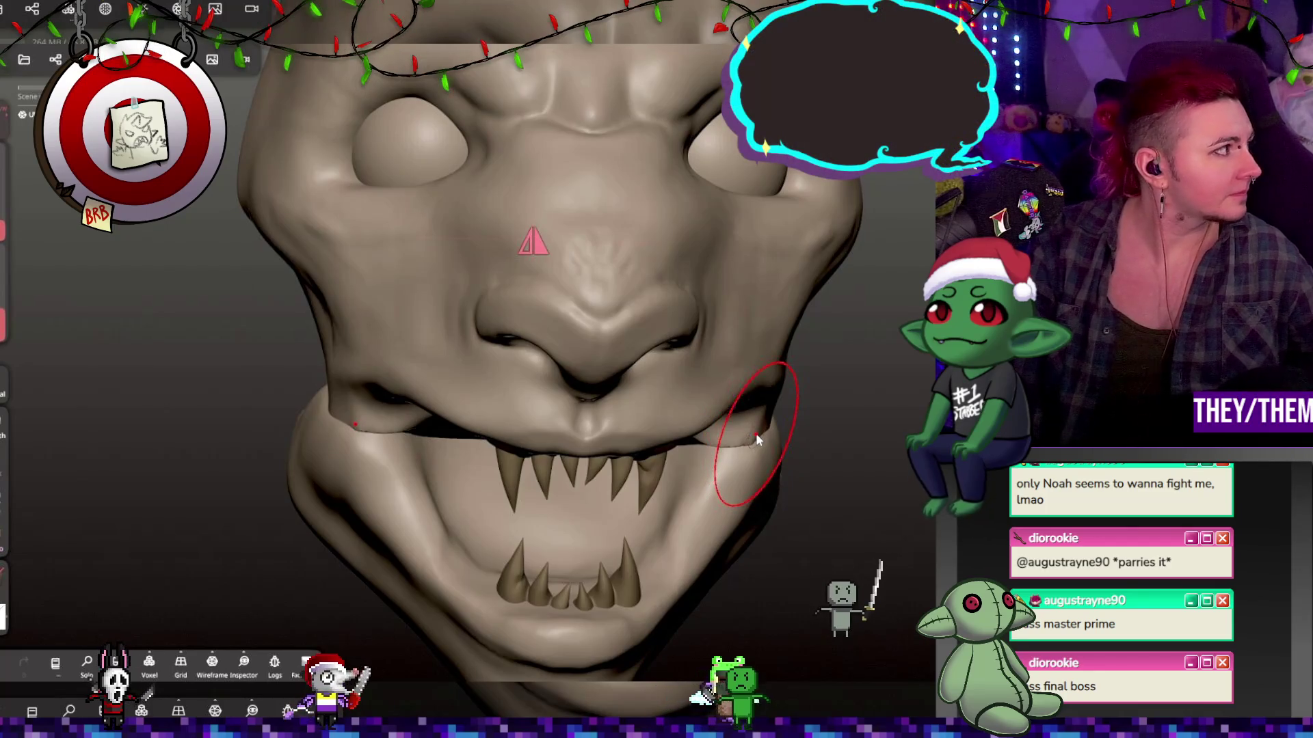
pyautogui.moveTo(778, 494); pyautogui.dragTo(518, 440)
pyautogui.moveTo(524, 391)
pyautogui.mouseDown()
pyautogui.moveTo(534, 507)
pyautogui.moveTo(436, 417)
pyautogui.moveTo(486, 469)
pyautogui.moveTo(477, 493)
pyautogui.mouseUp()
pyautogui.moveTo(524, 506)
pyautogui.mouseDown(button='right')
pyautogui.moveTo(625, 342)
pyautogui.moveTo(777, 389)
pyautogui.moveTo(419, 474)
pyautogui.mouseUp(button='right')
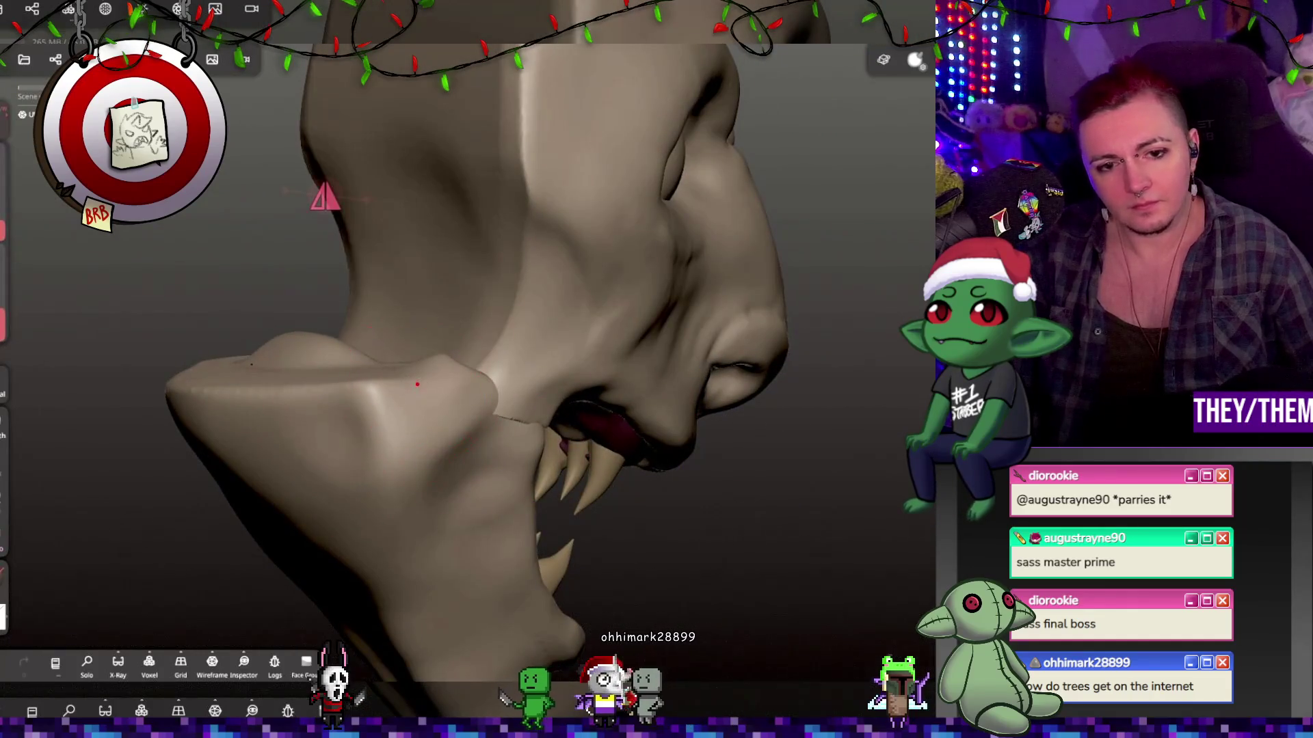
pyautogui.moveTo(698, 418)
pyautogui.mouseDown(button='right')
pyautogui.moveTo(497, 355)
pyautogui.moveTo(590, 387)
pyautogui.mouseUp(button='right')
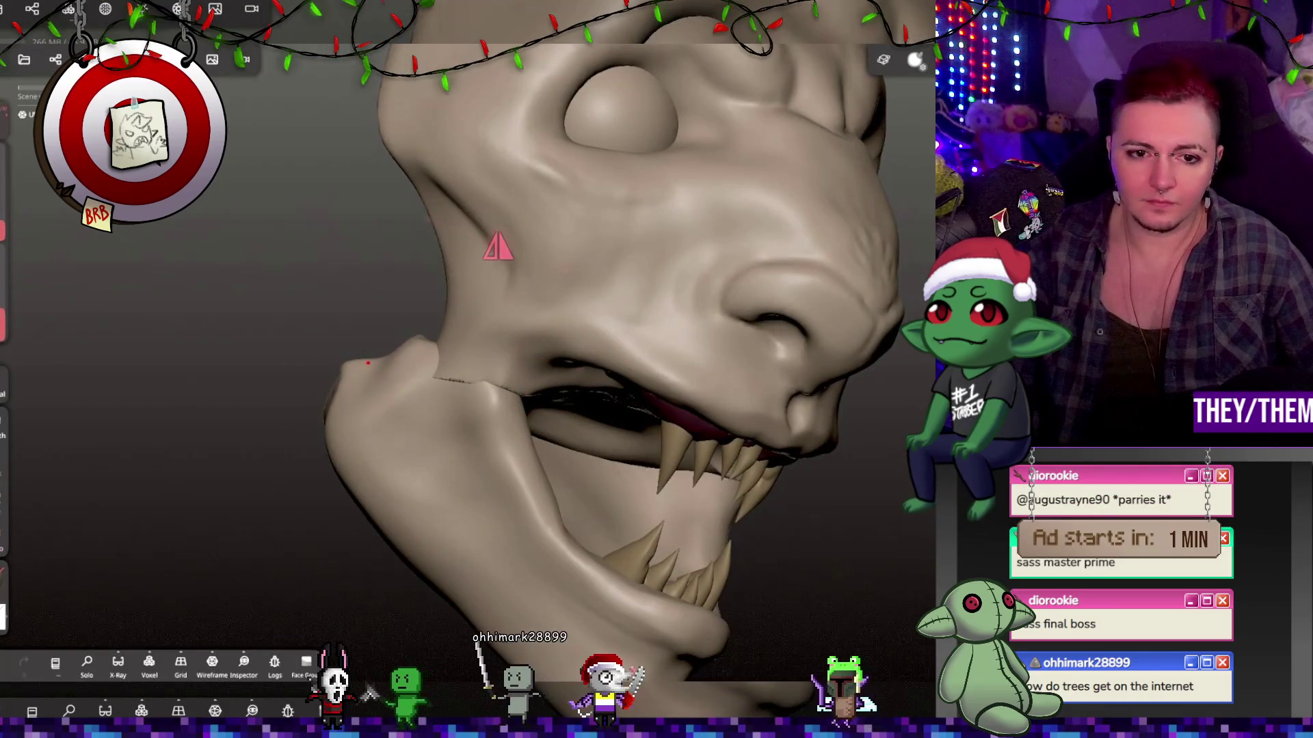
pyautogui.moveTo(456, 360)
pyautogui.mouseDown(button='right')
pyautogui.moveTo(644, 453)
pyautogui.moveTo(663, 482)
pyautogui.moveTo(557, 463)
pyautogui.moveTo(522, 430)
pyautogui.moveTo(566, 472)
pyautogui.mouseUp(button='right')
pyautogui.click(569, 437)
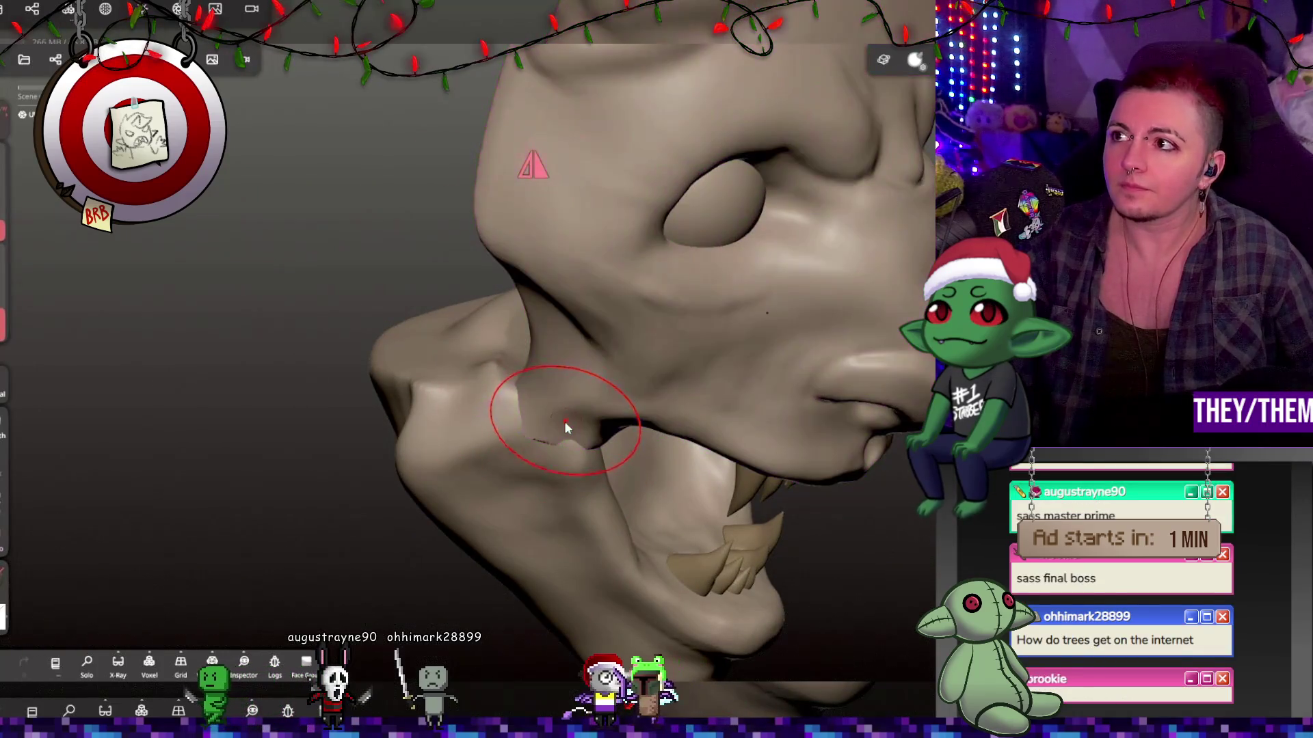
pyautogui.moveTo(585, 481)
pyautogui.mouseDown(button='right')
pyautogui.moveTo(550, 428)
pyautogui.moveTo(479, 455)
pyautogui.mouseUp(button='right')
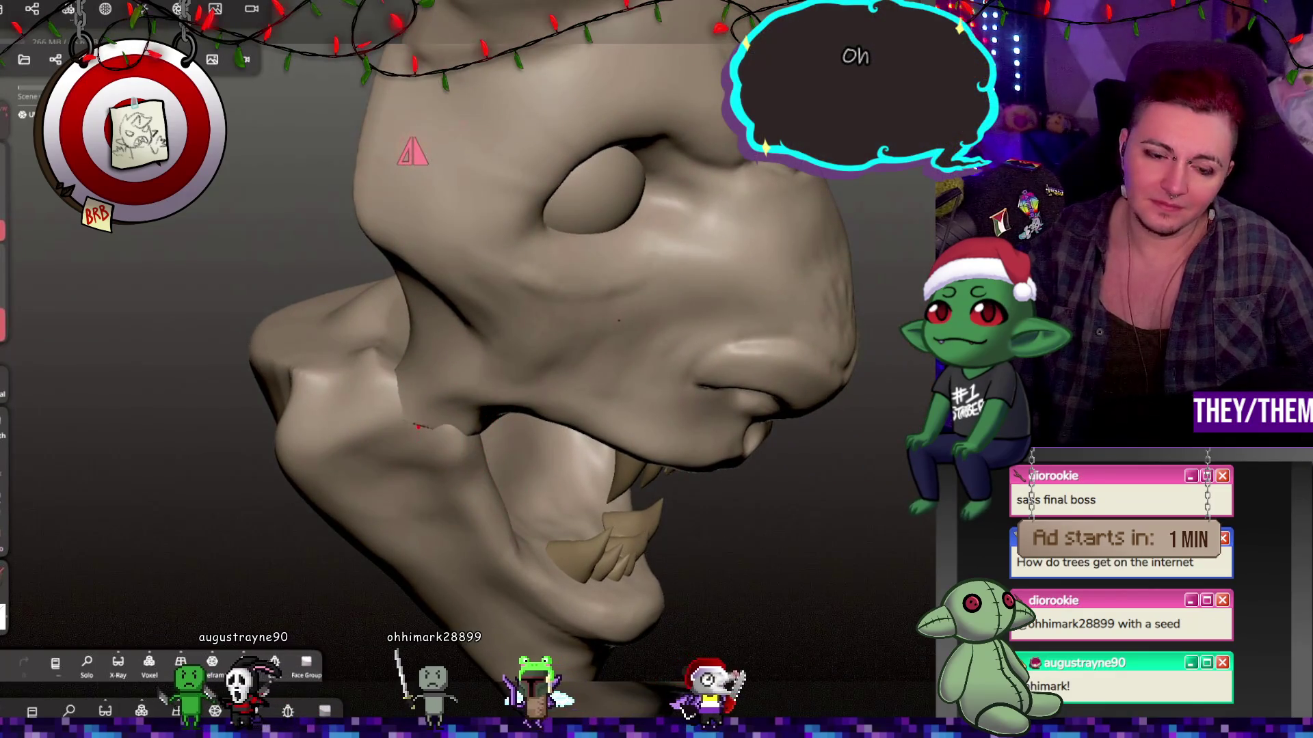
pyautogui.moveTo(425, 410)
pyautogui.mouseDown(button='right')
pyautogui.moveTo(622, 460)
pyautogui.moveTo(441, 437)
pyautogui.moveTo(391, 372)
pyautogui.moveTo(456, 310)
pyautogui.moveTo(393, 376)
pyautogui.mouseUp(button='right')
pyautogui.moveTo(393, 376); pyautogui.dragTo(347, 376)
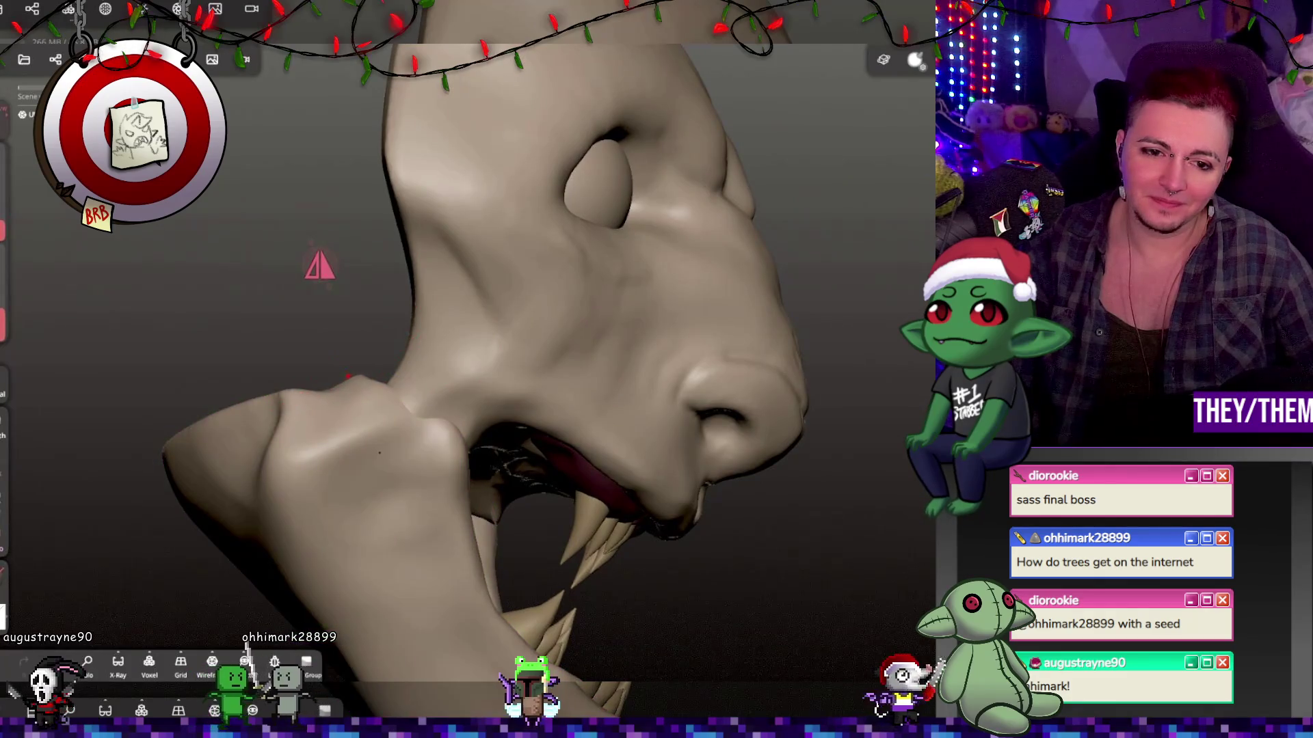
pyautogui.moveTo(369, 388)
pyautogui.mouseDown(button='right')
pyautogui.moveTo(630, 523)
pyautogui.moveTo(568, 506)
pyautogui.mouseUp(button='right')
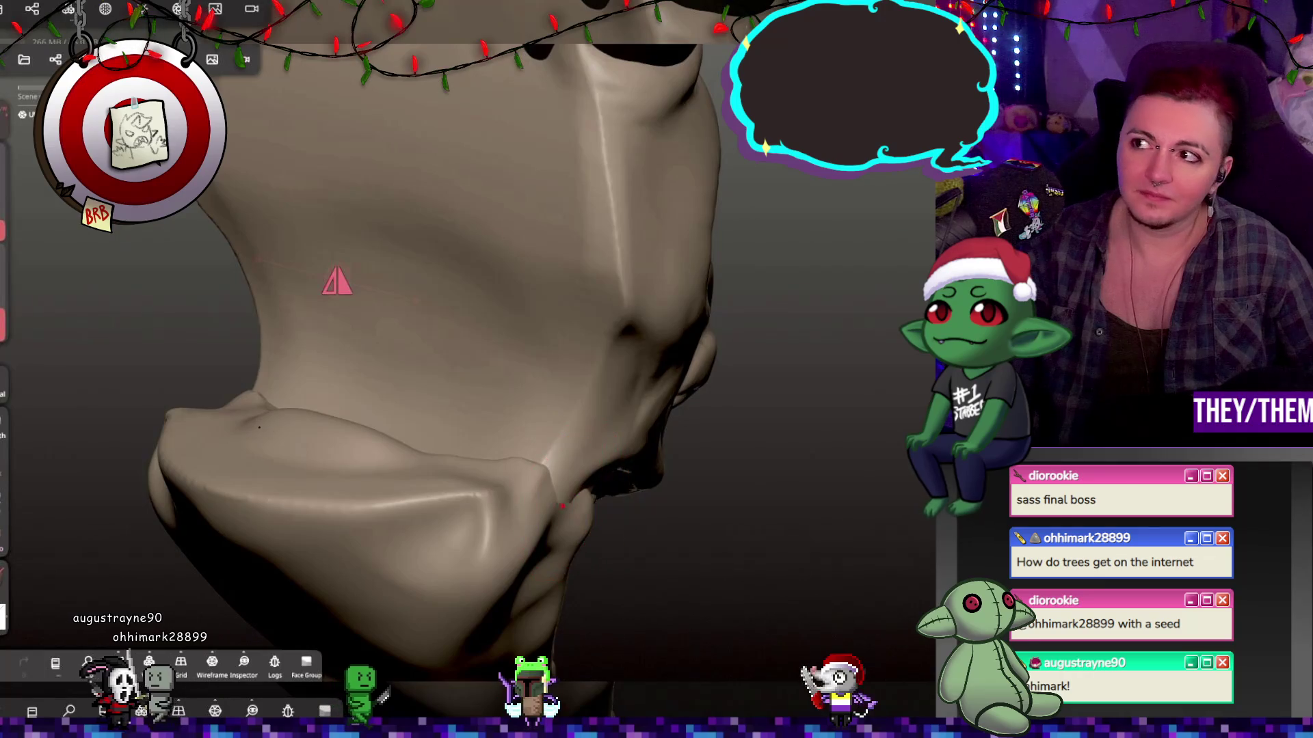
pyautogui.moveTo(561, 506)
pyautogui.mouseDown(button='right')
pyautogui.moveTo(518, 462)
pyautogui.moveTo(335, 424)
pyautogui.mouseUp(button='right')
pyautogui.moveTo(878, 472); pyautogui.dragTo(449, 433, button='right')
pyautogui.moveTo(838, 420); pyautogui.dragTo(839, 422, button='right')
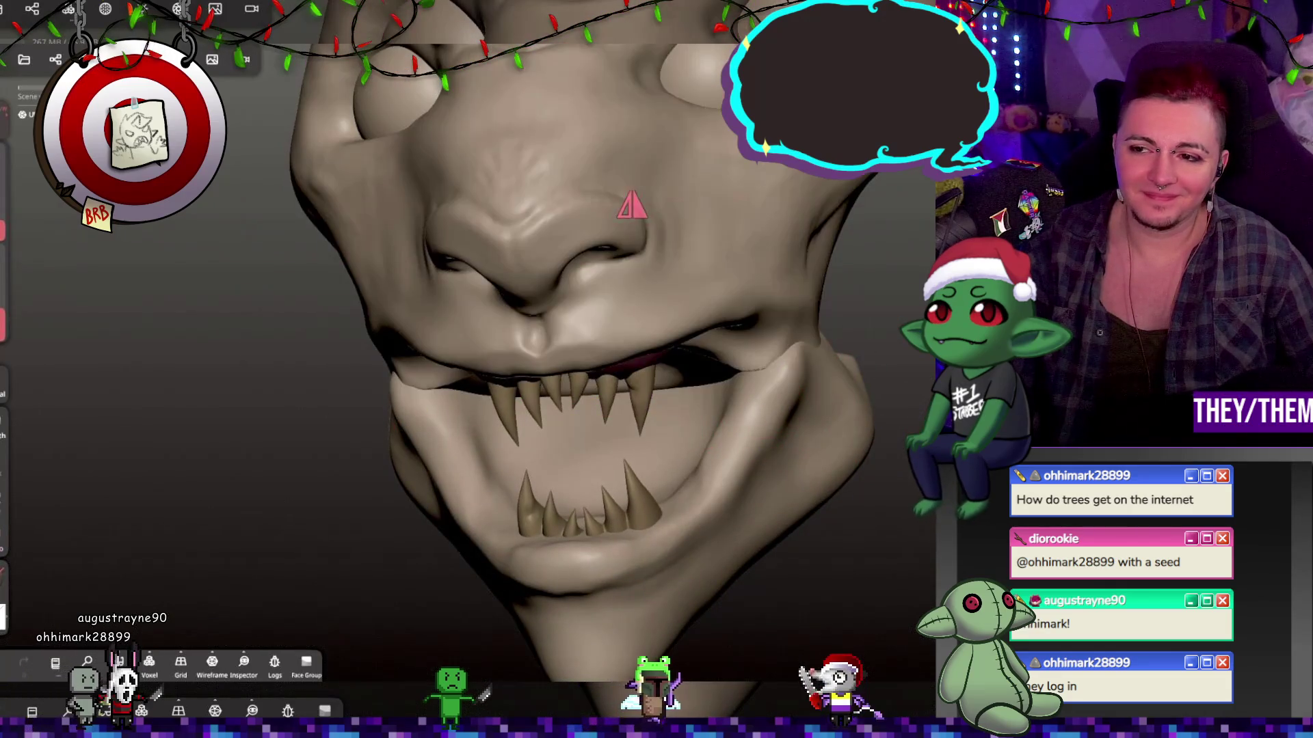
pyautogui.moveTo(713, 477)
pyautogui.mouseDown(button='right')
pyautogui.moveTo(873, 301)
pyautogui.moveTo(730, 313)
pyautogui.mouseUp(button='right')
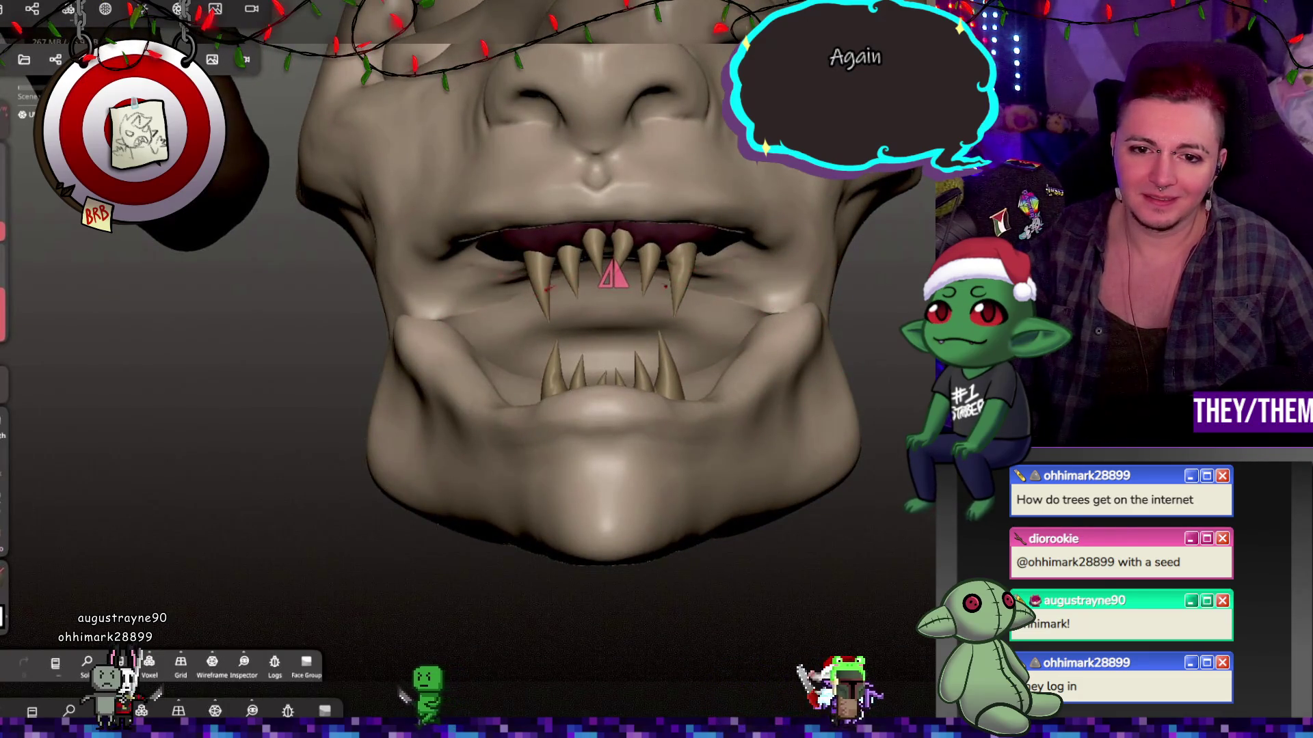
pyautogui.moveTo(729, 311); pyautogui.dragTo(817, 326, button='right')
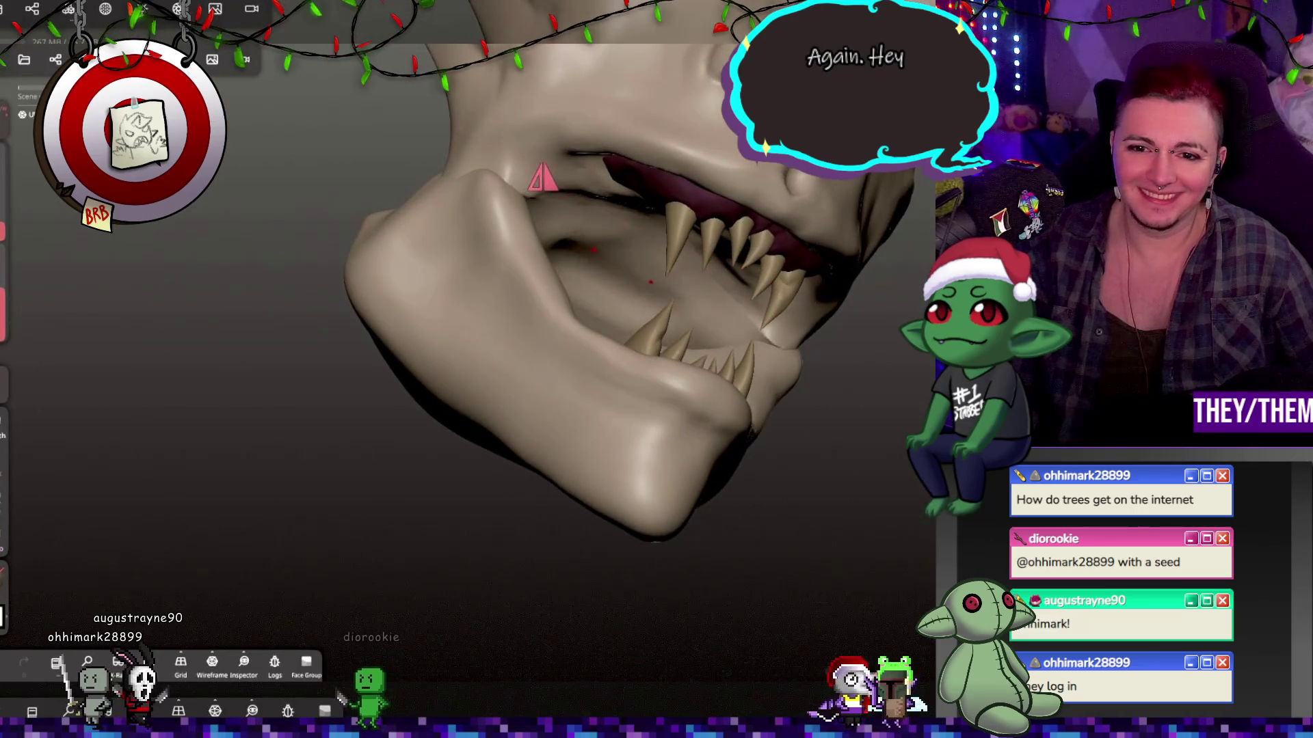
pyautogui.moveTo(722, 338)
pyautogui.mouseDown(button='right')
pyautogui.moveTo(758, 332)
pyautogui.moveTo(718, 351)
pyautogui.mouseUp(button='right')
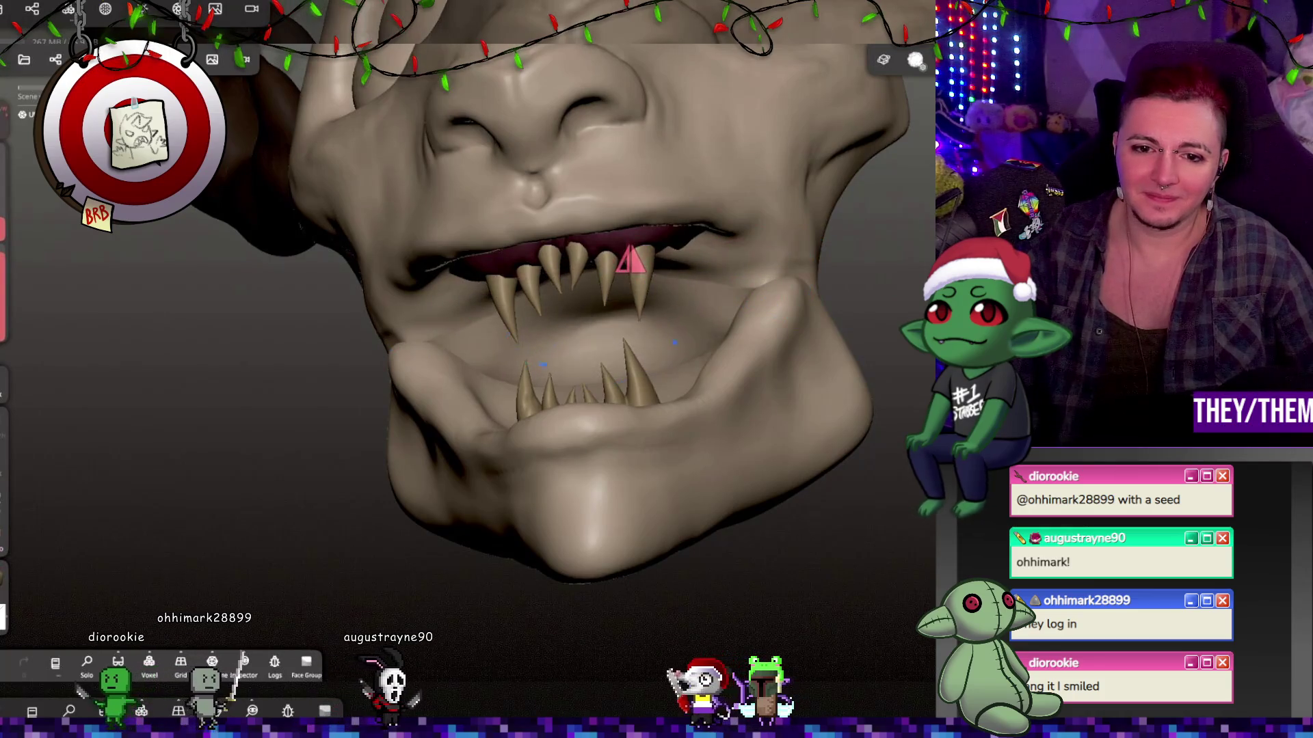
pyautogui.moveTo(760, 263)
pyautogui.mouseDown()
pyautogui.moveTo(741, 376)
pyautogui.moveTo(842, 363)
pyautogui.moveTo(899, 303)
pyautogui.moveTo(768, 404)
pyautogui.moveTo(572, 495)
pyautogui.moveTo(563, 519)
pyautogui.moveTo(641, 484)
pyautogui.moveTo(728, 492)
pyautogui.moveTo(758, 521)
pyautogui.moveTo(908, 517)
pyautogui.moveTo(647, 523)
pyautogui.moveTo(737, 532)
pyautogui.moveTo(753, 514)
pyautogui.moveTo(726, 460)
pyautogui.moveTo(702, 451)
pyautogui.moveTo(601, 539)
pyautogui.moveTo(682, 452)
pyautogui.moveTo(723, 450)
pyautogui.moveTo(585, 452)
pyautogui.moveTo(785, 463)
pyautogui.mouseUp()
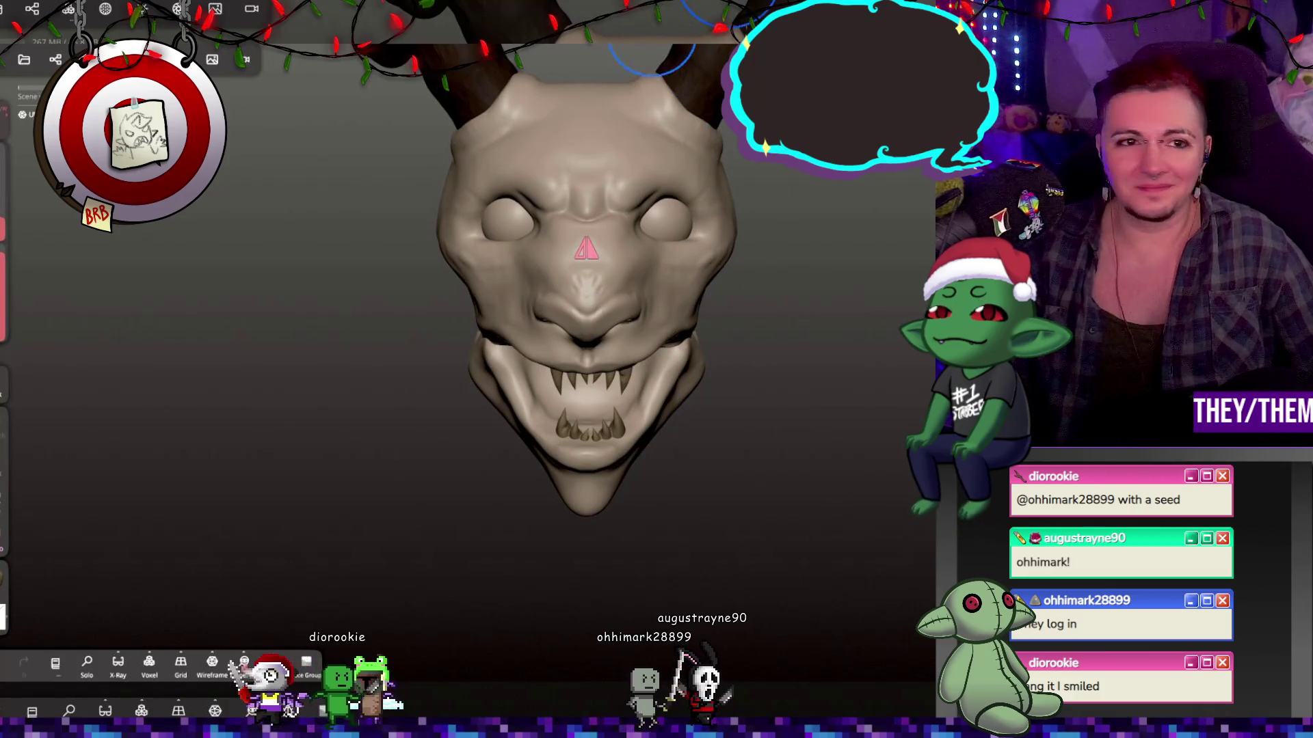
# Duplicate the right eyeball sphere and rotate the copy over the eye.
pyautogui.press('m')
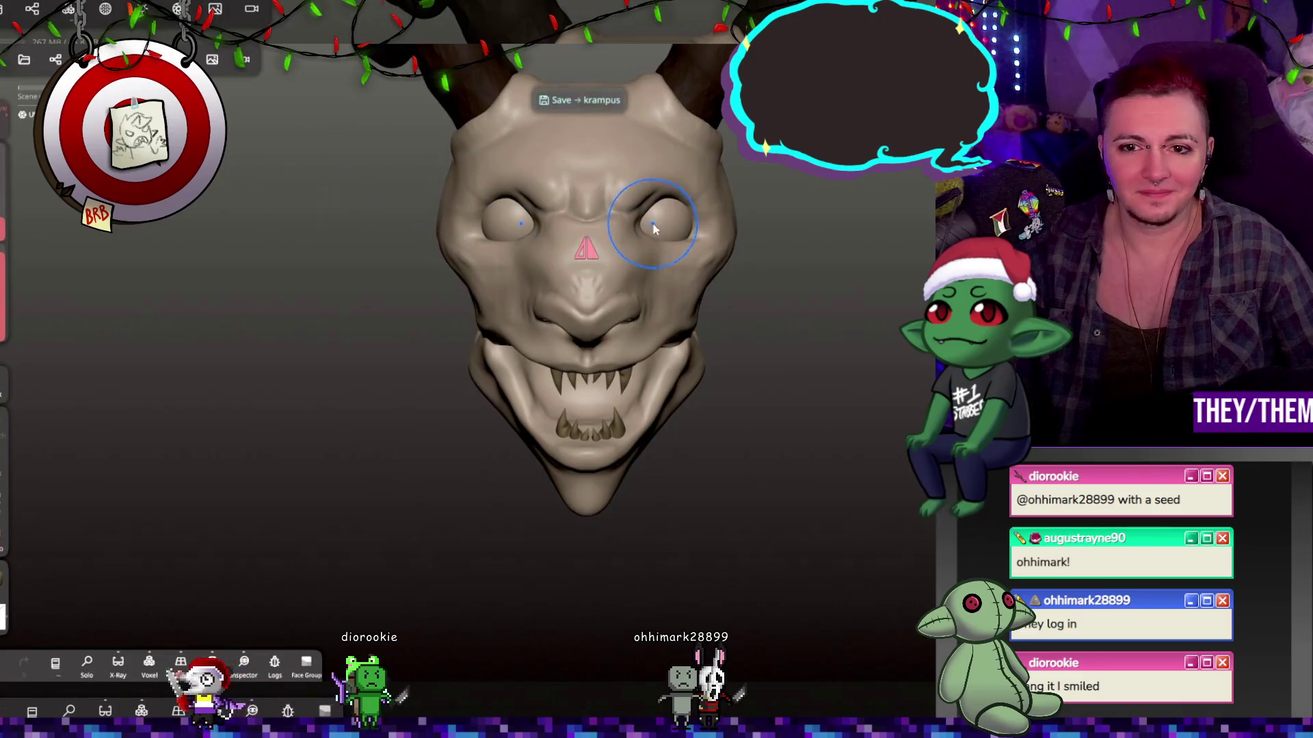
pyautogui.click(663, 222)
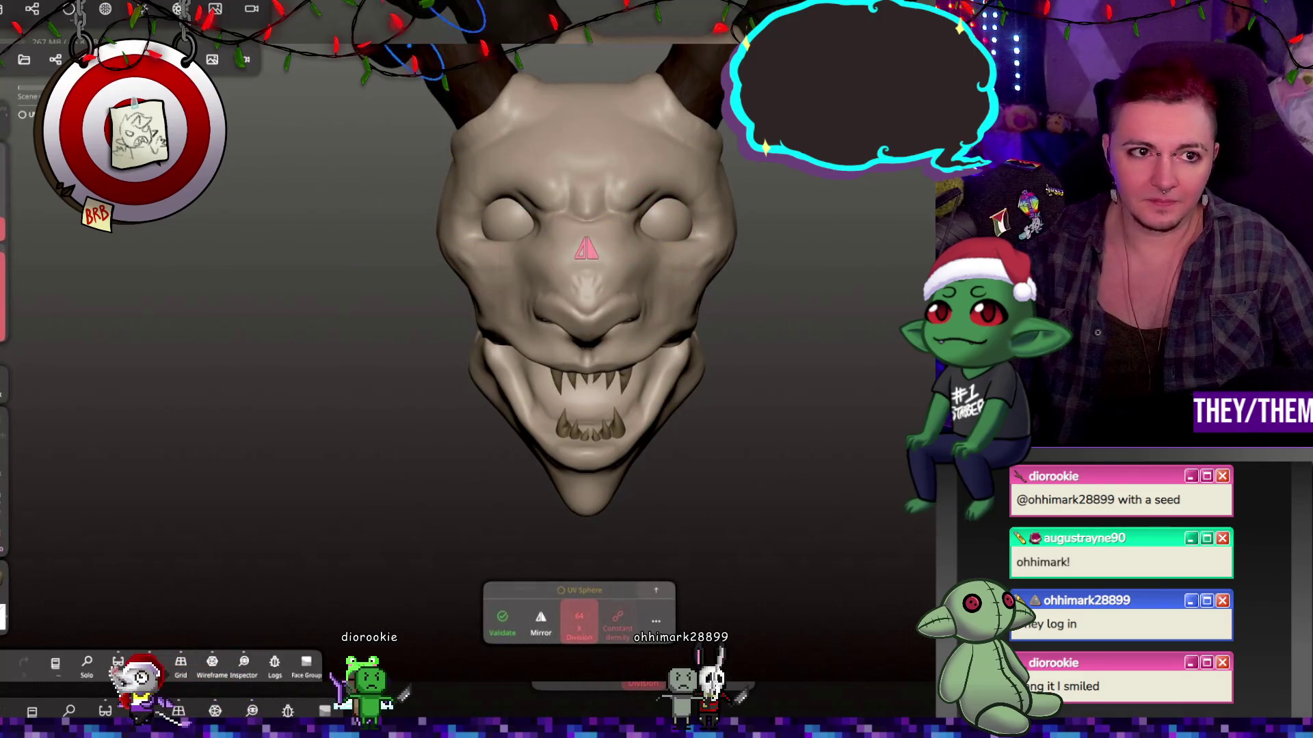
pyautogui.click(53, 61)
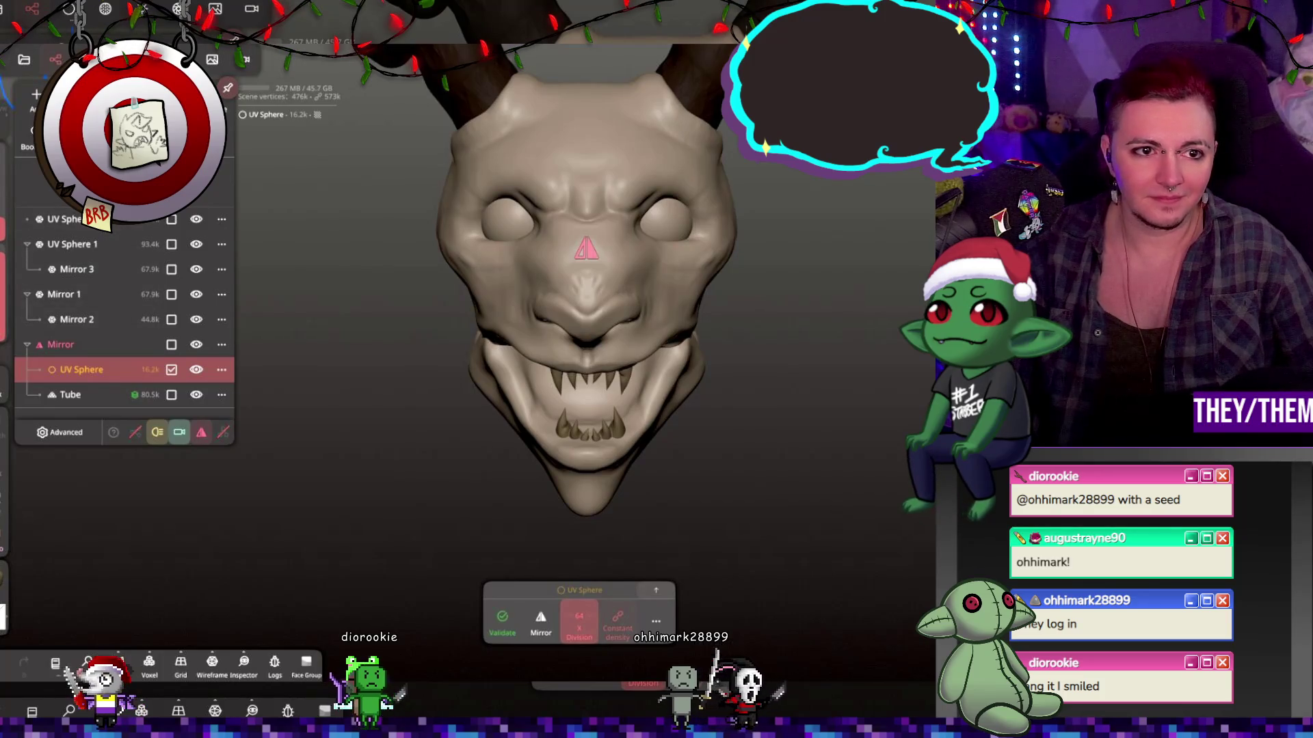
pyautogui.hotkey('ctrl', 'd')
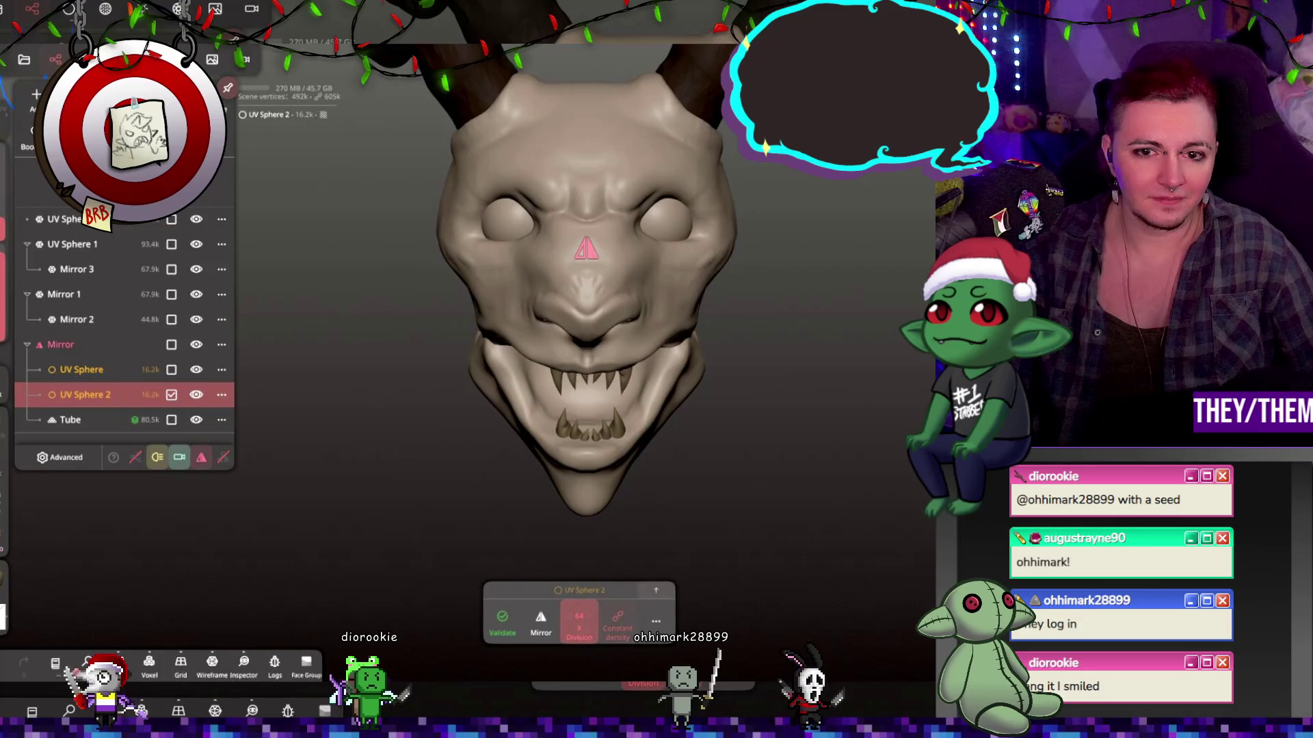
pyautogui.press('g')
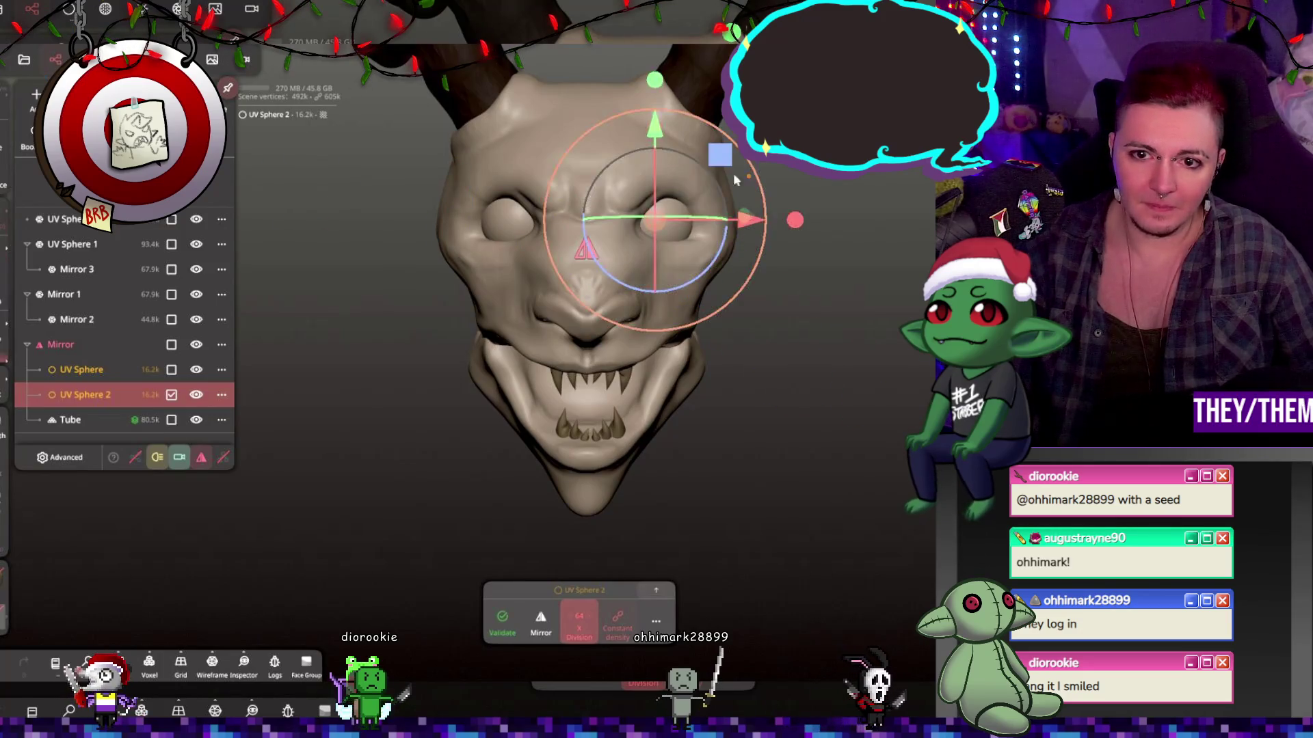
pyautogui.moveTo(686, 158); pyautogui.dragTo(715, 134)
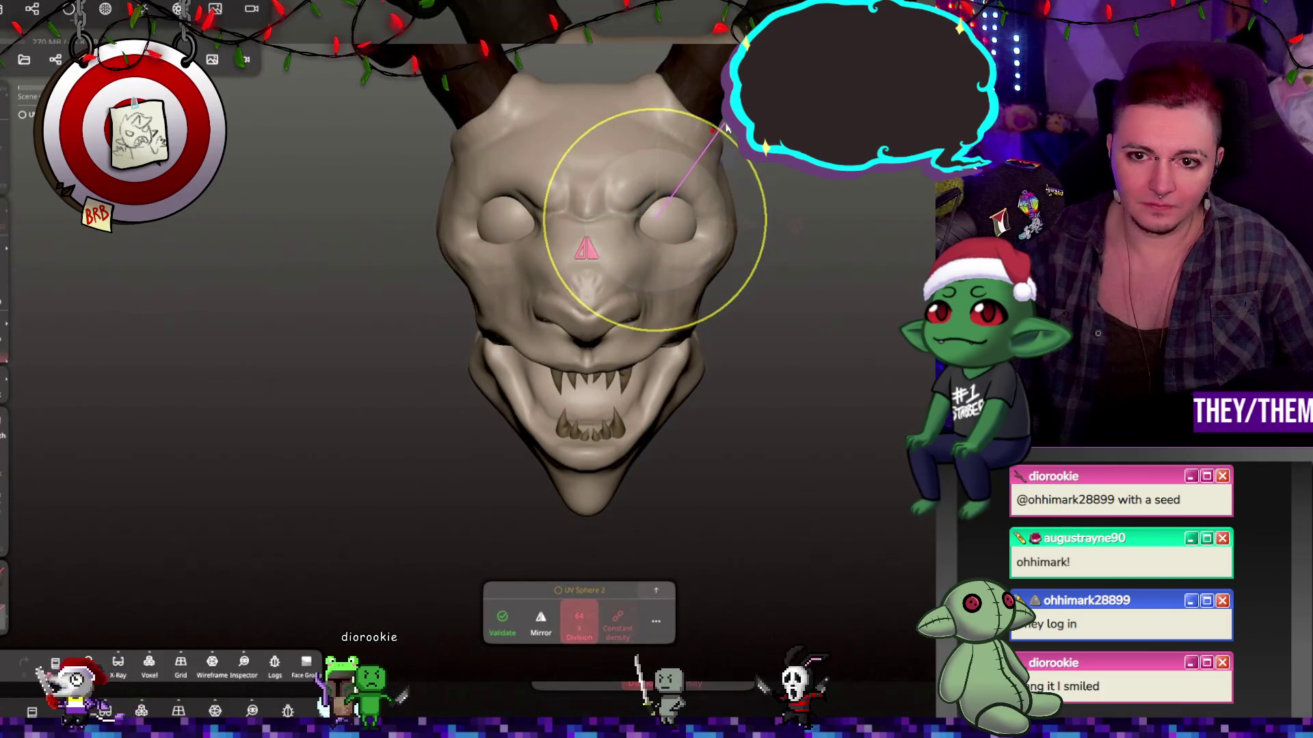
pyautogui.scroll(5, 676, 175)
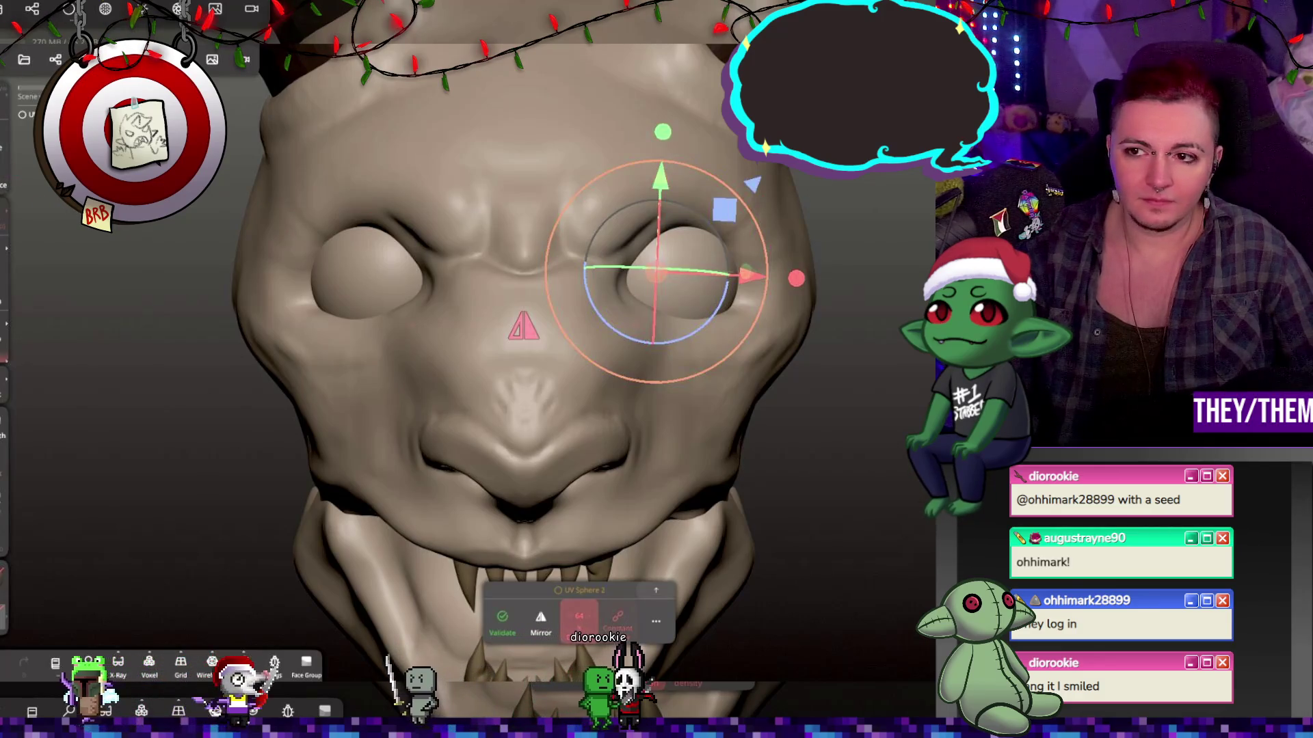
# Validate the copy and trim it across the eye to leave an eyelid shell.
pyautogui.click(499, 633)
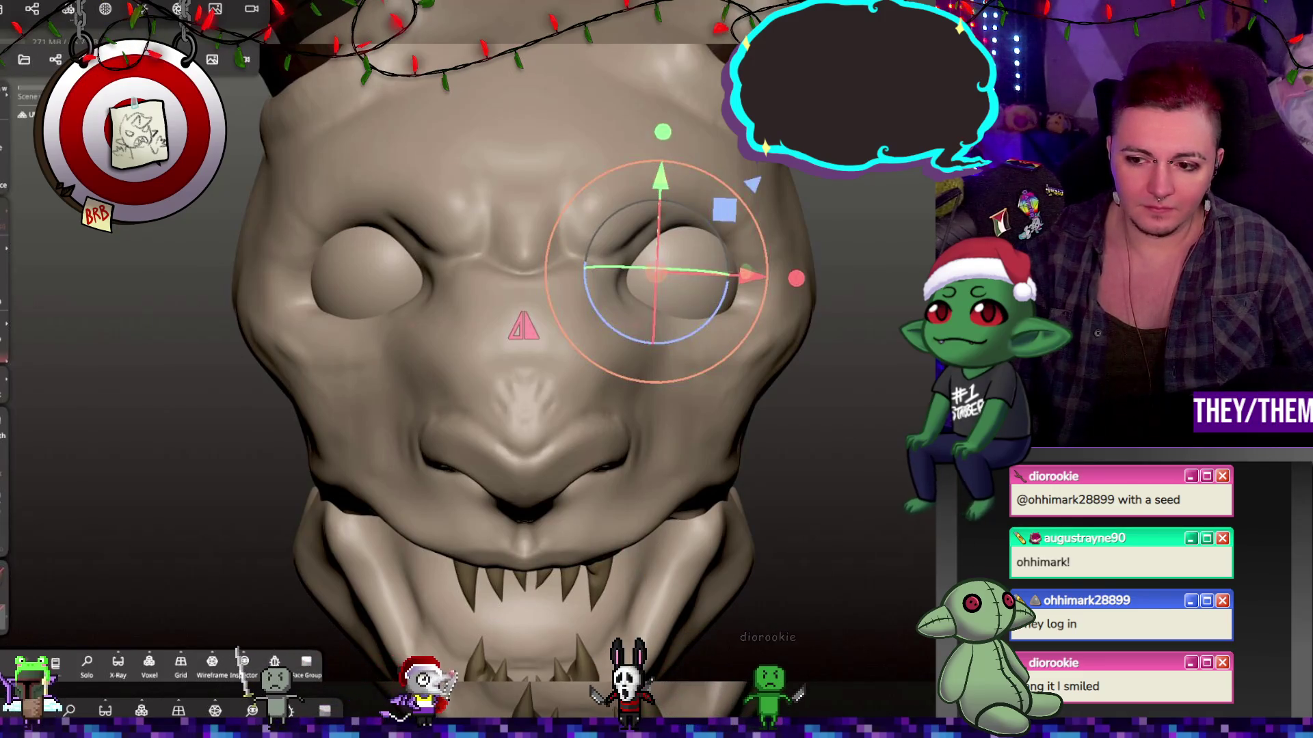
pyautogui.press('m')
pyautogui.press('t')
pyautogui.moveTo(776, 247)
pyautogui.mouseDown()
pyautogui.moveTo(687, 259)
pyautogui.moveTo(614, 296)
pyautogui.mouseUp()
pyautogui.moveTo(677, 407)
pyautogui.mouseDown()
pyautogui.moveTo(632, 389)
pyautogui.moveTo(683, 403)
pyautogui.mouseUp()
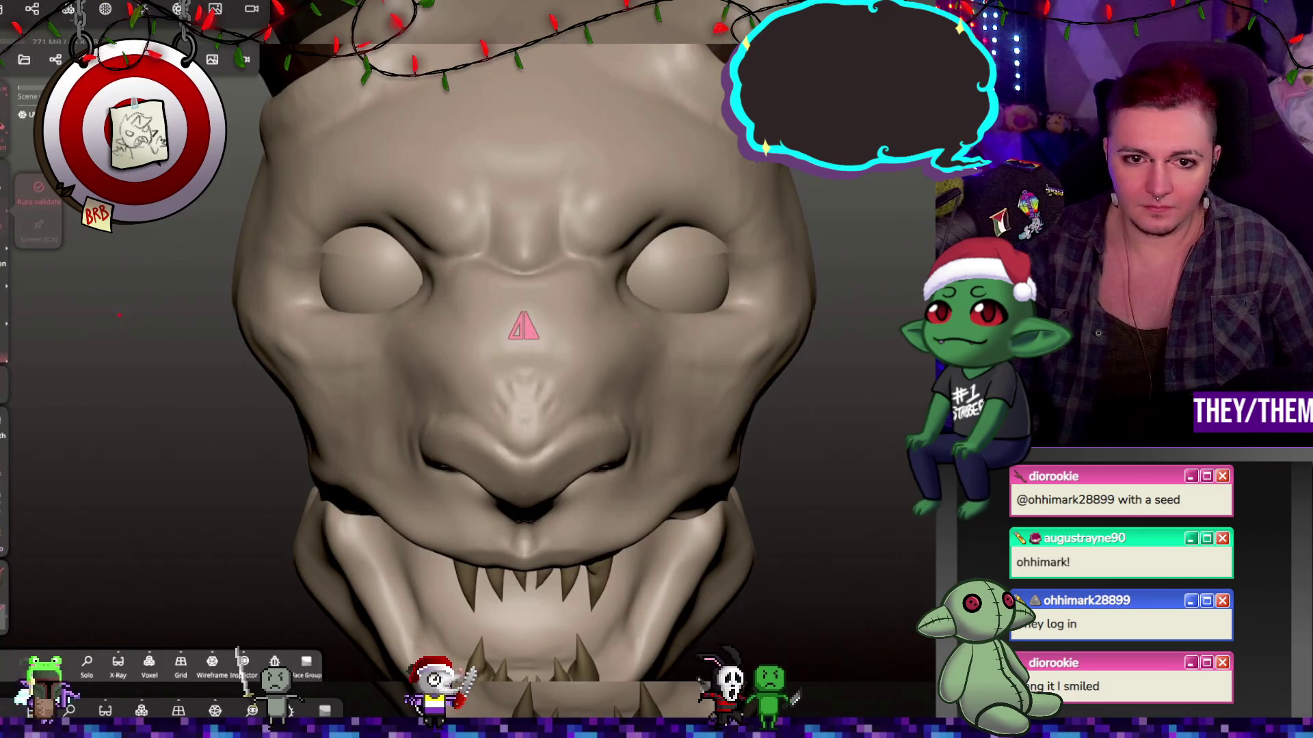
pyautogui.scroll(2, 839, 301)
pyautogui.moveTo(845, 306)
pyautogui.mouseDown()
pyautogui.moveTo(683, 220)
pyautogui.moveTo(626, 242)
pyautogui.moveTo(728, 309)
pyautogui.moveTo(822, 292)
pyautogui.mouseUp()
pyautogui.scroll(3, 830, 291)
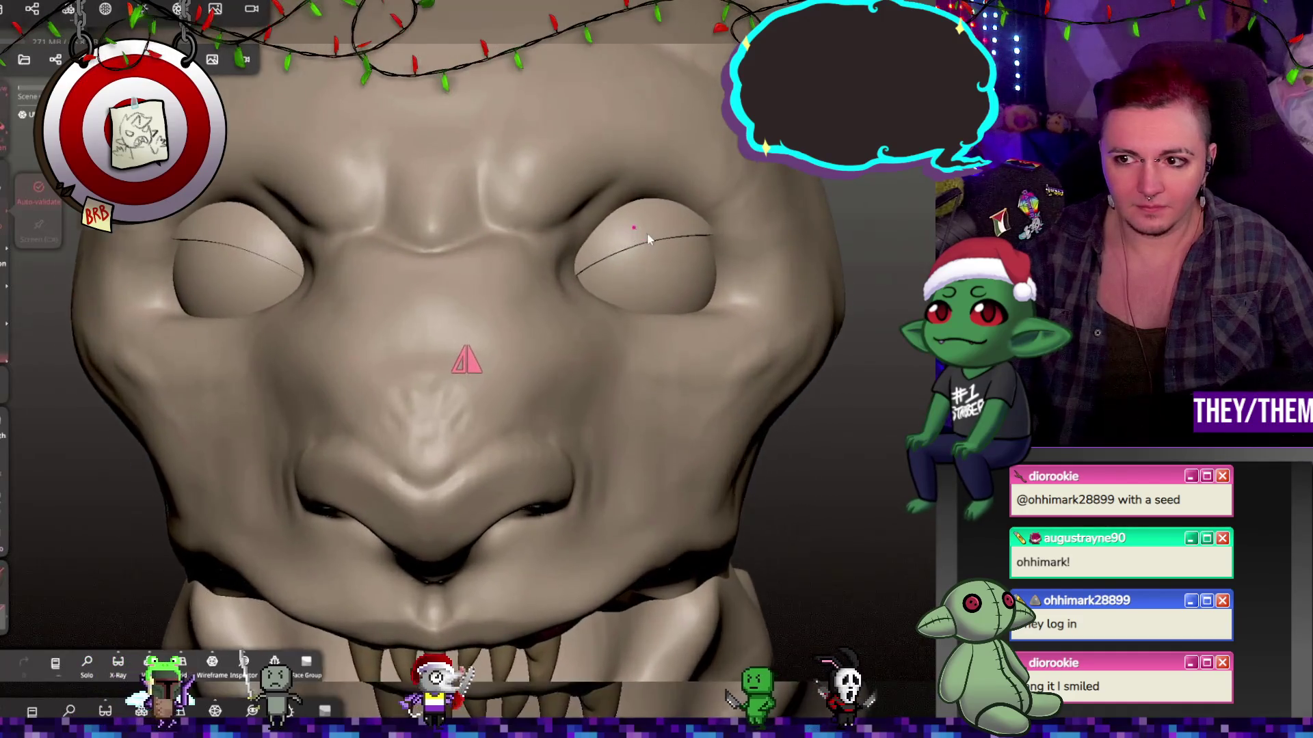
pyautogui.moveTo(615, 247); pyautogui.dragTo(708, 237)
pyautogui.hotkey('ctrl', 'z')
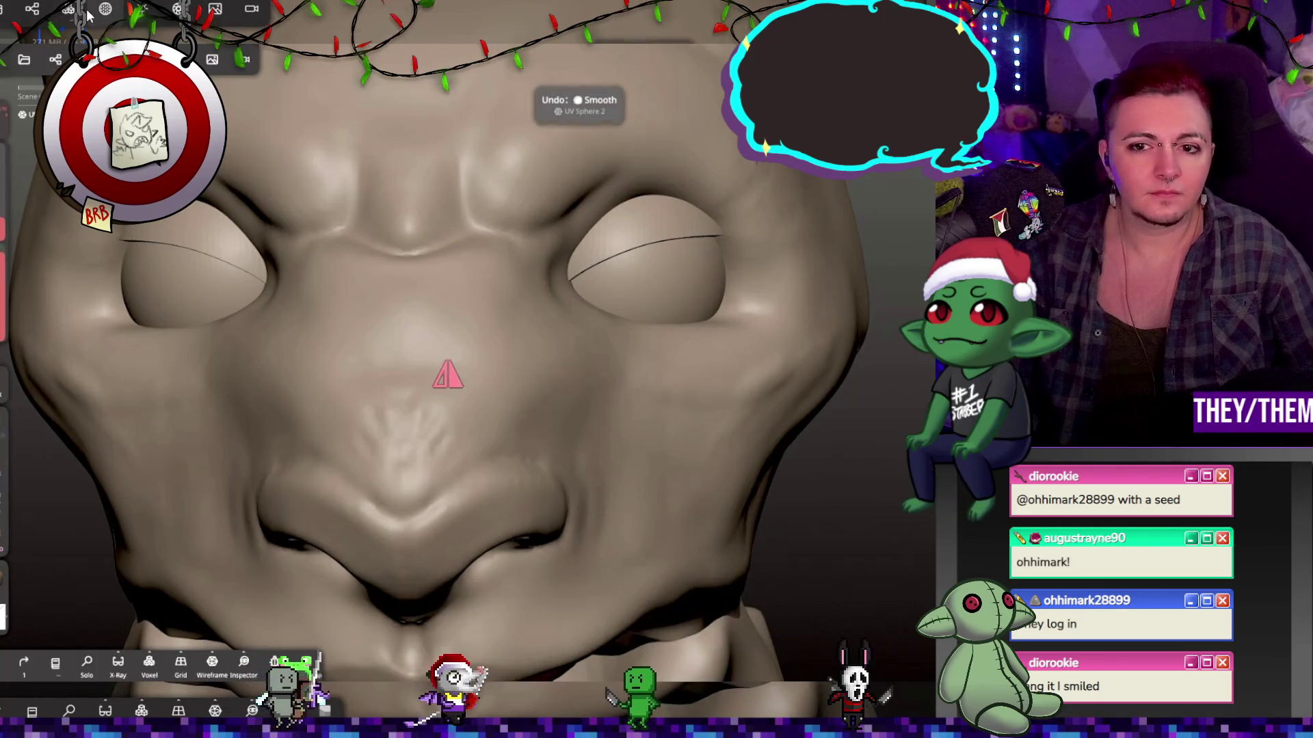
# Voxel-remesh the trimmed eyelid piece into a solid lid.
pyautogui.click(68, 10)
pyautogui.click(124, 243)
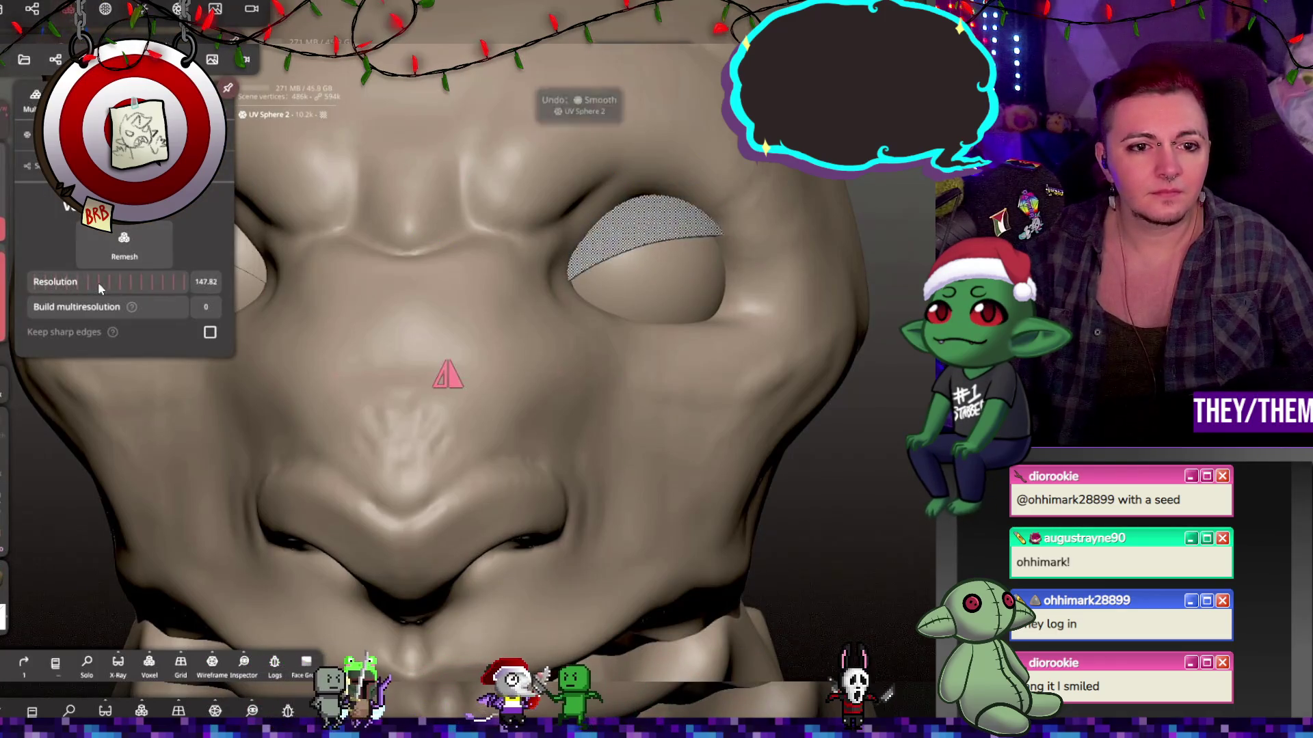
pyautogui.click(517, 250)
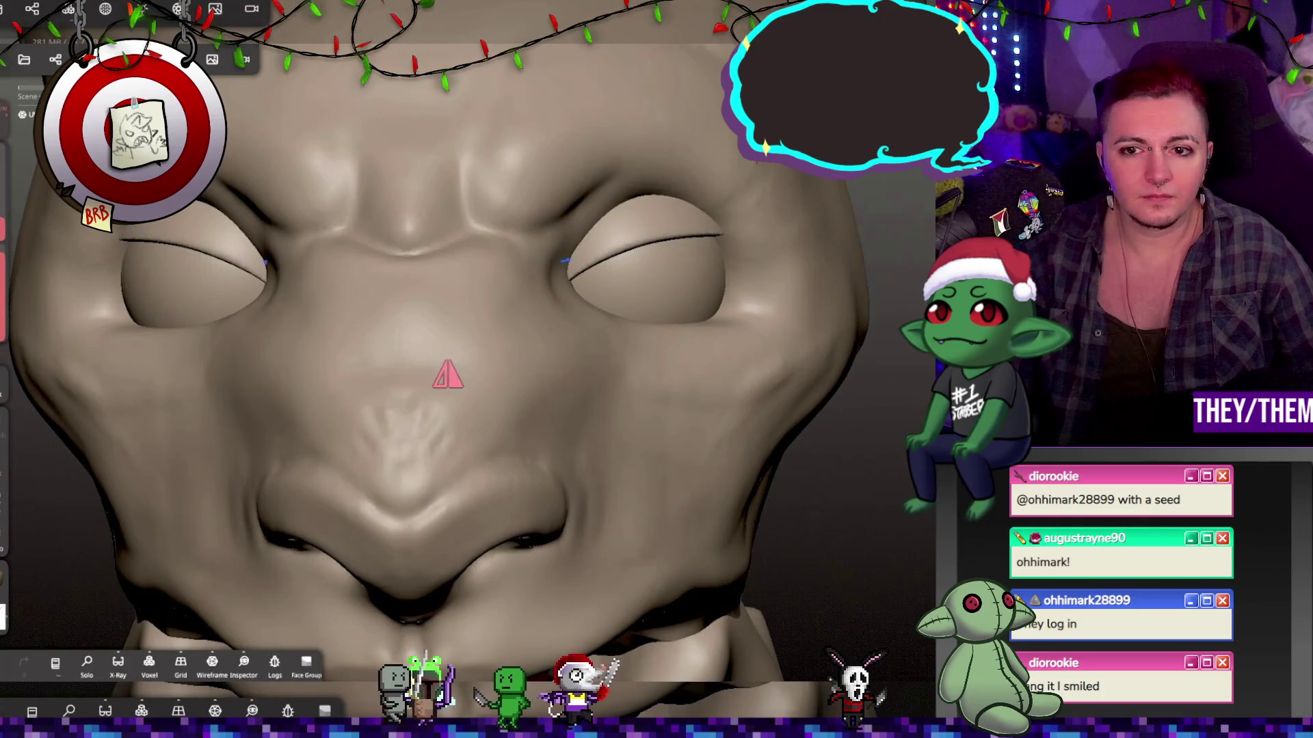
# Orbit around the head to inspect both eyelids, lightly shaping one lid surface.
pyautogui.moveTo(656, 199)
pyautogui.mouseDown(button='right')
pyautogui.moveTo(596, 191)
pyautogui.moveTo(680, 234)
pyautogui.mouseUp(button='right')
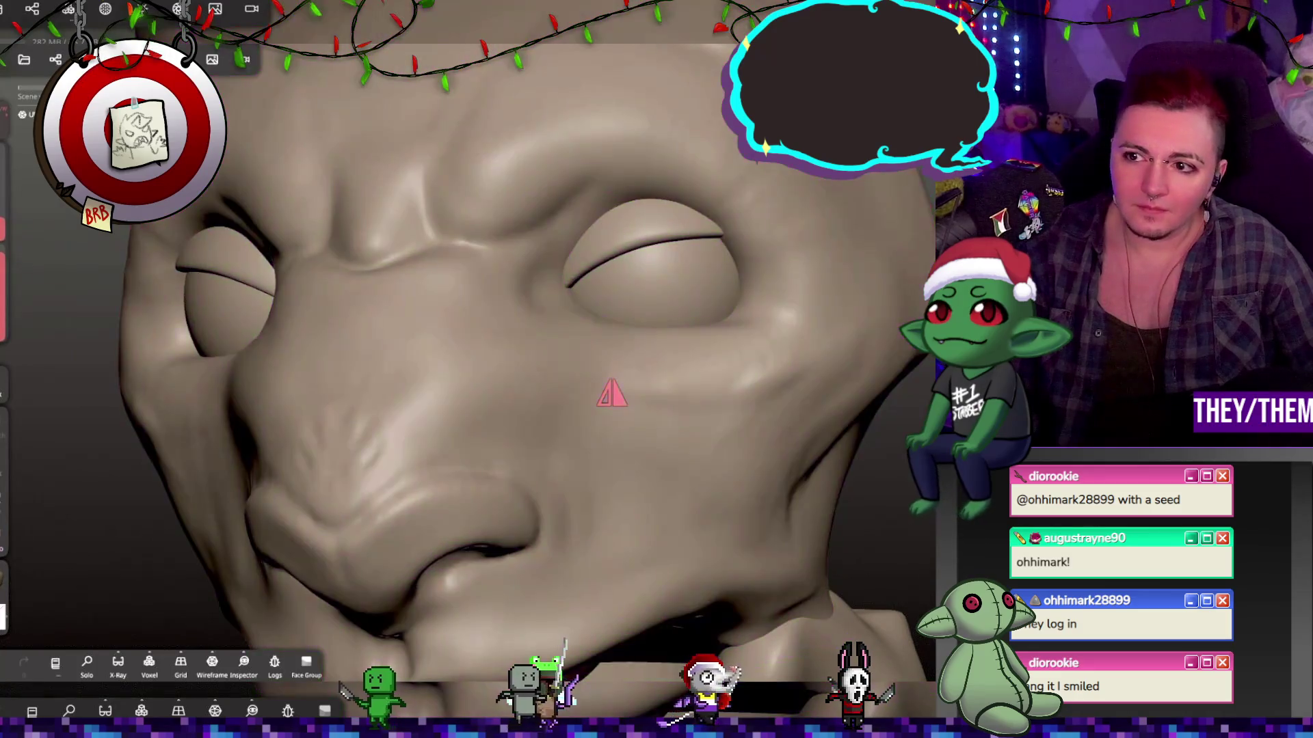
pyautogui.moveTo(663, 219); pyautogui.dragTo(663, 333, button='right')
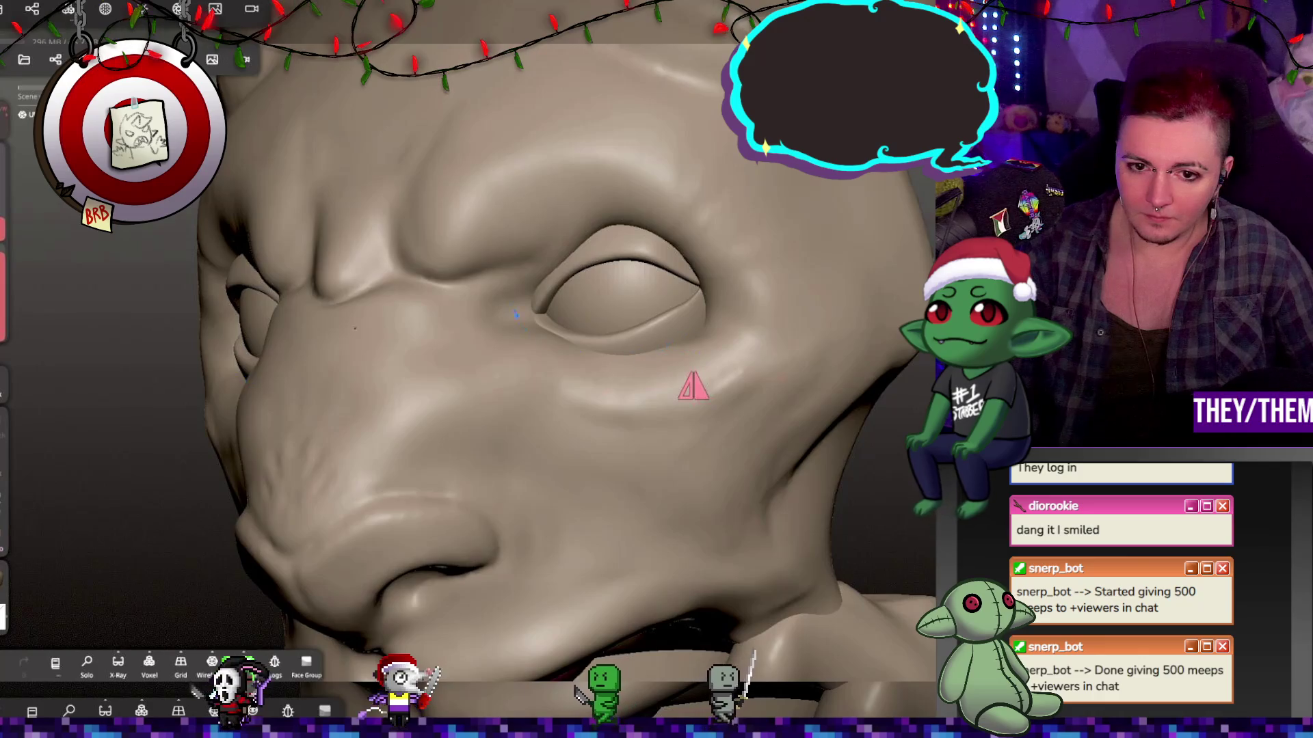
pyautogui.moveTo(549, 284); pyautogui.dragTo(572, 277)
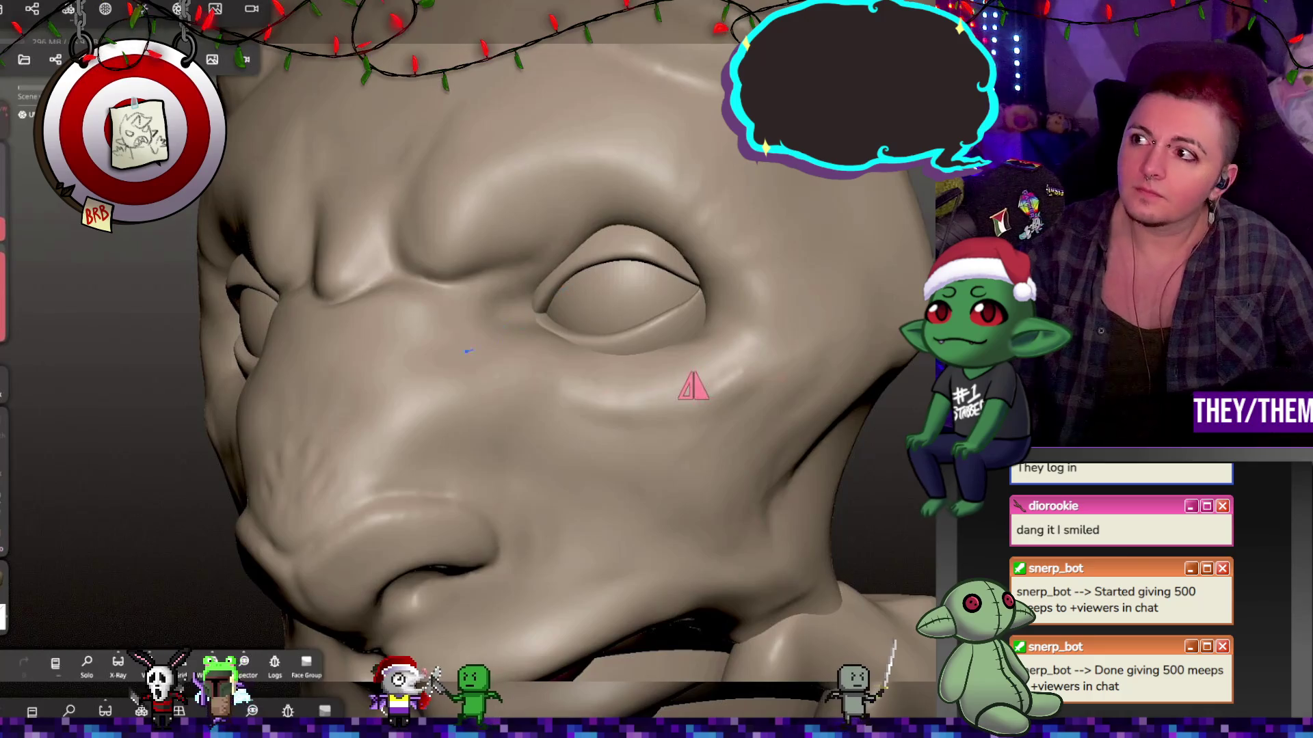
pyautogui.scroll(-5, 469, 352)
pyautogui.moveTo(468, 351)
pyautogui.mouseDown(button='right')
pyautogui.moveTo(575, 268)
pyautogui.moveTo(770, 258)
pyautogui.moveTo(678, 326)
pyautogui.mouseUp(button='right')
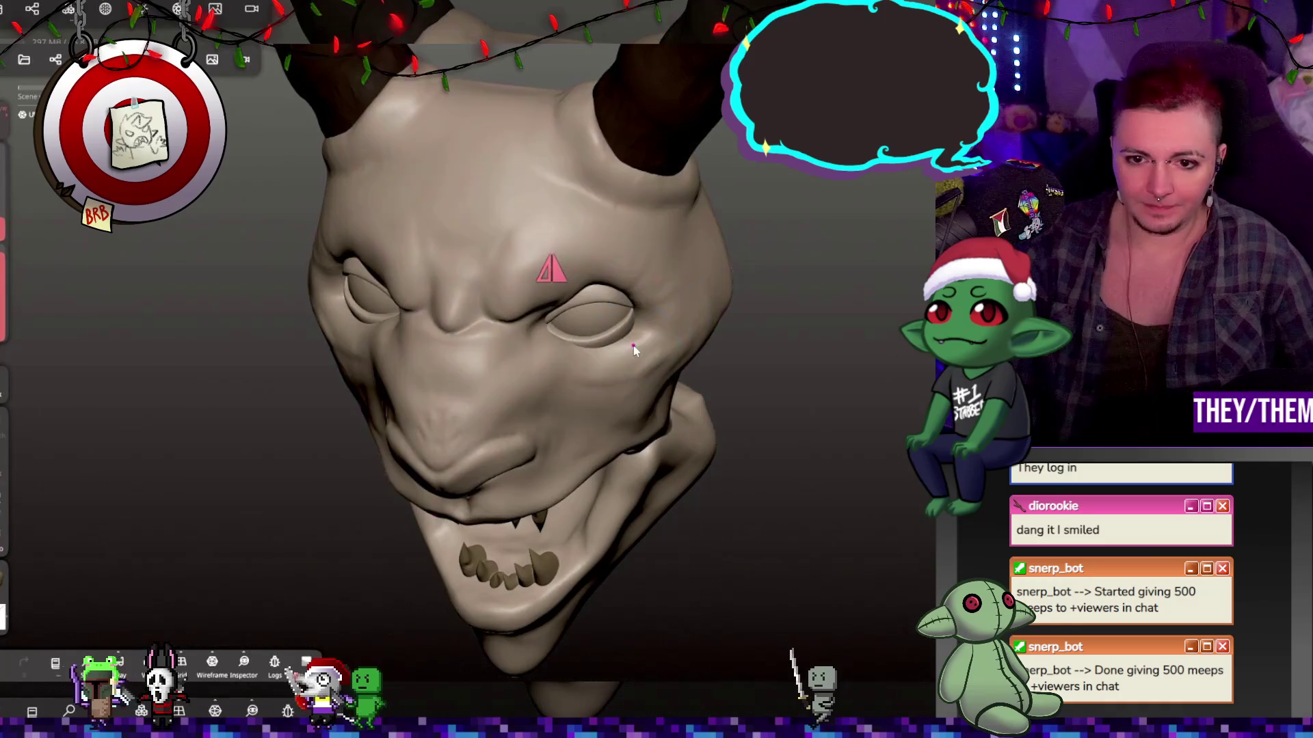
pyautogui.scroll(5, 633, 346)
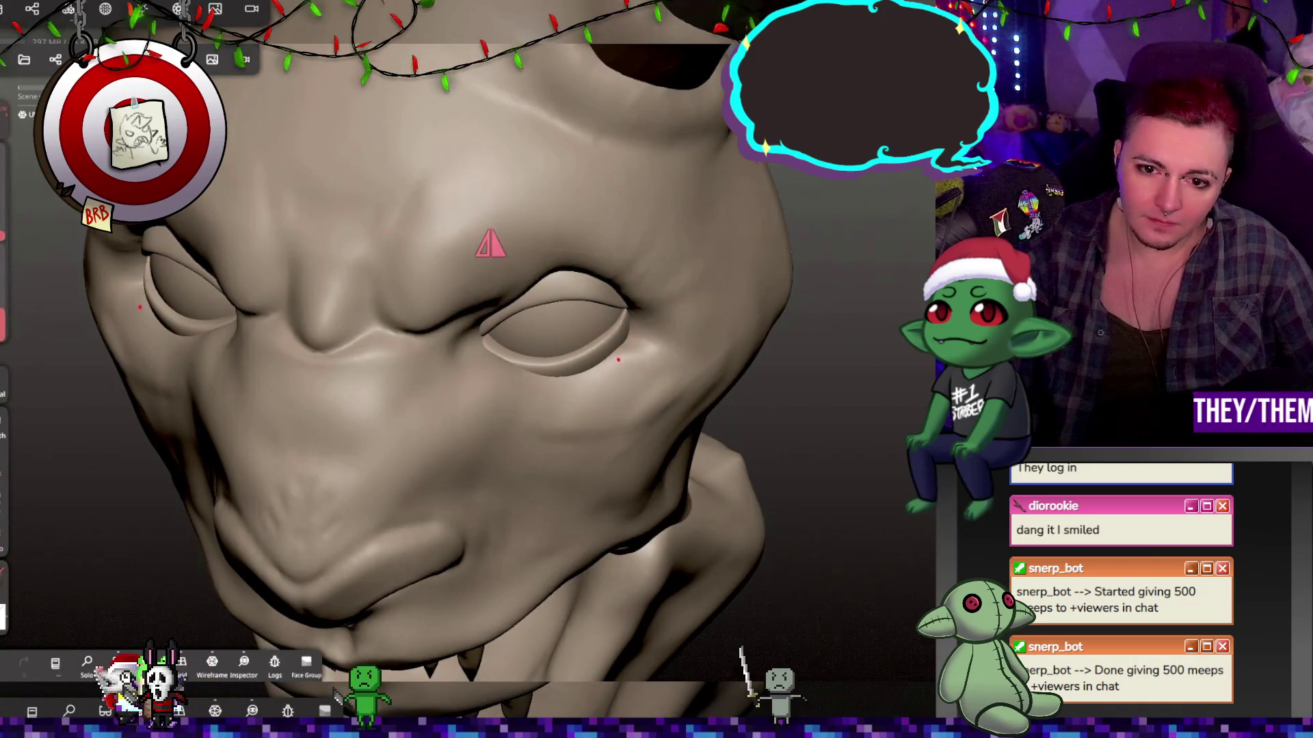
pyautogui.scroll(-5, 631, 323)
pyautogui.moveTo(632, 324); pyautogui.dragTo(620, 270, button='right')
# Sculpt along the eyelids to blend them into the face, orbiting around the eyes.
pyautogui.scroll(4, 619, 270)
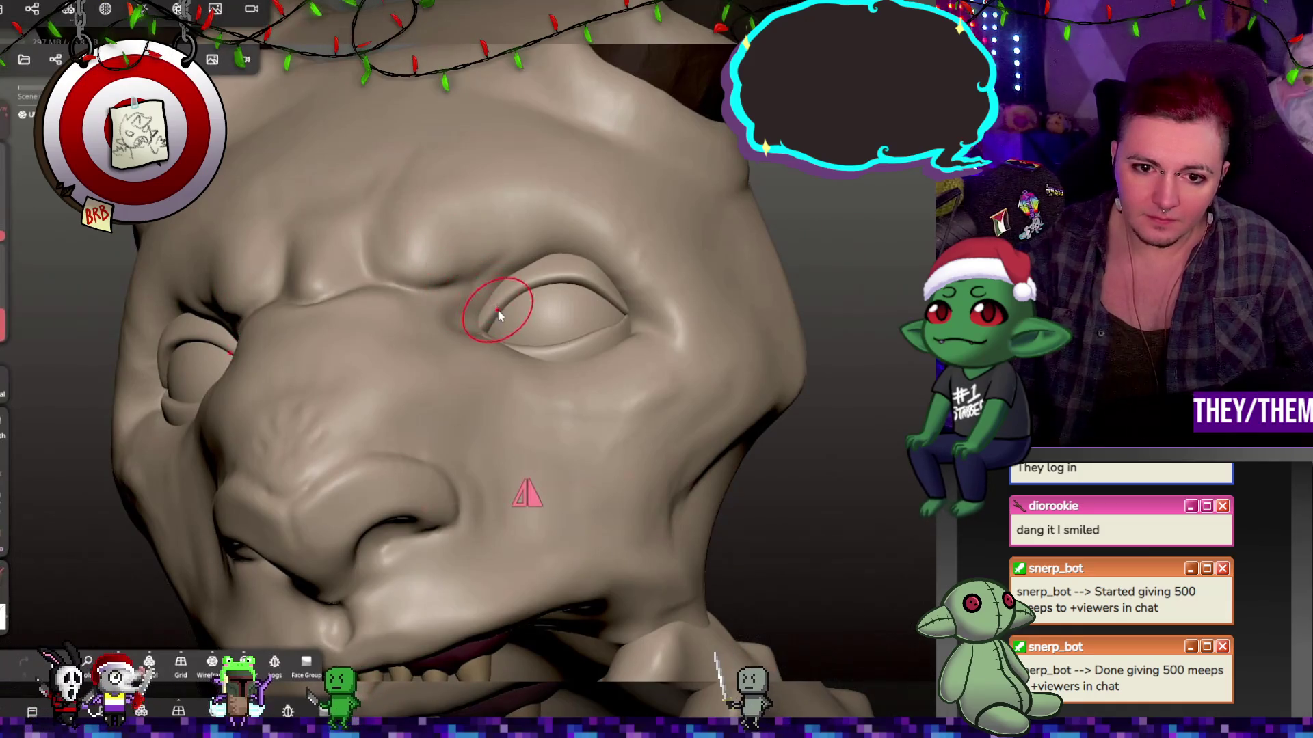
pyautogui.moveTo(482, 316)
pyautogui.mouseDown(button='right')
pyautogui.moveTo(646, 338)
pyautogui.moveTo(620, 313)
pyautogui.moveTo(605, 332)
pyautogui.mouseUp(button='right')
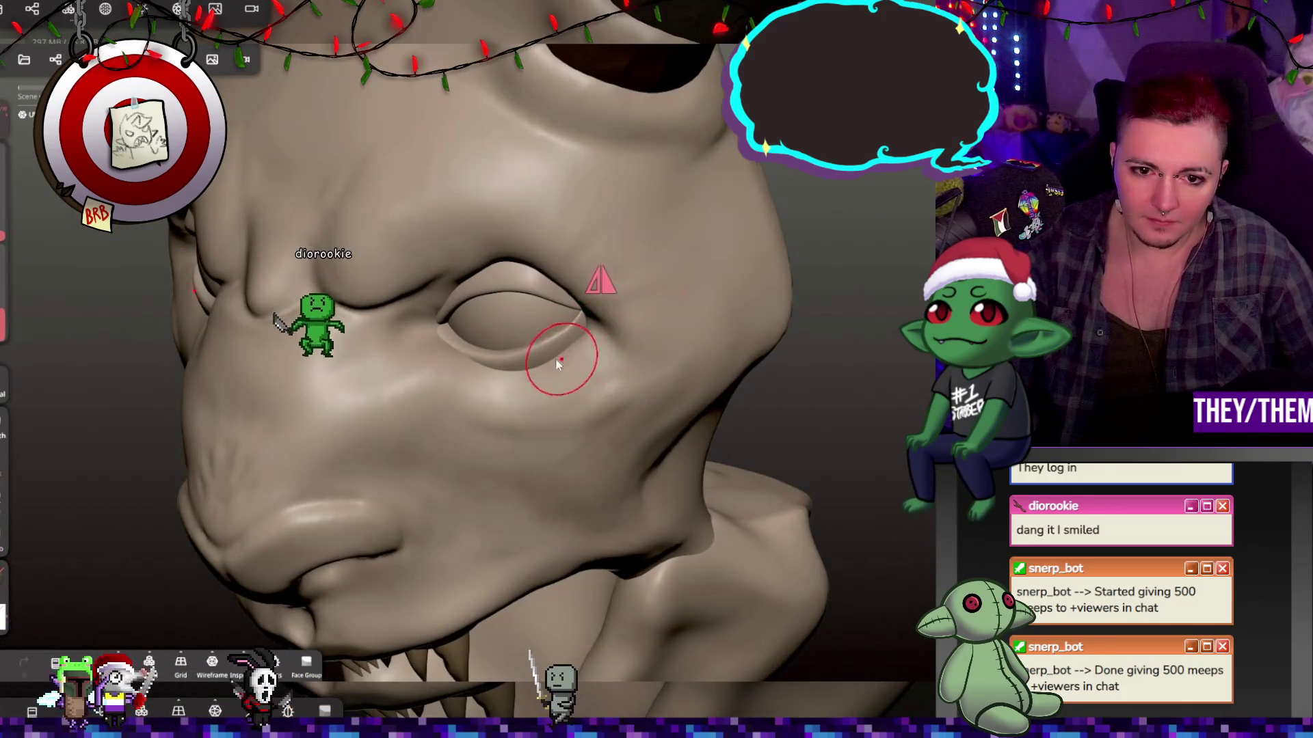
pyautogui.moveTo(520, 375)
pyautogui.mouseDown(button='right')
pyautogui.moveTo(563, 278)
pyautogui.moveTo(532, 344)
pyautogui.mouseUp(button='right')
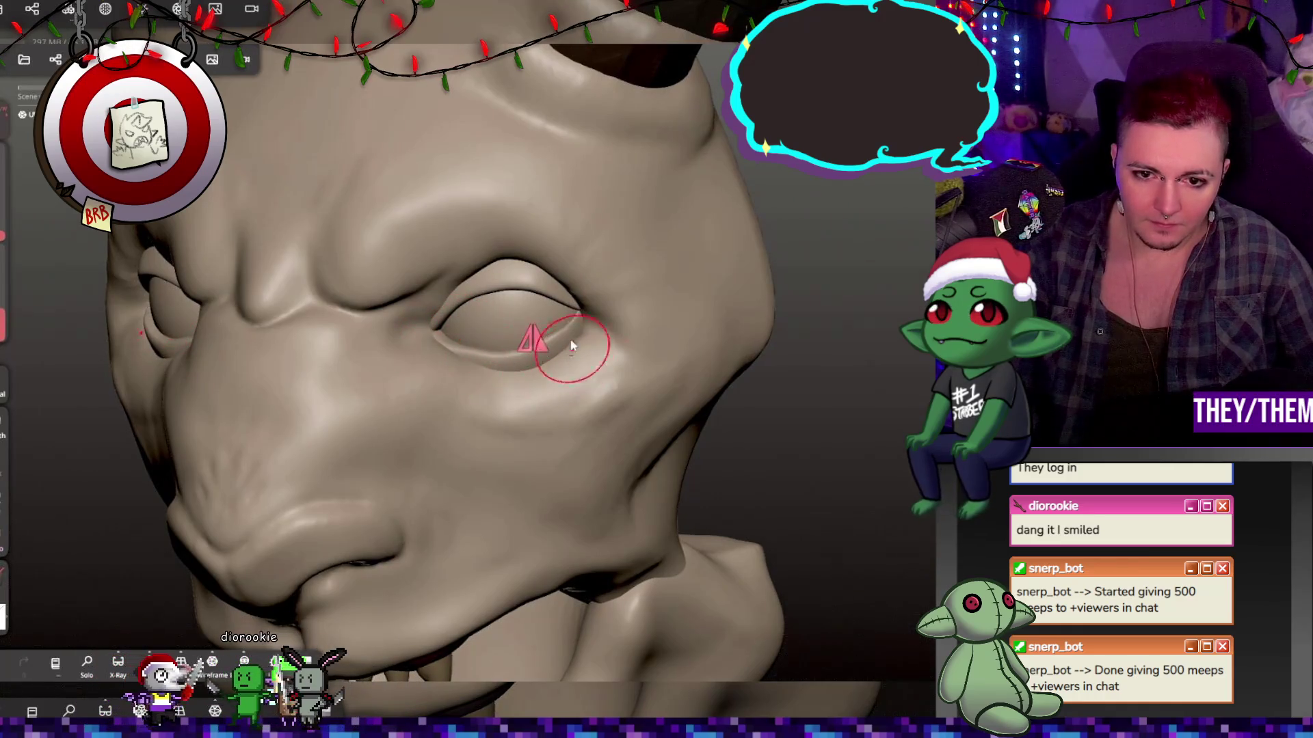
pyautogui.moveTo(571, 345); pyautogui.dragTo(573, 307, button='right')
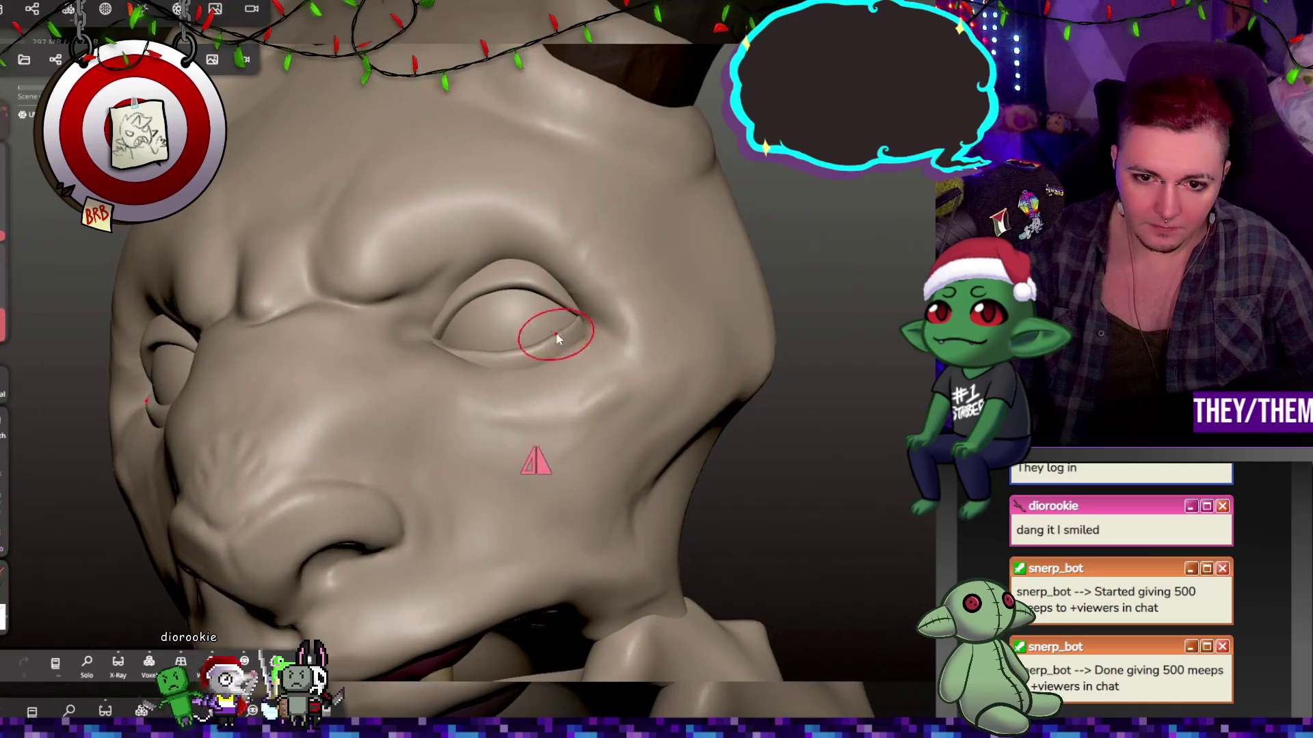
pyautogui.moveTo(580, 358)
pyautogui.mouseDown(button='right')
pyautogui.moveTo(505, 400)
pyautogui.moveTo(475, 470)
pyautogui.moveTo(621, 501)
pyautogui.moveTo(771, 399)
pyautogui.moveTo(648, 331)
pyautogui.moveTo(592, 319)
pyautogui.mouseUp(button='right')
pyautogui.moveTo(592, 320); pyautogui.dragTo(586, 319)
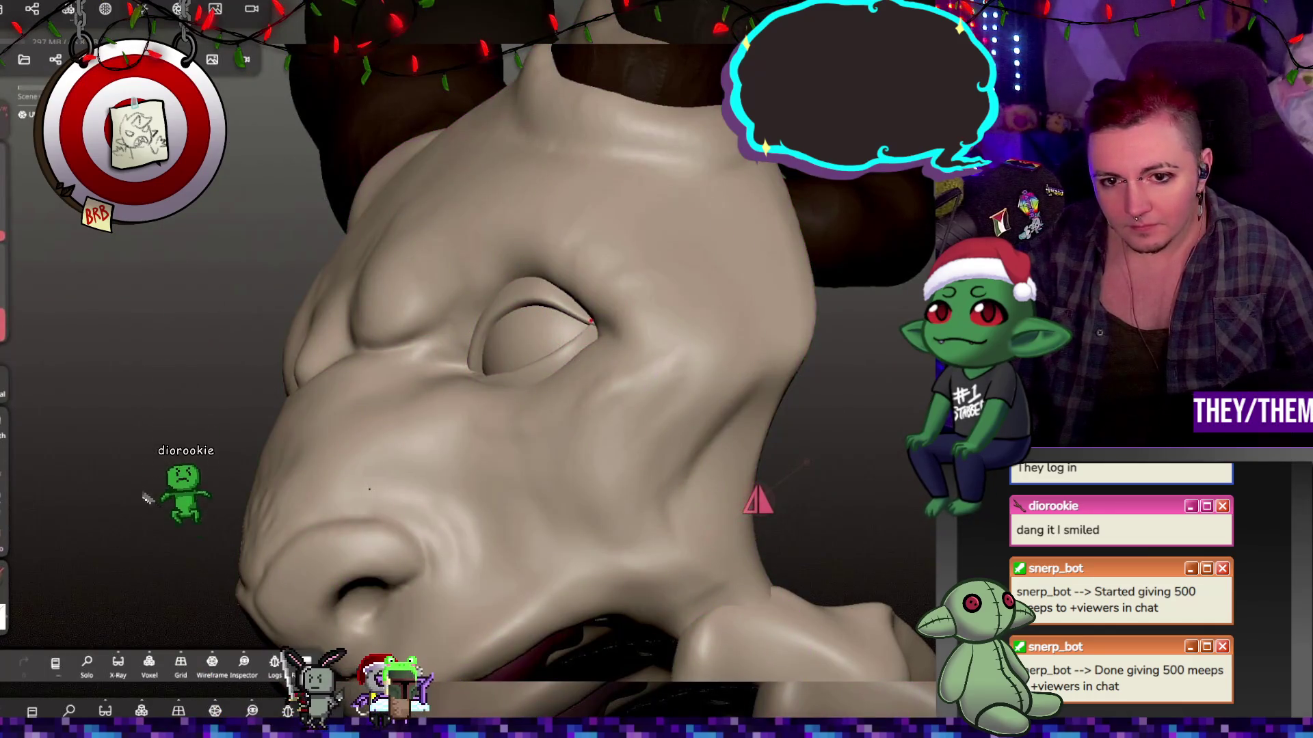
pyautogui.moveTo(596, 322); pyautogui.dragTo(811, 390, button='right')
pyautogui.moveTo(600, 316); pyautogui.dragTo(604, 328, button='right')
pyautogui.moveTo(604, 328); pyautogui.dragTo(599, 316)
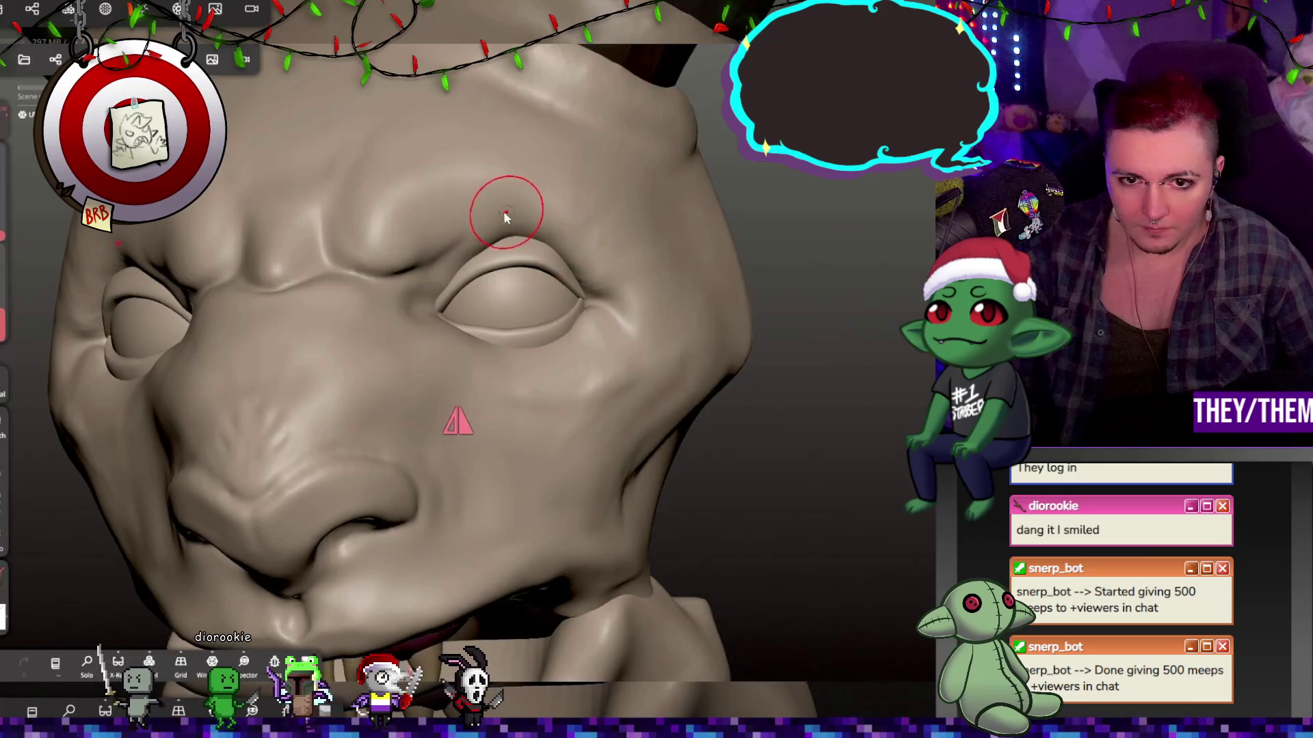
pyautogui.moveTo(648, 276)
pyautogui.mouseDown(button='right')
pyautogui.moveTo(586, 378)
pyautogui.moveTo(655, 320)
pyautogui.mouseUp(button='right')
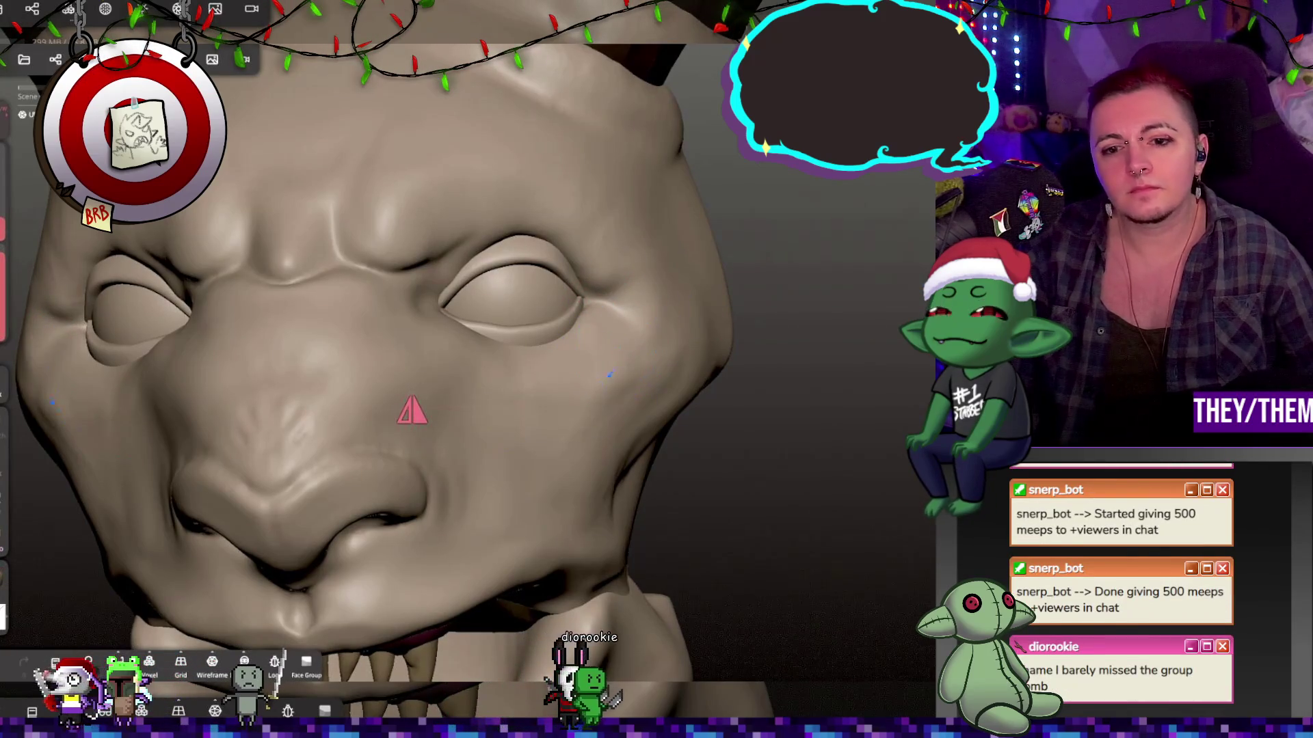
pyautogui.moveTo(551, 460)
pyautogui.mouseDown(button='middle')
pyautogui.moveTo(528, 419)
pyautogui.moveTo(605, 391)
pyautogui.moveTo(507, 413)
pyautogui.moveTo(369, 364)
pyautogui.moveTo(333, 384)
pyautogui.moveTo(442, 385)
pyautogui.mouseUp(button='middle')
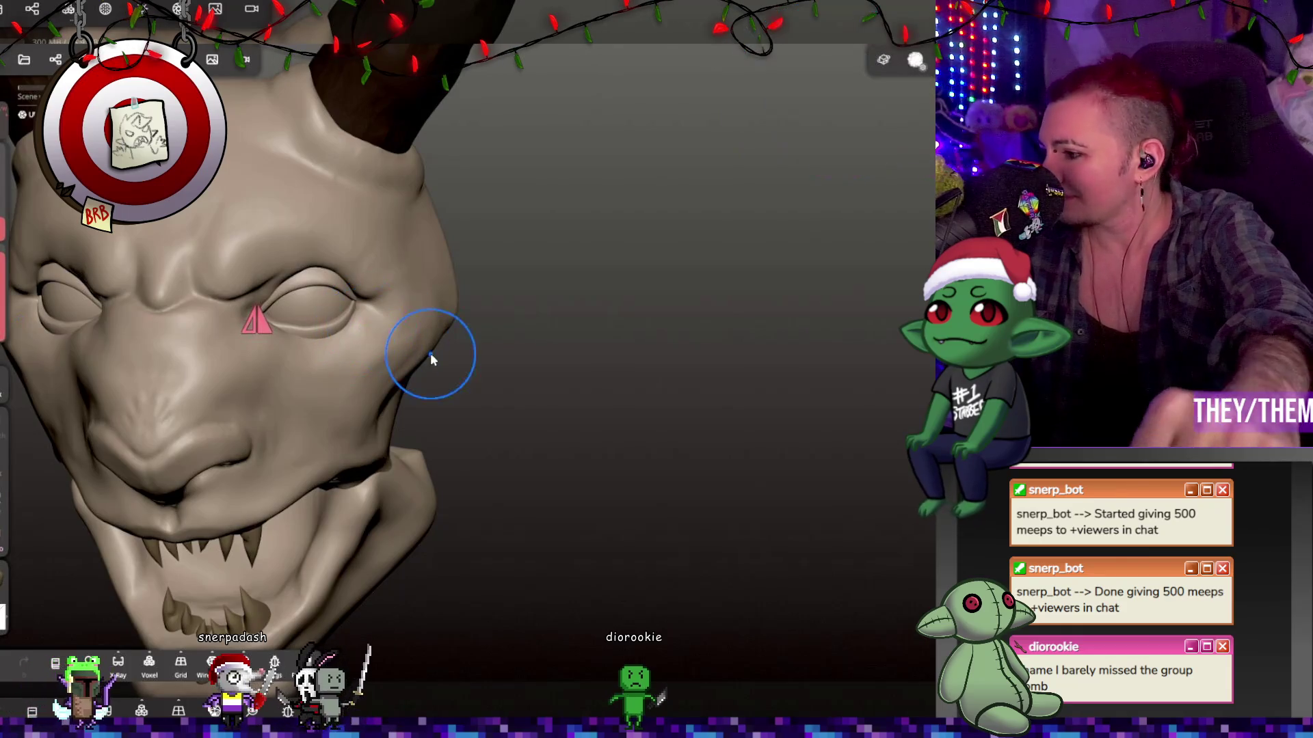
pyautogui.moveTo(400, 391)
pyautogui.mouseDown(button='right')
pyautogui.moveTo(515, 322)
pyautogui.moveTo(732, 265)
pyautogui.moveTo(727, 287)
pyautogui.moveTo(478, 386)
pyautogui.moveTo(405, 448)
pyautogui.moveTo(619, 253)
pyautogui.moveTo(507, 171)
pyautogui.moveTo(475, 451)
pyautogui.moveTo(502, 424)
pyautogui.mouseUp(button='right')
pyautogui.click(503, 425)
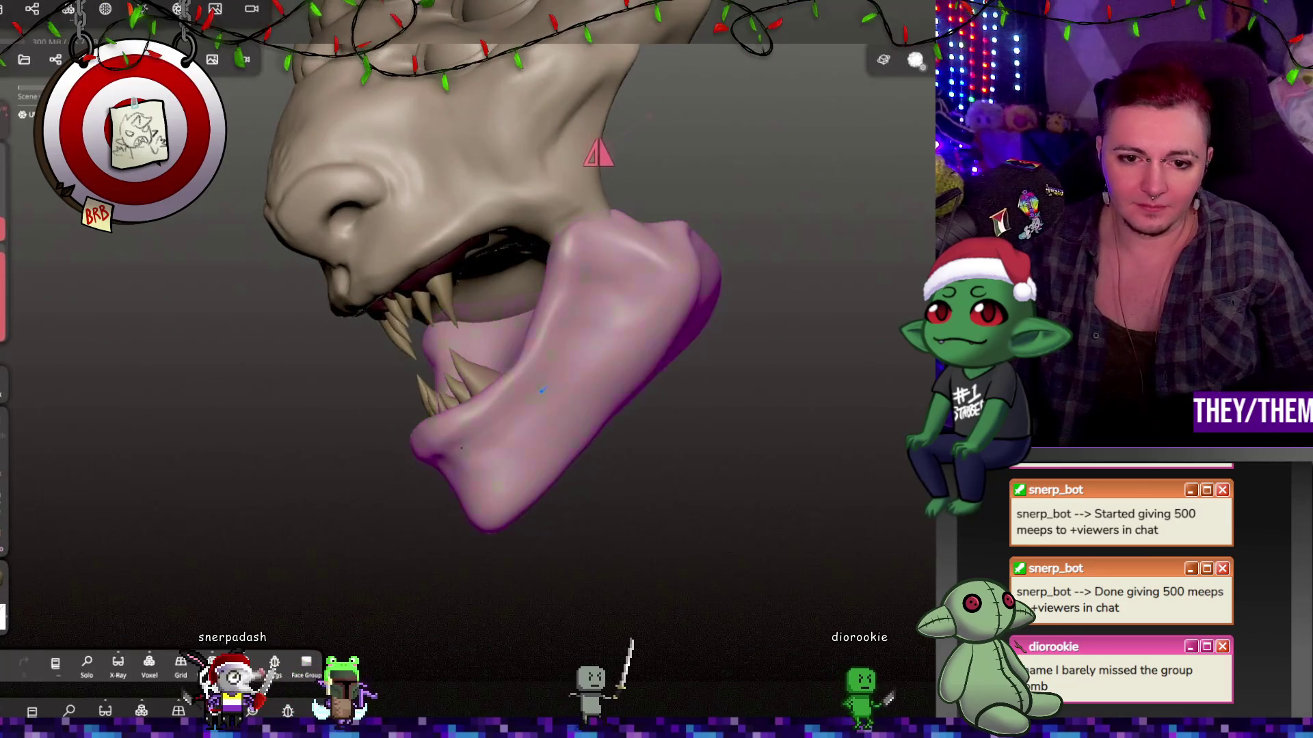
pyautogui.moveTo(669, 254)
pyautogui.mouseDown(button='right')
pyautogui.moveTo(841, 266)
pyautogui.moveTo(853, 287)
pyautogui.moveTo(706, 296)
pyautogui.moveTo(787, 255)
pyautogui.moveTo(644, 330)
pyautogui.moveTo(674, 299)
pyautogui.moveTo(468, 331)
pyautogui.moveTo(695, 316)
pyautogui.moveTo(627, 174)
pyautogui.moveTo(557, 310)
pyautogui.moveTo(357, 371)
pyautogui.moveTo(460, 378)
pyautogui.moveTo(559, 408)
pyautogui.moveTo(577, 363)
pyautogui.mouseUp(button='right')
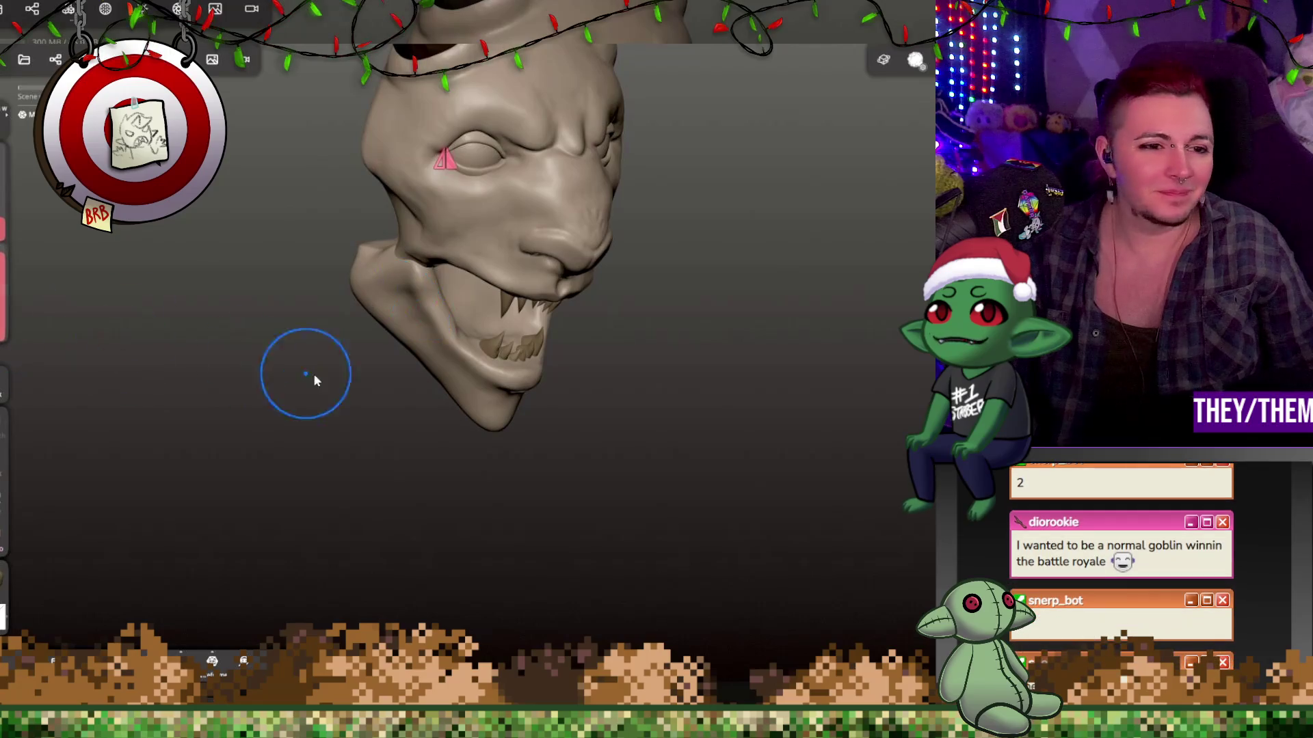
pyautogui.moveTo(313, 373); pyautogui.dragTo(236, 359, button='right')
pyautogui.press('m')
pyautogui.moveTo(506, 357)
pyautogui.mouseDown(button='right')
pyautogui.moveTo(749, 372)
pyautogui.moveTo(880, 328)
pyautogui.moveTo(806, 338)
pyautogui.moveTo(848, 344)
pyautogui.mouseUp(button='right')
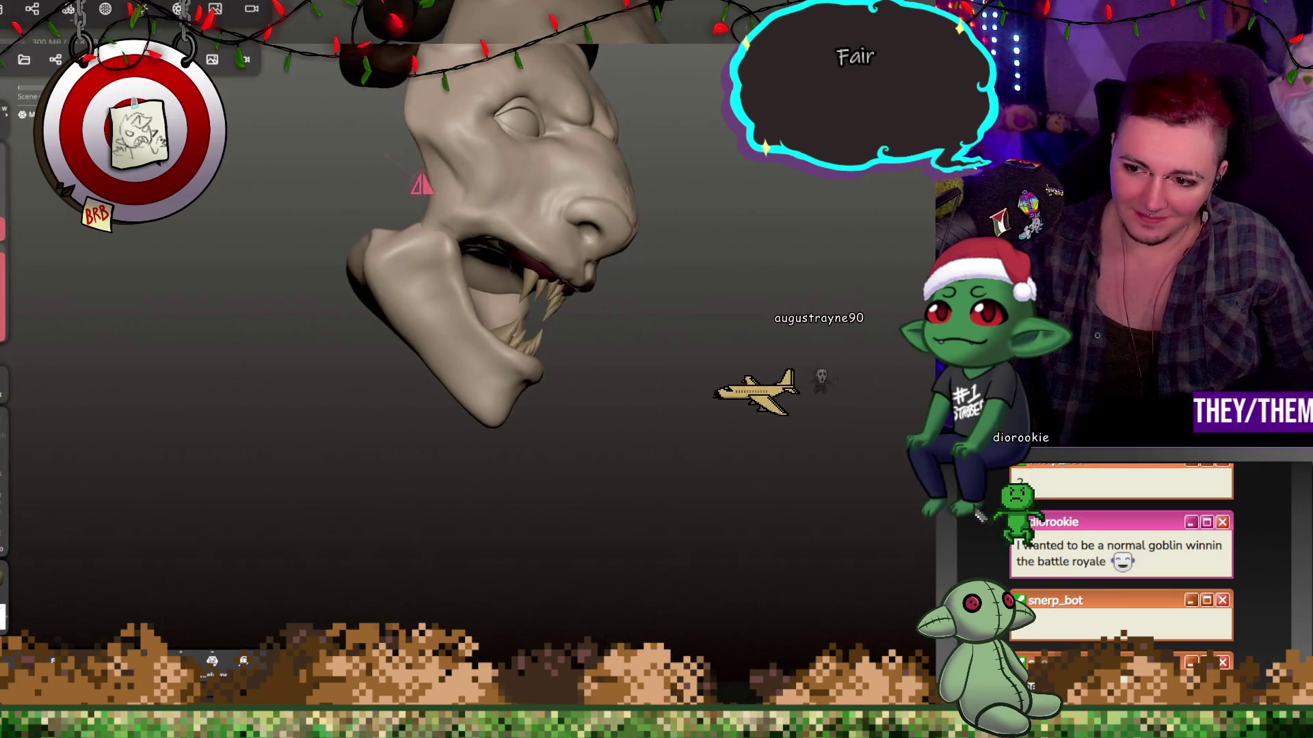
pyautogui.moveTo(459, 464); pyautogui.dragTo(476, 392, button='right')
pyautogui.click(479, 388)
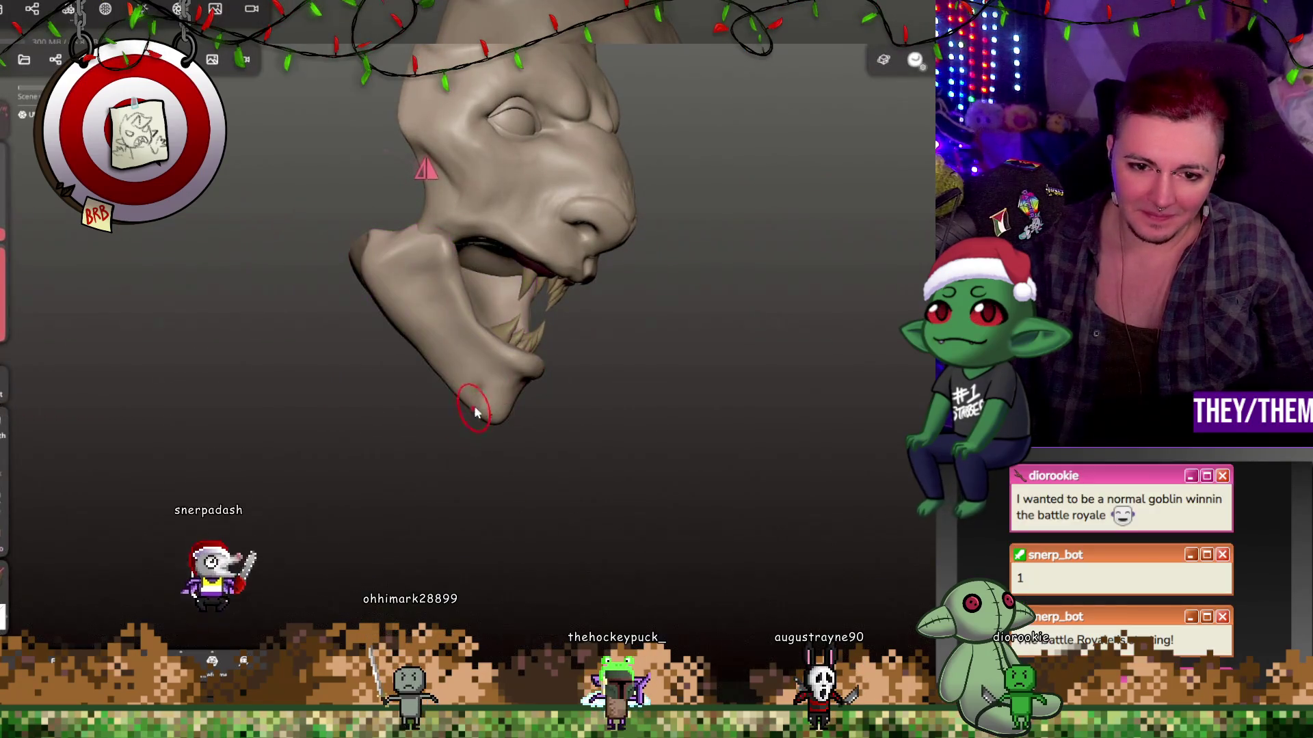
pyautogui.moveTo(492, 441)
pyautogui.mouseDown(button='right')
pyautogui.moveTo(428, 393)
pyautogui.moveTo(798, 436)
pyautogui.mouseUp(button='right')
pyautogui.click(486, 401)
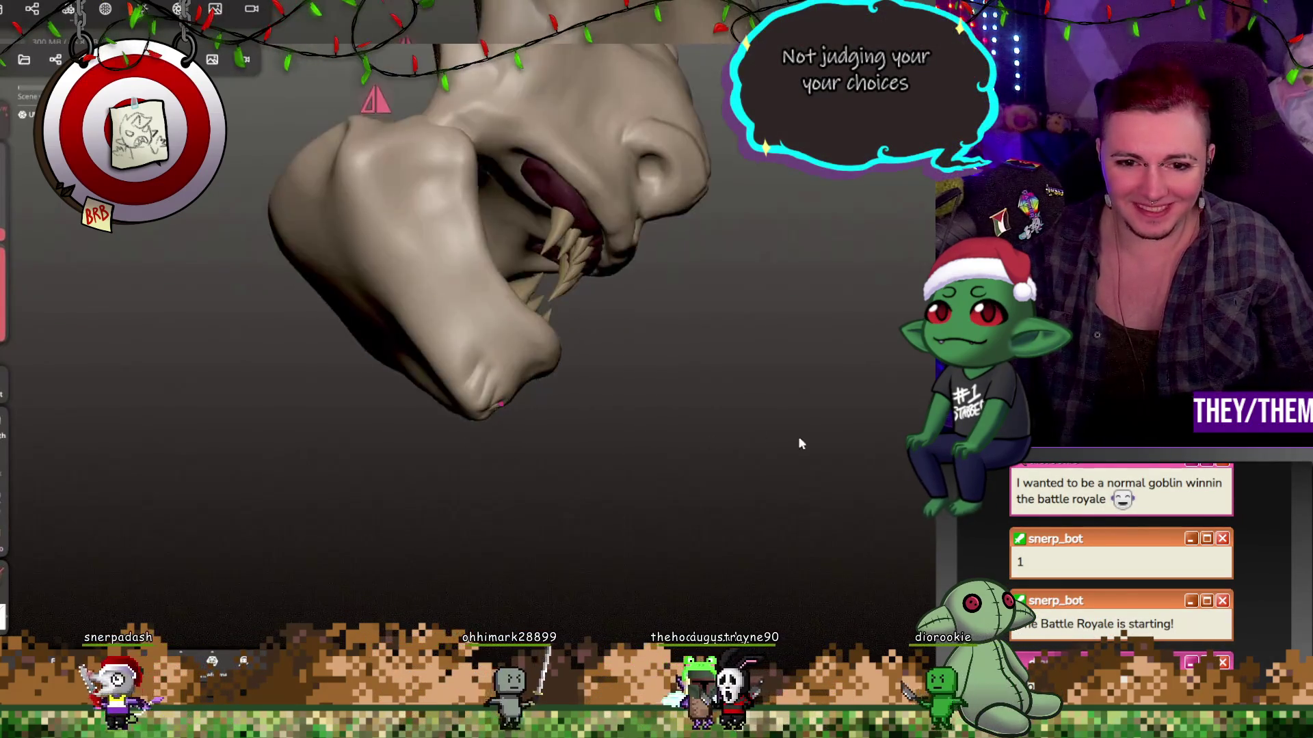
pyautogui.moveTo(460, 407); pyautogui.dragTo(493, 385)
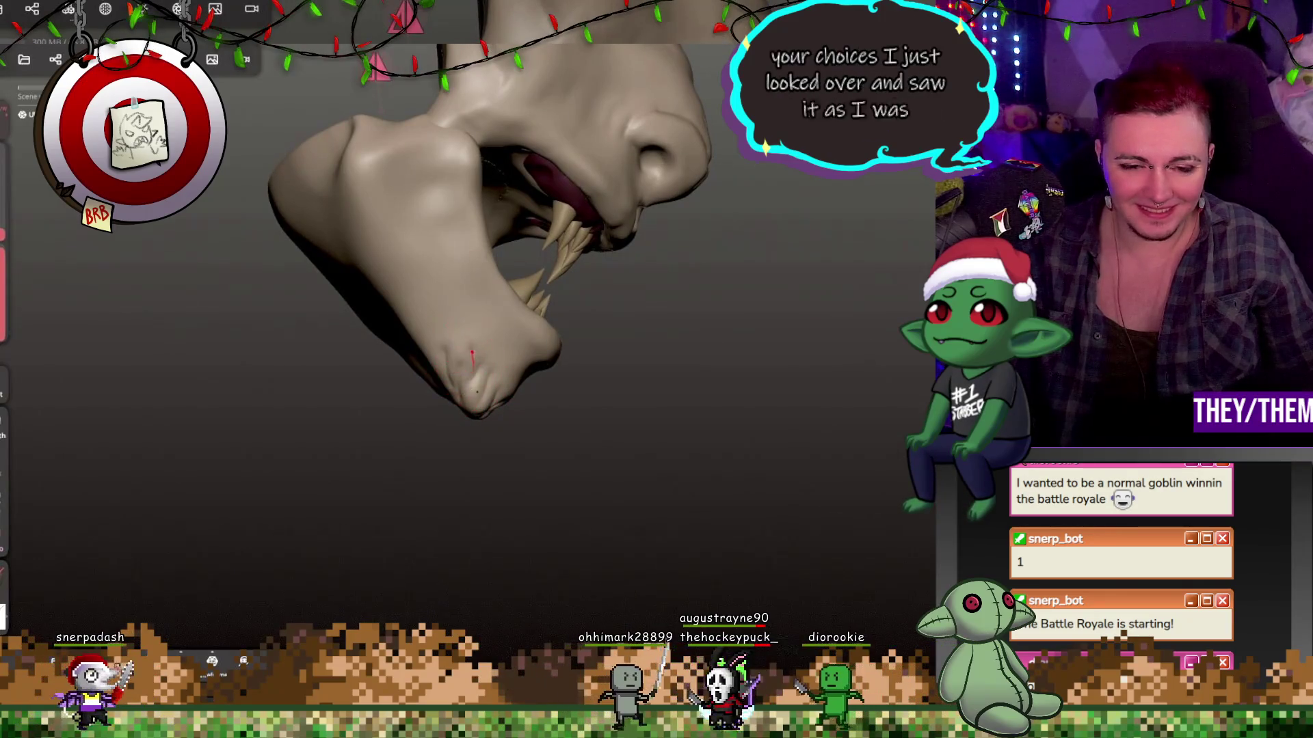
pyautogui.moveTo(488, 420)
pyautogui.mouseDown(button='right')
pyautogui.moveTo(445, 425)
pyautogui.moveTo(683, 410)
pyautogui.mouseUp(button='right')
pyautogui.hotkey('ctrl', 'z')
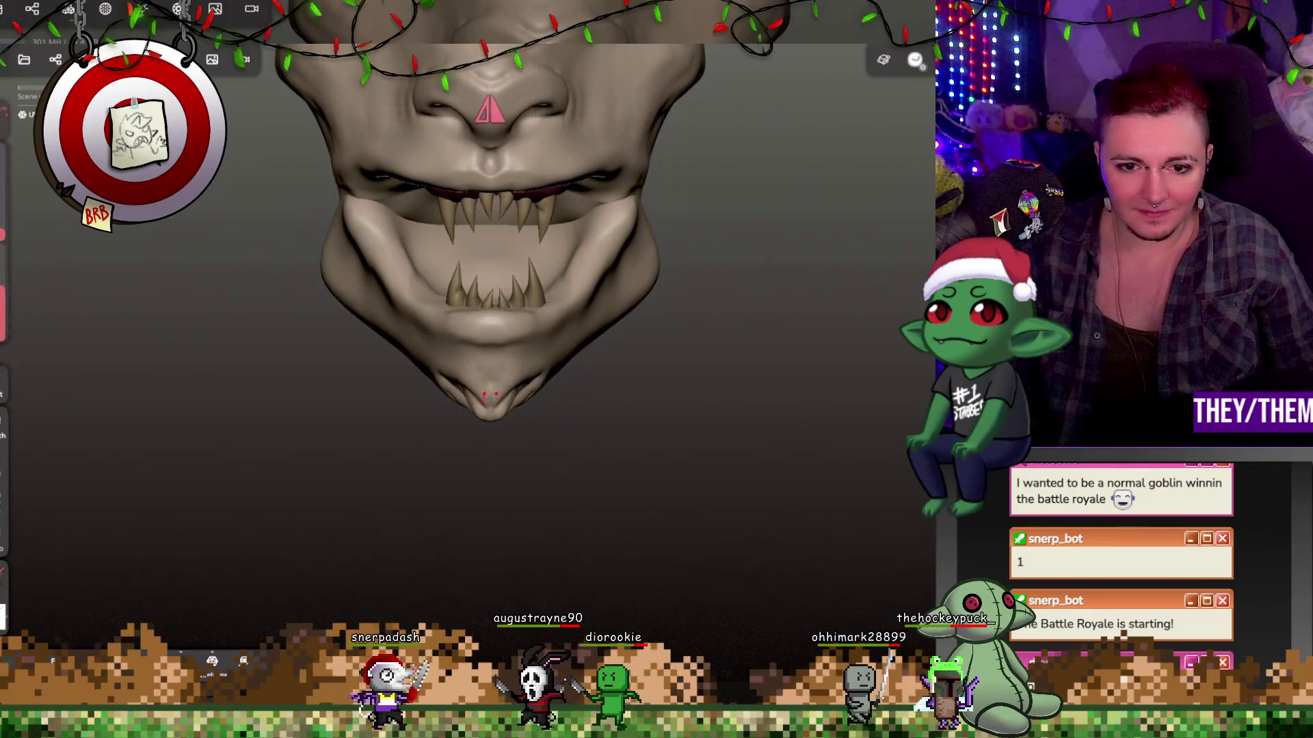
pyautogui.moveTo(513, 410)
pyautogui.mouseDown(button='right')
pyautogui.moveTo(600, 322)
pyautogui.moveTo(668, 433)
pyautogui.moveTo(433, 375)
pyautogui.mouseUp(button='right')
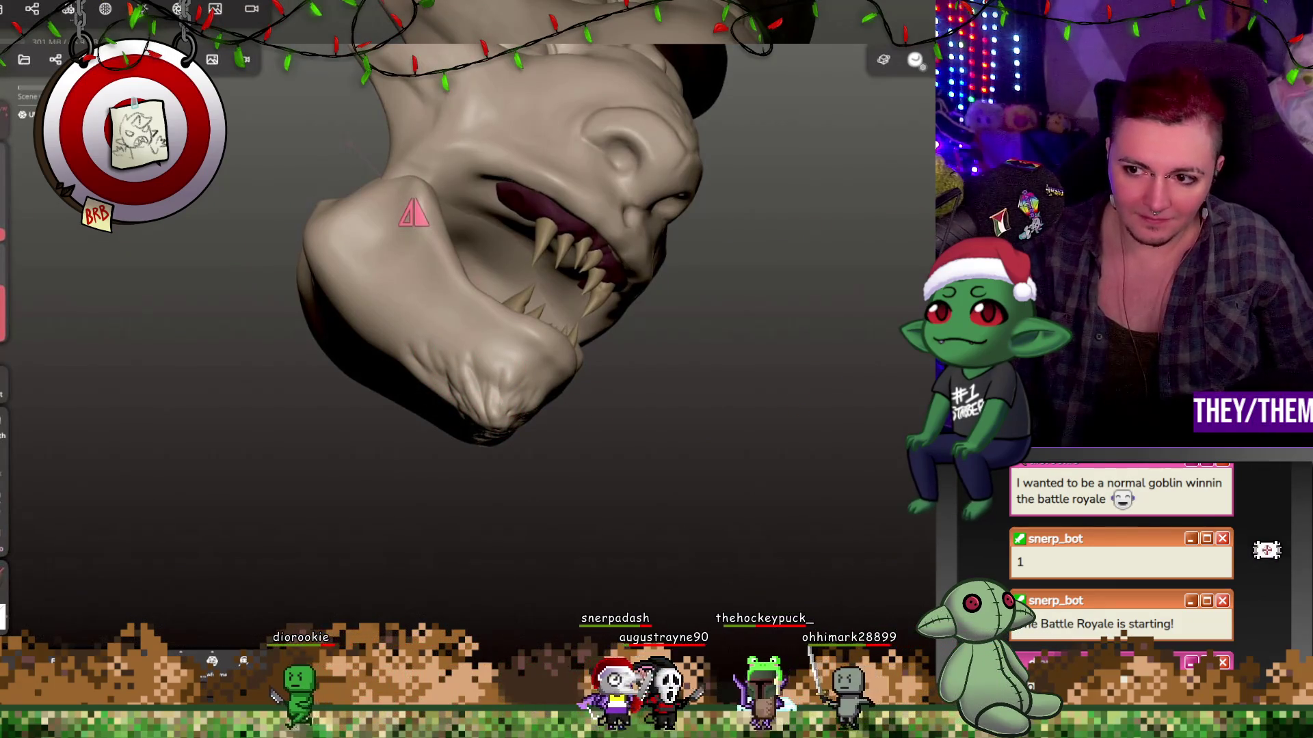
pyautogui.moveTo(451, 383)
pyautogui.mouseDown(button='right')
pyautogui.moveTo(458, 463)
pyautogui.moveTo(389, 503)
pyautogui.moveTo(419, 483)
pyautogui.mouseUp(button='right')
pyautogui.moveTo(601, 499)
pyautogui.mouseDown(button='right')
pyautogui.moveTo(373, 561)
pyautogui.moveTo(701, 475)
pyautogui.moveTo(734, 534)
pyautogui.moveTo(762, 536)
pyautogui.moveTo(665, 469)
pyautogui.moveTo(597, 469)
pyautogui.moveTo(685, 469)
pyautogui.moveTo(674, 460)
pyautogui.moveTo(679, 474)
pyautogui.moveTo(487, 489)
pyautogui.moveTo(345, 444)
pyautogui.moveTo(424, 464)
pyautogui.mouseUp(button='right')
pyautogui.scroll(-3, 661, 462)
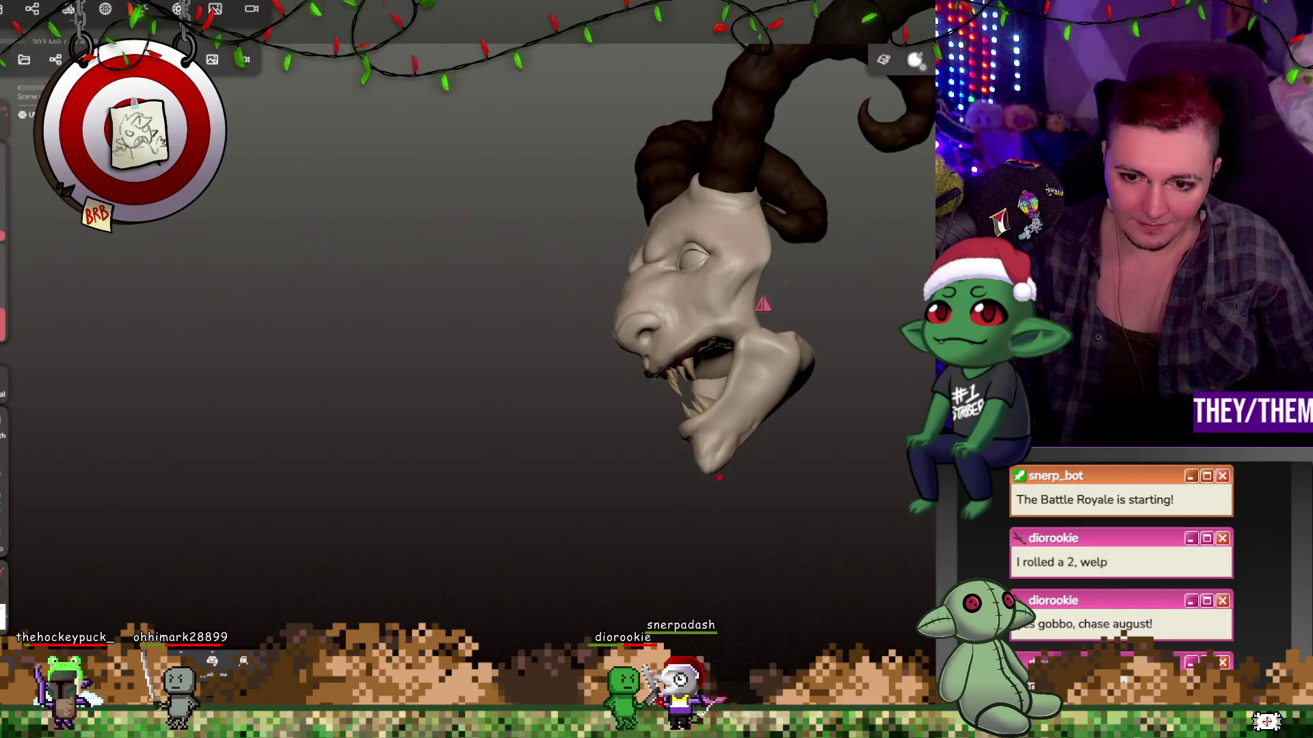
pyautogui.moveTo(762, 460)
pyautogui.mouseDown(button='middle')
pyautogui.moveTo(903, 456)
pyautogui.moveTo(881, 478)
pyautogui.mouseUp(button='middle')
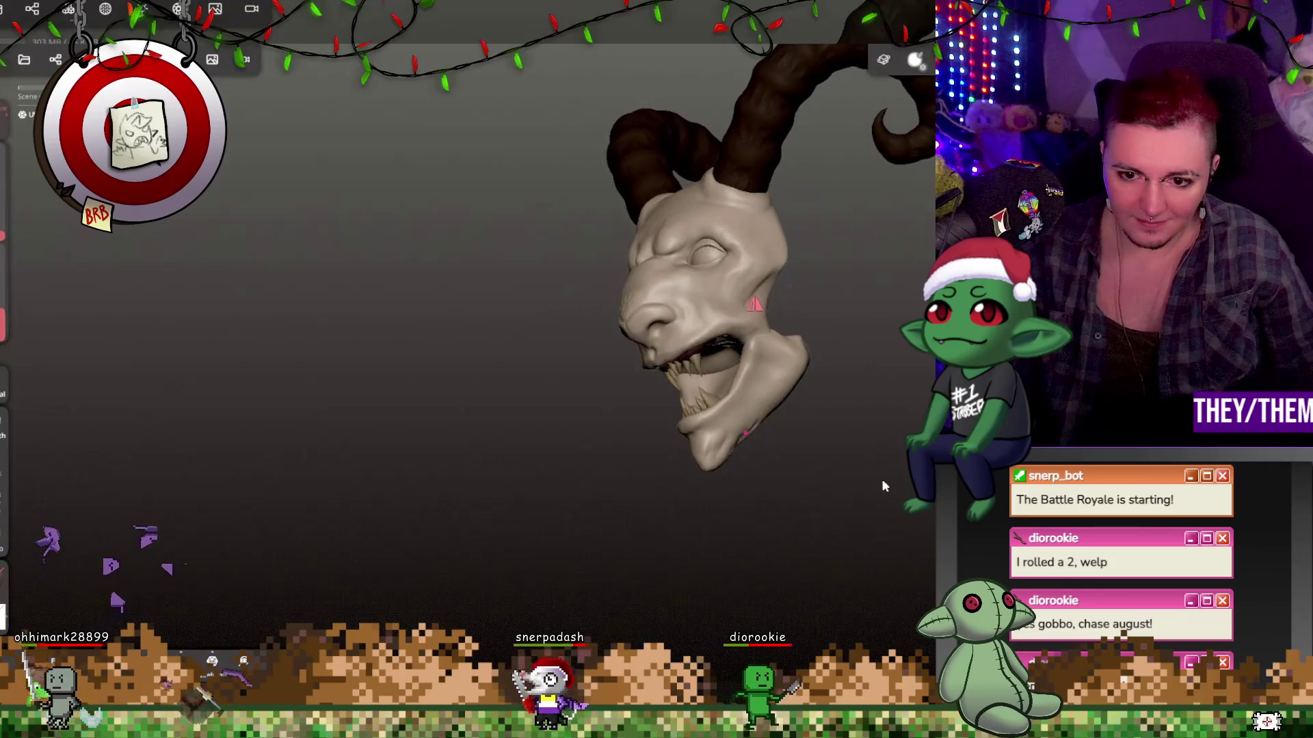
pyautogui.moveTo(706, 462)
pyautogui.mouseDown(button='middle')
pyautogui.moveTo(723, 470)
pyautogui.moveTo(717, 454)
pyautogui.mouseUp(button='middle')
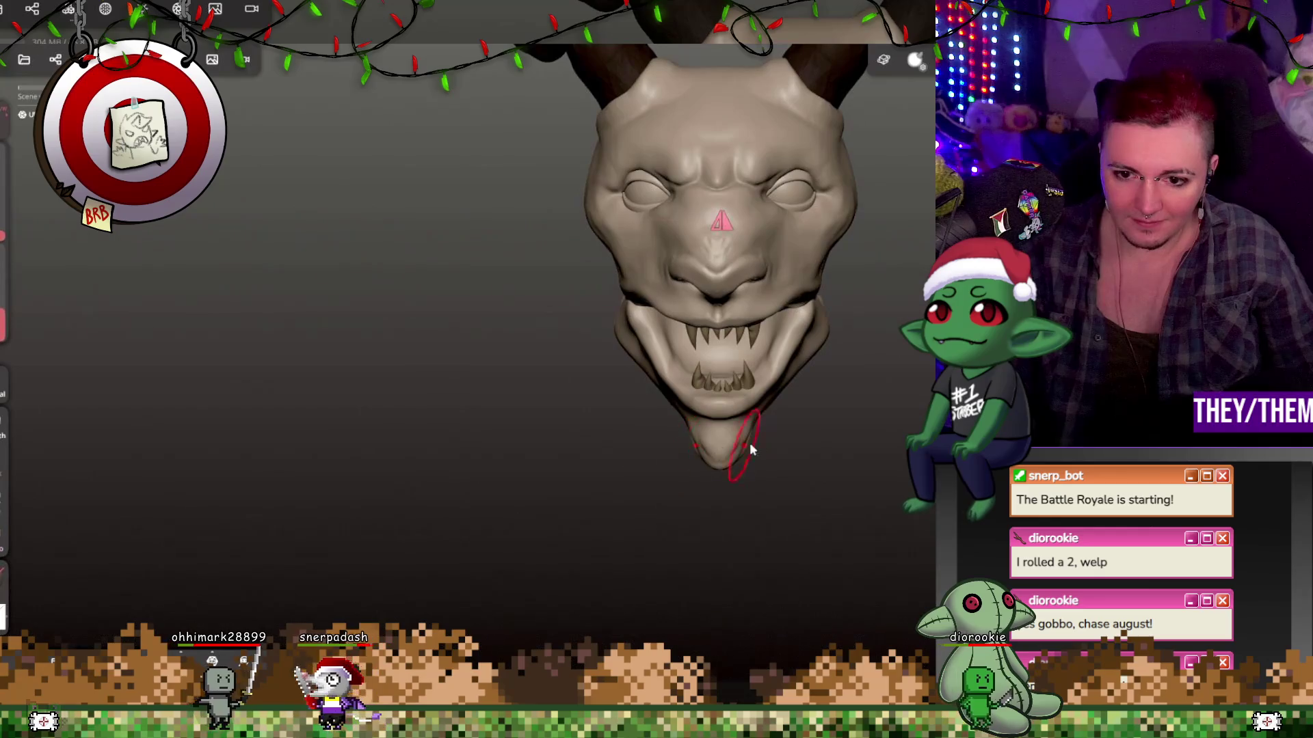
pyautogui.moveTo(866, 445)
pyautogui.mouseDown(button='middle')
pyautogui.moveTo(889, 438)
pyautogui.moveTo(861, 447)
pyautogui.moveTo(844, 432)
pyautogui.moveTo(885, 414)
pyautogui.moveTo(847, 438)
pyautogui.mouseUp(button='middle')
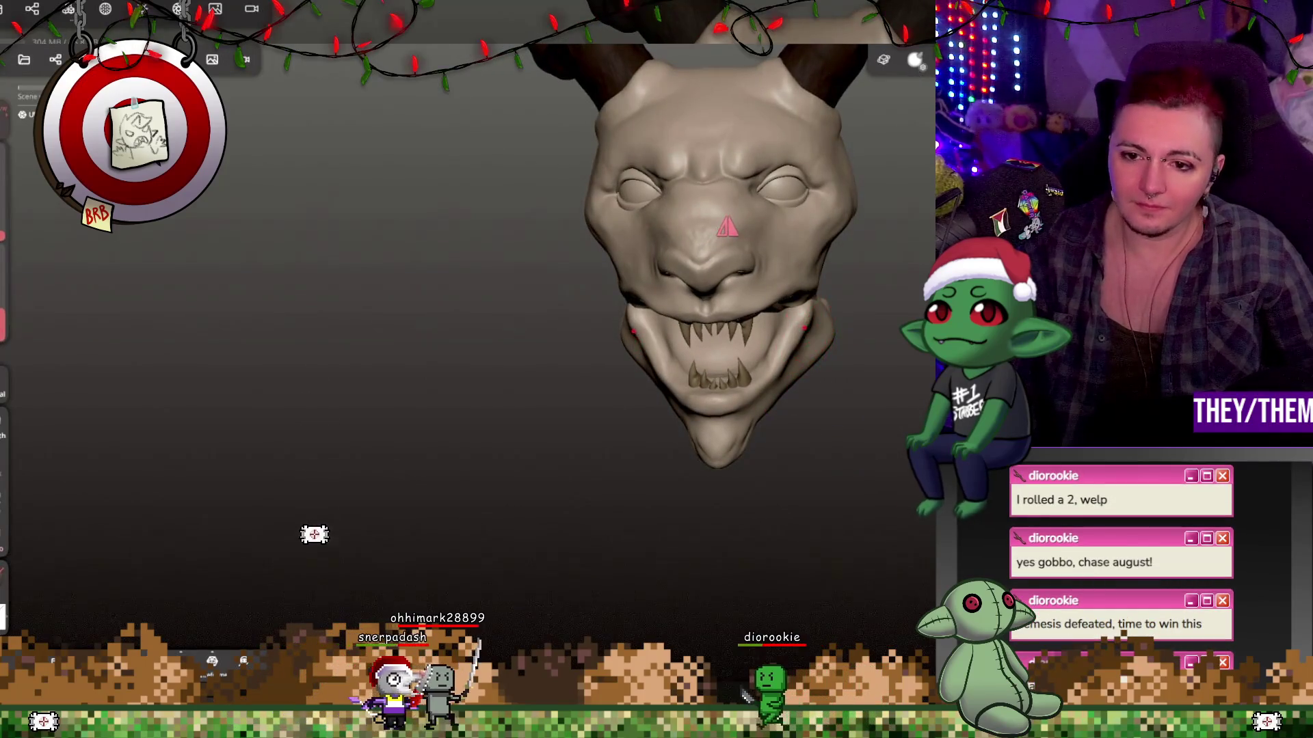
pyautogui.moveTo(880, 401)
pyautogui.mouseDown(button='middle')
pyautogui.moveTo(736, 406)
pyautogui.moveTo(882, 369)
pyautogui.moveTo(679, 359)
pyautogui.moveTo(810, 325)
pyautogui.mouseUp(button='middle')
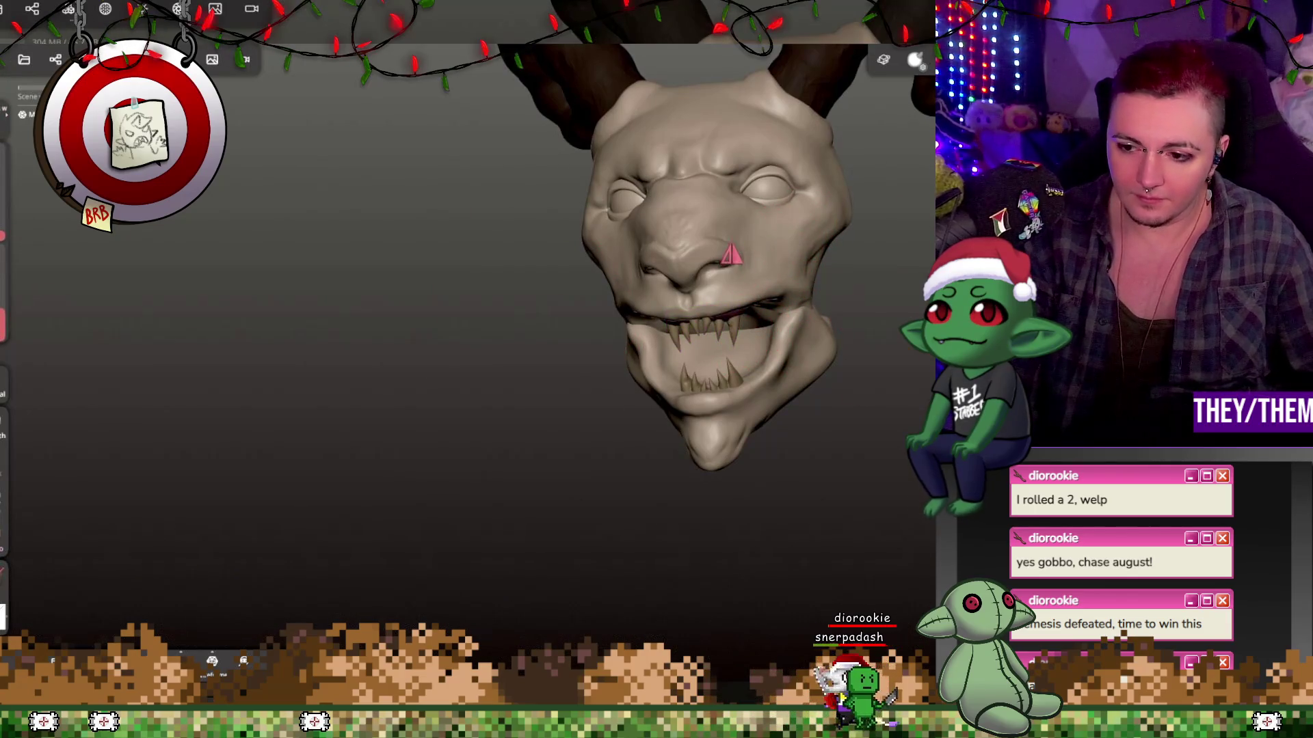
pyautogui.press('g')
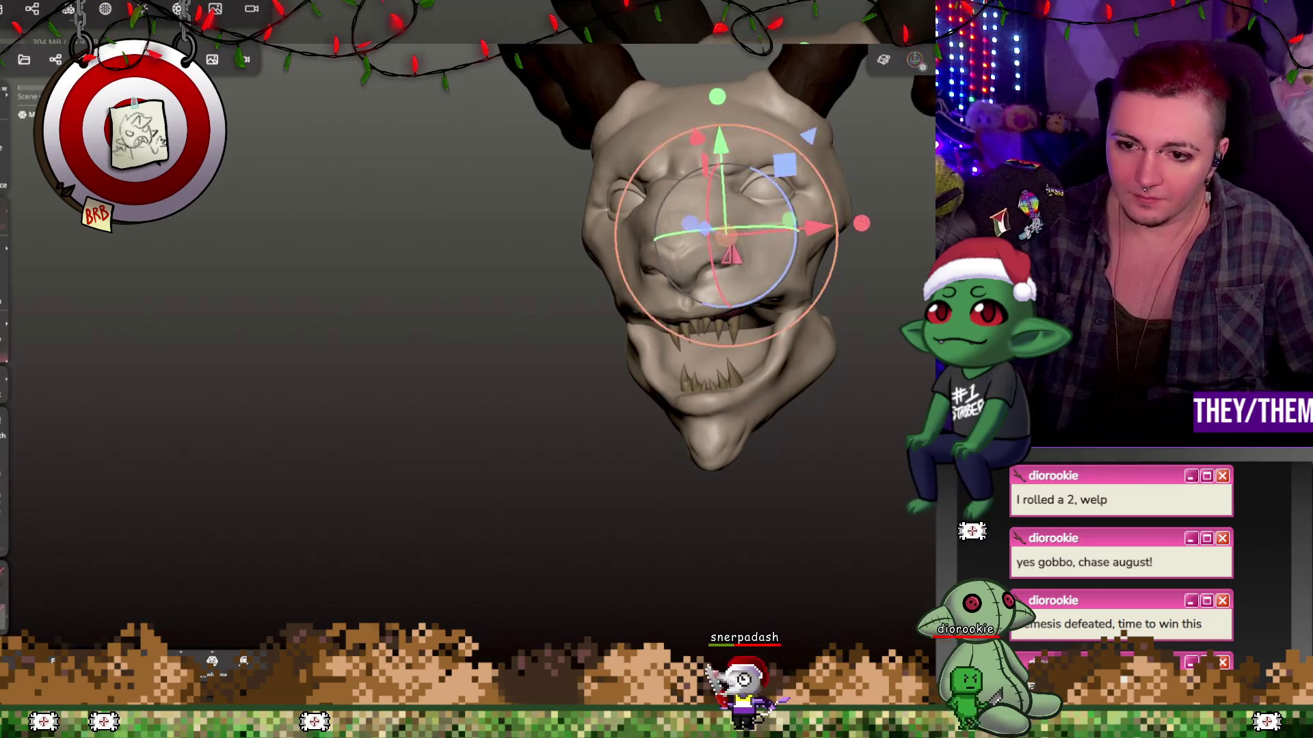
pyautogui.press('b')
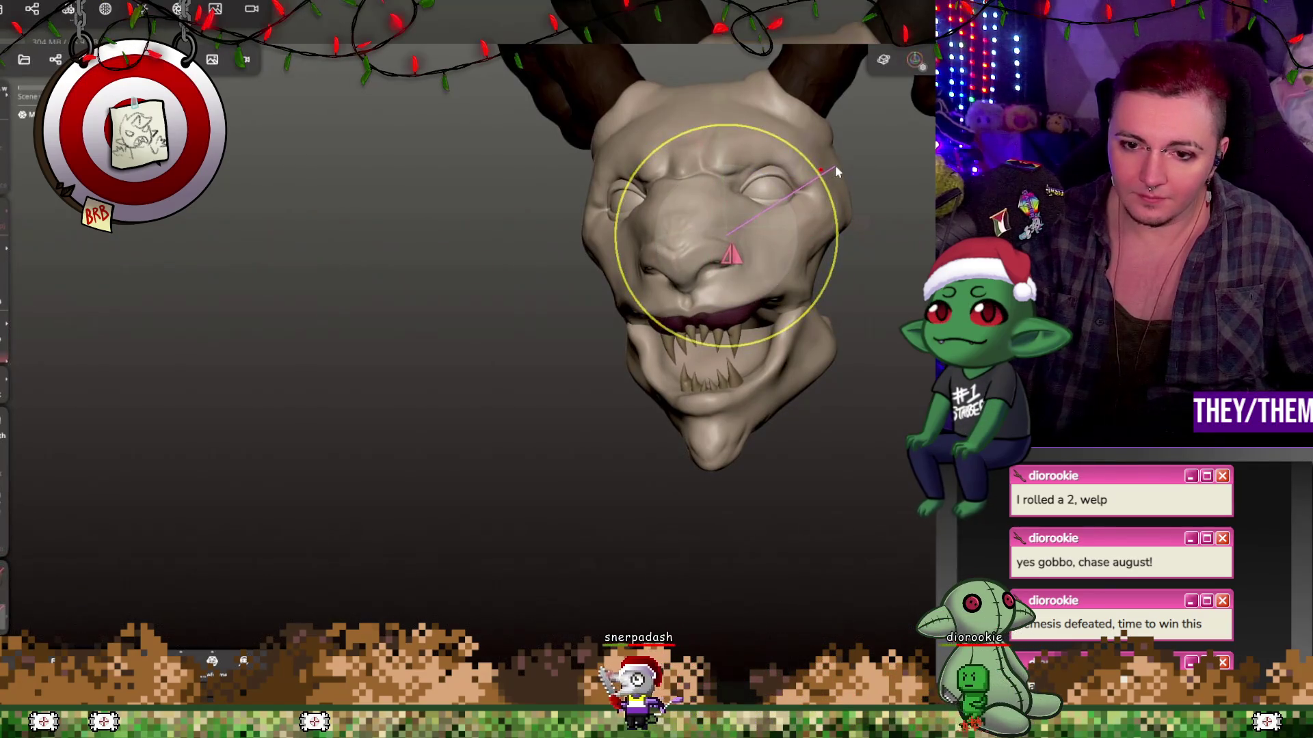
pyautogui.press('g')
pyautogui.moveTo(837, 163); pyautogui.dragTo(823, 212)
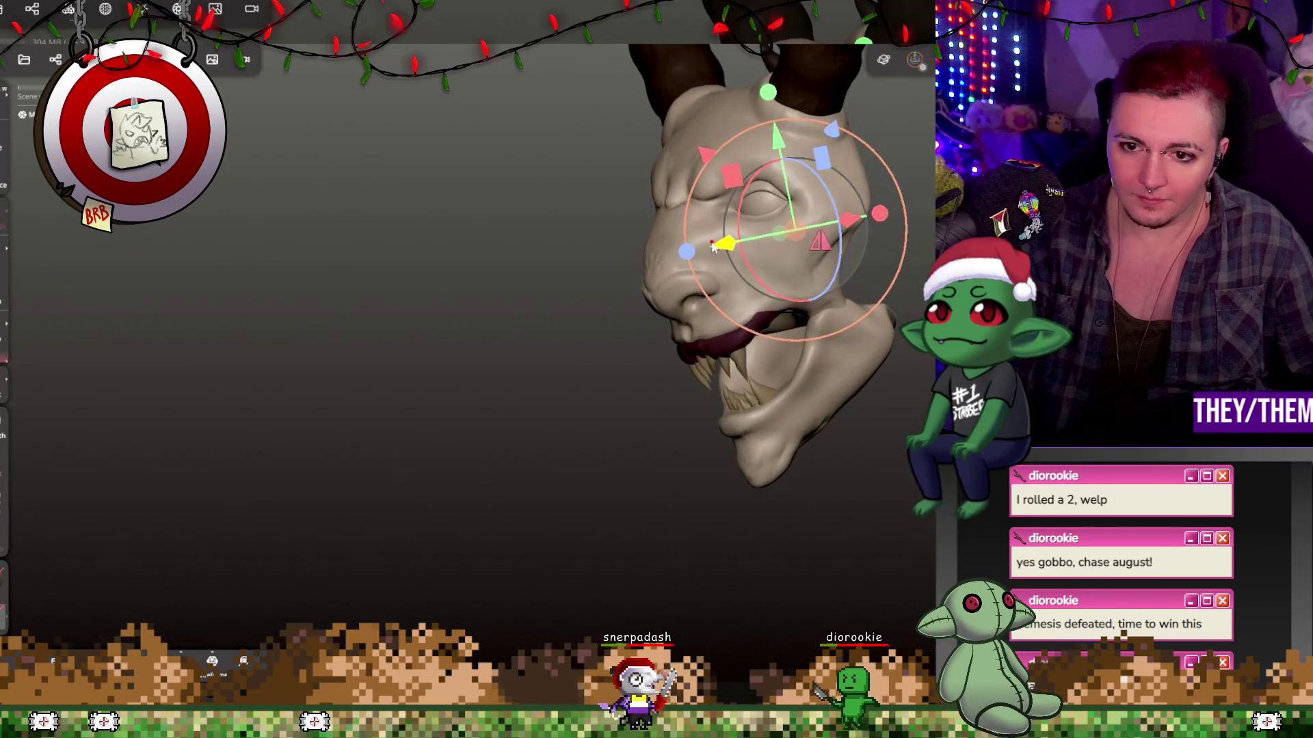
pyautogui.press('g')
pyautogui.moveTo(737, 246); pyautogui.dragTo(657, 198)
pyautogui.press('g')
pyautogui.moveTo(851, 183); pyautogui.dragTo(458, 183)
pyautogui.moveTo(840, 205)
pyautogui.mouseDown()
pyautogui.moveTo(832, 145)
pyautogui.moveTo(810, 193)
pyautogui.moveTo(800, 174)
pyautogui.moveTo(808, 234)
pyautogui.moveTo(752, 219)
pyautogui.moveTo(745, 198)
pyautogui.moveTo(749, 226)
pyautogui.moveTo(854, 235)
pyautogui.mouseUp()
pyautogui.moveTo(900, 218)
pyautogui.mouseDown()
pyautogui.moveTo(855, 226)
pyautogui.moveTo(765, 287)
pyautogui.moveTo(879, 307)
pyautogui.mouseUp()
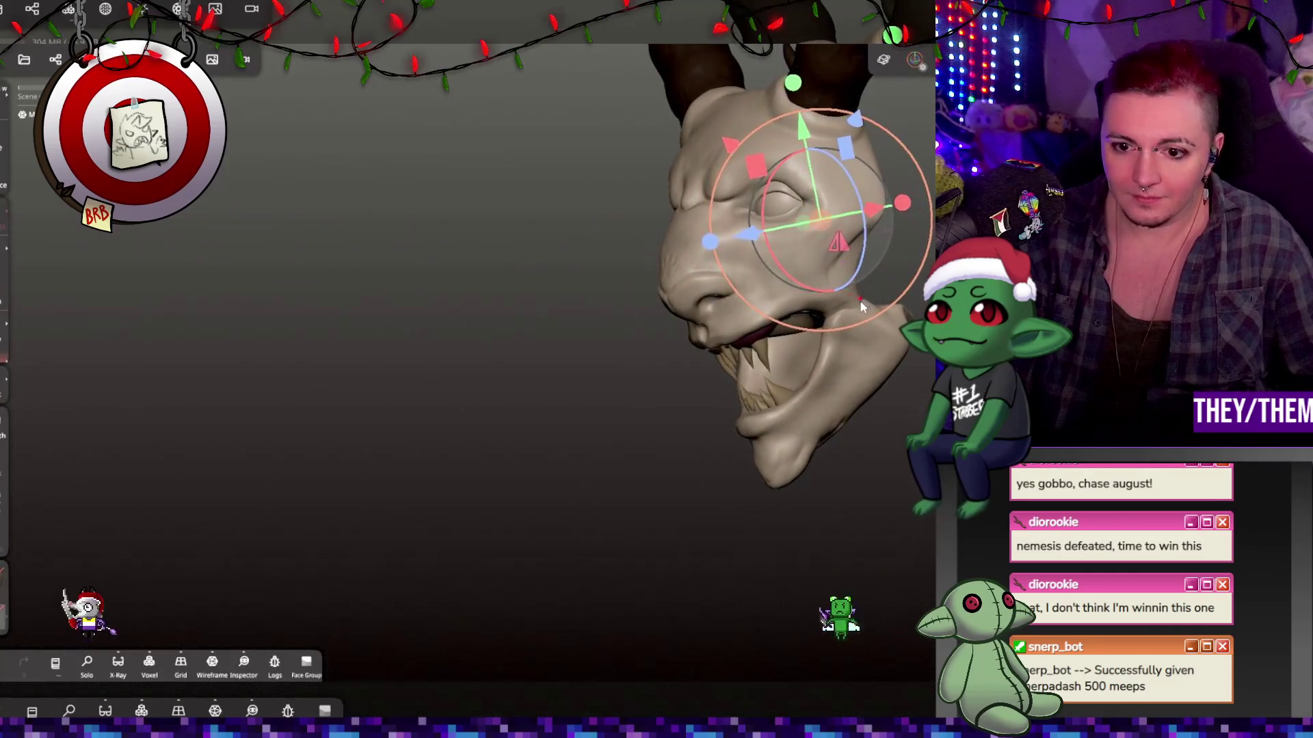
pyautogui.scroll(5, 806, 437)
pyautogui.moveTo(810, 442)
pyautogui.mouseDown()
pyautogui.moveTo(595, 485)
pyautogui.moveTo(724, 457)
pyautogui.moveTo(757, 511)
pyautogui.mouseUp()
pyautogui.moveTo(740, 460)
pyautogui.mouseDown()
pyautogui.moveTo(786, 314)
pyautogui.moveTo(732, 387)
pyautogui.moveTo(758, 483)
pyautogui.mouseUp()
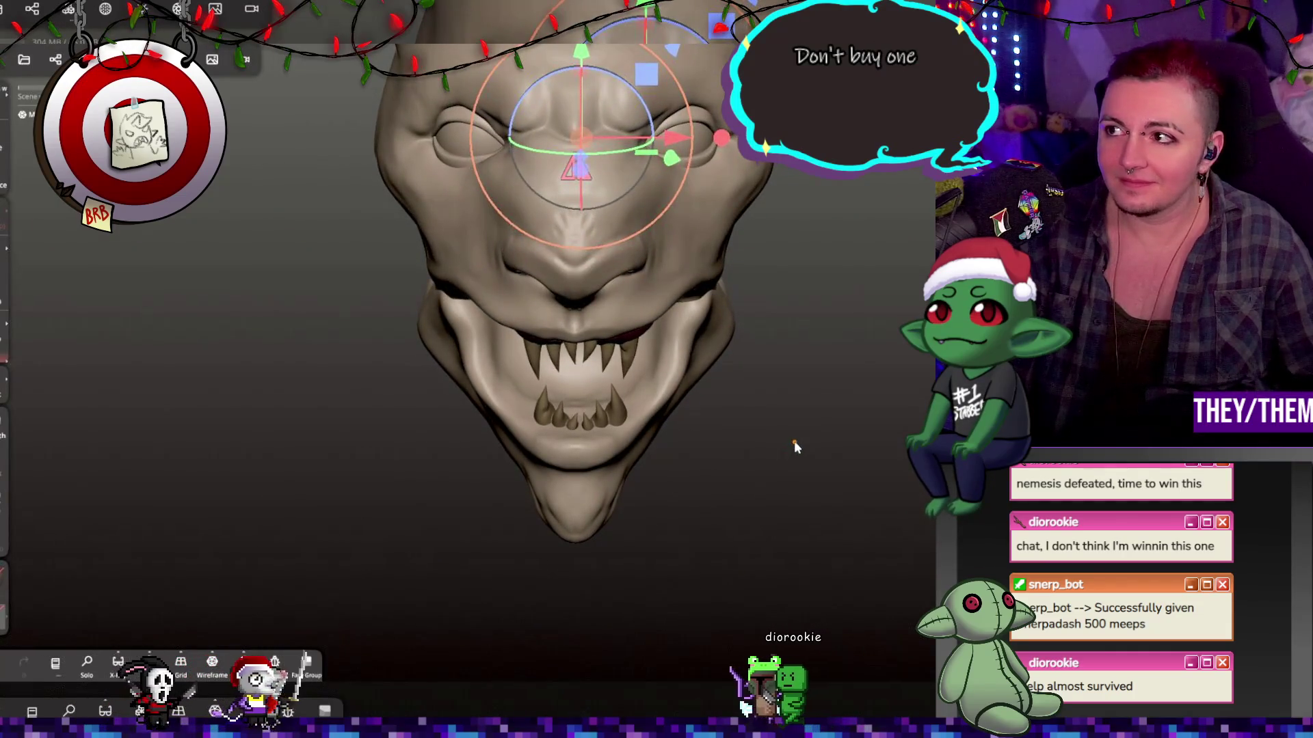
pyautogui.moveTo(724, 418)
pyautogui.mouseDown()
pyautogui.moveTo(764, 463)
pyautogui.moveTo(654, 474)
pyautogui.moveTo(553, 446)
pyautogui.moveTo(736, 472)
pyautogui.mouseUp()
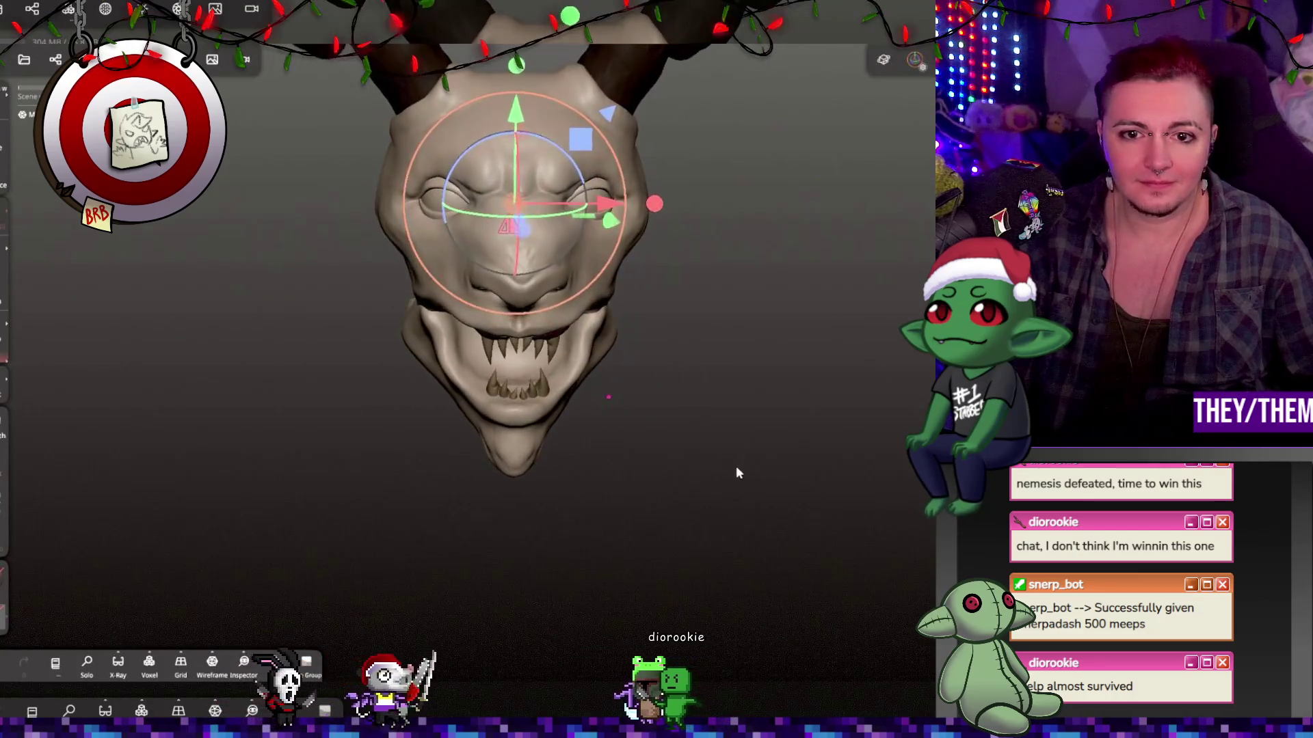
pyautogui.moveTo(693, 321); pyautogui.dragTo(600, 383)
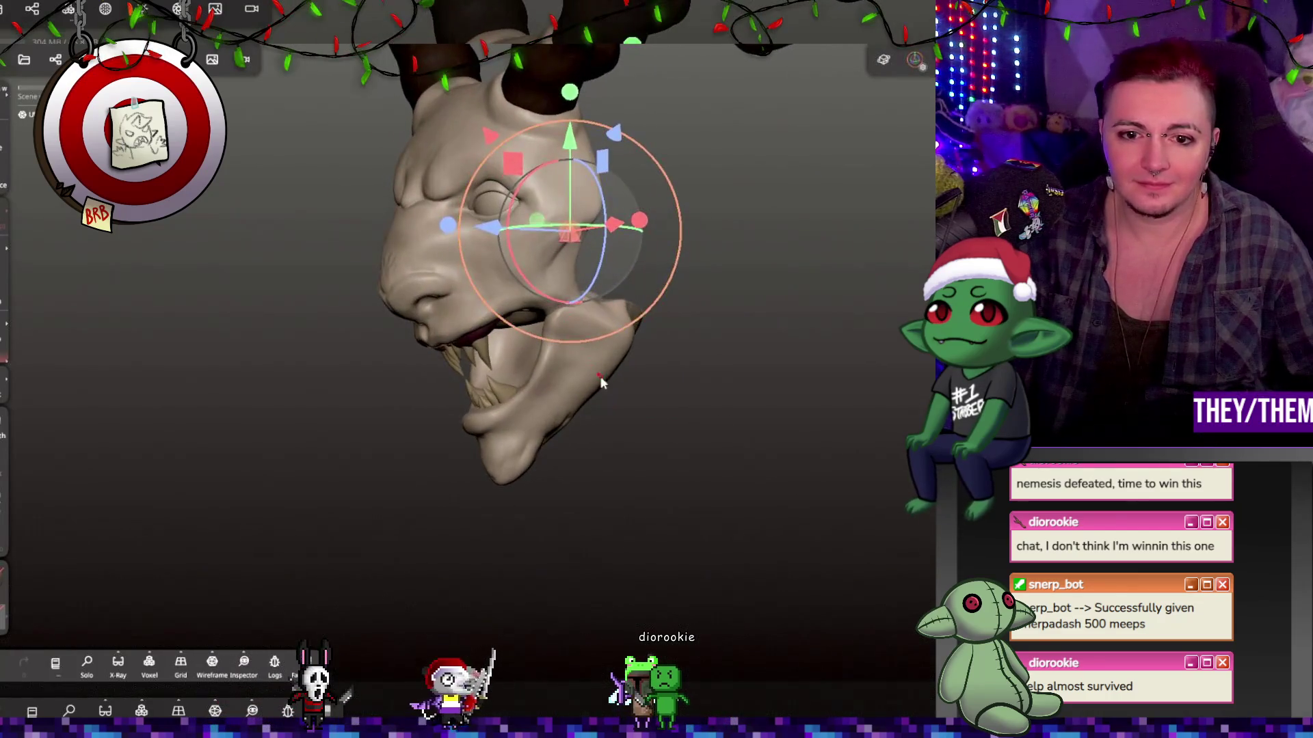
pyautogui.press('c')
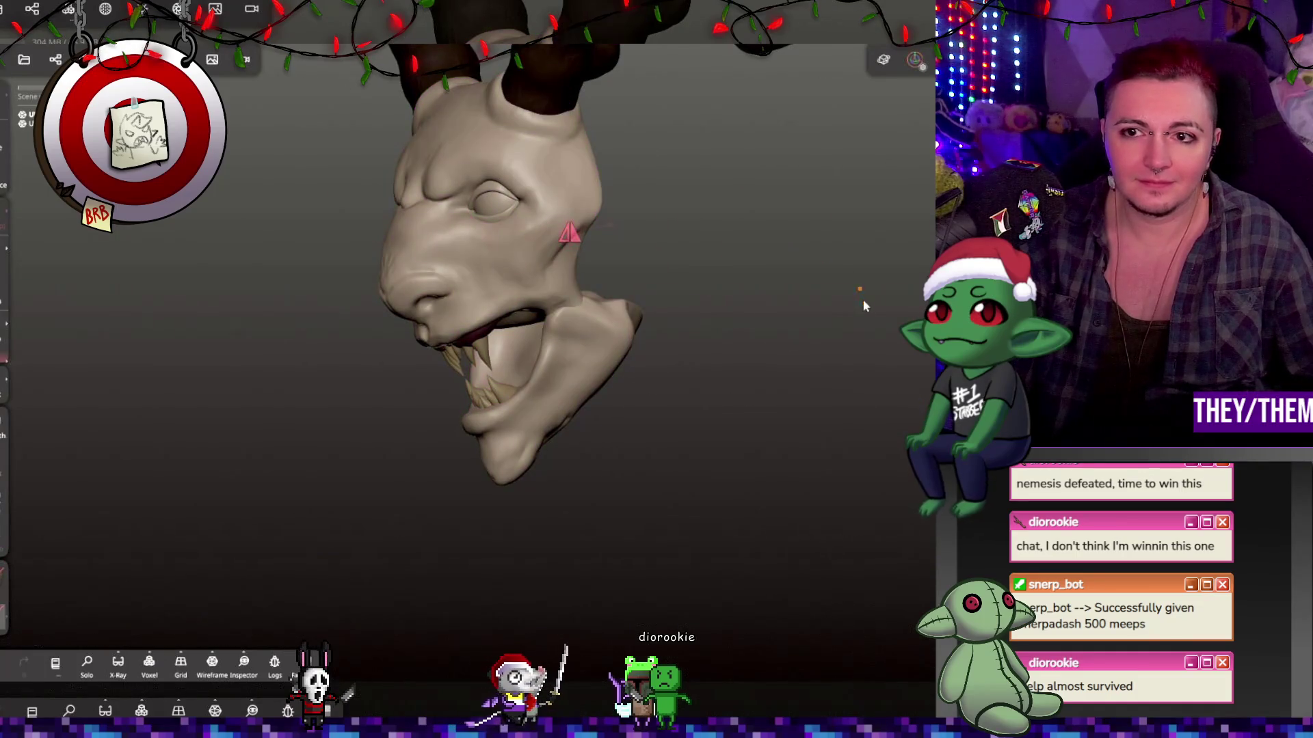
# Voxel-remesh the demon head at resolution 248 and orbit to check it.
pyautogui.click(149, 662)
pyautogui.moveTo(68, 309); pyautogui.dragTo(152, 307)
pyautogui.click(132, 270)
pyautogui.moveTo(438, 225); pyautogui.dragTo(520, 222)
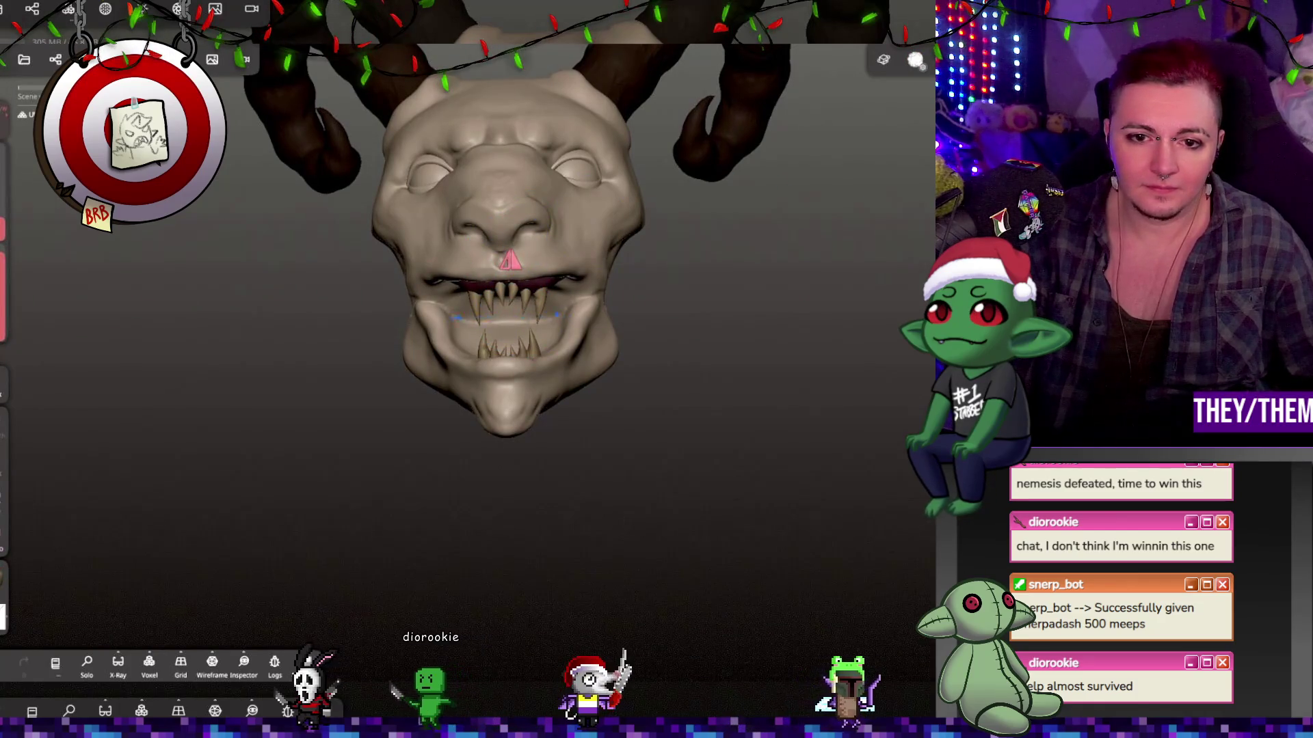
pyautogui.moveTo(703, 276); pyautogui.dragTo(544, 369)
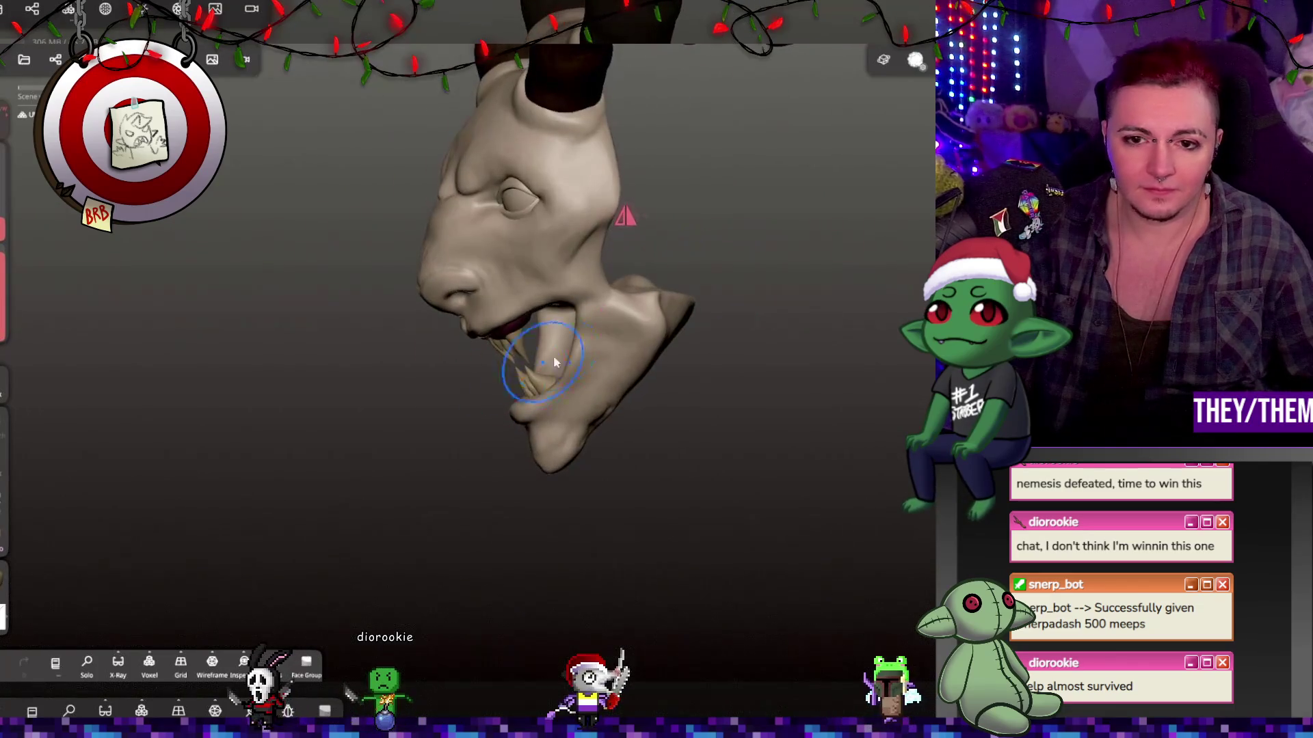
pyautogui.moveTo(650, 302)
pyautogui.mouseDown()
pyautogui.moveTo(867, 236)
pyautogui.moveTo(483, 257)
pyautogui.moveTo(505, 278)
pyautogui.moveTo(646, 203)
pyautogui.moveTo(744, 205)
pyautogui.moveTo(556, 199)
pyautogui.moveTo(829, 199)
pyautogui.moveTo(588, 229)
pyautogui.moveTo(923, 225)
pyautogui.moveTo(903, 239)
pyautogui.moveTo(687, 250)
pyautogui.mouseUp()
# Shift the paint material colour from yellow toward a light orange-brown.
pyautogui.scroll(10, 649, 264)
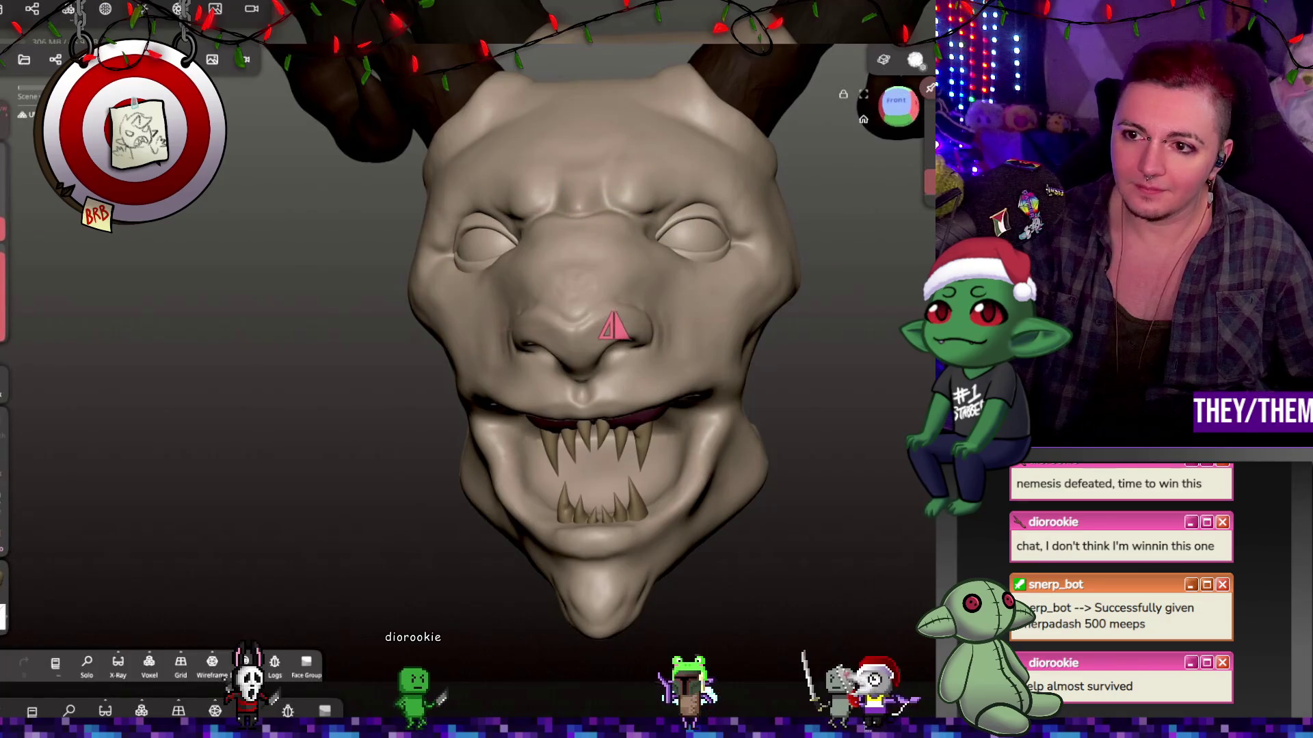
pyautogui.click(3, 605)
pyautogui.moveTo(156, 514)
pyautogui.mouseDown()
pyautogui.moveTo(173, 542)
pyautogui.moveTo(119, 547)
pyautogui.moveTo(130, 574)
pyautogui.moveTo(104, 552)
pyautogui.moveTo(70, 559)
pyautogui.moveTo(100, 558)
pyautogui.moveTo(85, 552)
pyautogui.mouseUp()
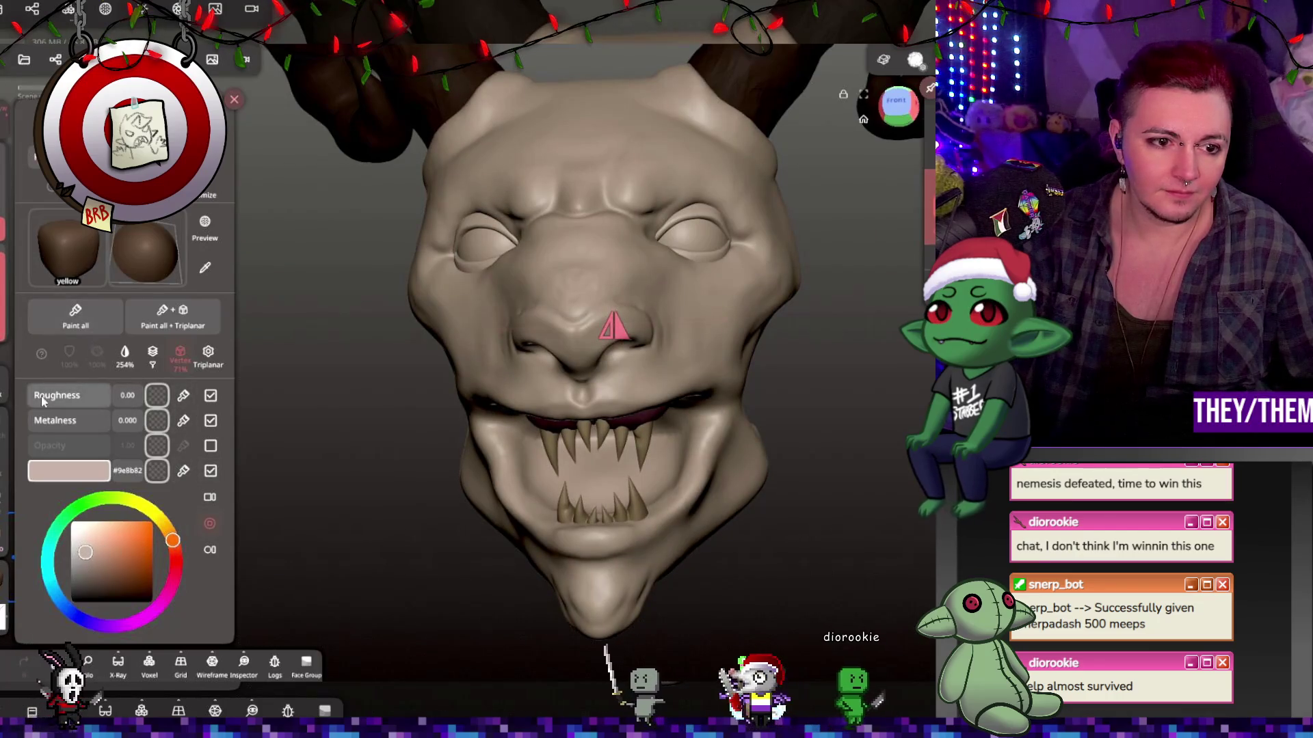
# Paint the whole head brown with roughness about 0.17.
pyautogui.moveTo(28, 398); pyautogui.dragTo(68, 398)
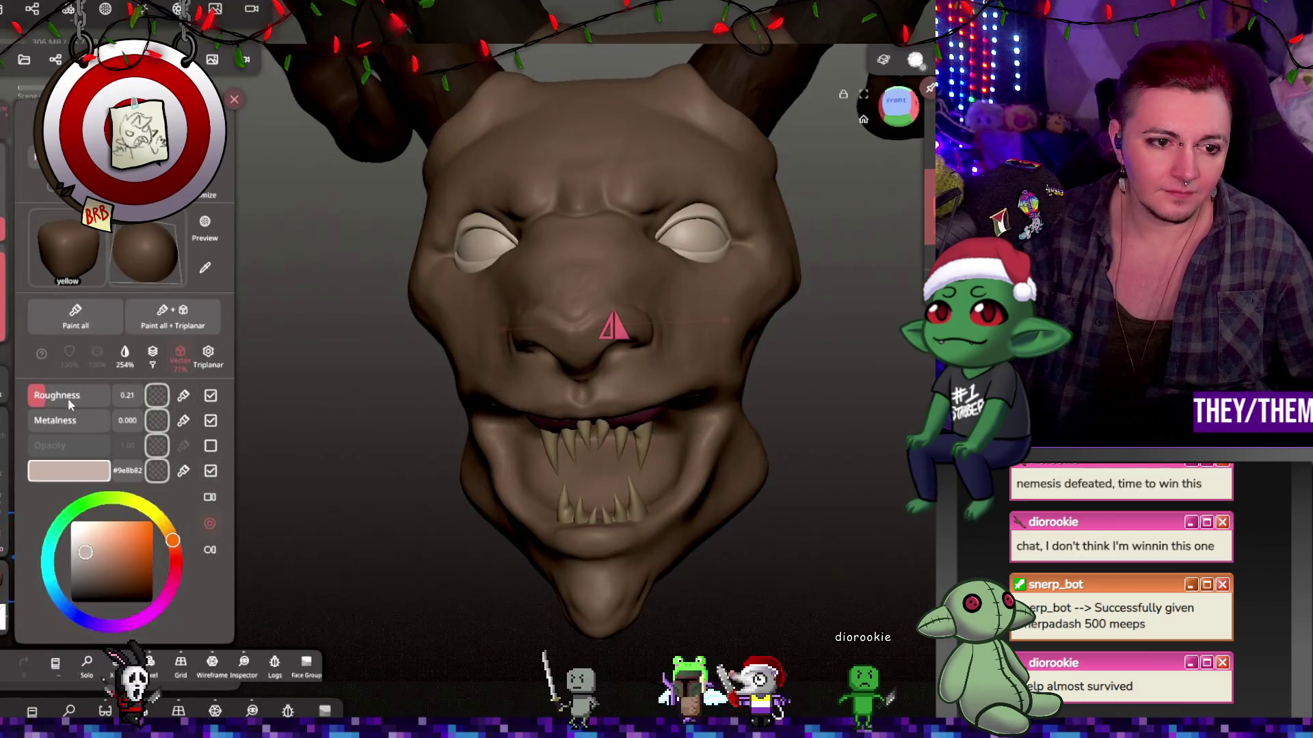
pyautogui.click(75, 318)
pyautogui.click(367, 294)
pyautogui.moveTo(366, 294)
pyautogui.mouseDown()
pyautogui.moveTo(548, 335)
pyautogui.moveTo(399, 305)
pyautogui.moveTo(177, 340)
pyautogui.moveTo(416, 320)
pyautogui.moveTo(469, 273)
pyautogui.moveTo(367, 218)
pyautogui.moveTo(396, 177)
pyautogui.moveTo(381, 217)
pyautogui.mouseUp()
# Select the eyeballs and fill them flat black with roughness 0.00.
pyautogui.click(370, 210)
pyautogui.click(348, 255)
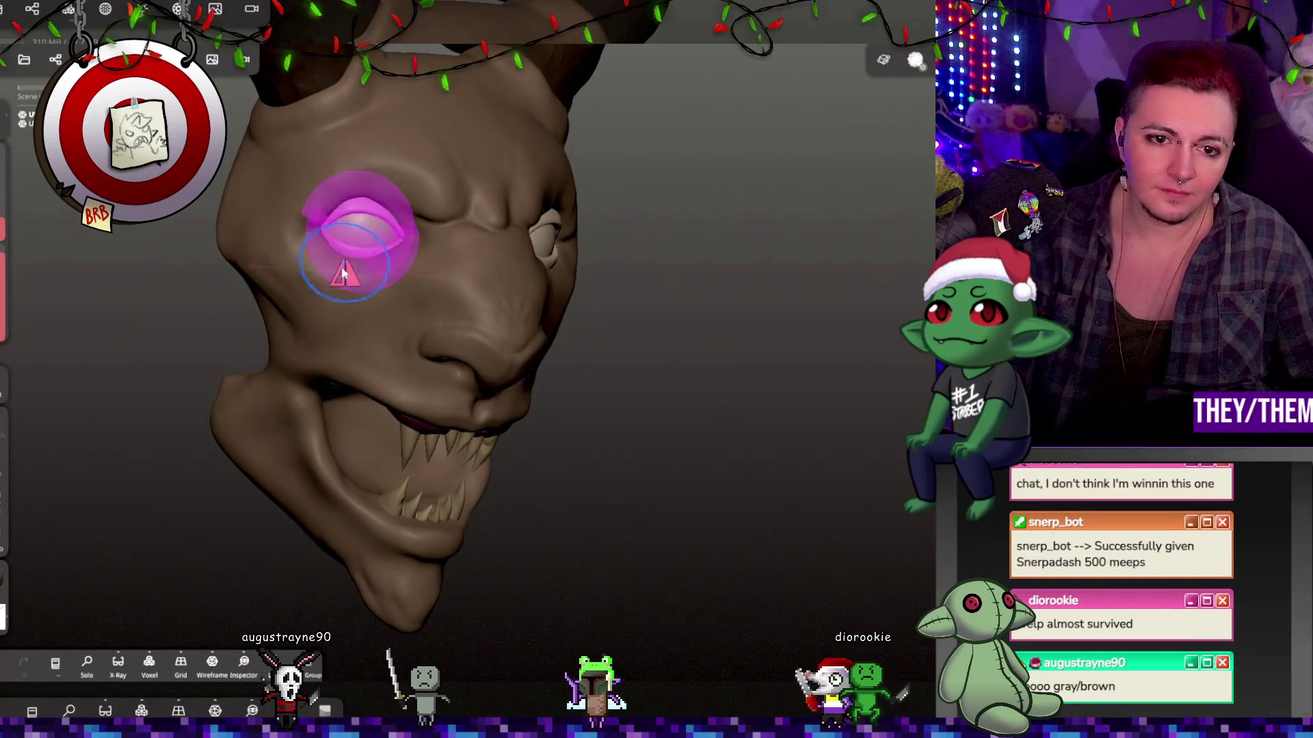
pyautogui.click(2, 577)
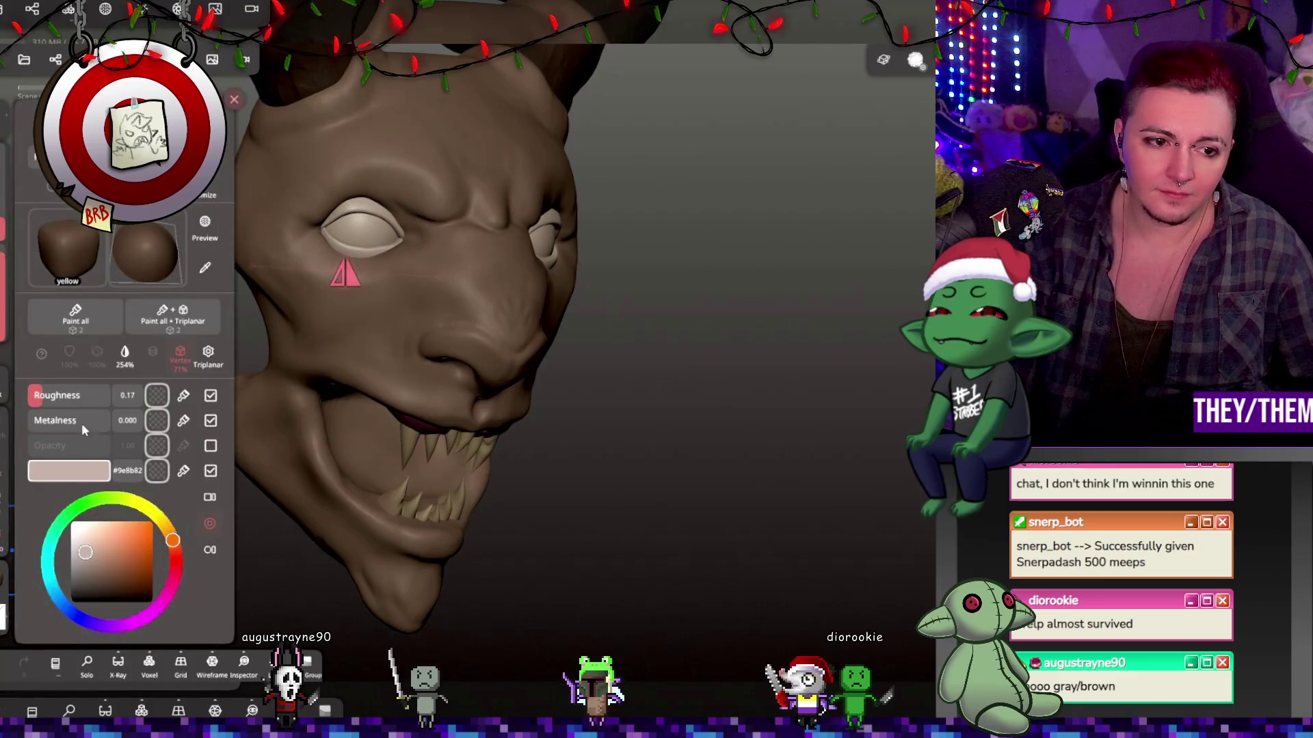
pyautogui.moveTo(324, 301); pyautogui.dragTo(411, 271)
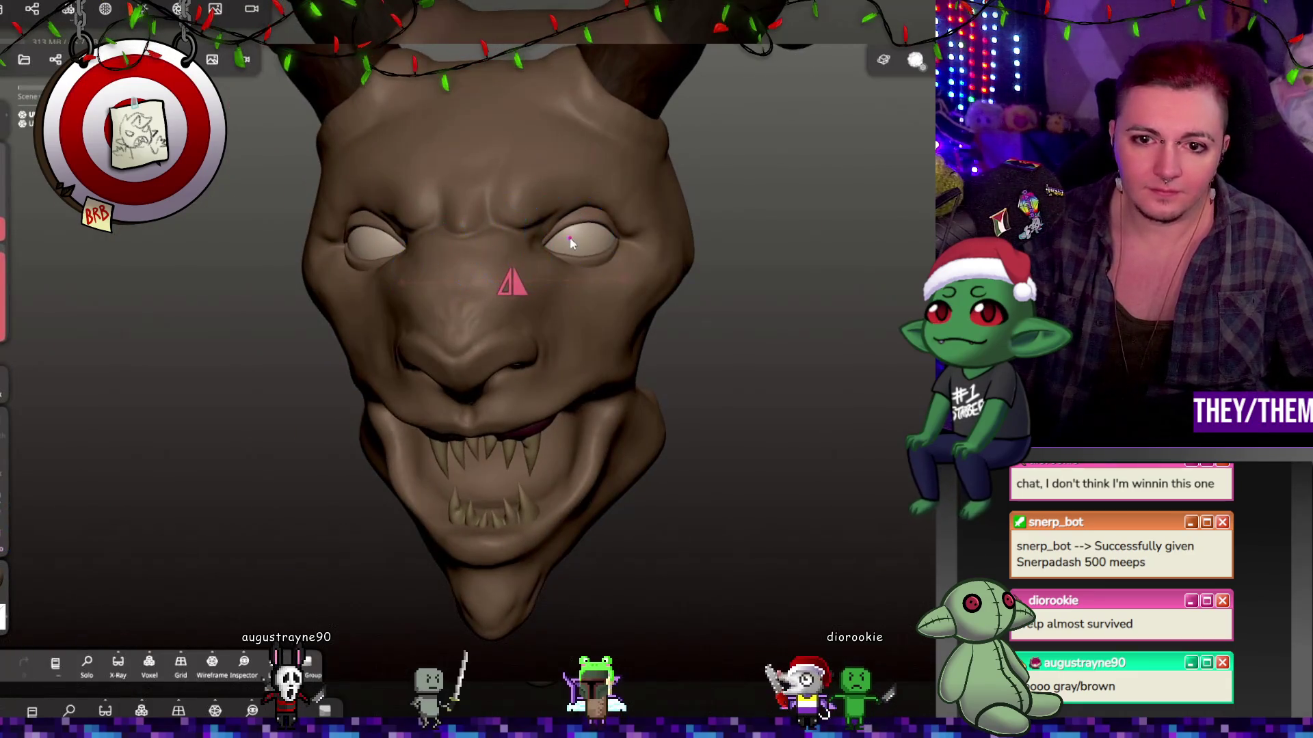
pyautogui.click(2, 577)
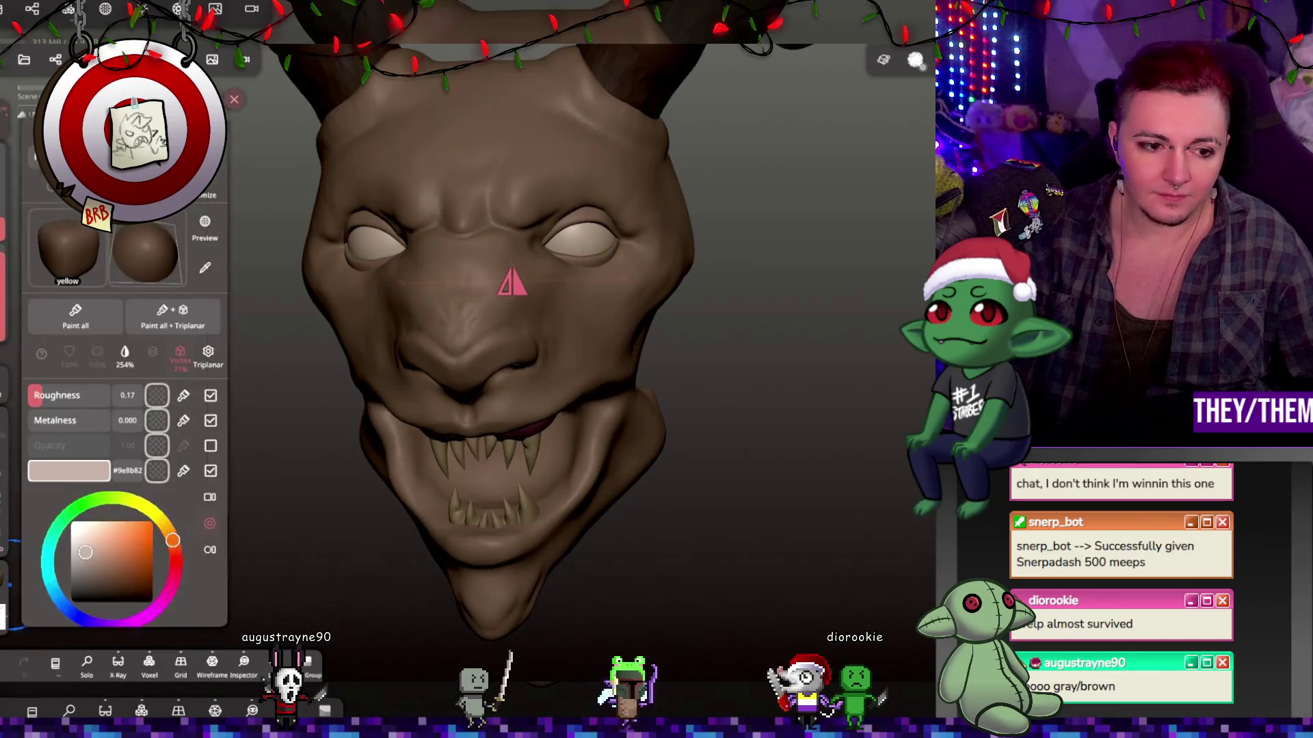
pyautogui.click(75, 318)
pyautogui.hotkey('ctrl', 'z')
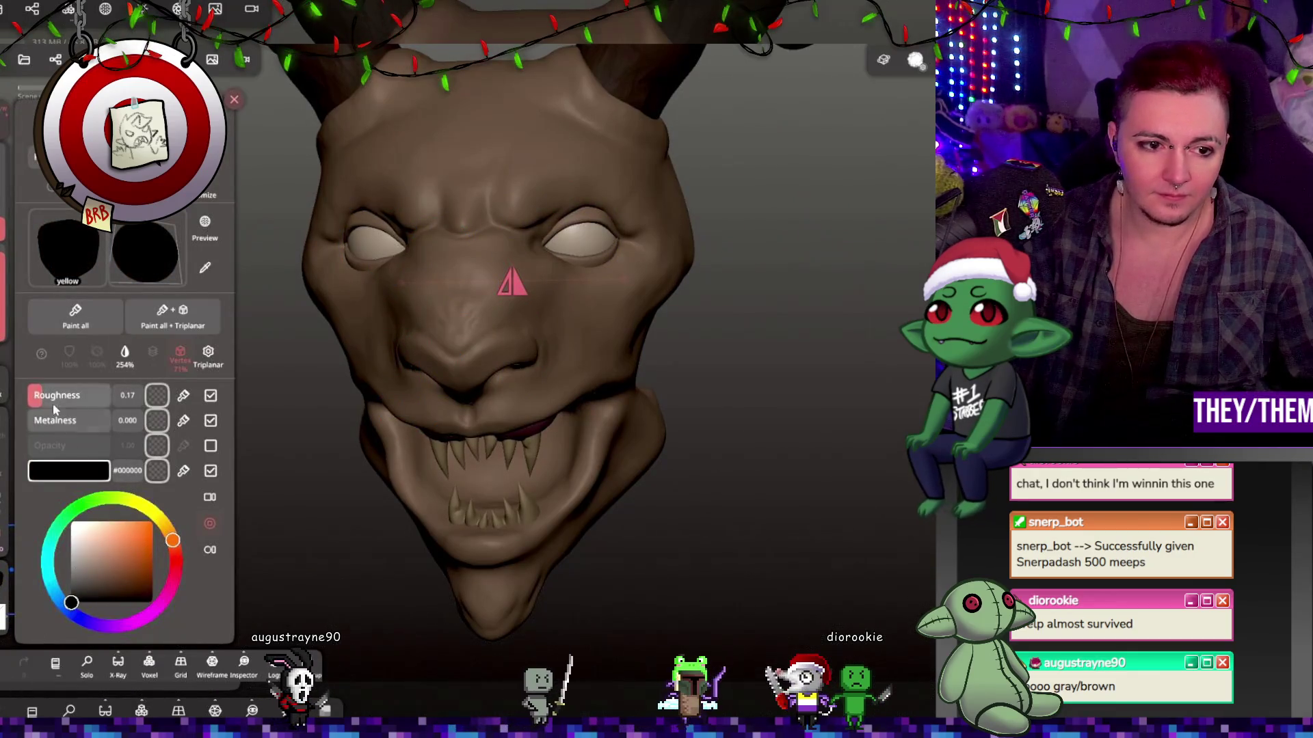
pyautogui.moveTo(89, 395); pyautogui.dragTo(31, 395)
pyautogui.click(101, 304)
pyautogui.moveTo(561, 391)
pyautogui.mouseDown()
pyautogui.moveTo(786, 395)
pyautogui.moveTo(521, 367)
pyautogui.moveTo(395, 379)
pyautogui.moveTo(536, 379)
pyautogui.moveTo(508, 486)
pyautogui.mouseUp()
pyautogui.click(508, 486)
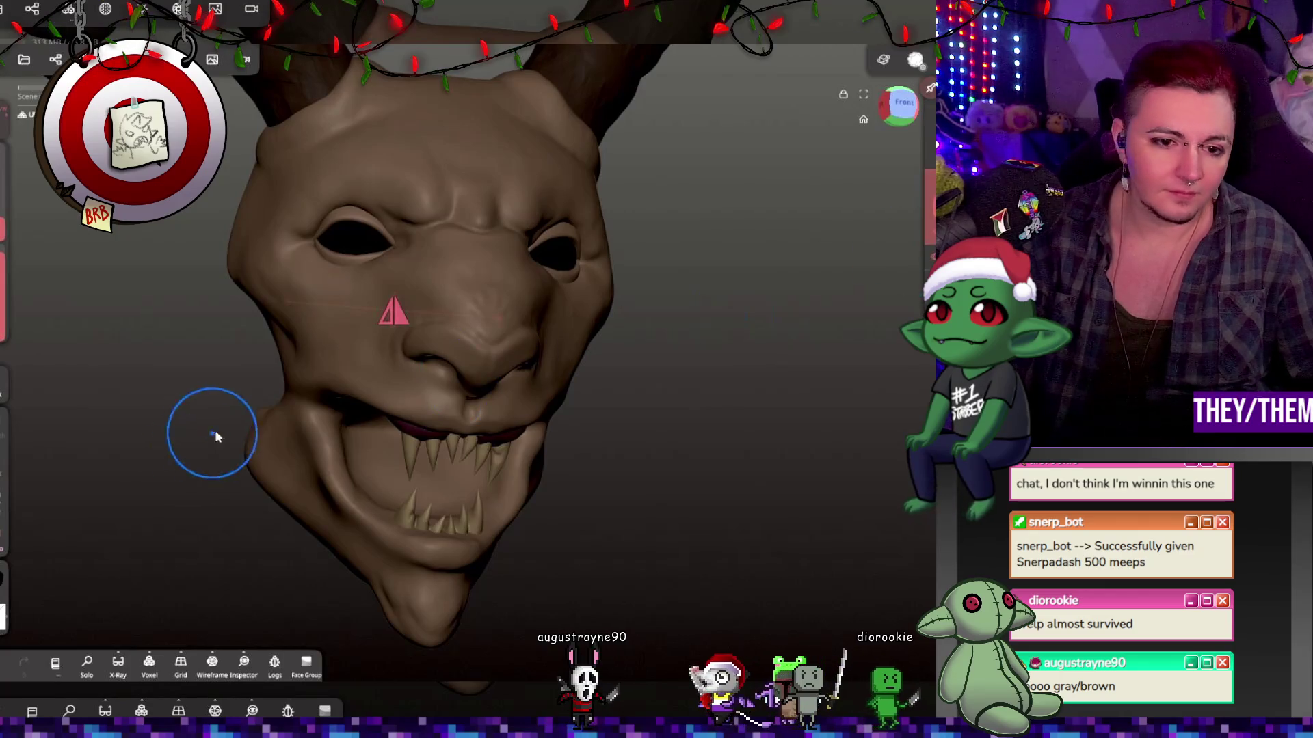
# Pick the lip's dark maroon with the eyedropper and start painting inside the mouth.
pyautogui.click(9, 580)
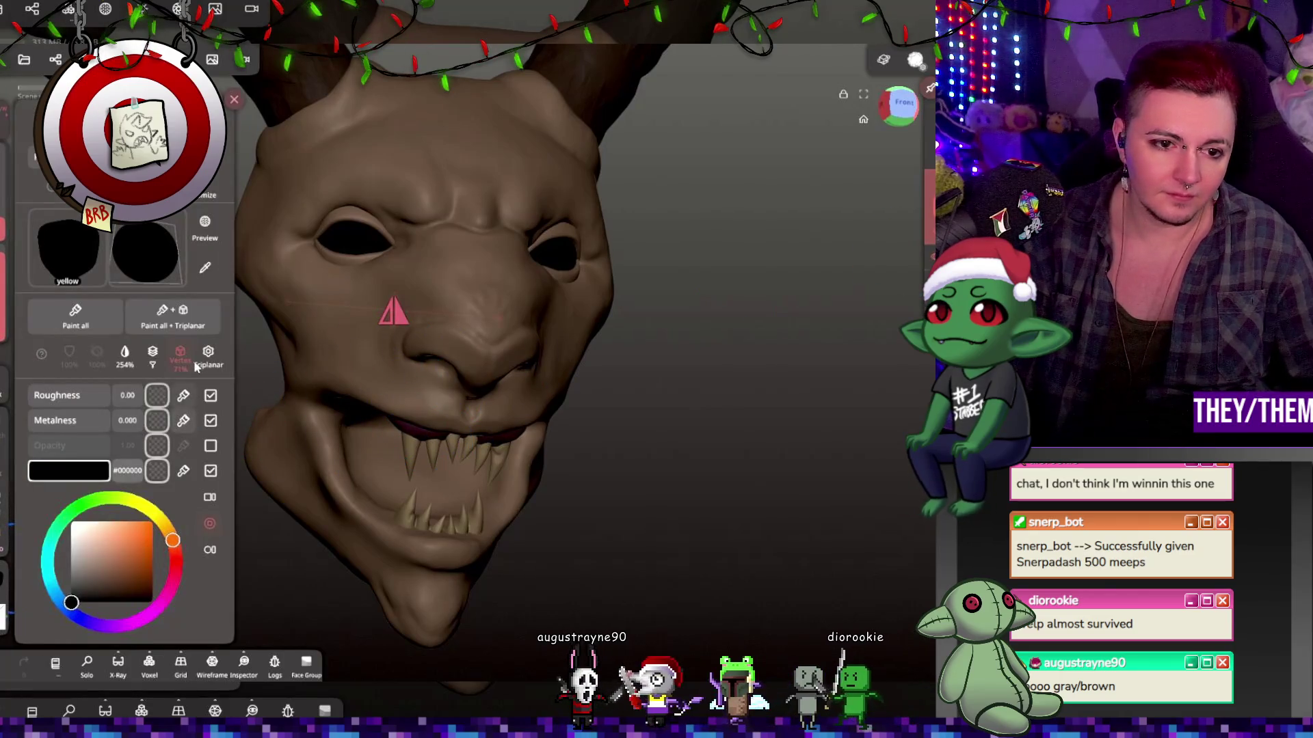
pyautogui.click(205, 267)
pyautogui.moveTo(424, 441); pyautogui.dragTo(414, 457)
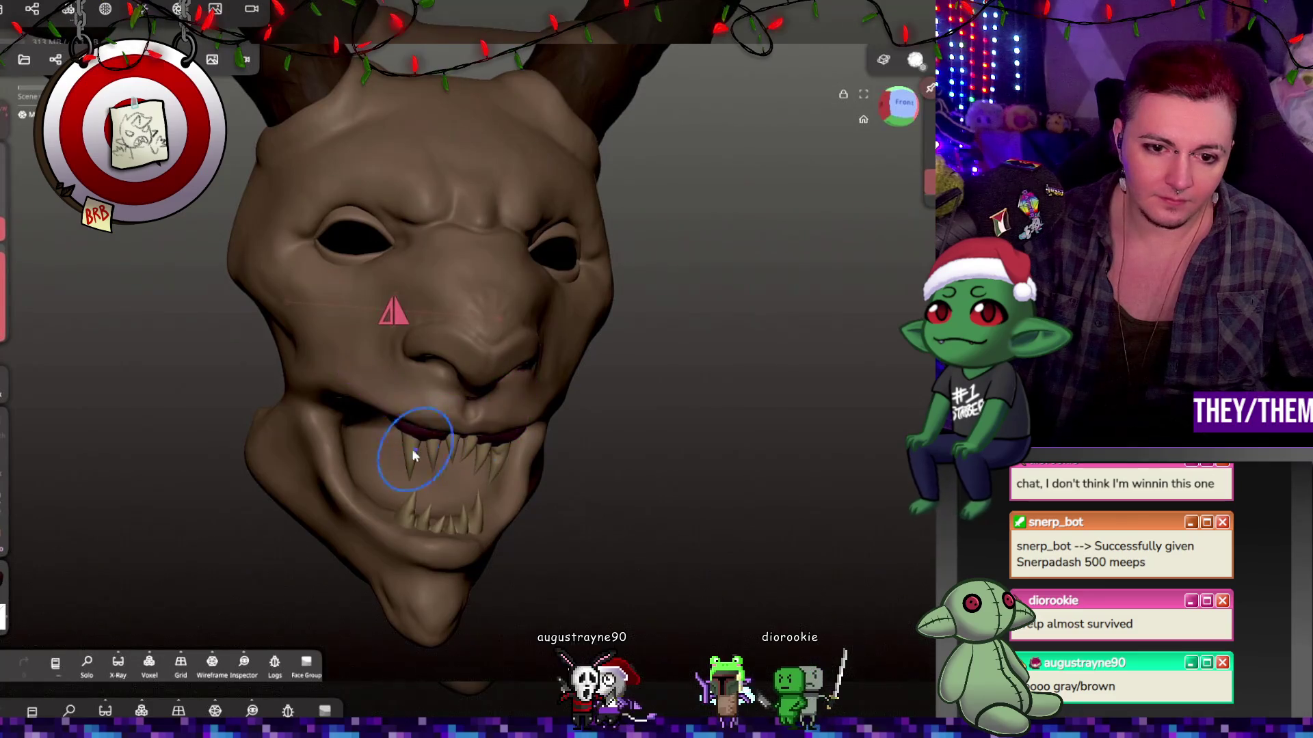
pyautogui.click(343, 448)
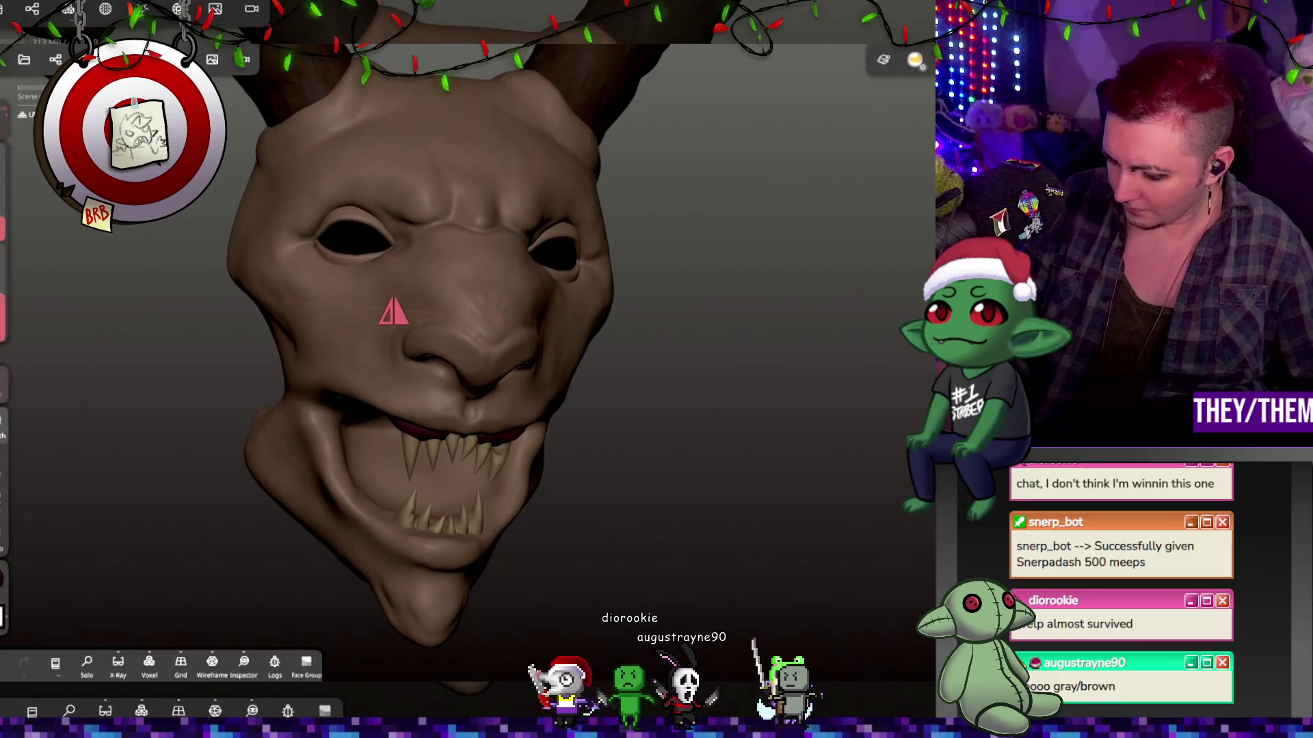
pyautogui.moveTo(448, 472); pyautogui.dragTo(365, 429)
# Paint pink strokes inside the mouth around the lower teeth, undoing one stray stroke.
pyautogui.moveTo(467, 469); pyautogui.dragTo(445, 509)
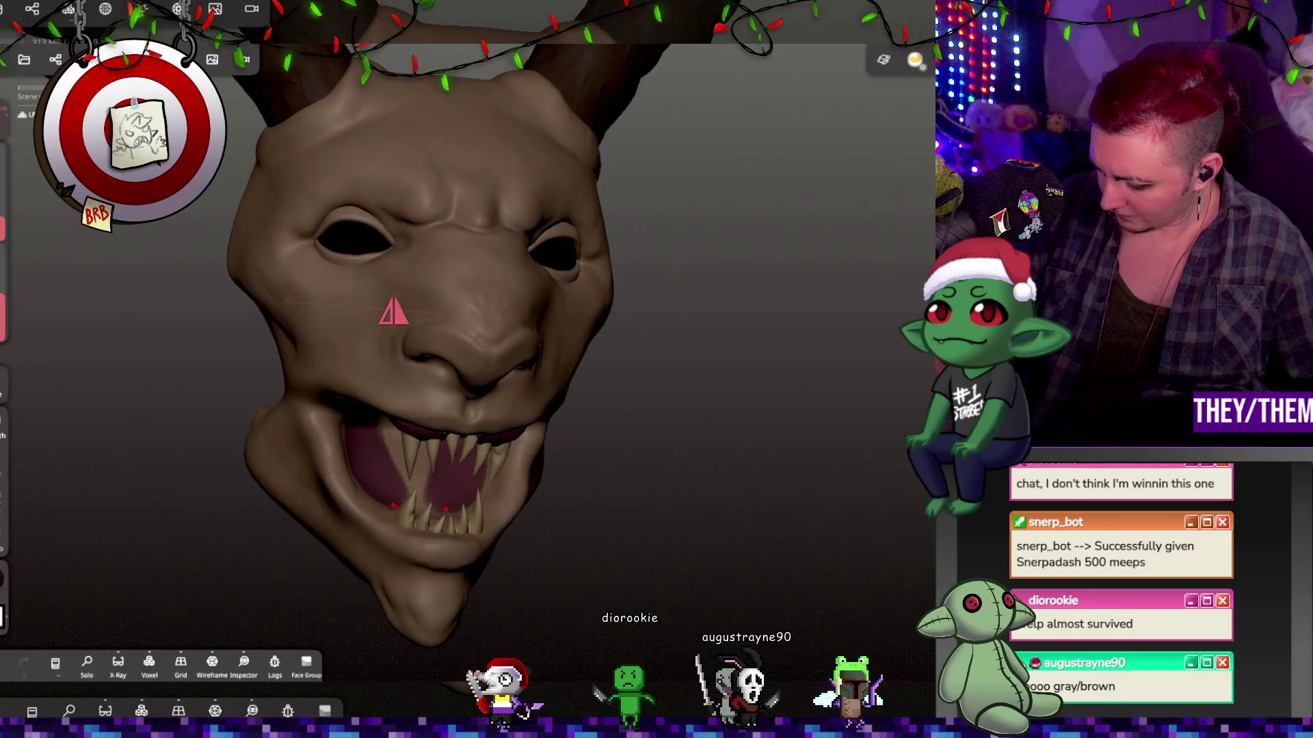
pyautogui.moveTo(411, 461); pyautogui.dragTo(395, 442)
pyautogui.moveTo(394, 313)
pyautogui.mouseDown(button='middle')
pyautogui.moveTo(401, 205)
pyautogui.moveTo(411, 401)
pyautogui.mouseUp(button='middle')
pyautogui.moveTo(471, 342); pyautogui.dragTo(475, 388)
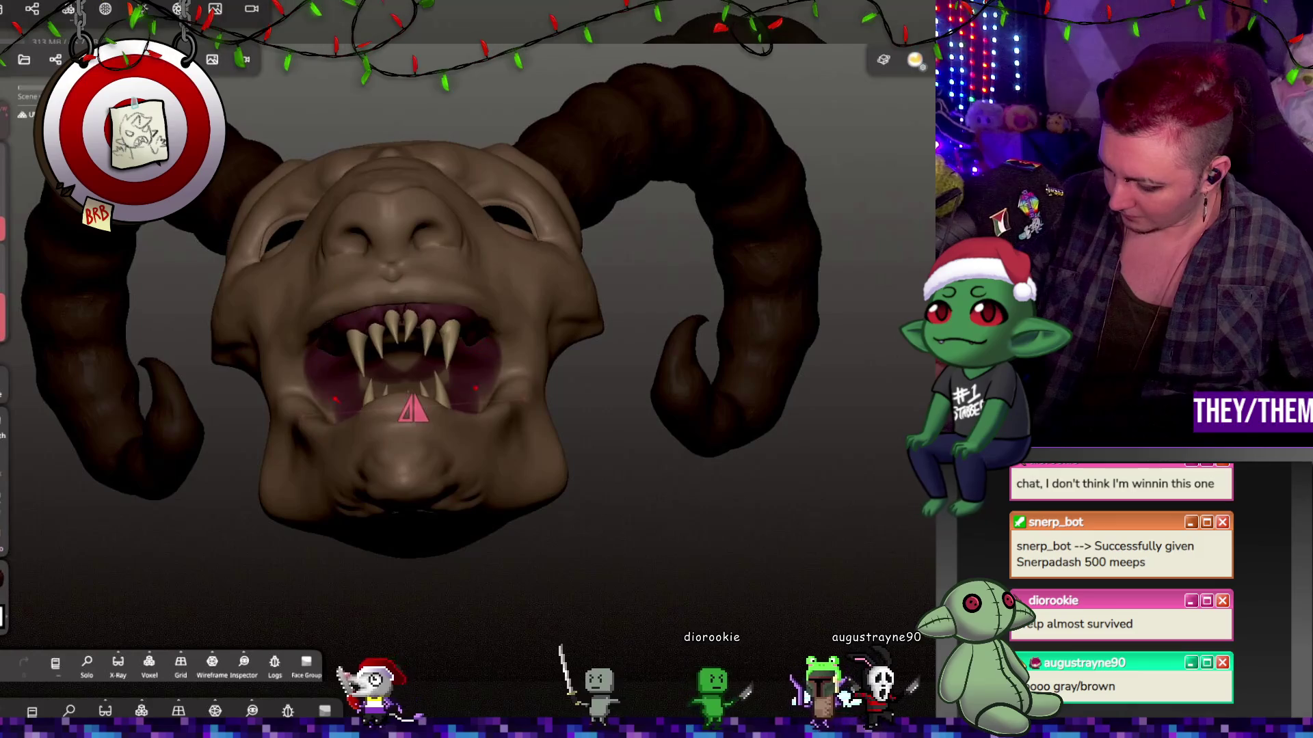
pyautogui.hotkey('ctrl', 'z')
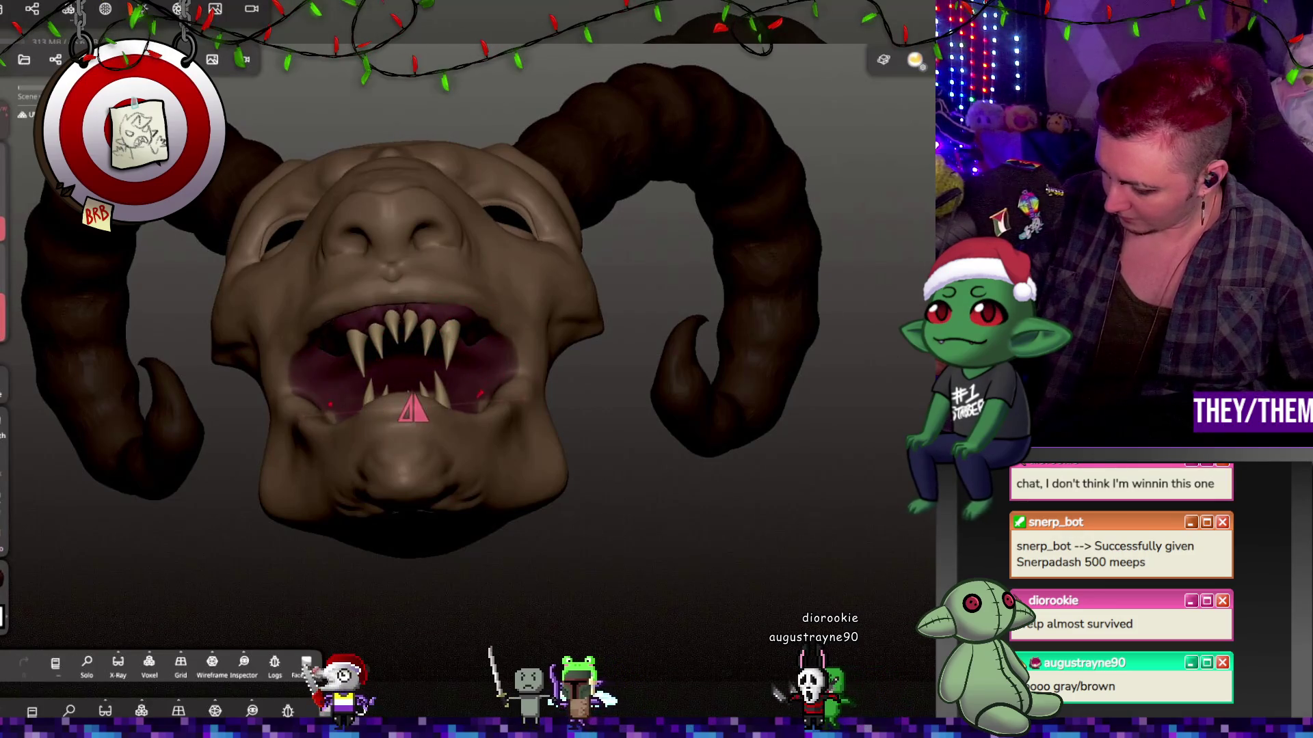
pyautogui.moveTo(684, 380); pyautogui.dragTo(478, 400)
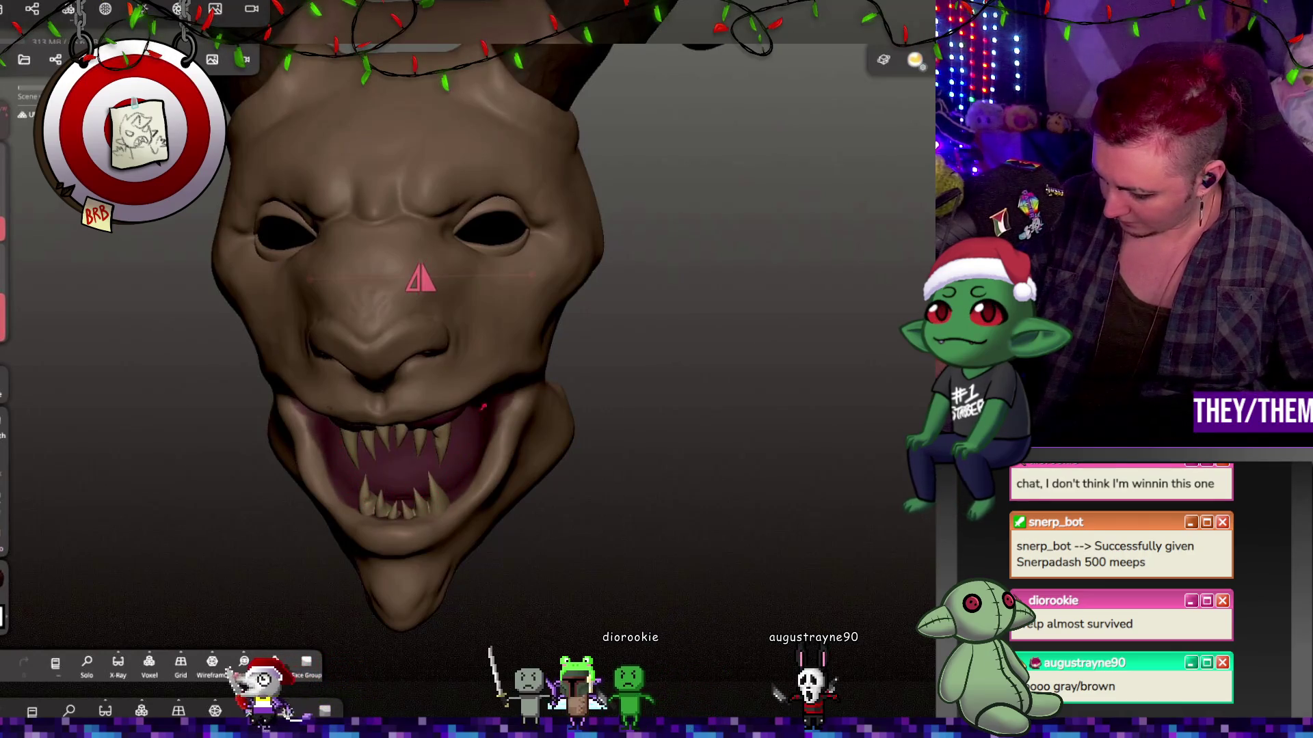
pyautogui.moveTo(438, 499)
pyautogui.mouseDown()
pyautogui.moveTo(472, 426)
pyautogui.moveTo(462, 493)
pyautogui.mouseUp()
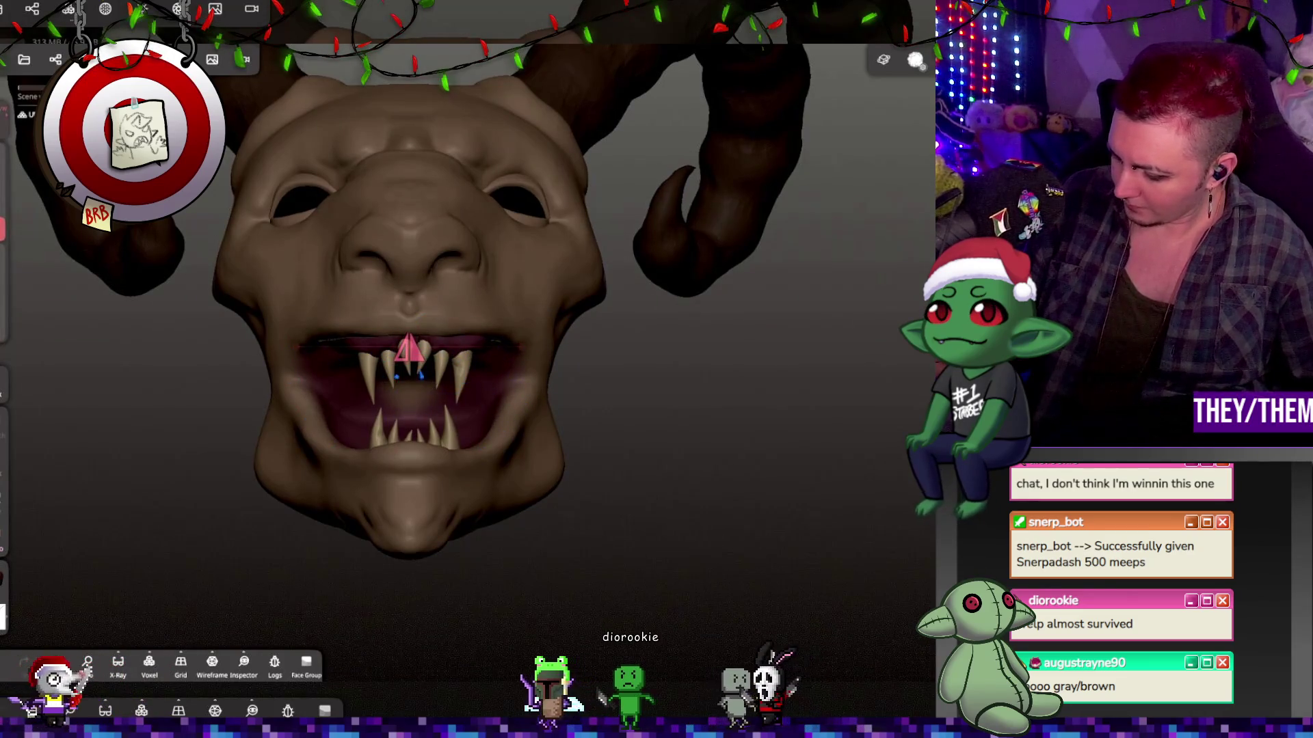
pyautogui.moveTo(597, 484)
pyautogui.mouseDown()
pyautogui.moveTo(385, 412)
pyautogui.moveTo(562, 624)
pyautogui.mouseUp()
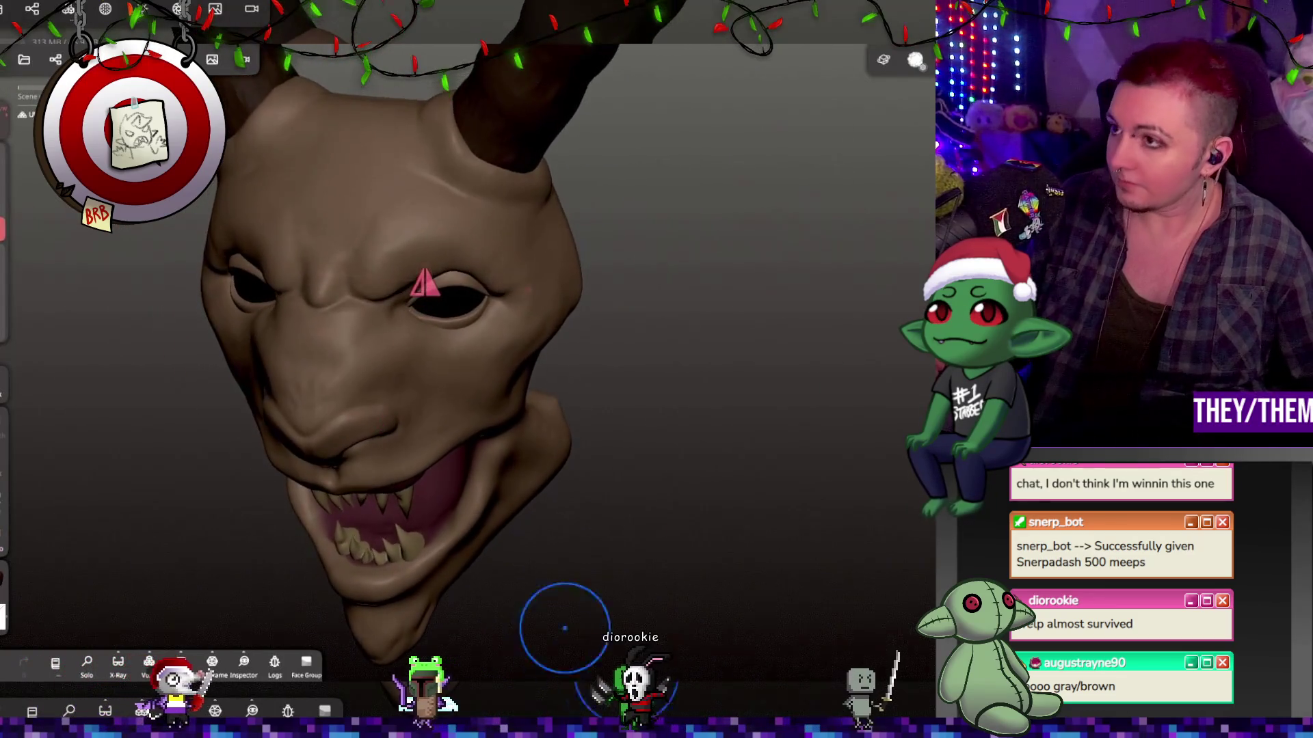
pyautogui.moveTo(454, 564)
pyautogui.mouseDown()
pyautogui.moveTo(423, 639)
pyautogui.moveTo(566, 439)
pyautogui.moveTo(684, 421)
pyautogui.moveTo(544, 427)
pyautogui.moveTo(500, 446)
pyautogui.mouseUp()
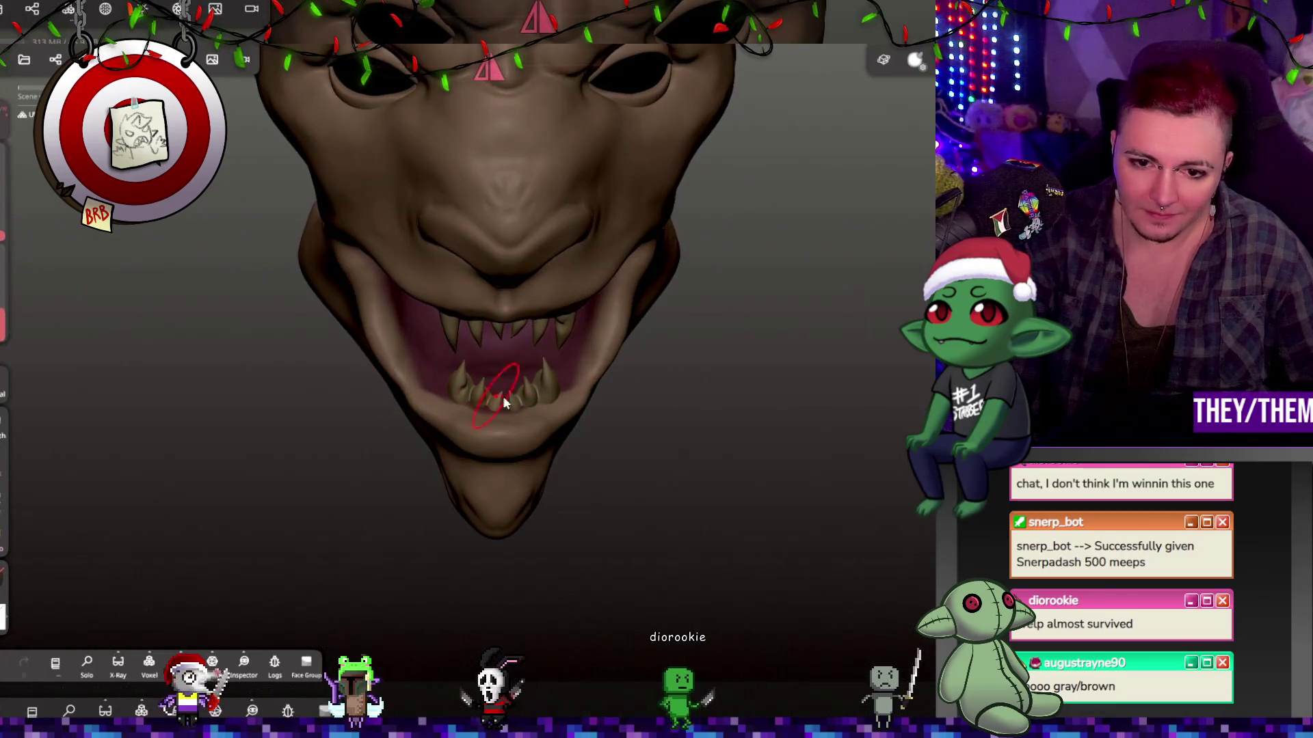
# Orbit to a front view and undo the last Clay stroke.
pyautogui.moveTo(581, 408)
pyautogui.mouseDown(button='right')
pyautogui.moveTo(531, 407)
pyautogui.moveTo(876, 430)
pyautogui.moveTo(641, 408)
pyautogui.mouseUp(button='right')
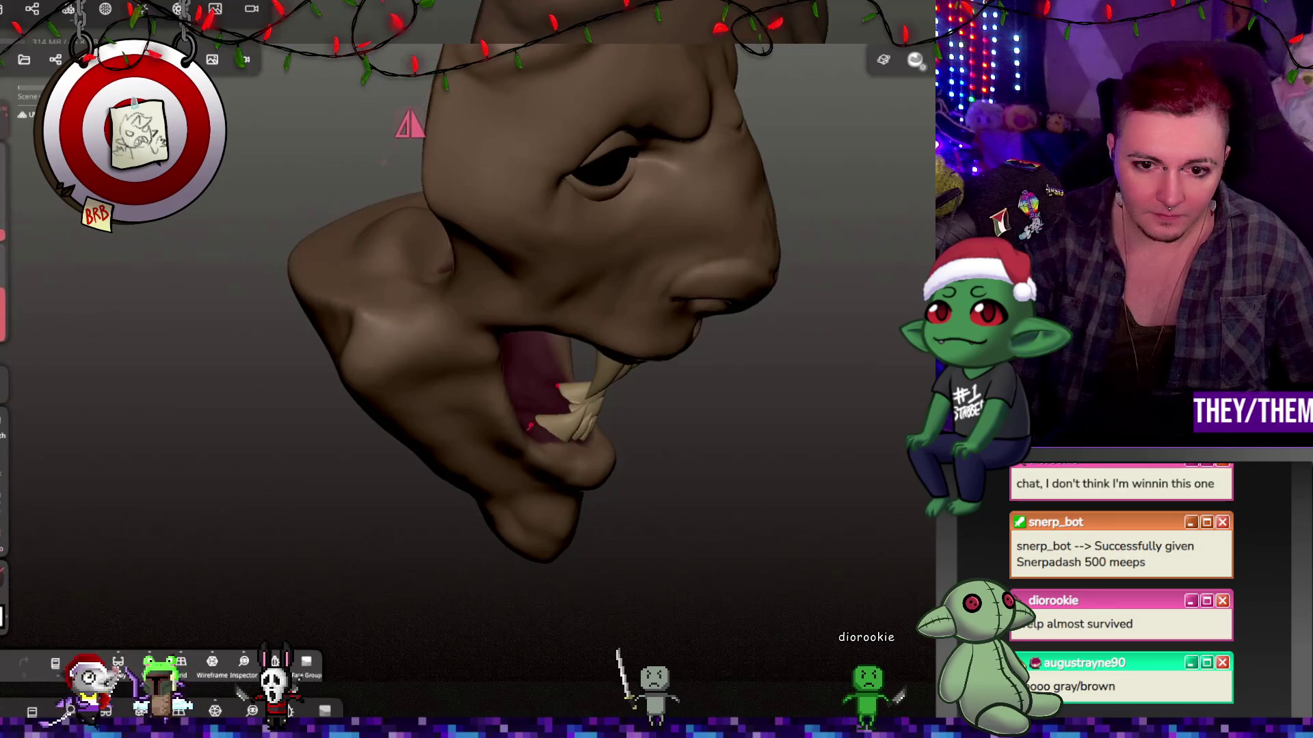
pyautogui.moveTo(635, 422)
pyautogui.mouseDown(button='right')
pyautogui.moveTo(490, 422)
pyautogui.moveTo(617, 443)
pyautogui.mouseUp(button='right')
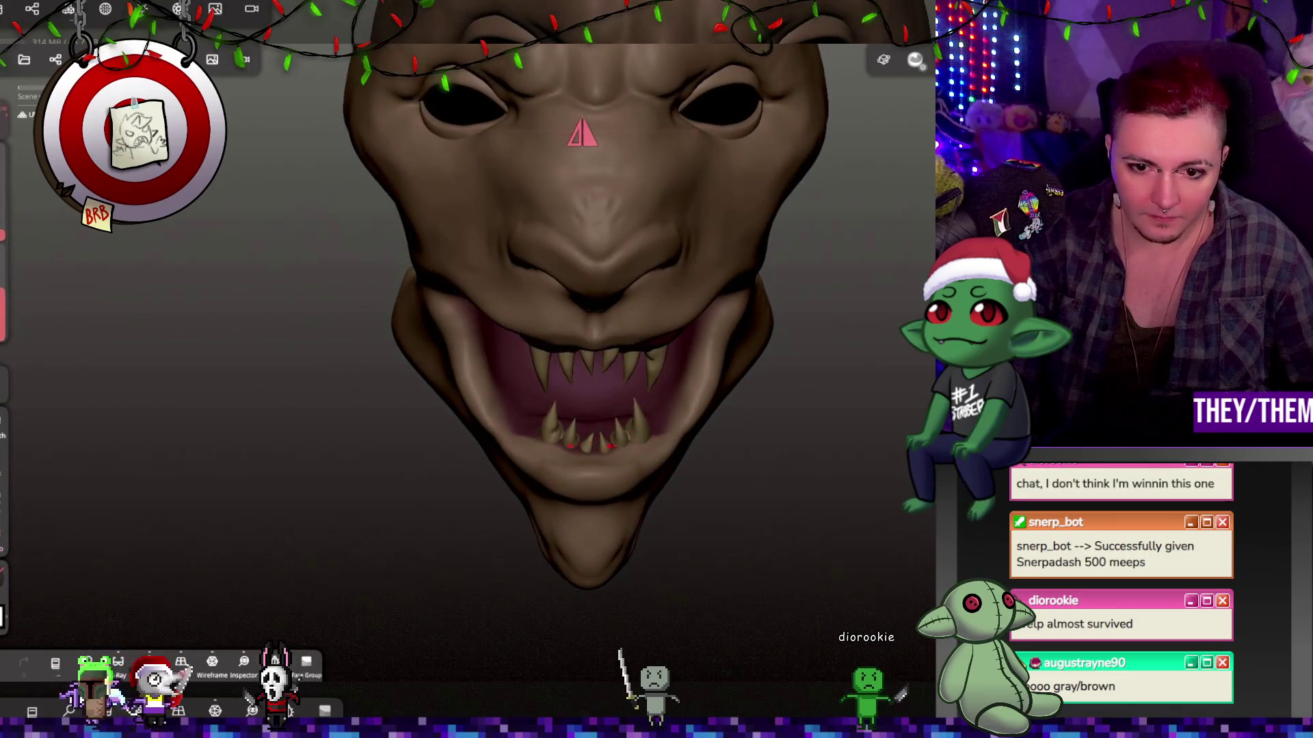
pyautogui.moveTo(689, 463)
pyautogui.mouseDown(button='right')
pyautogui.moveTo(566, 425)
pyautogui.moveTo(818, 422)
pyautogui.mouseUp(button='right')
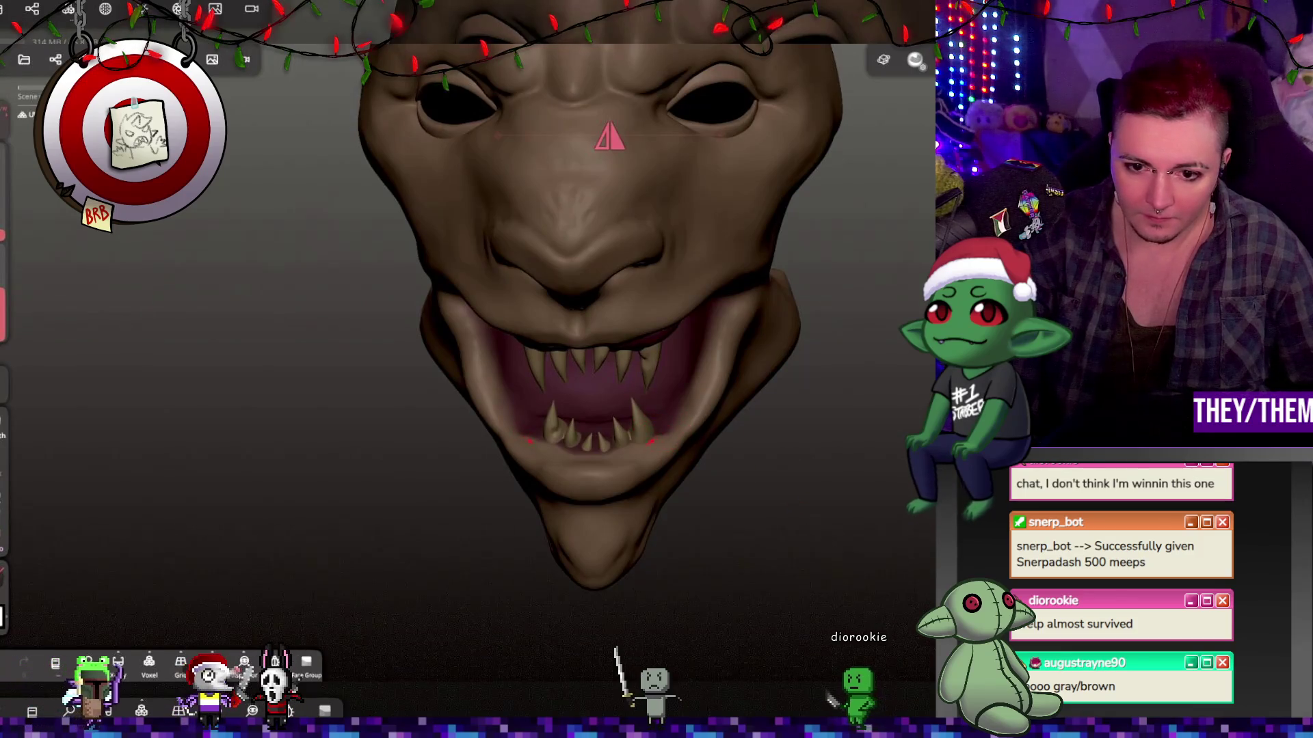
pyautogui.hotkey('ctrl', 'z')
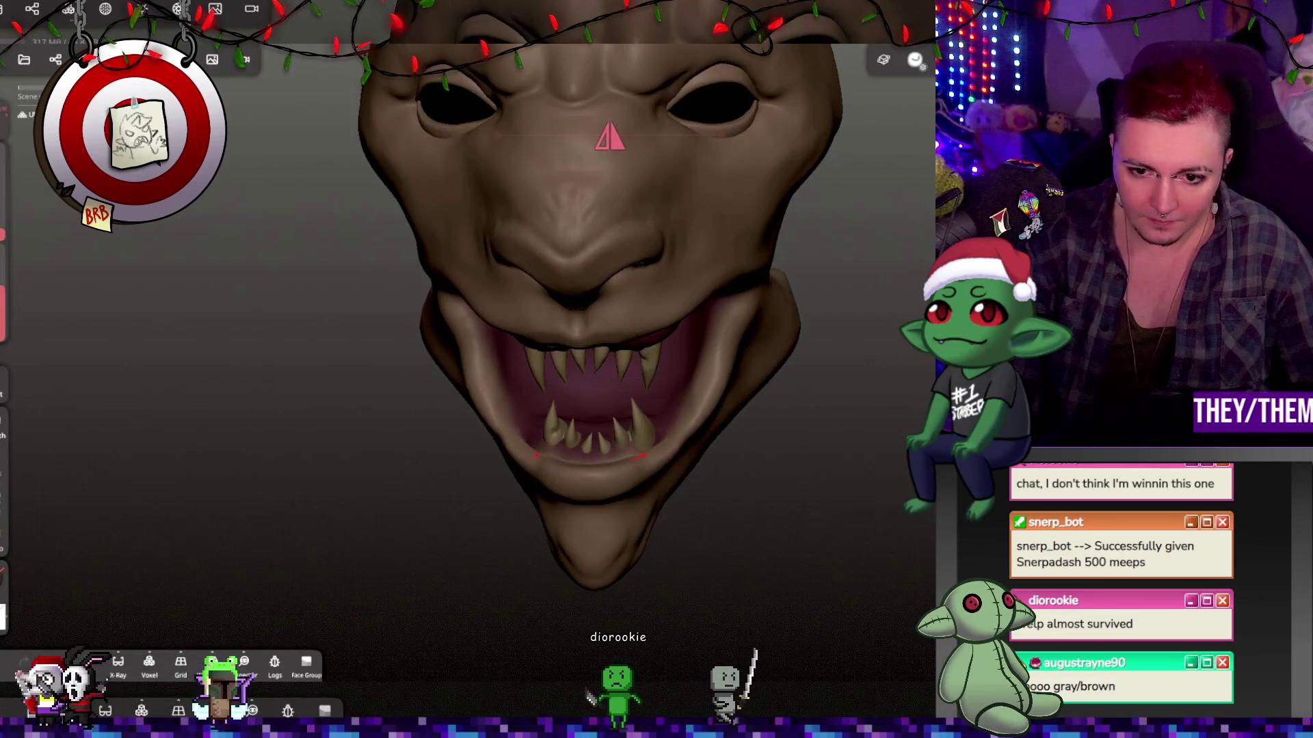
# Undo then restore the paint on the lower teeth, orbiting around the open mouth.
pyautogui.scroll(3, 632, 462)
pyautogui.moveTo(613, 437)
pyautogui.mouseDown(button='middle')
pyautogui.moveTo(570, 482)
pyautogui.moveTo(537, 490)
pyautogui.mouseUp(button='middle')
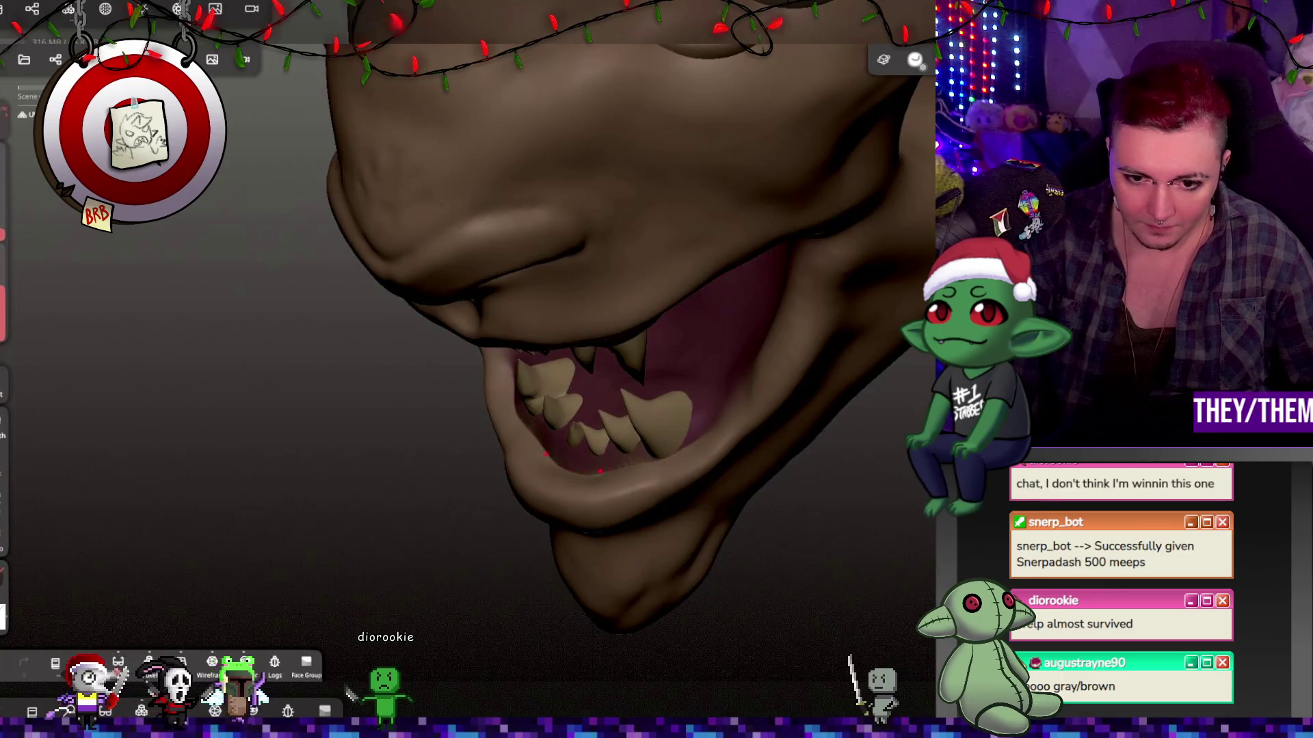
pyautogui.moveTo(624, 469)
pyautogui.mouseDown(button='middle')
pyautogui.moveTo(793, 365)
pyautogui.moveTo(724, 410)
pyautogui.mouseUp(button='middle')
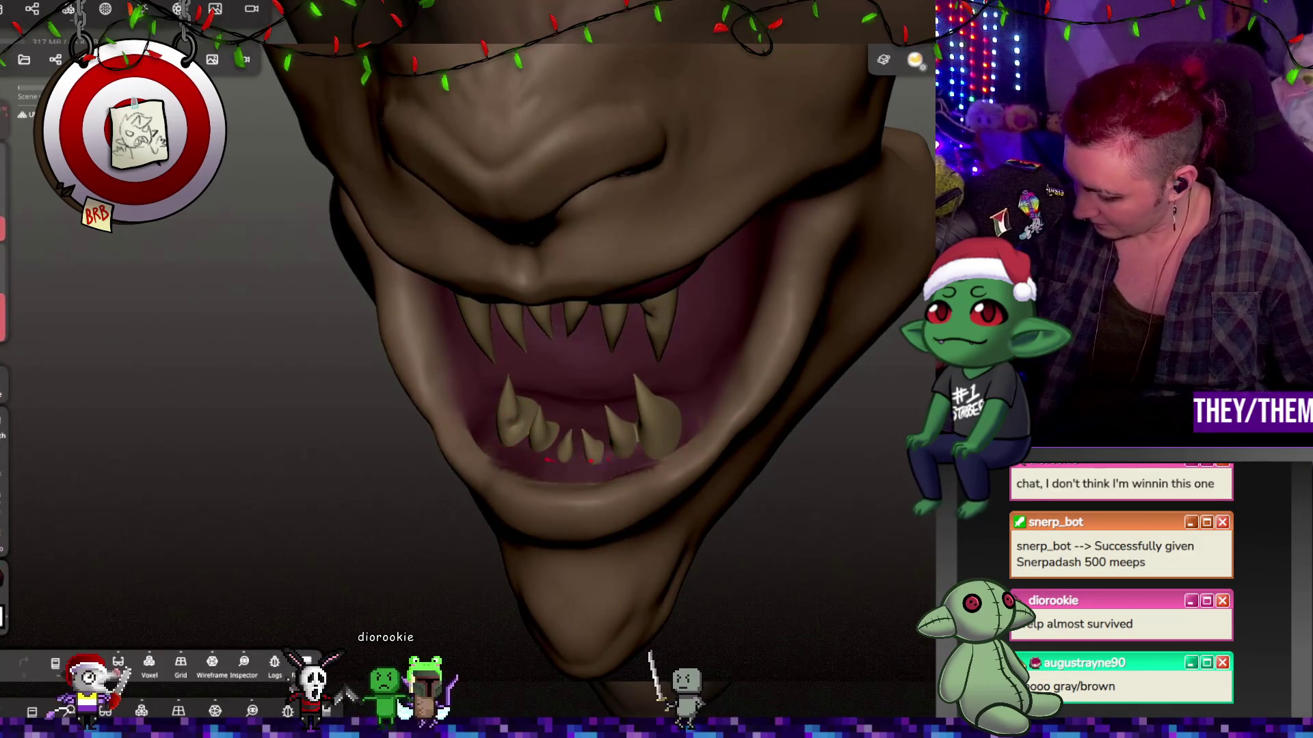
pyautogui.hotkey('ctrl', 'z')
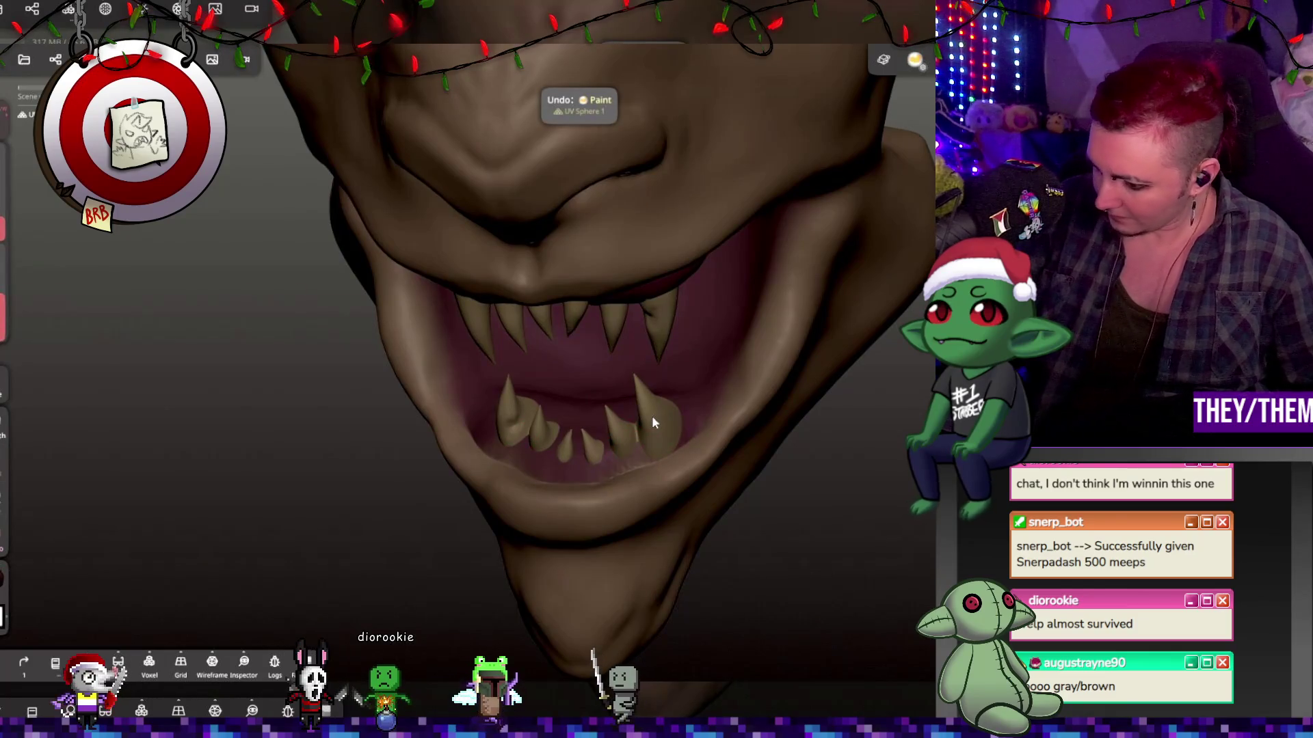
pyautogui.click(518, 448)
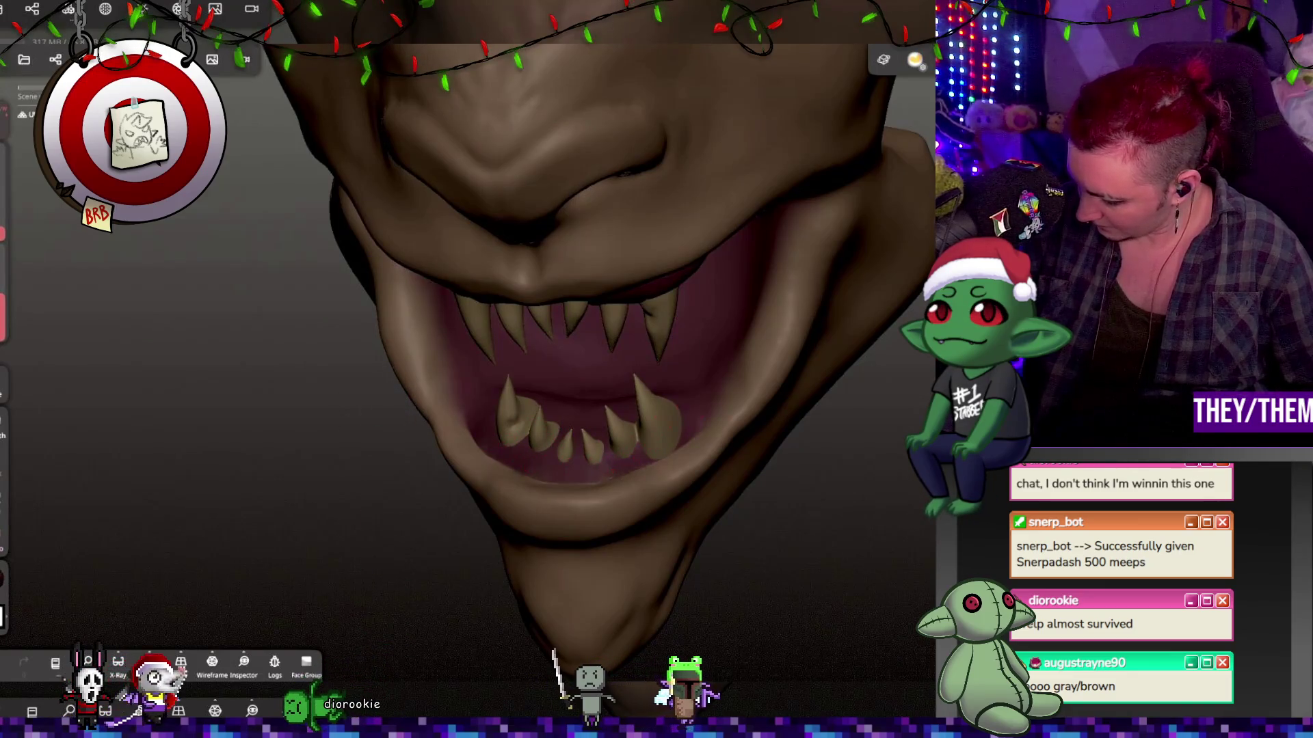
pyautogui.moveTo(747, 346)
pyautogui.mouseDown()
pyautogui.moveTo(656, 225)
pyautogui.moveTo(808, 255)
pyautogui.moveTo(755, 101)
pyautogui.mouseUp()
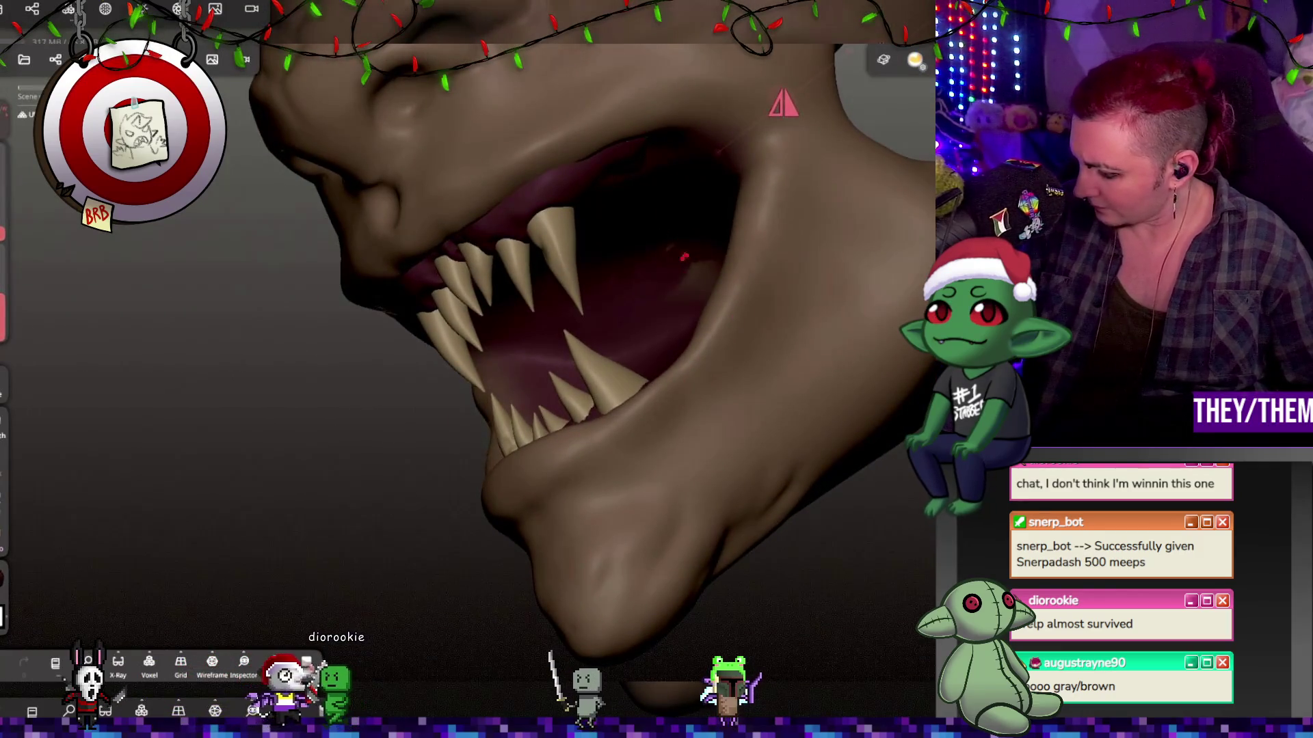
pyautogui.moveTo(776, 486); pyautogui.dragTo(767, 294, button='right')
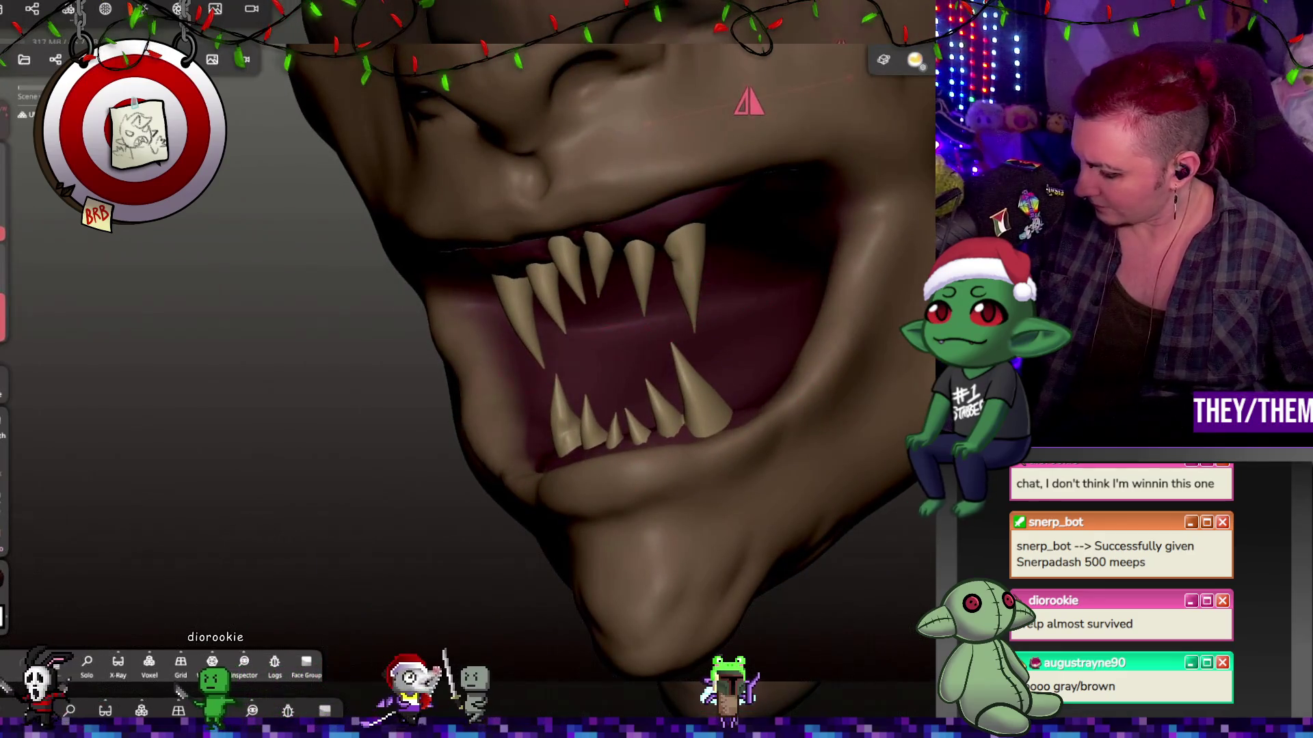